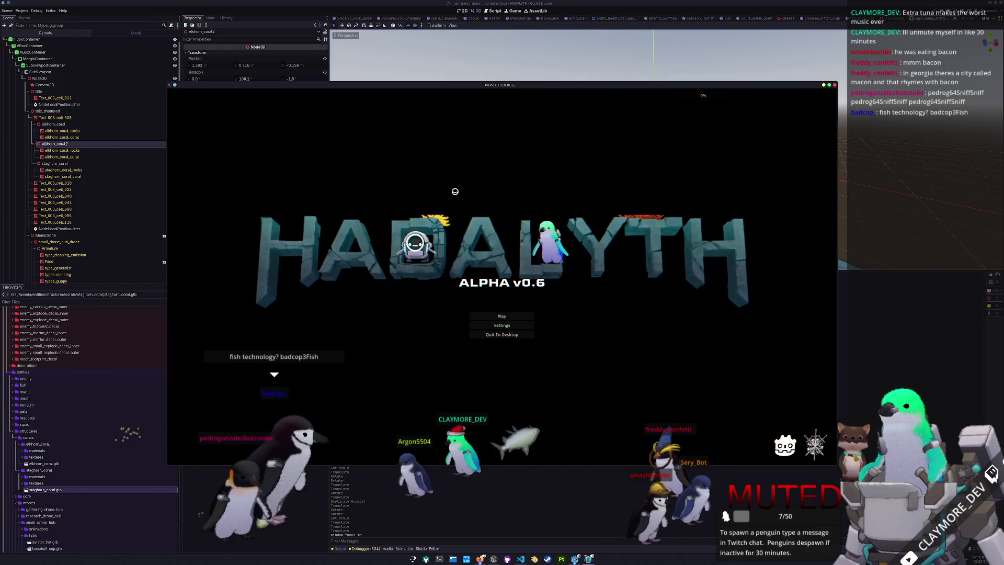
- Stop the running game and inspect the title SubViewport's properties and 2D layout
key("F8")
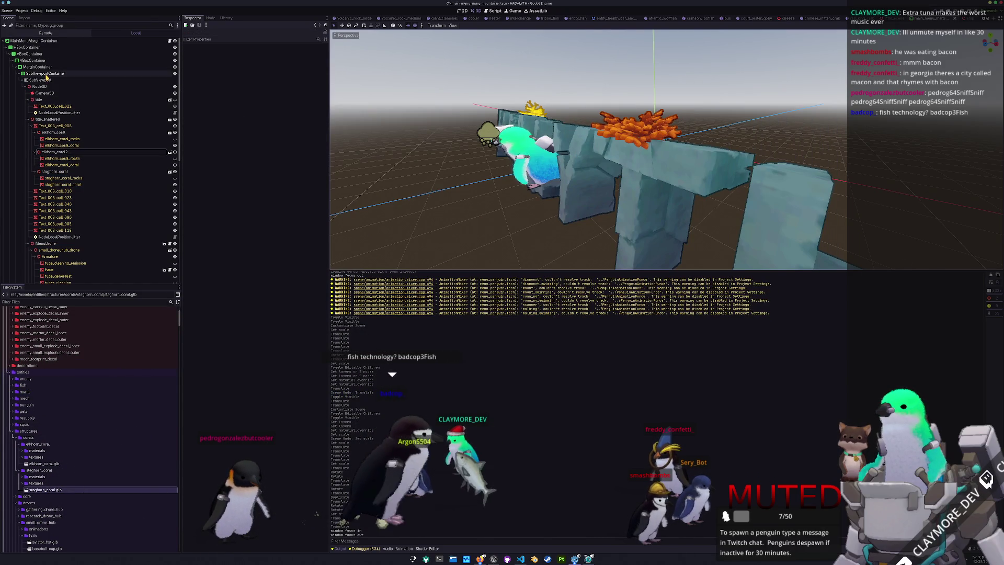
left_click(51, 80)
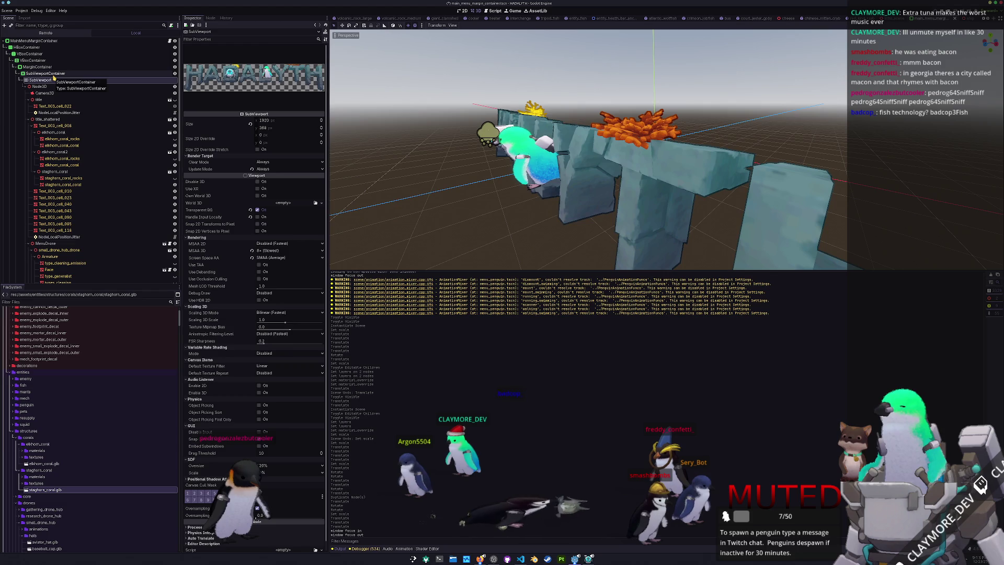
left_click(54, 75)
left_click(50, 80)
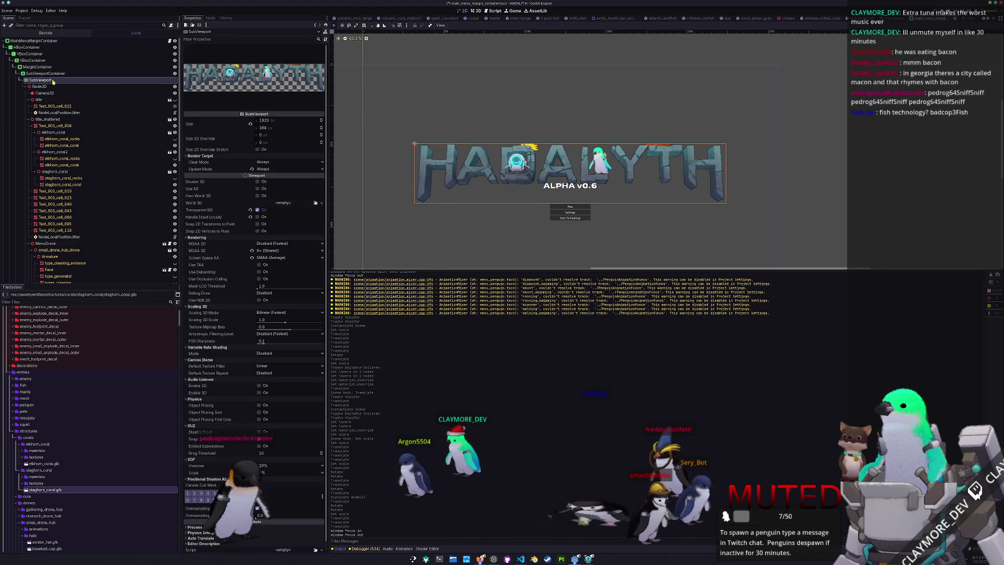
- Adjust the SubViewport height, undoing trial changes until the HADALYTH title refits
left_click_drag(267, 129, 273, 128)
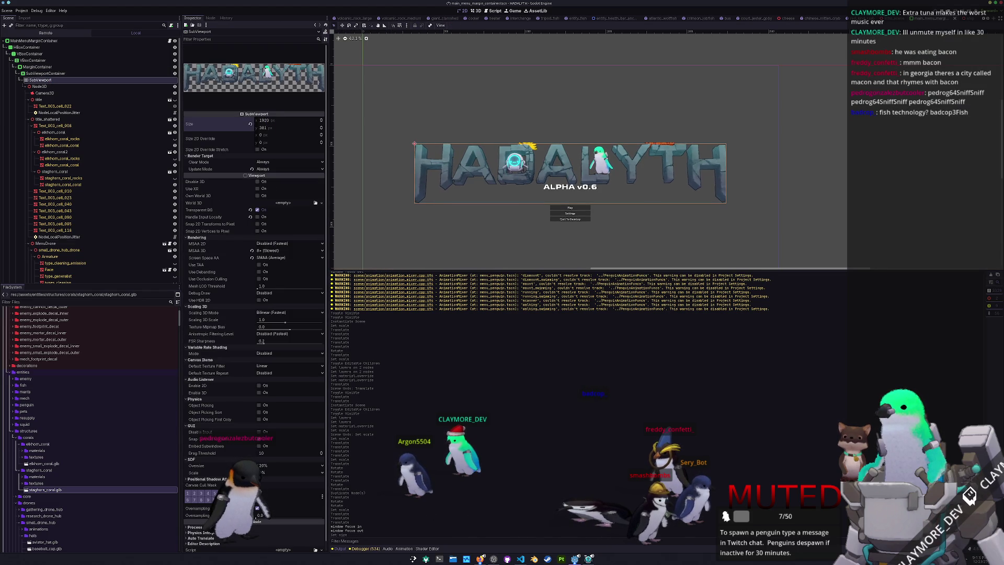
key("ctrl+z")
key("ctrl+z")
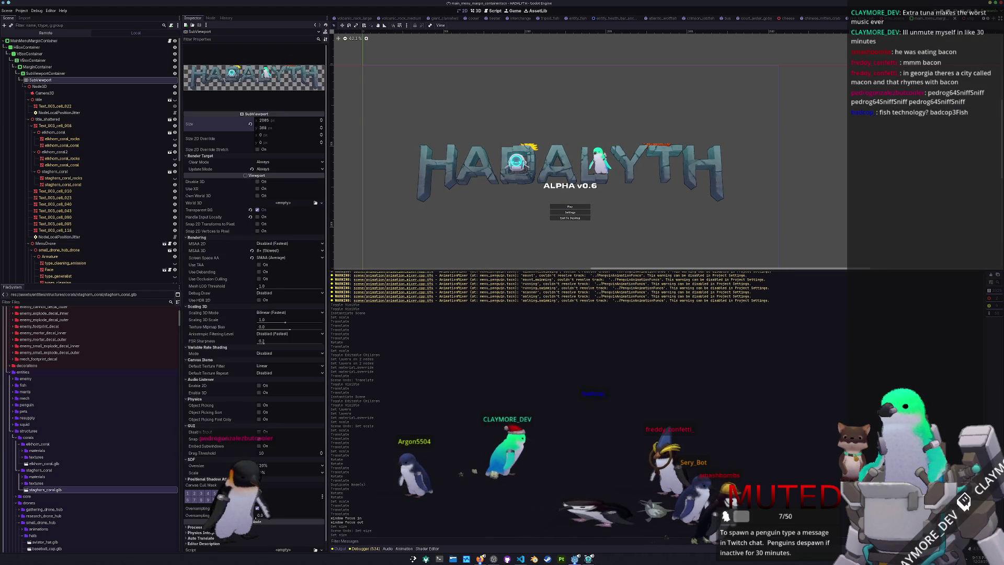
key("ctrl+z")
mouse_move(268, 127)
left_mouse_down()
mouse_move(242, 127)
mouse_move(277, 127)
left_mouse_up()
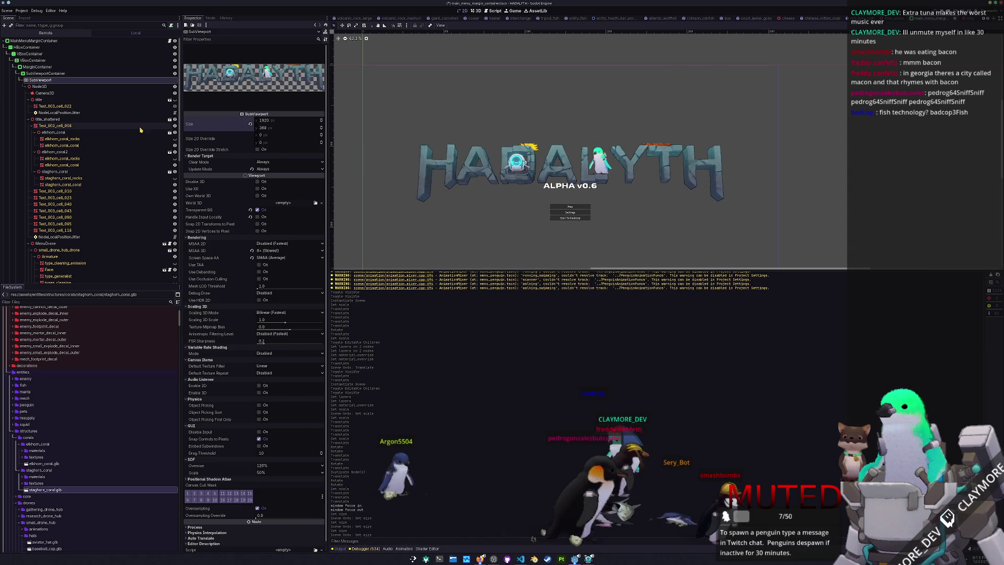
- Set the title Camera3D's field of view to 10°
left_click(41, 93)
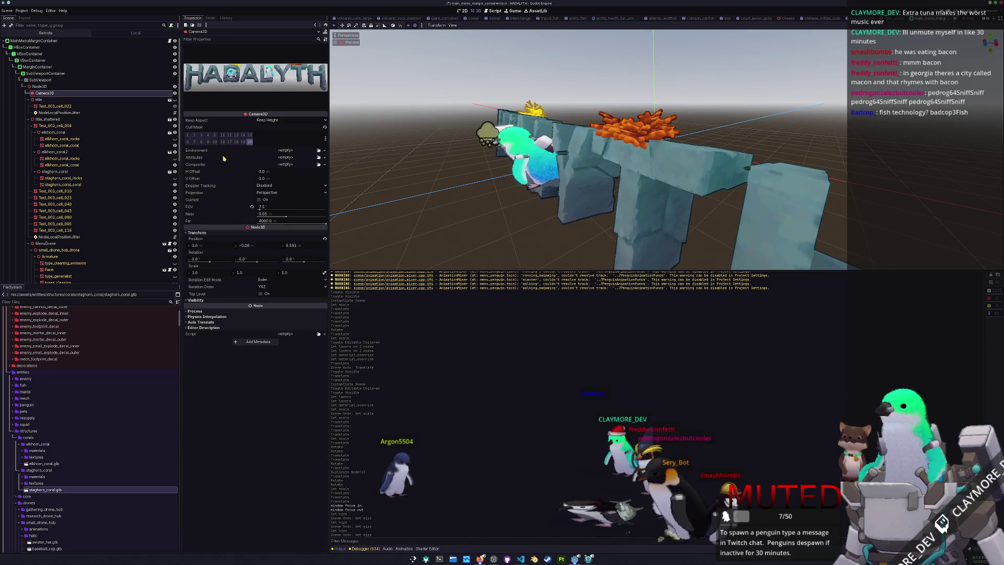
mouse_move(260, 209)
left_mouse_down()
mouse_move(288, 209)
mouse_move(252, 209)
left_mouse_up()
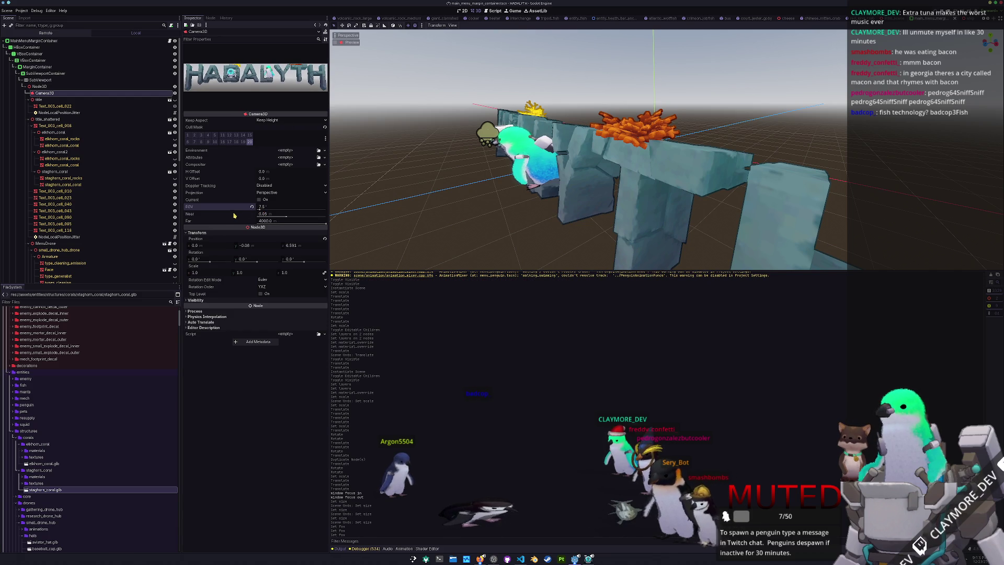
left_click(261, 208)
type("10")
key("Return")
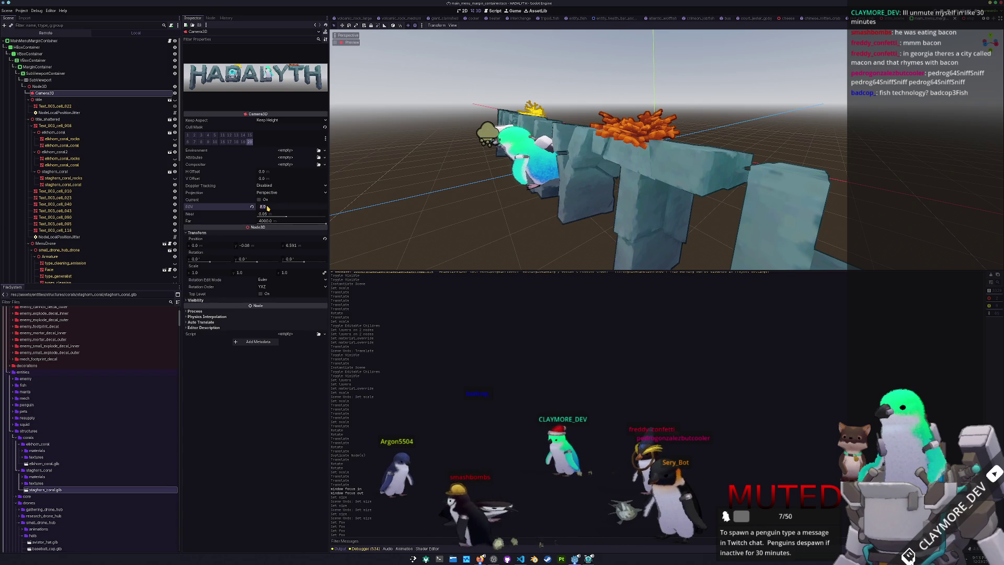
- Save the main menu scene and view the SubViewport's title layout in 2D
key("ctrl+s")
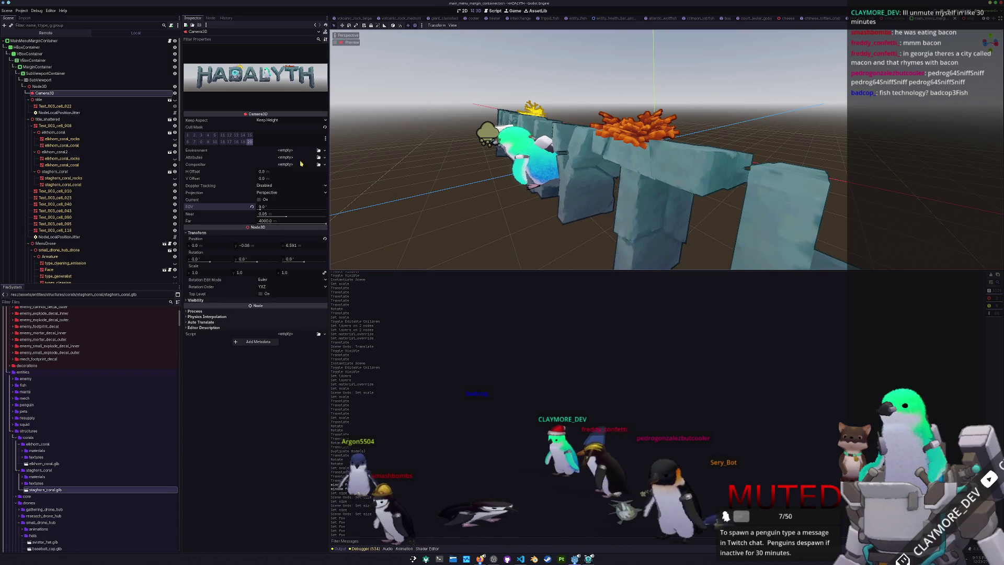
left_click(50, 80)
left_click(52, 74)
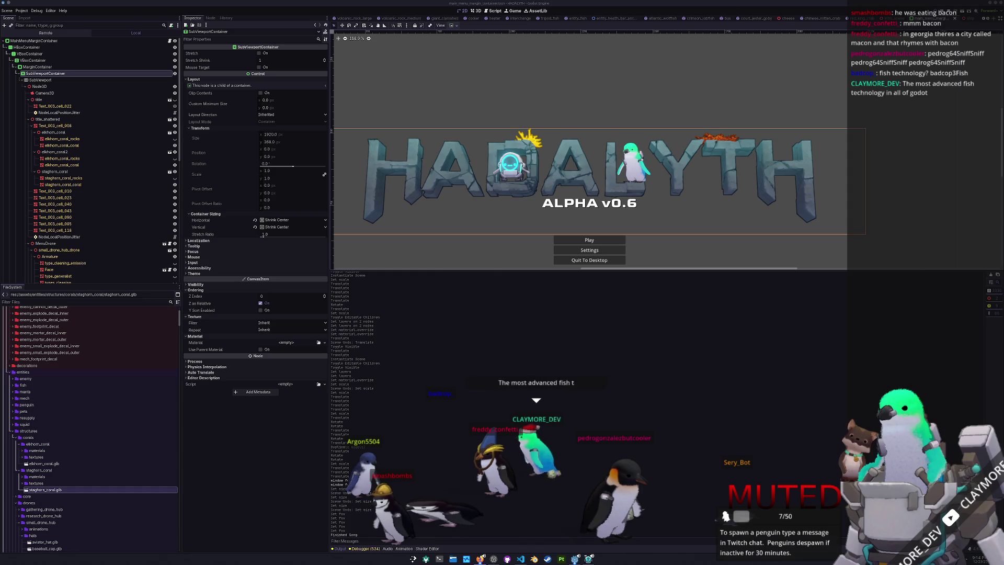
- Inspect the title's MarginContainer and the elkhorn_coral and elkhorn_coral2 placements
left_click(791, 179)
scroll(66, 230, "down", 3)
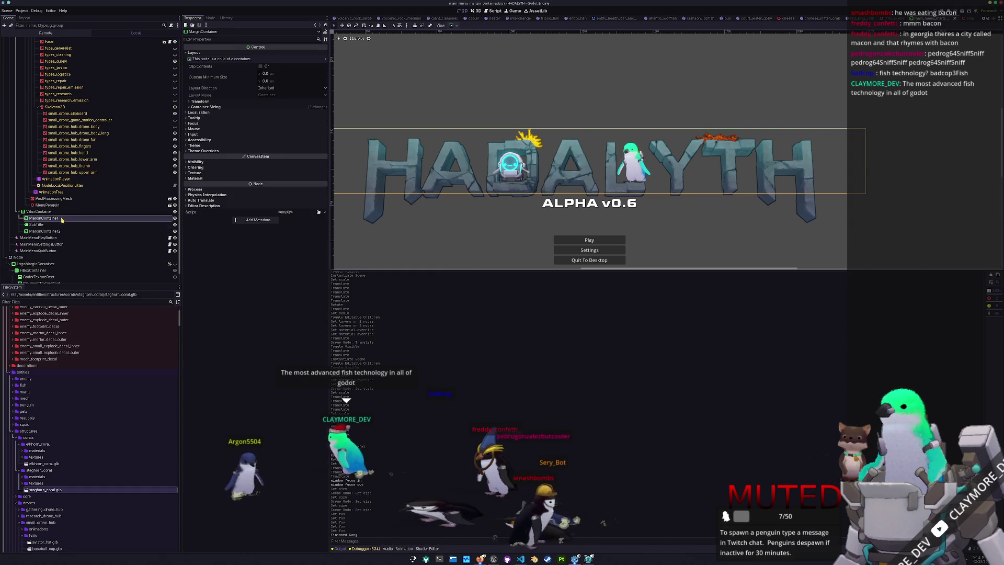
scroll(61, 216, "up", 9)
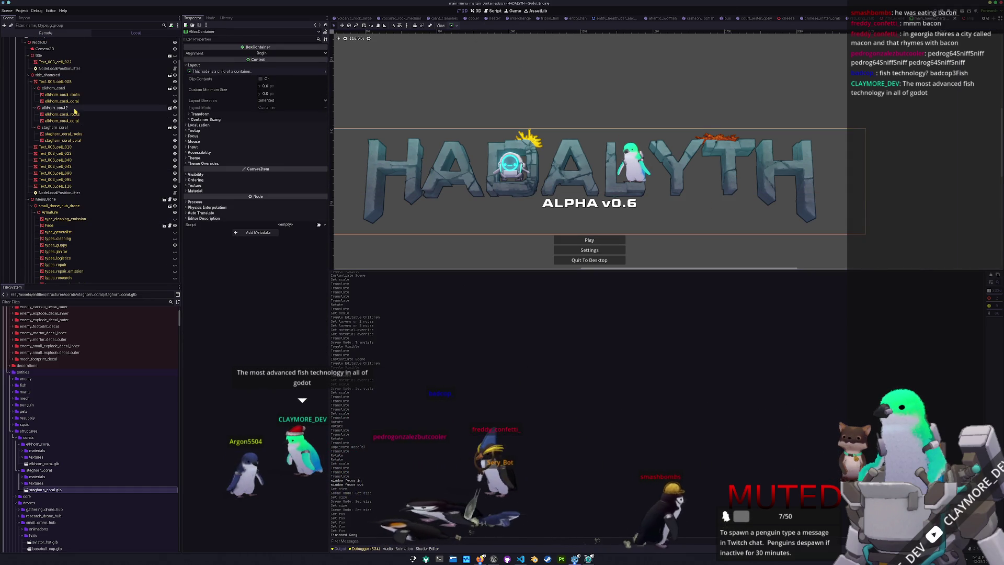
left_click(80, 108)
left_click(70, 88)
scroll(69, 79, "up", 2)
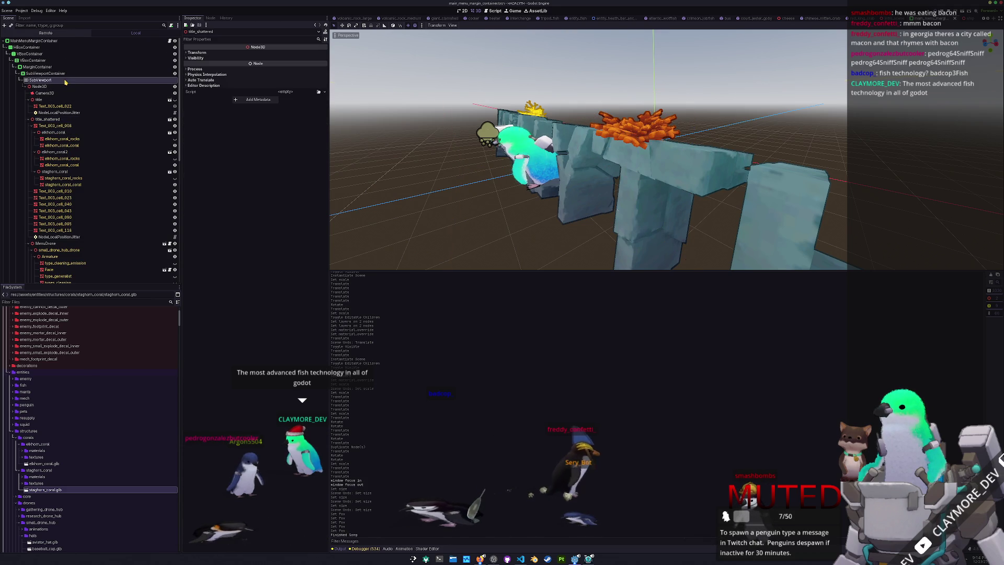
- Resize the title SubViewport to 1600 × 370 and check it in 2D
left_click(65, 82)
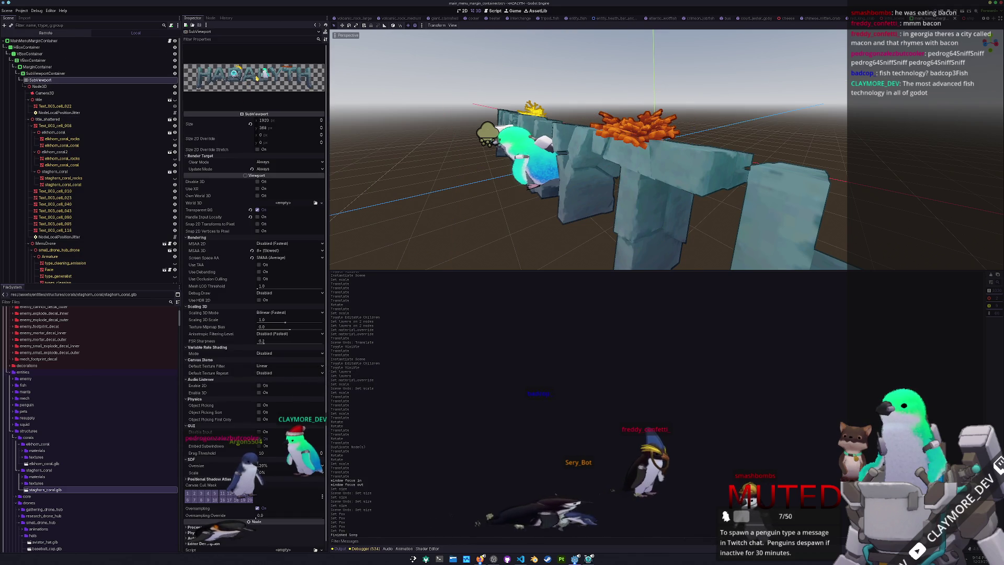
mouse_move(266, 122)
left_mouse_down()
mouse_move(220, 122)
mouse_move(264, 122)
left_mouse_up()
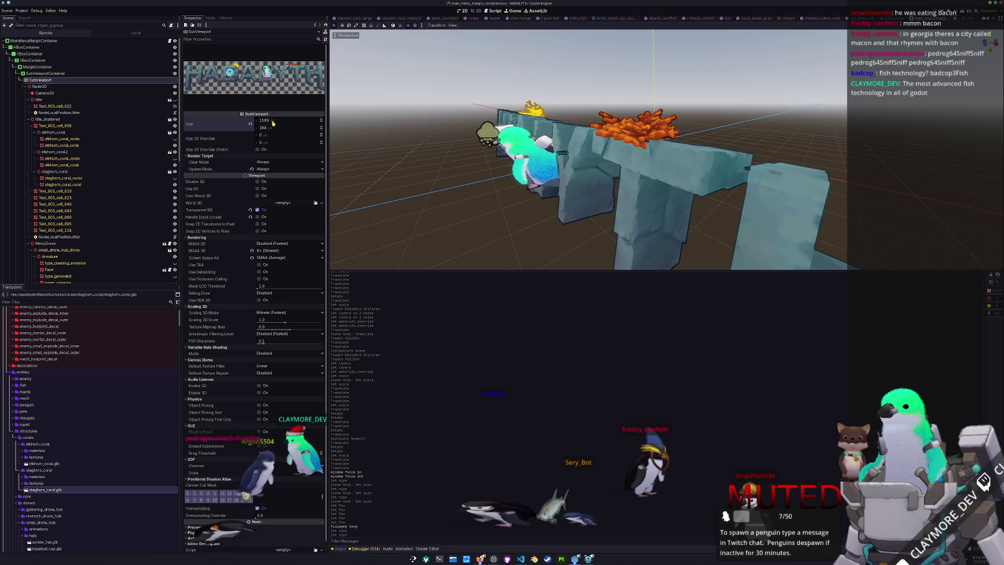
type("1600")
key("Return")
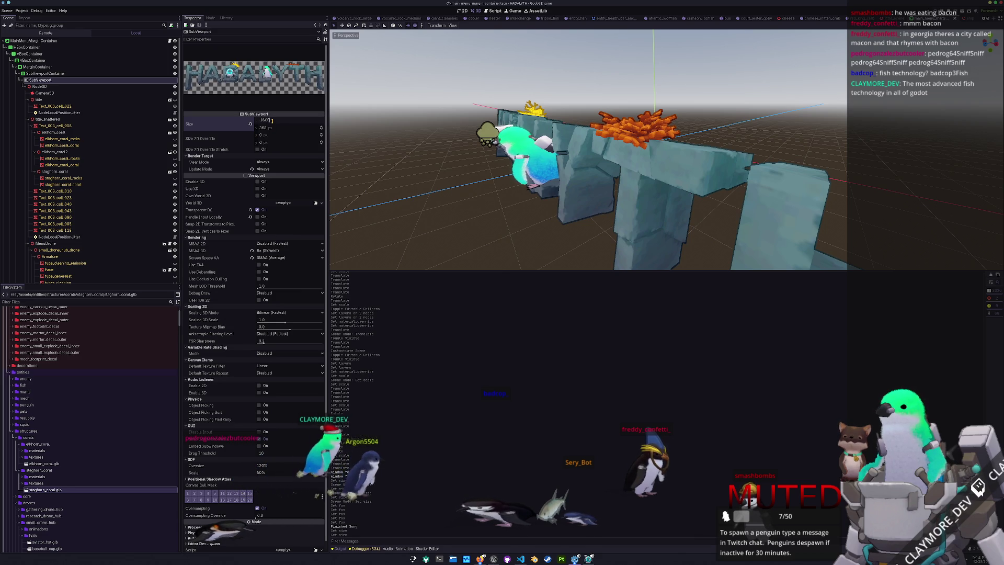
left_click_drag(272, 132, 271, 127)
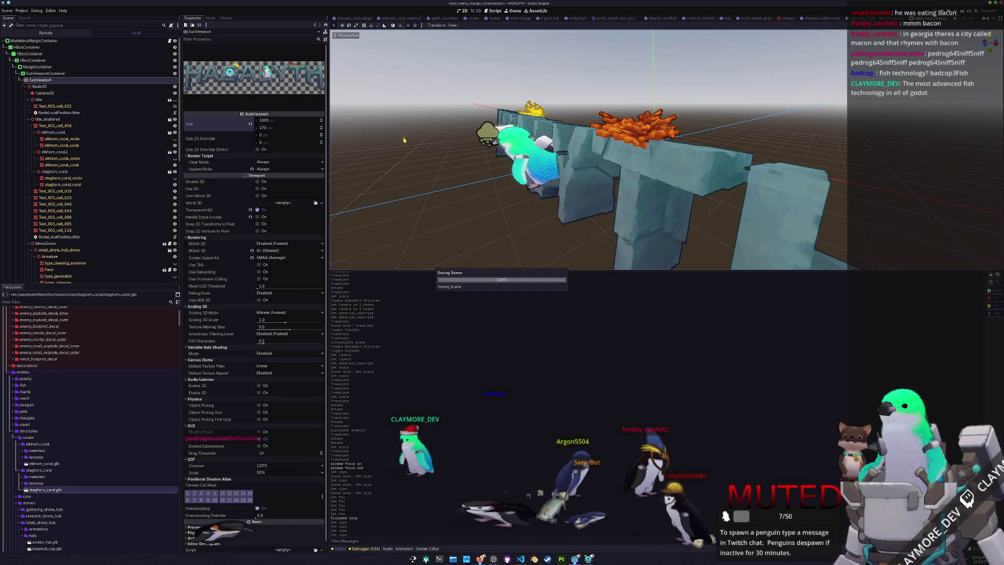
left_click(51, 74)
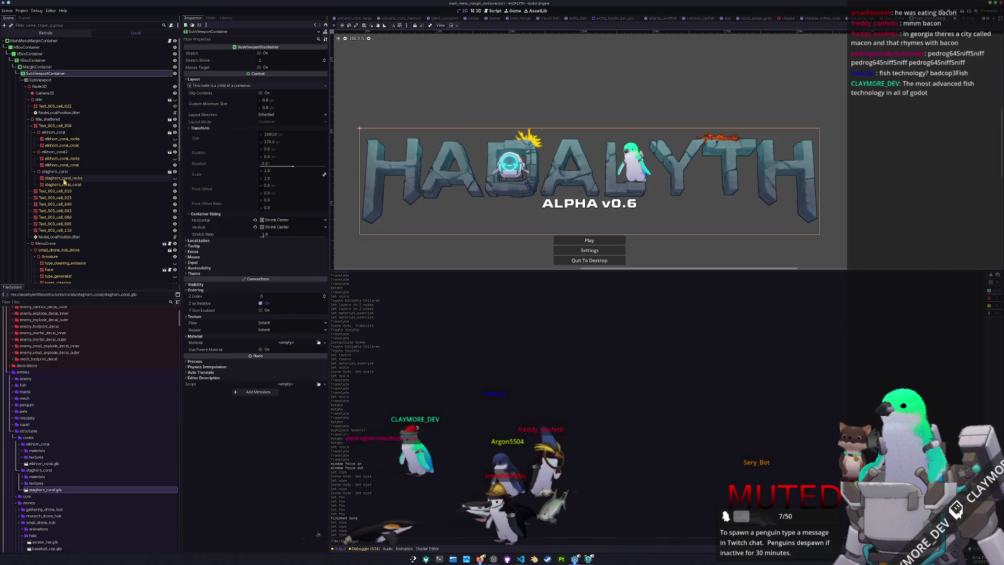
left_click(63, 178)
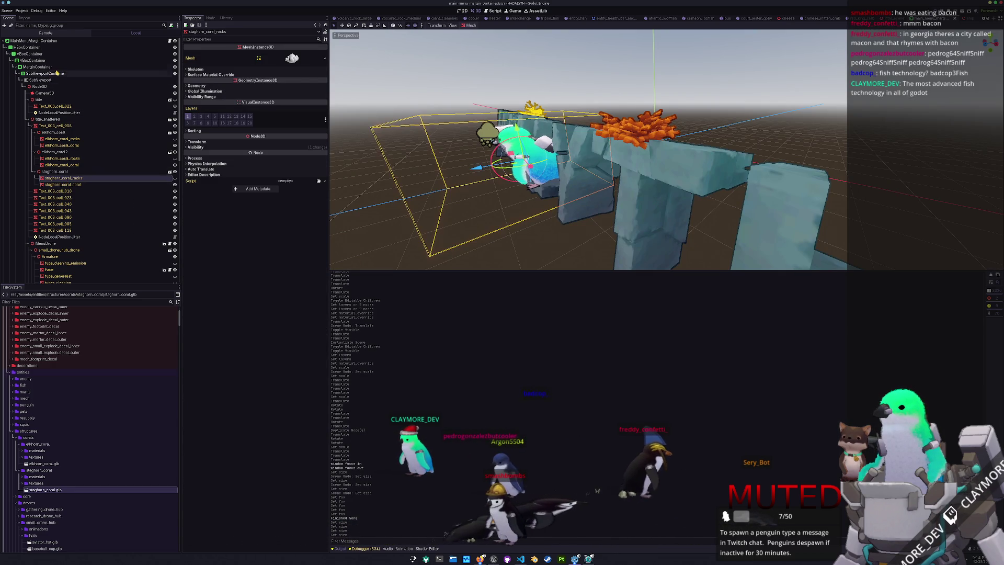
left_click(59, 73)
scroll(523, 111, "up", 10)
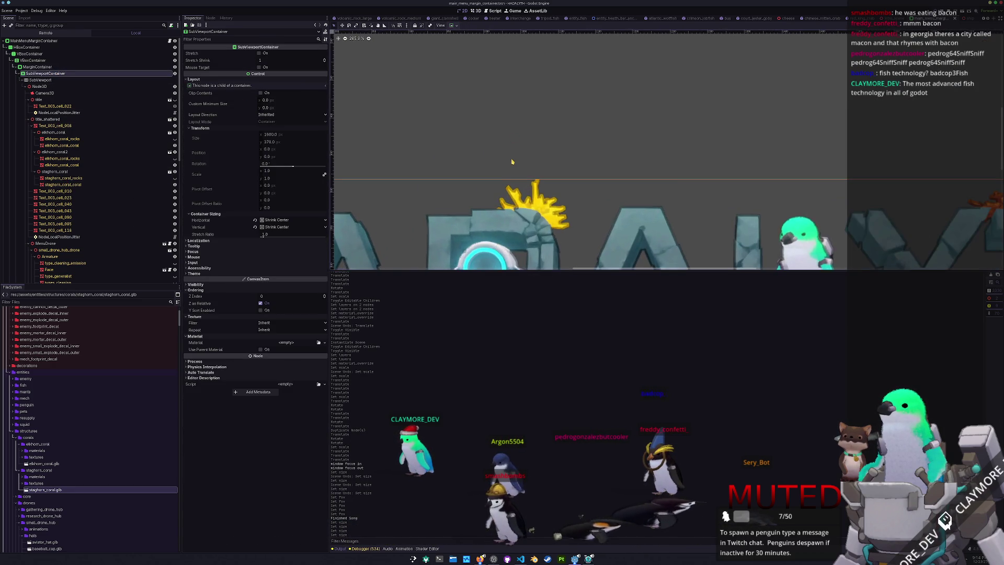
scroll(560, 117, "up", 14)
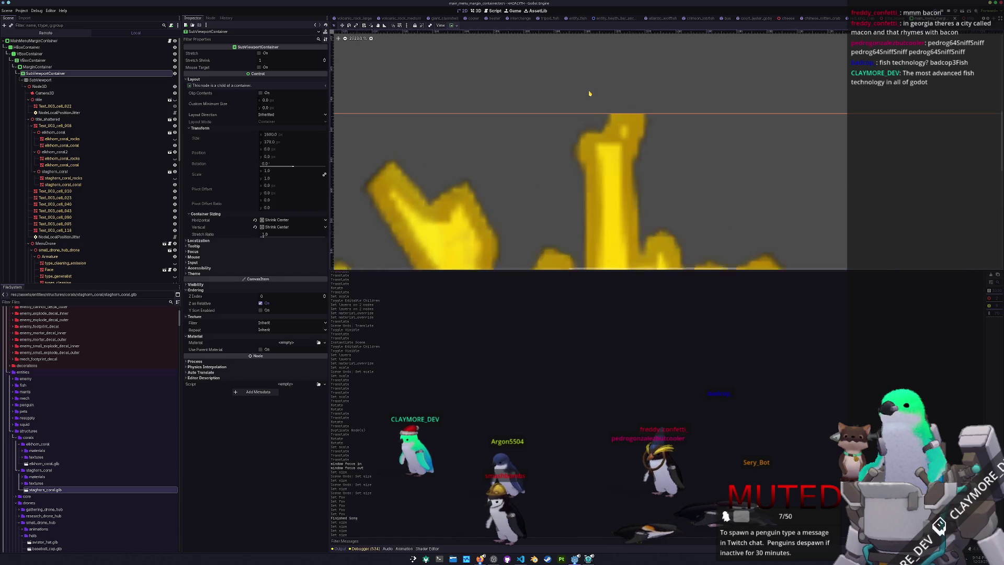
scroll(560, 116, "up", 2)
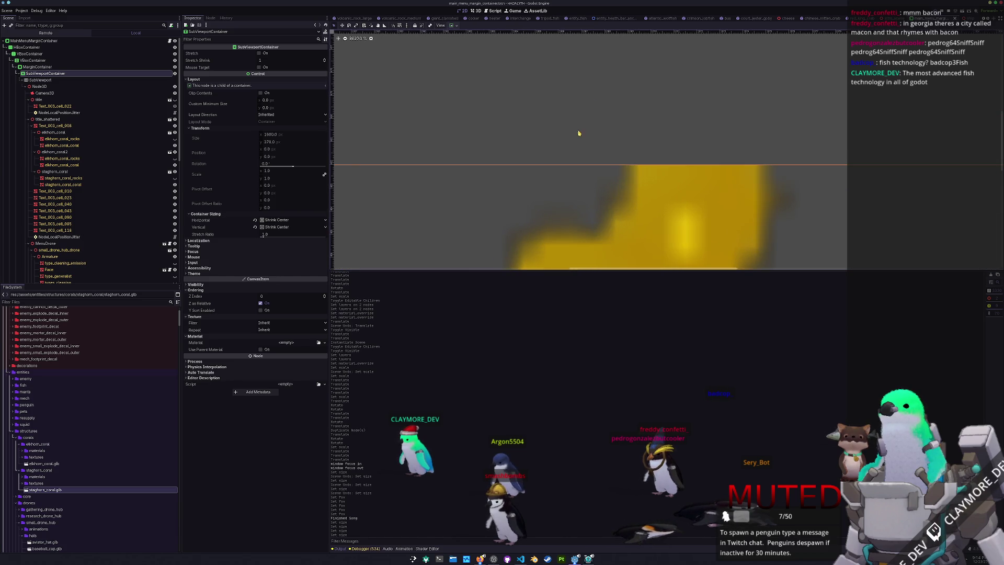
scroll(472, 91, "down", 20)
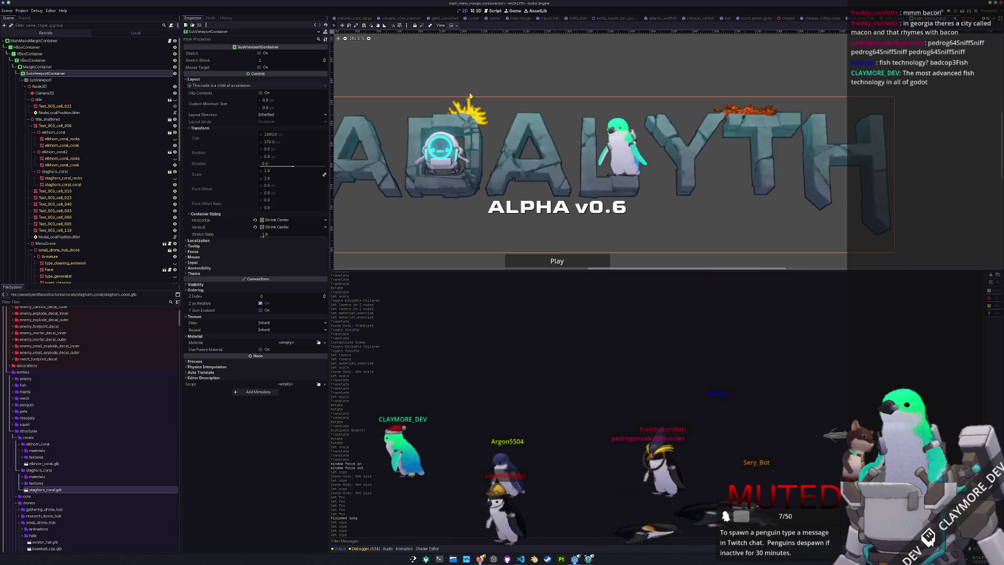
left_click(141, 80)
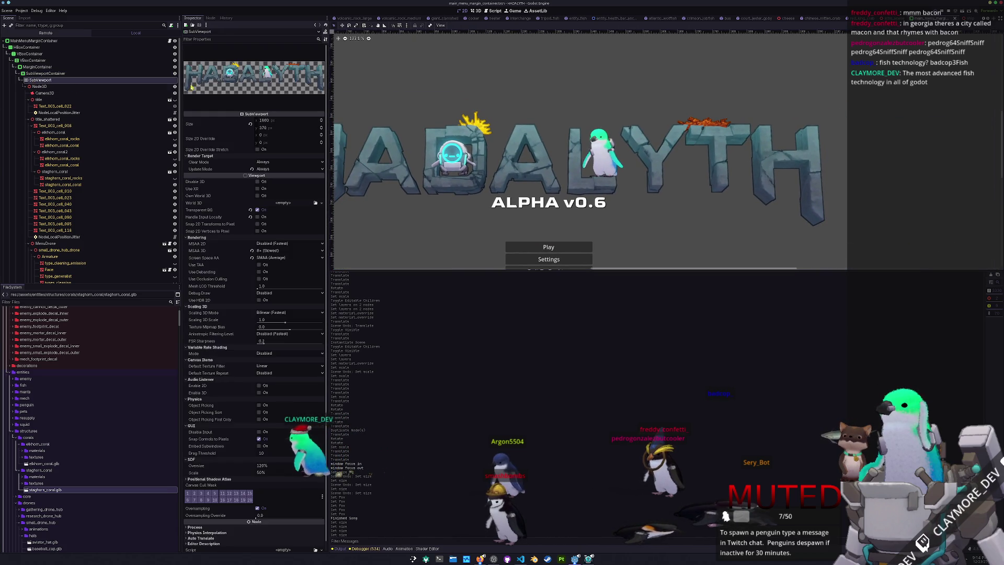
left_click_drag(268, 127, 275, 127)
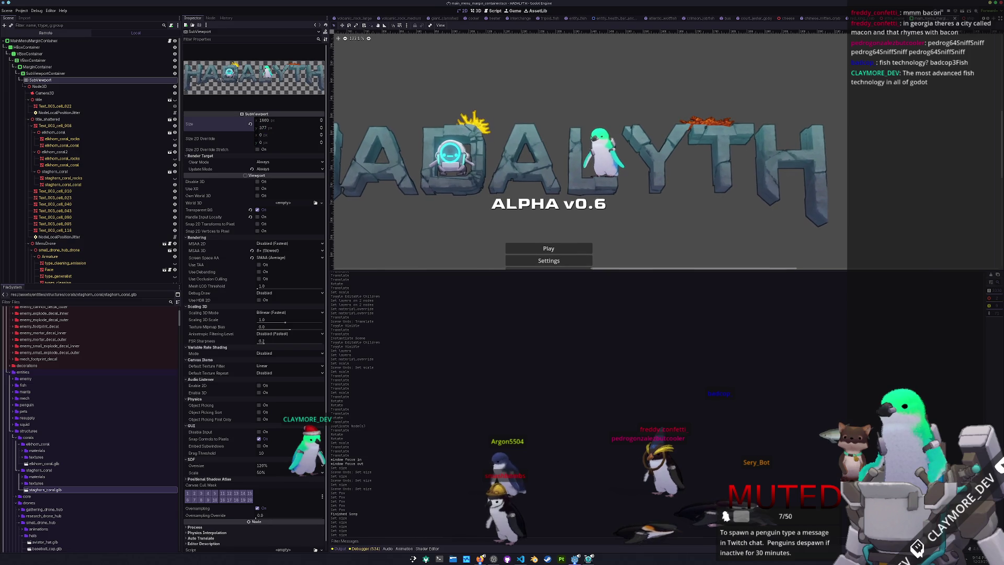
key("ctrl+s")
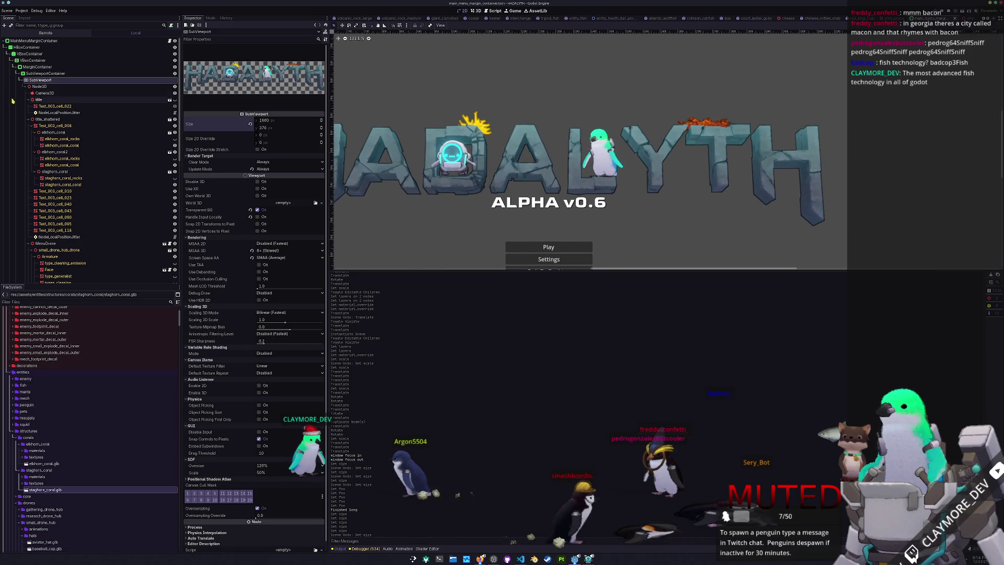
left_click(45, 93)
left_click(264, 207)
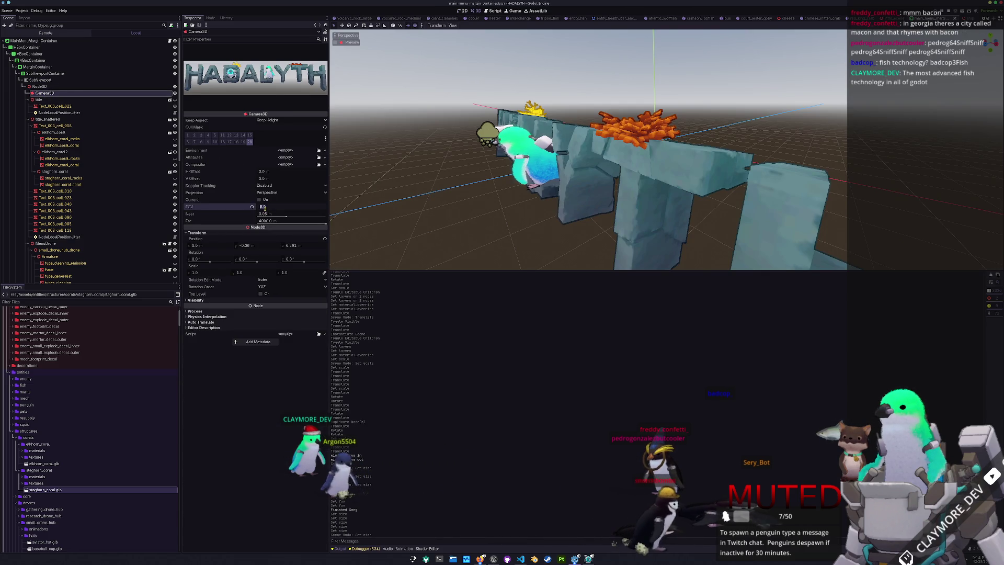
- Set the camera's field of view to 9.5° and view the title layout in 2D
type(".5")
key("Return")
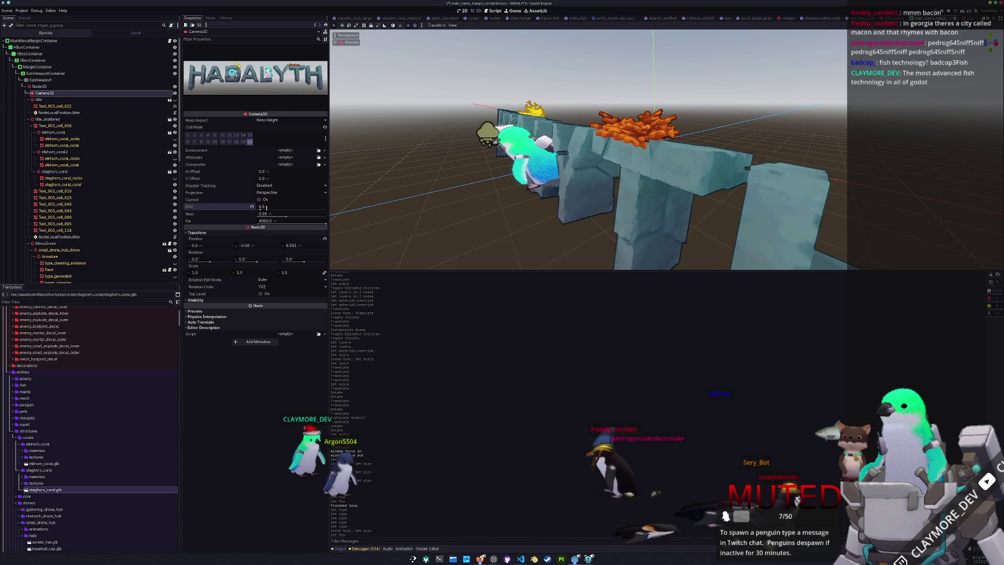
left_click(42, 79)
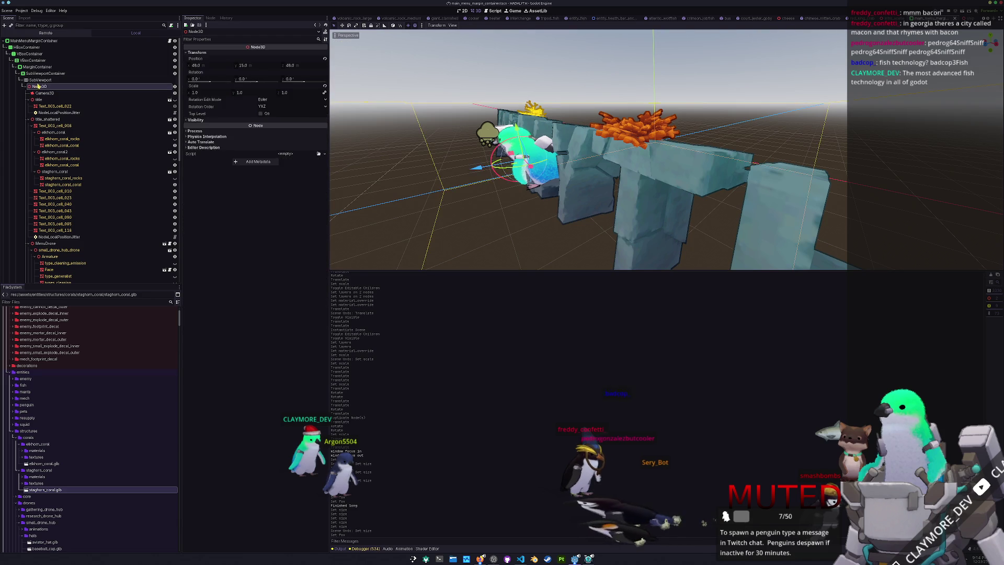
left_click(46, 73)
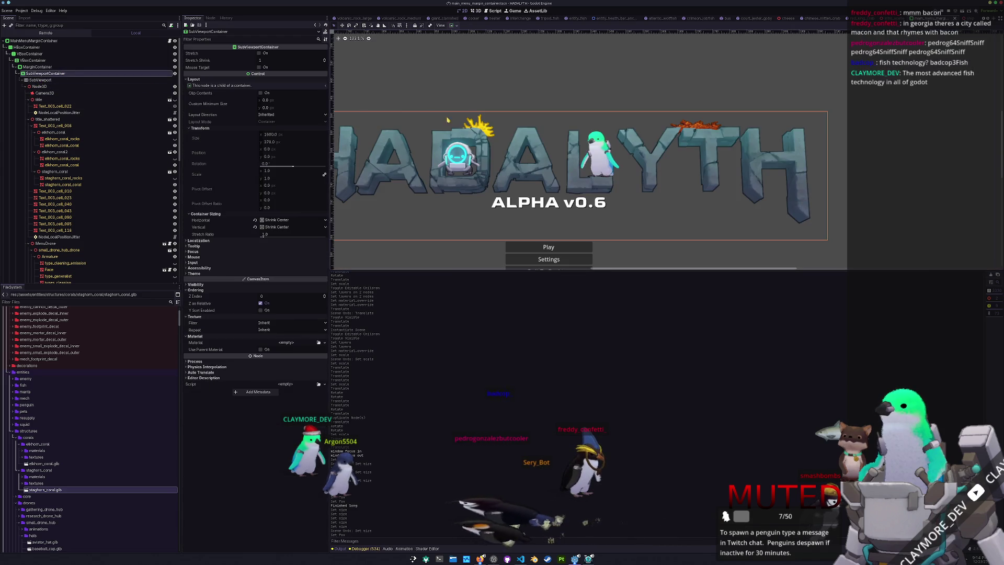
scroll(402, 108, "down", 3)
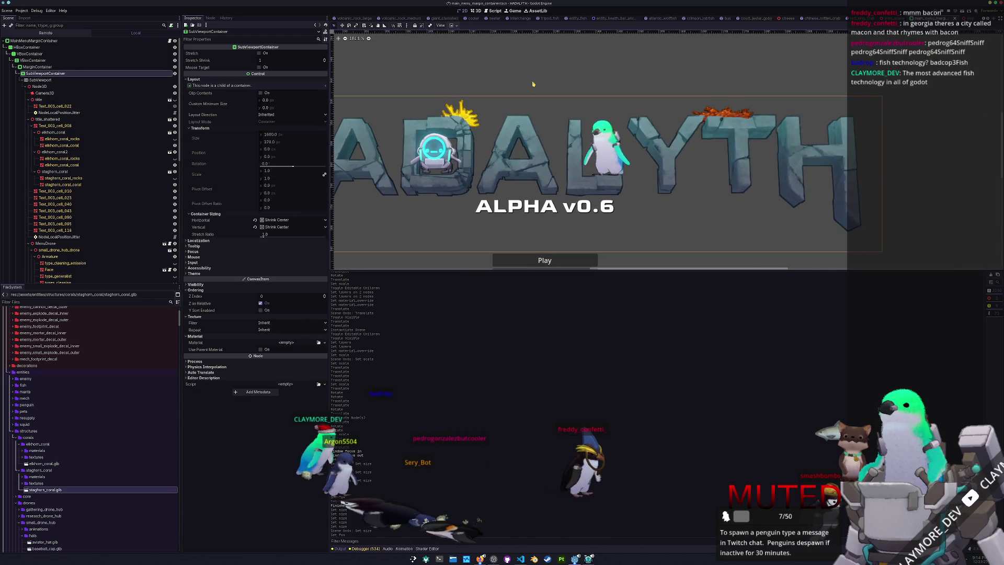
- Narrow the SubViewport to 1550 px wide, nudge its height, and bring the menu preview into view
left_click(40, 80)
mouse_move(275, 122)
left_mouse_down()
mouse_move(259, 122)
mouse_move(280, 123)
left_mouse_up()
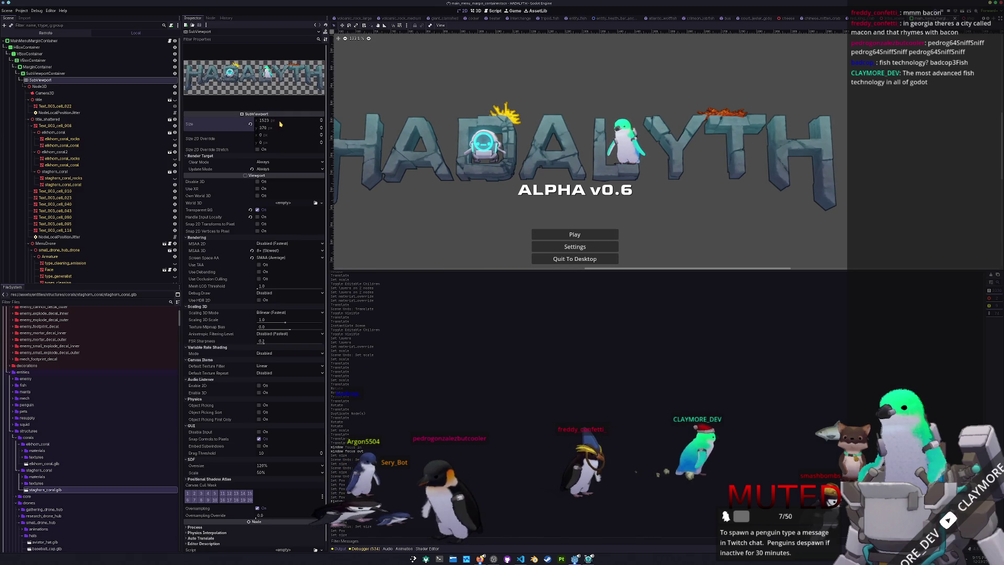
type("0")
key("Return")
left_click_drag(272, 131, 273, 131)
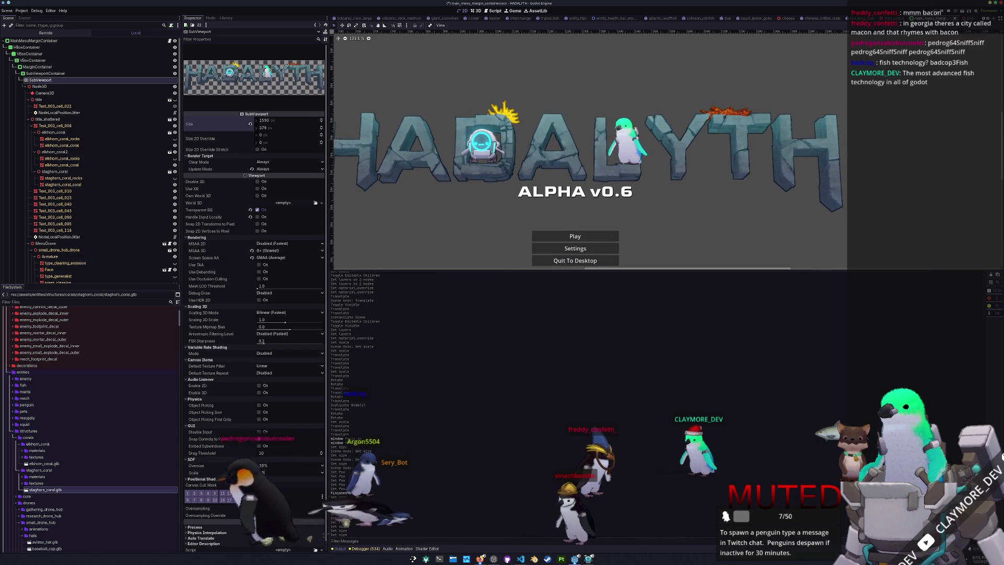
scroll(482, 117, "down", 3)
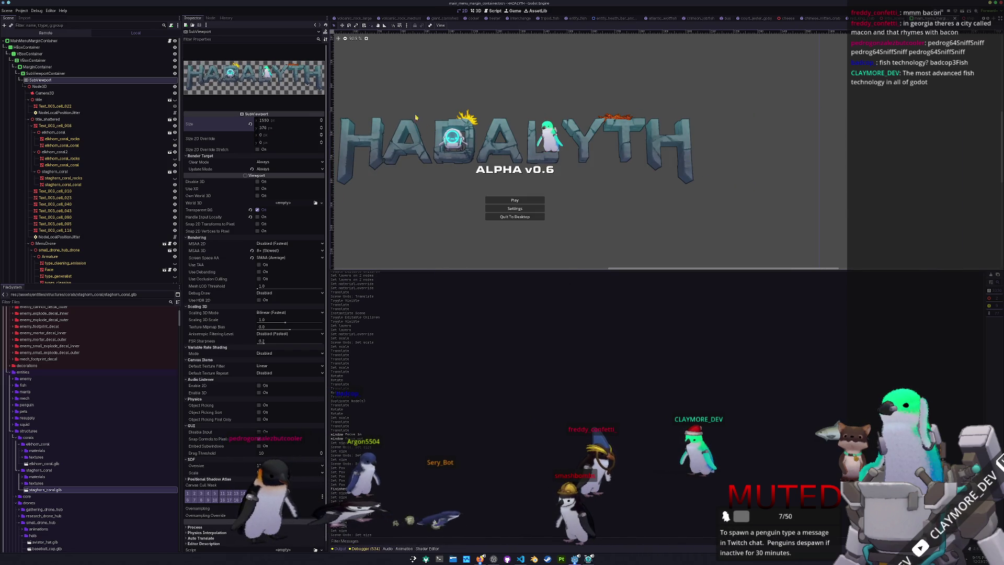
left_click_drag(482, 117, 470, 131)
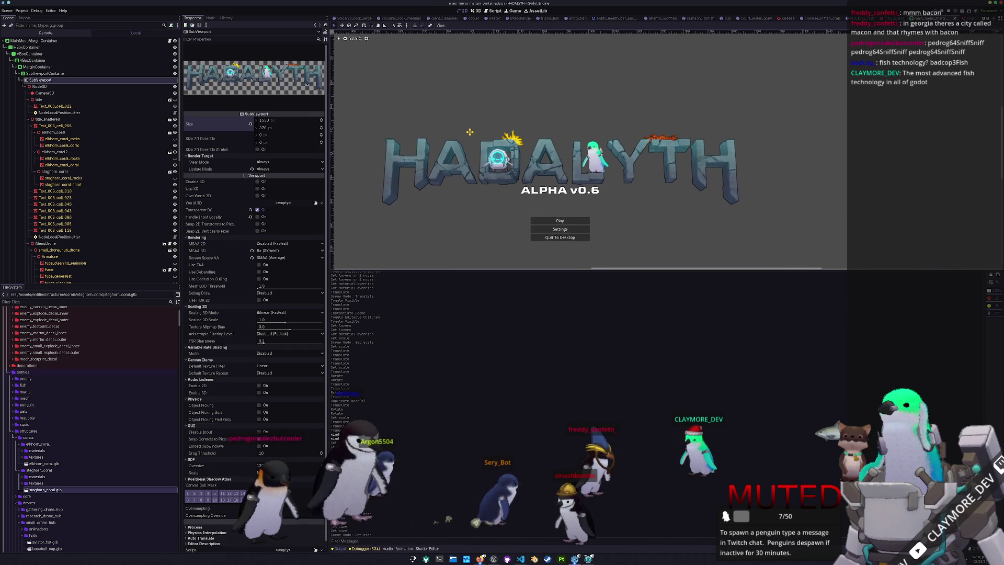
- Raise, tilt and shrink elkhorn_coral2 so it sits on the title letters
double_click(55, 152)
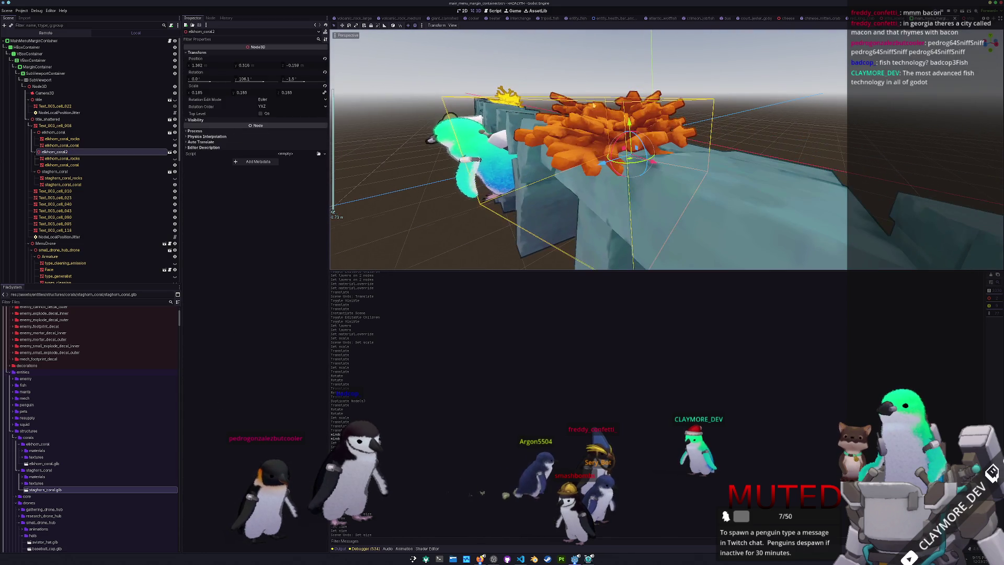
left_click_drag(630, 121, 639, 155)
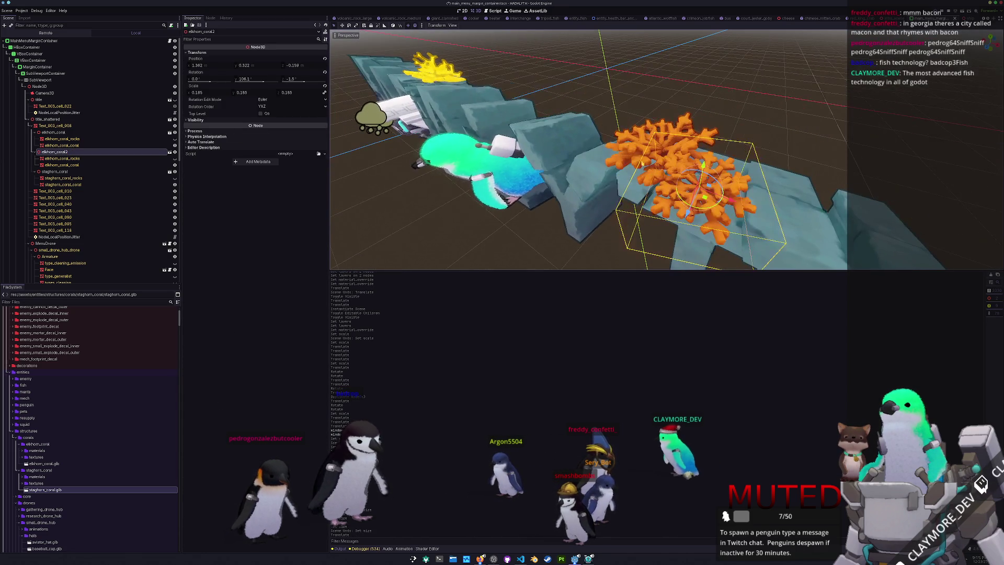
mouse_move(700, 178)
left_mouse_down()
mouse_move(693, 191)
mouse_move(672, 172)
left_mouse_up()
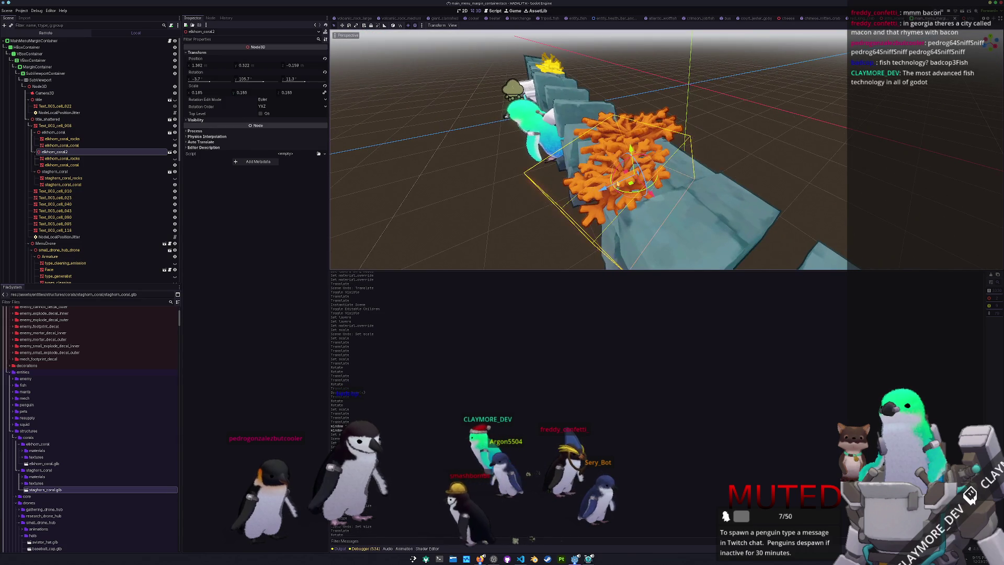
left_click_drag(206, 92, 190, 92)
left_click_drag(591, 157, 549, 151)
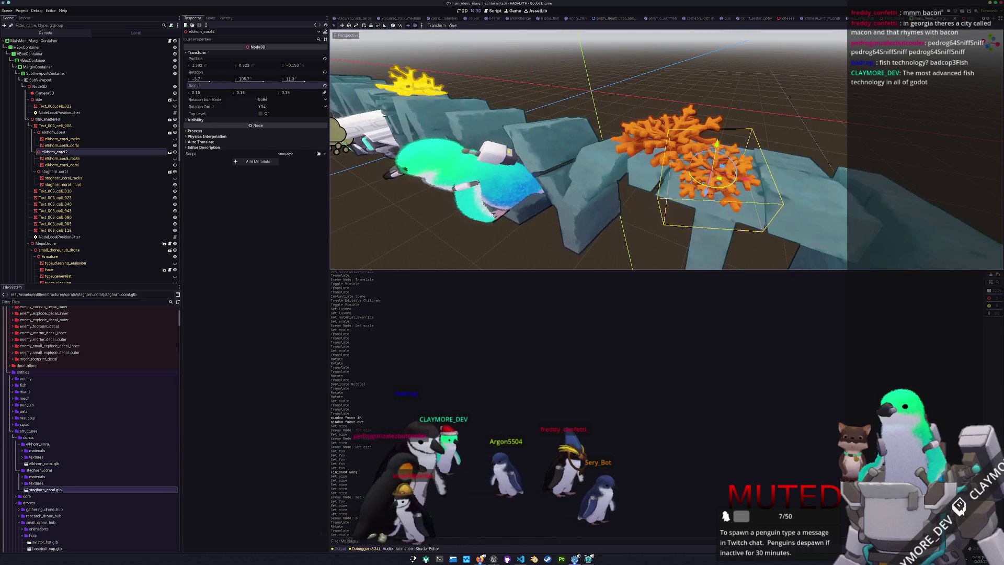
- Duplicate elkhorn_coral onto the final letters, rotate it, and stretch its Scale Y to 0.35
left_click(54, 133)
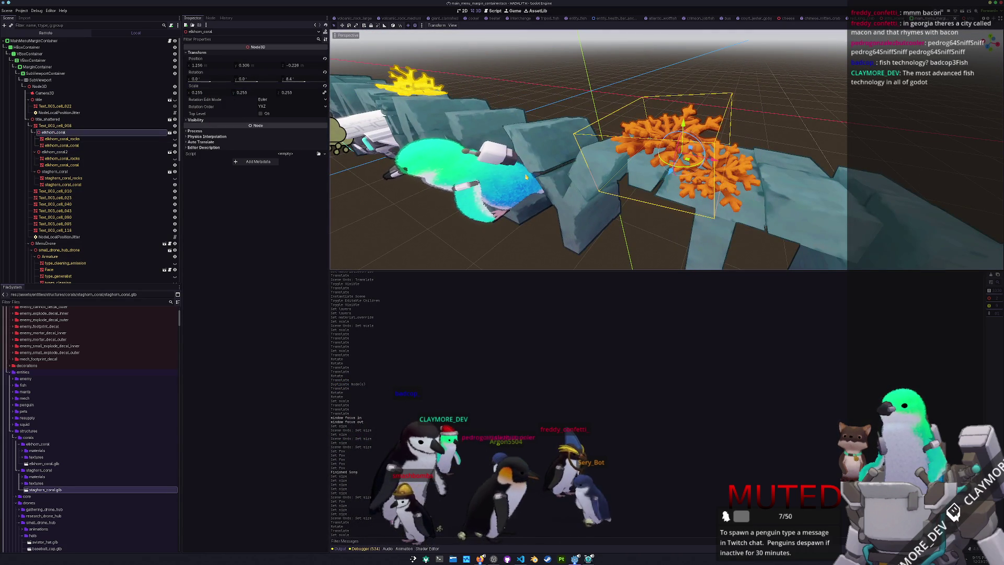
key("ctrl+d")
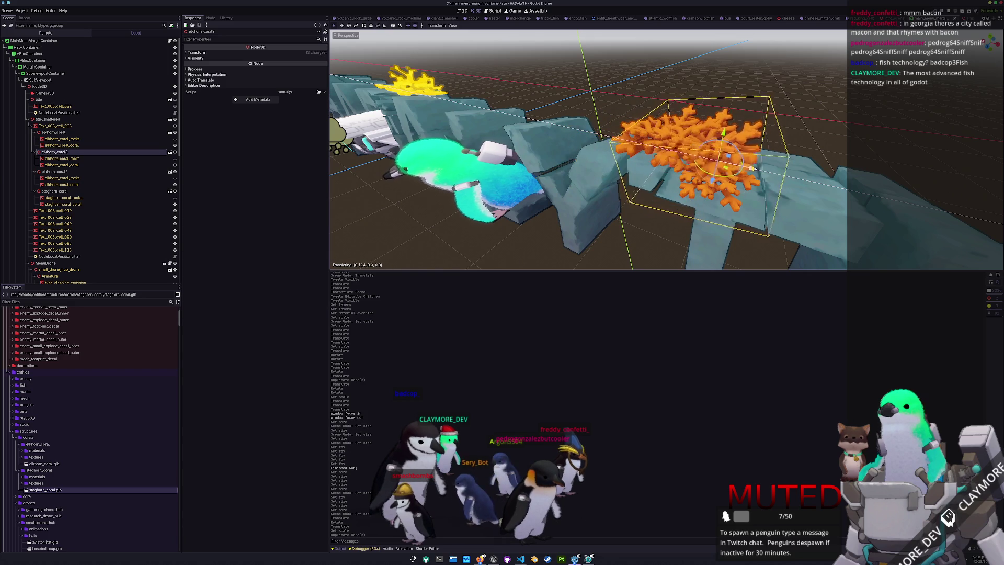
left_click_drag(750, 168, 777, 174)
key("r")
key("y")
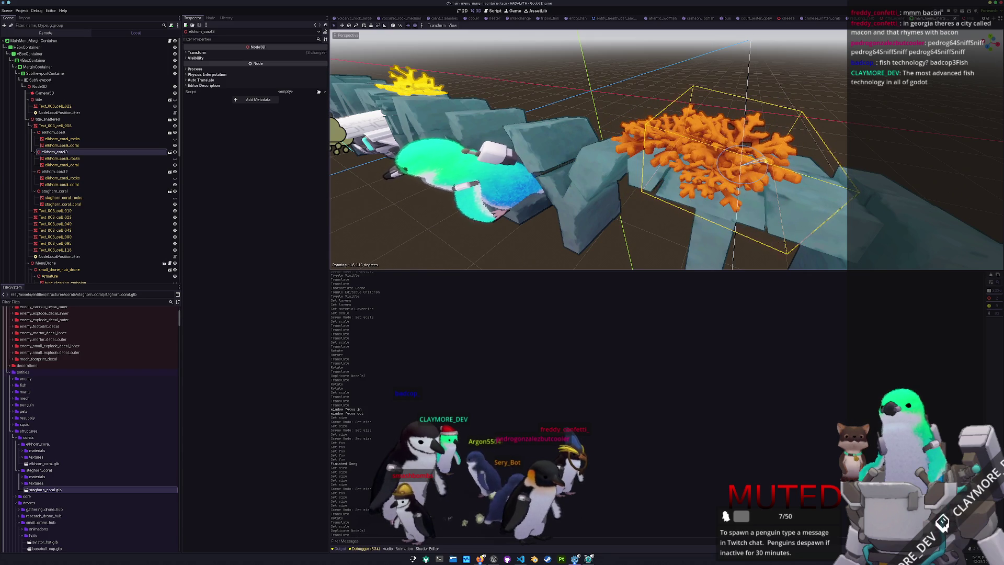
left_click_drag(774, 172, 642, 165)
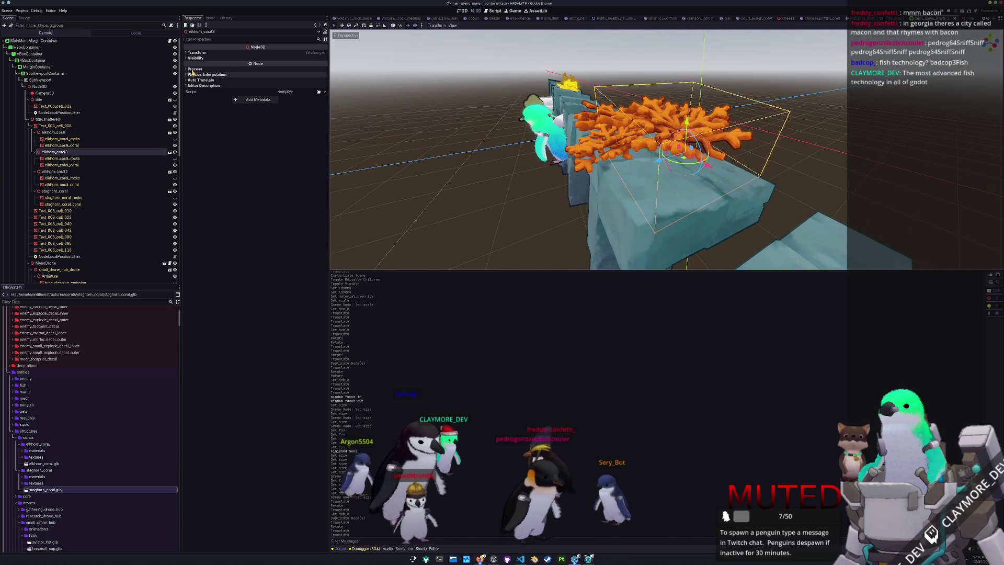
left_click(201, 53)
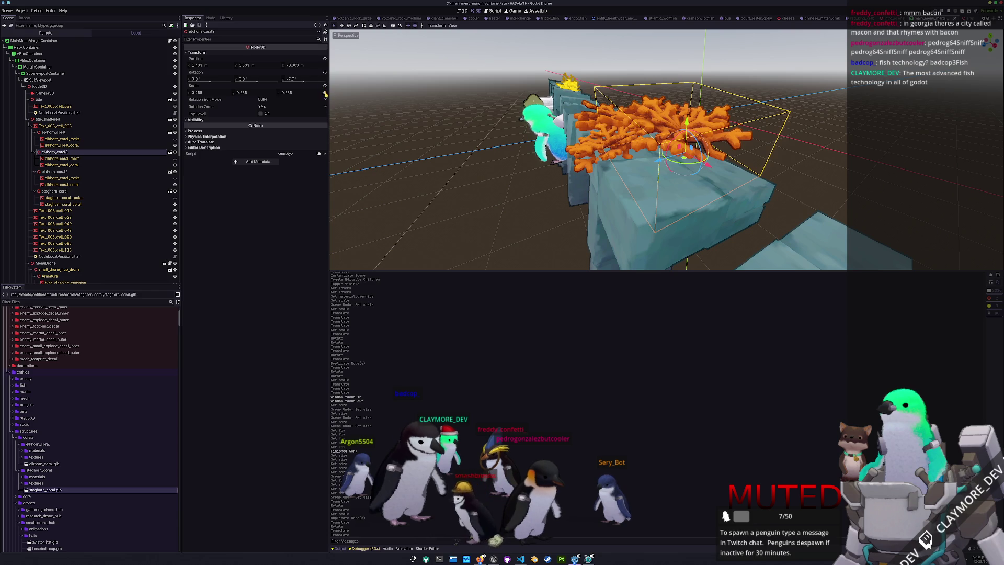
left_click_drag(250, 93, 285, 93)
scroll(589, 152, "down", 5)
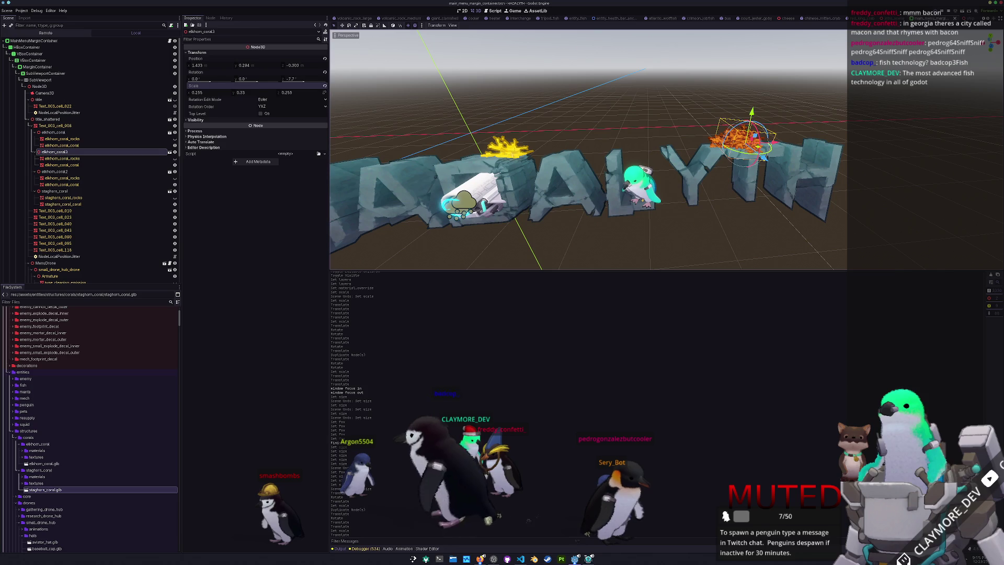
- Duplicate the staghorn coral, nudge the copy left and shrink its scale
left_click(505, 149)
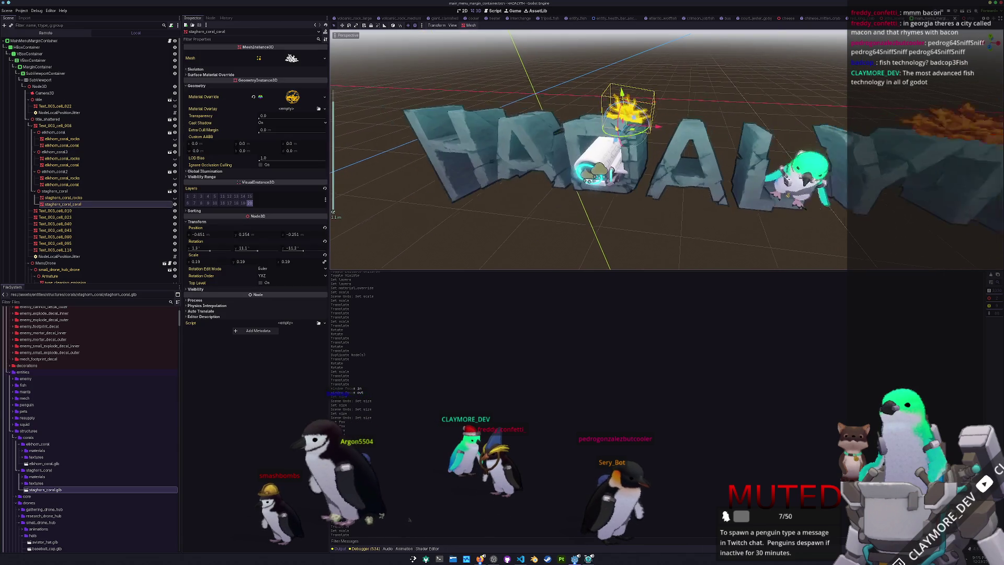
key("ctrl+d")
left_click_drag(811, 204, 864, 244)
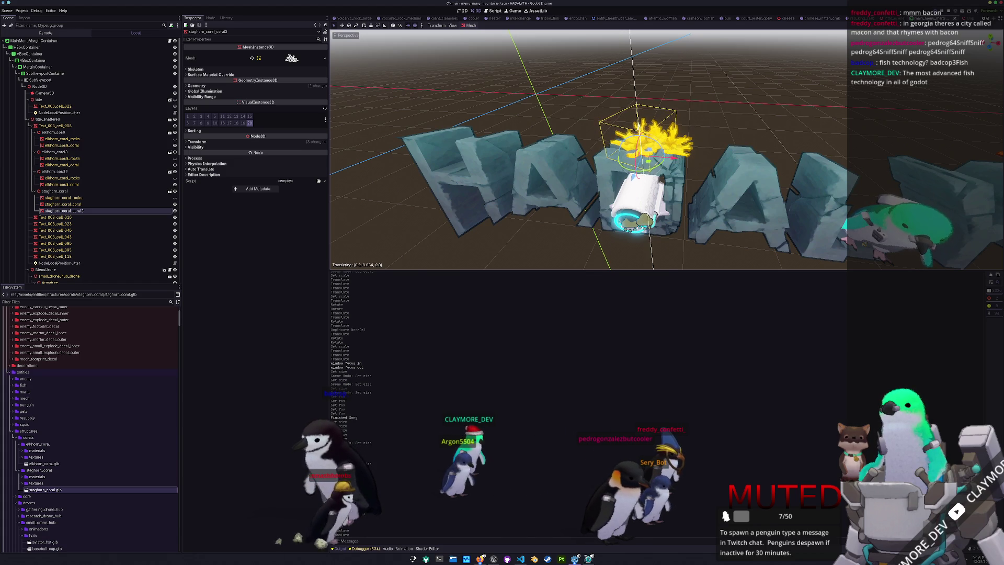
left_click_drag(648, 152, 645, 152)
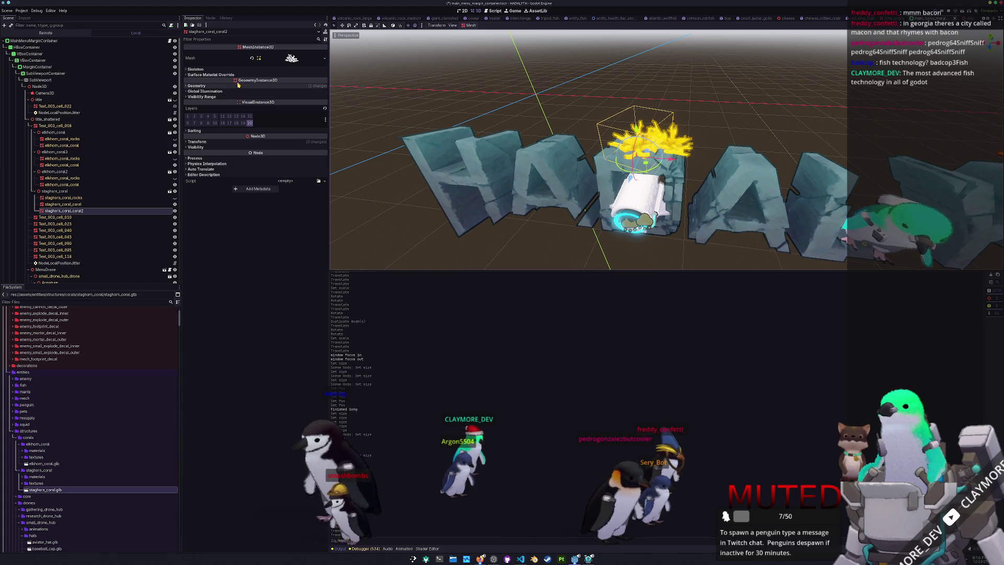
left_click(215, 142)
left_click_drag(207, 184, 193, 185)
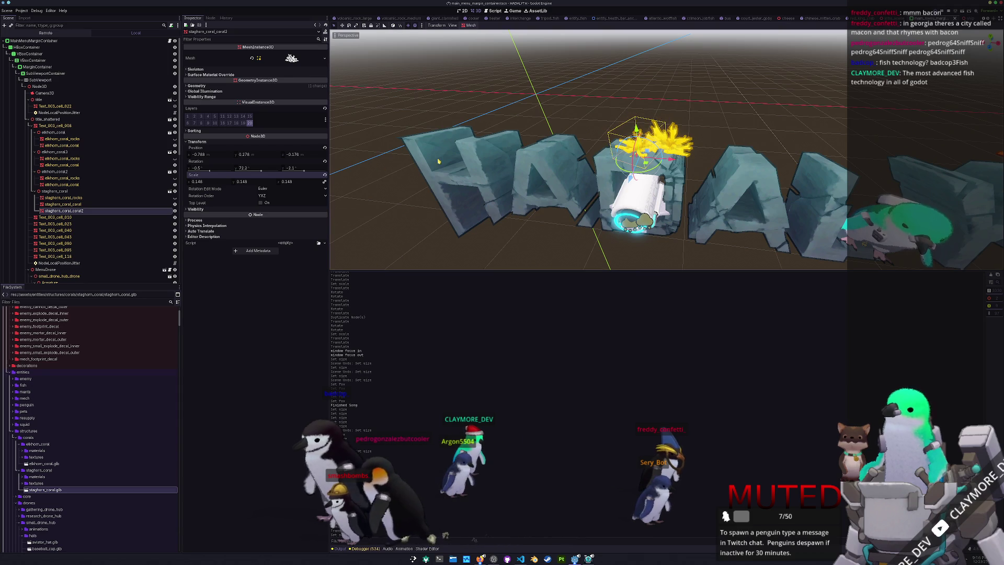
- Lift the new staghorn coral slightly higher and run the game to check the menu
scroll(382, 167, "up", 3)
left_click_drag(382, 167, 333, 212)
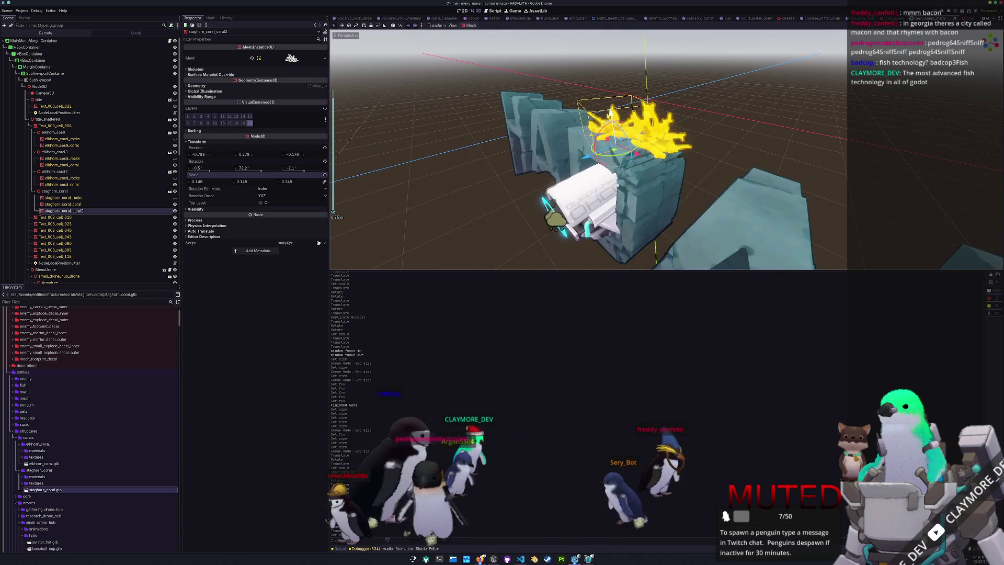
left_click_drag(610, 112, 610, 109)
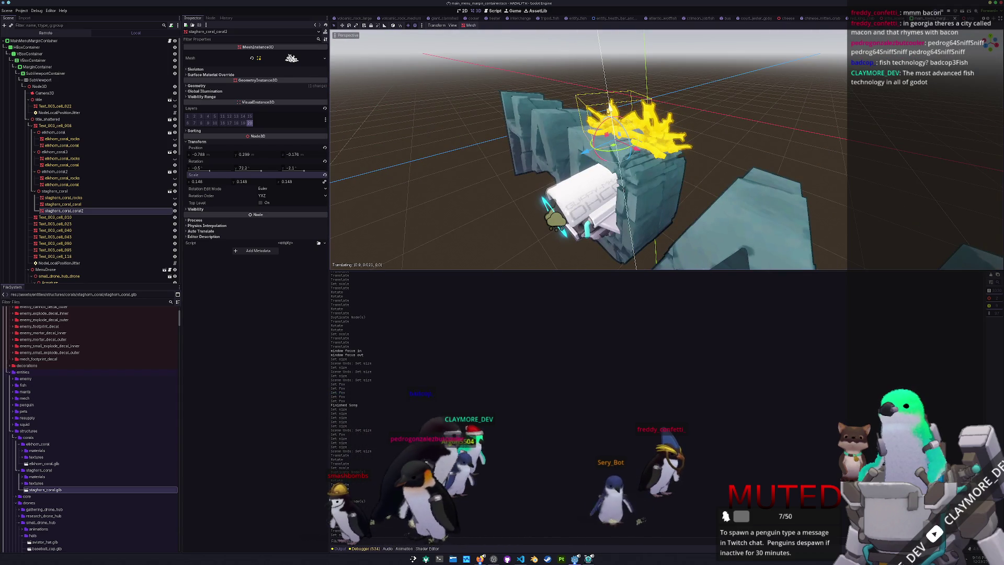
scroll(556, 154, "down", 3)
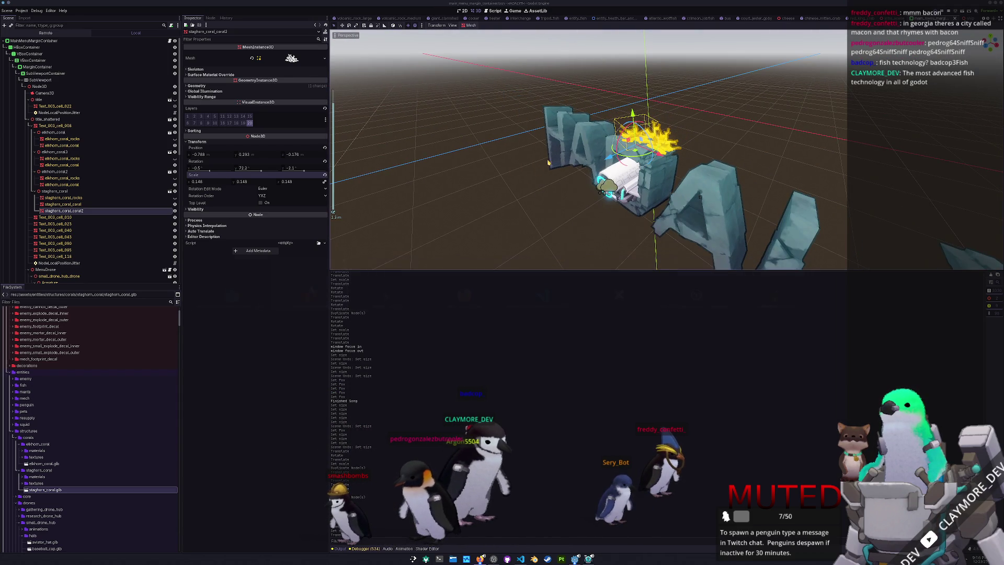
key("F5")
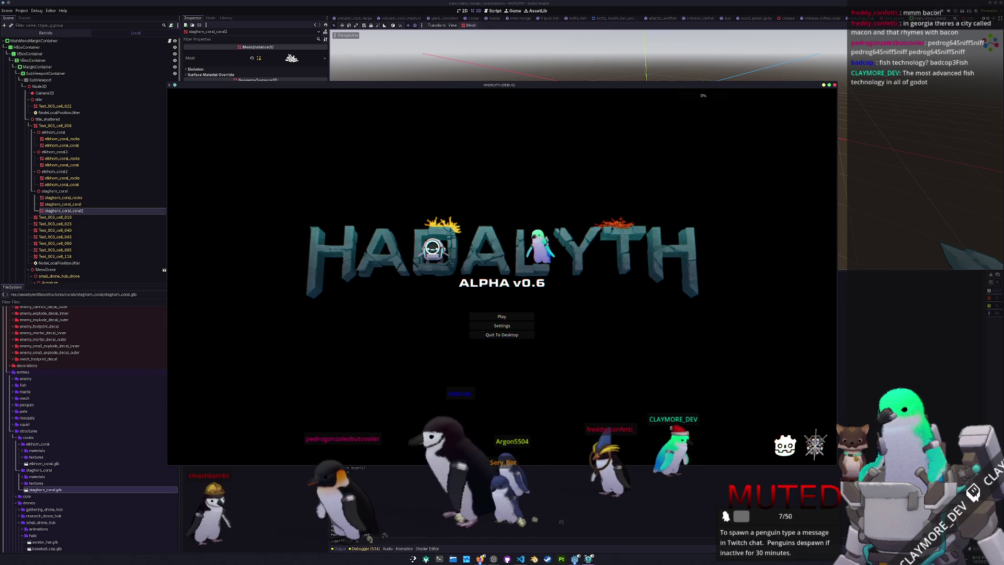
- Stop the test run and return to the 3D title scene
key("F8")
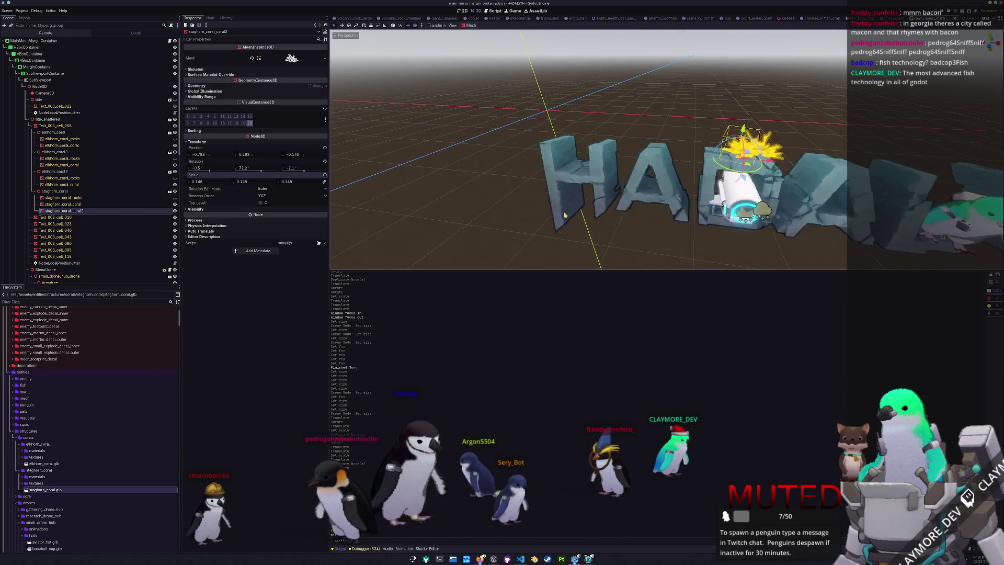
- Save the title scene and select the H letter mesh
key("ctrl+s")
left_click(52, 217)
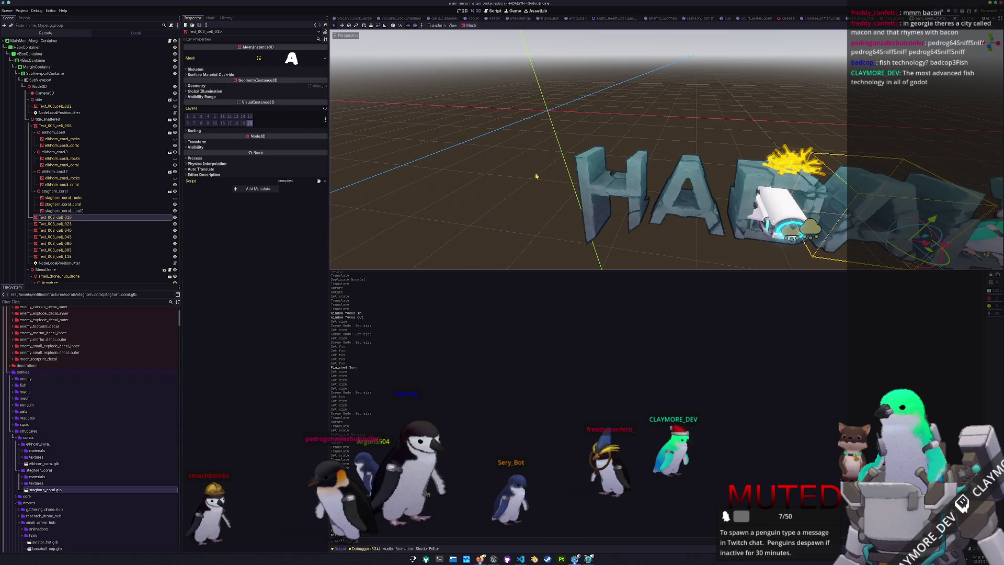
left_click(596, 191)
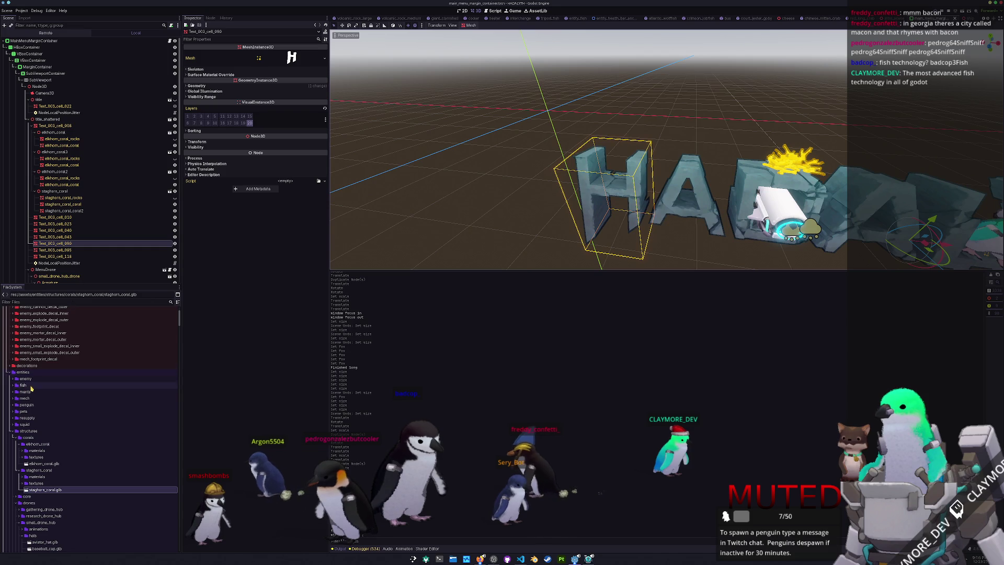
scroll(44, 309, "down", 5)
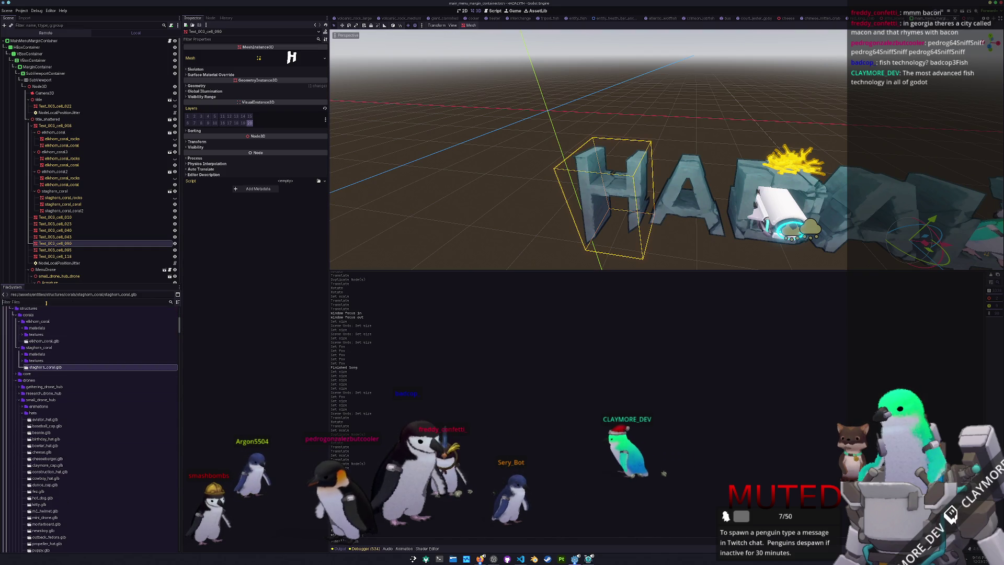
- Add caulerpa_racemosa.glb to the scene with editable children and its sea_grapes_rocks hidden
type("race")
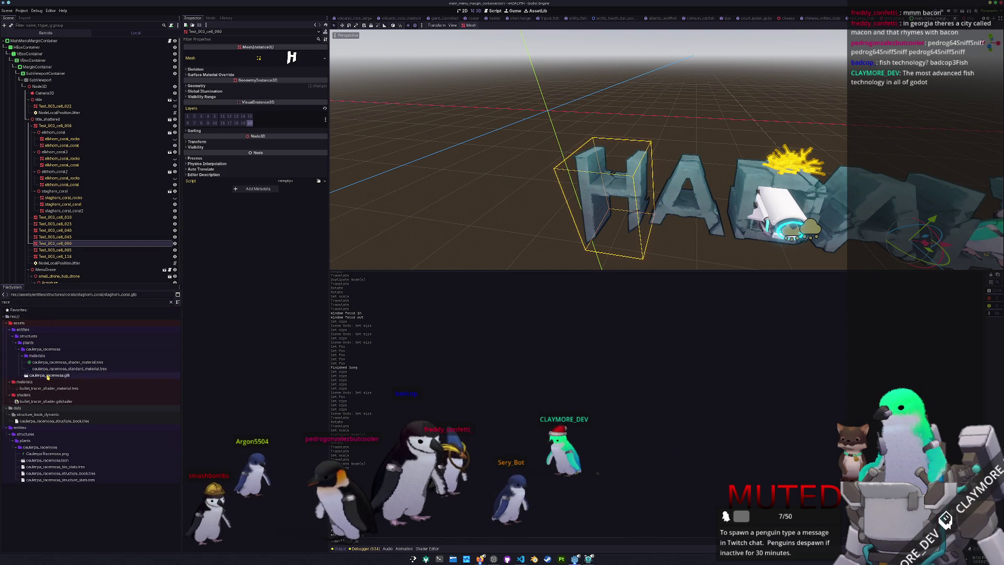
left_click_drag(105, 293, 71, 237)
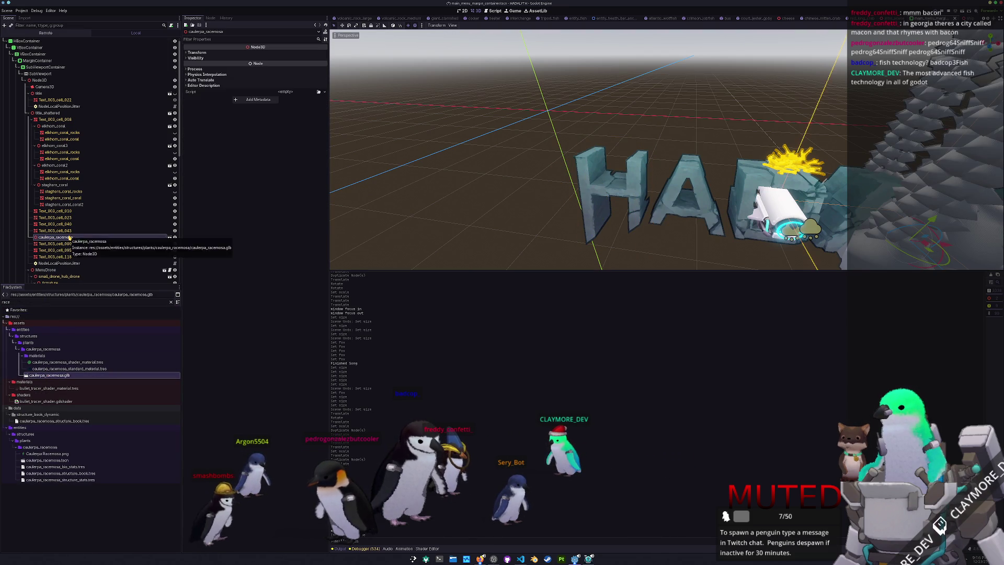
right_click(61, 238)
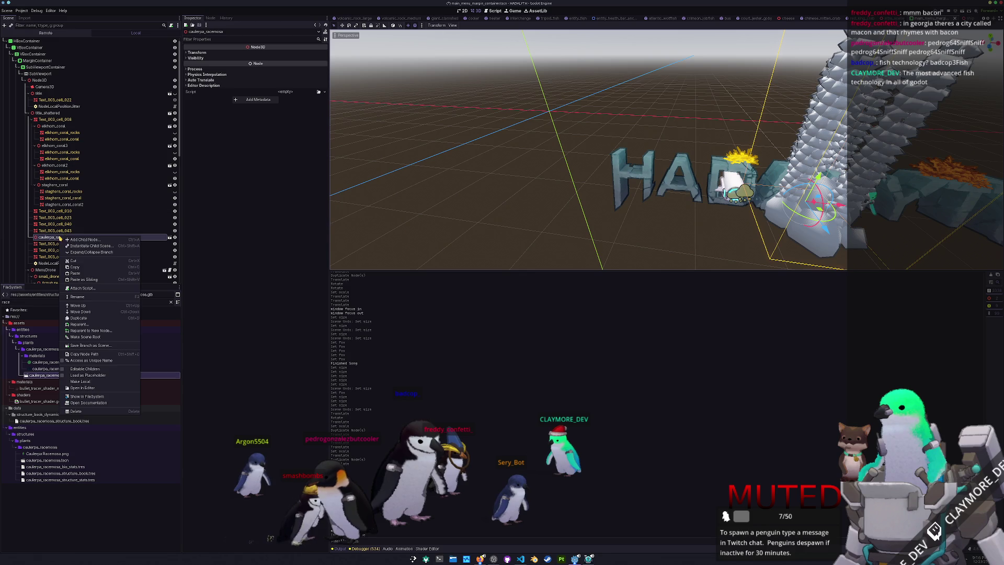
left_click(85, 369)
left_click(169, 250)
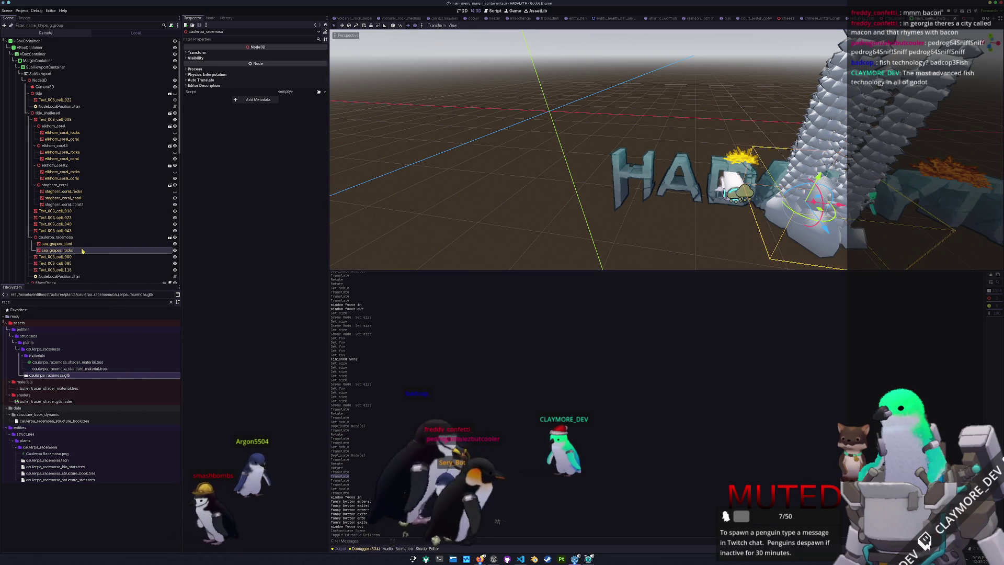
left_click(174, 250)
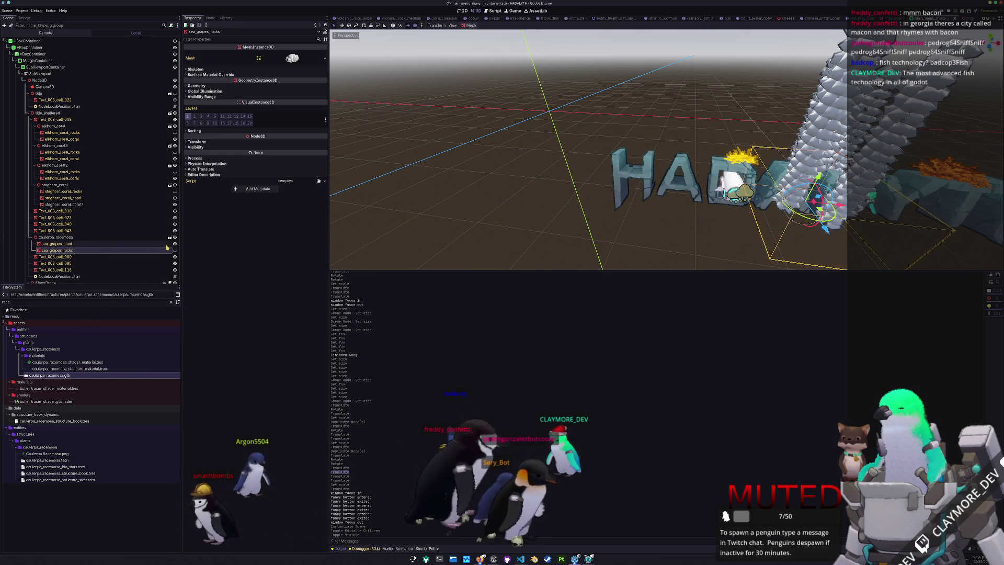
- Shrink the caulerpa_racemosa plant to 0.325 scale to fit the letter
left_click(81, 238)
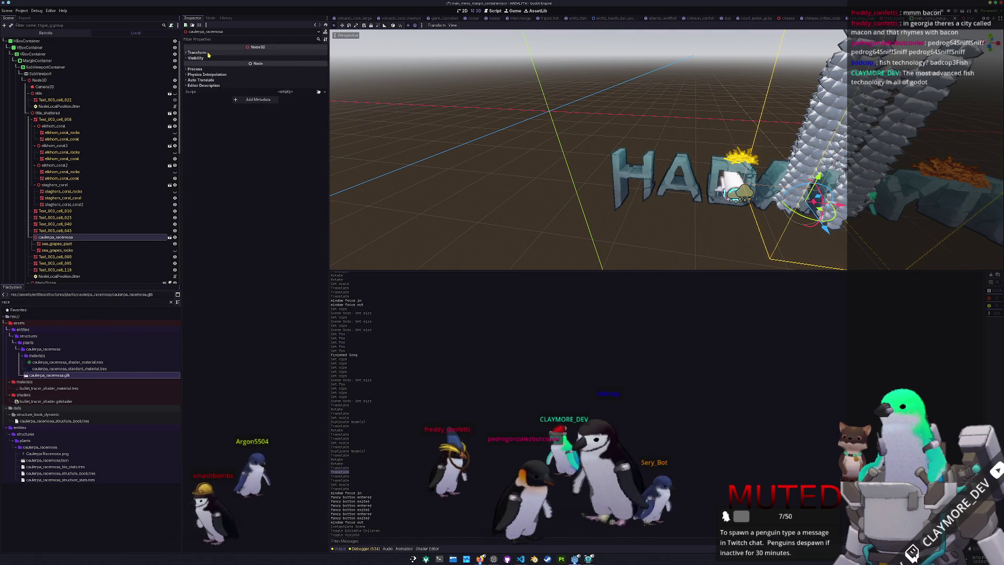
left_click(197, 52)
mouse_move(207, 92)
left_mouse_down()
mouse_move(188, 92)
mouse_move(205, 95)
mouse_move(188, 93)
mouse_move(203, 93)
mouse_move(183, 65)
mouse_move(250, 66)
mouse_move(308, 124)
left_mouse_up()
left_click(324, 86)
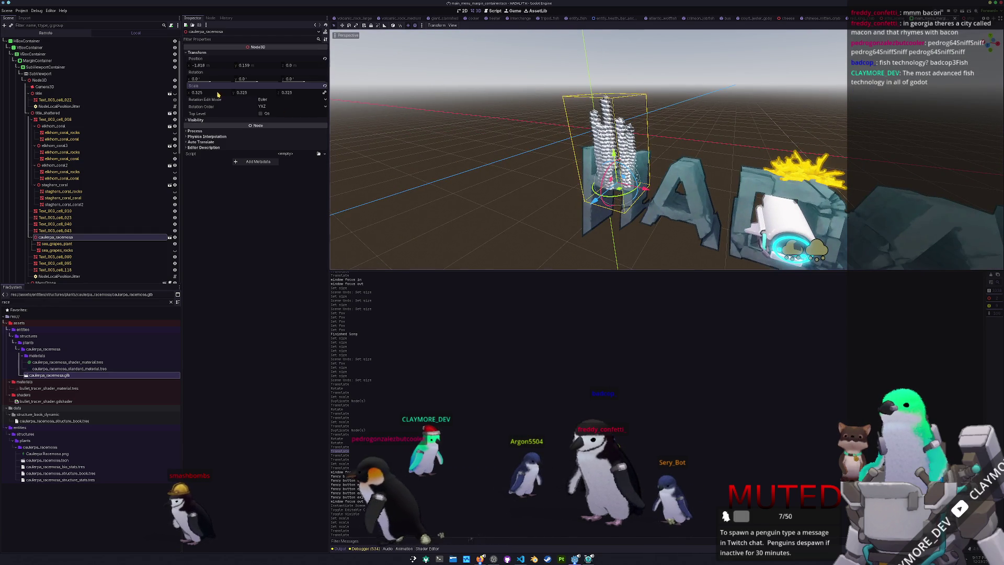
- Shrink the caulerpa_racemosa to 0.215 scale, nudge it along Z and turn it about 11° around Y
key("s")
key("f")
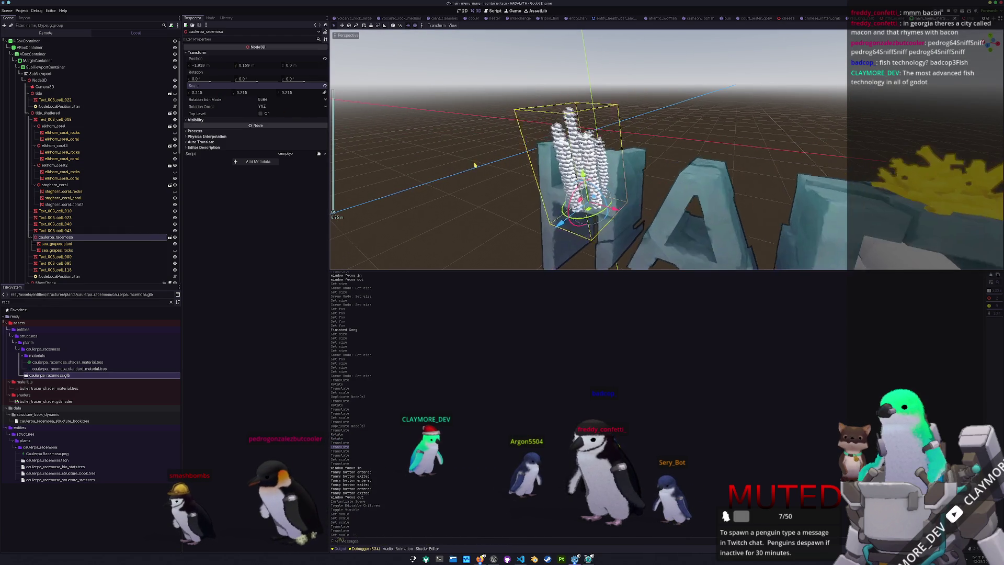
left_click_drag(591, 213, 611, 203)
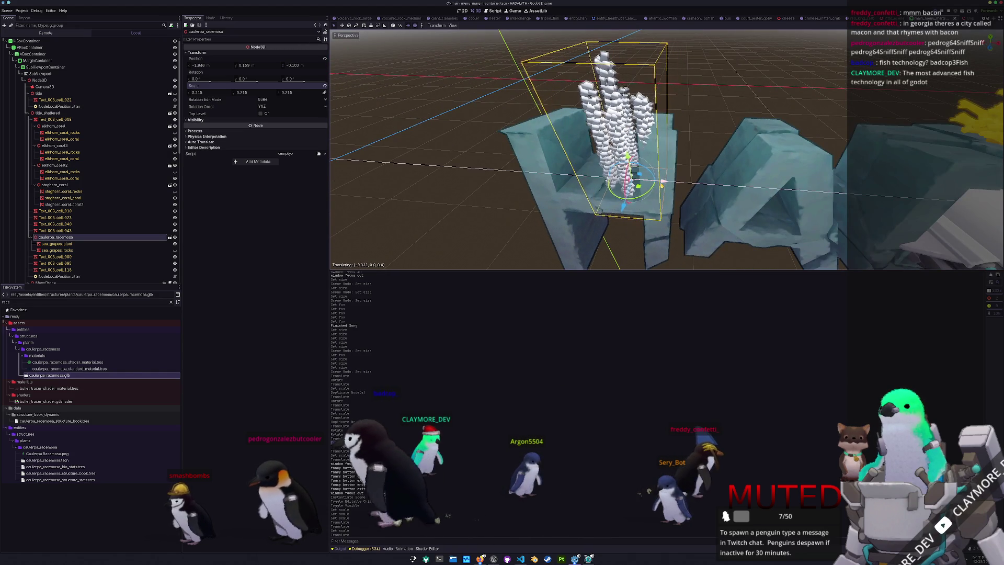
mouse_move(635, 199)
left_mouse_down()
mouse_move(663, 183)
mouse_move(651, 197)
left_mouse_up()
- Sink the coral slightly into the letter and open the sea_grapes_plant material picker
left_click_drag(627, 145, 627, 155)
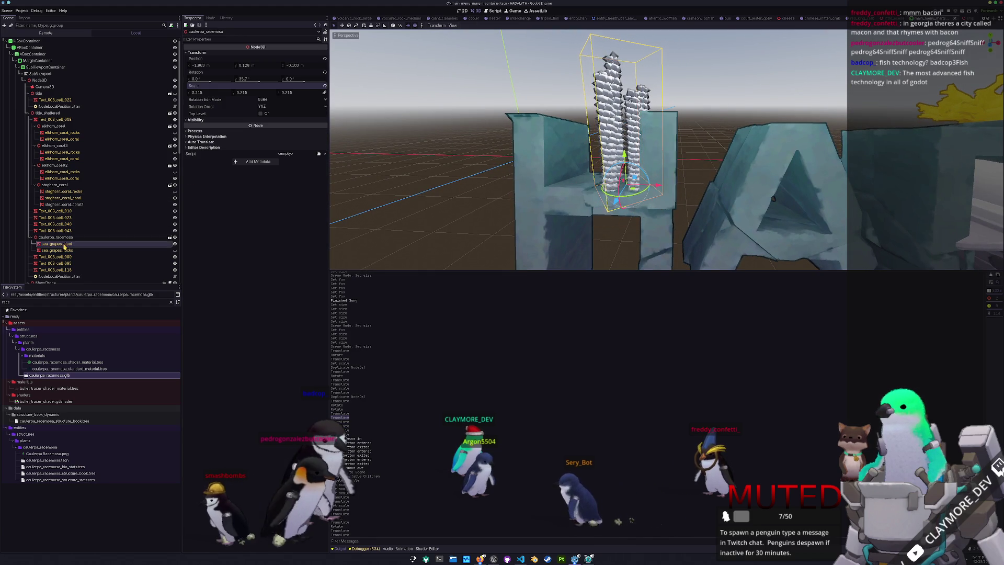
left_click(57, 243)
left_click(319, 92)
- Apply the green caulerpa material and move the plant from render layer 1 to layer 11
type("calurpa")
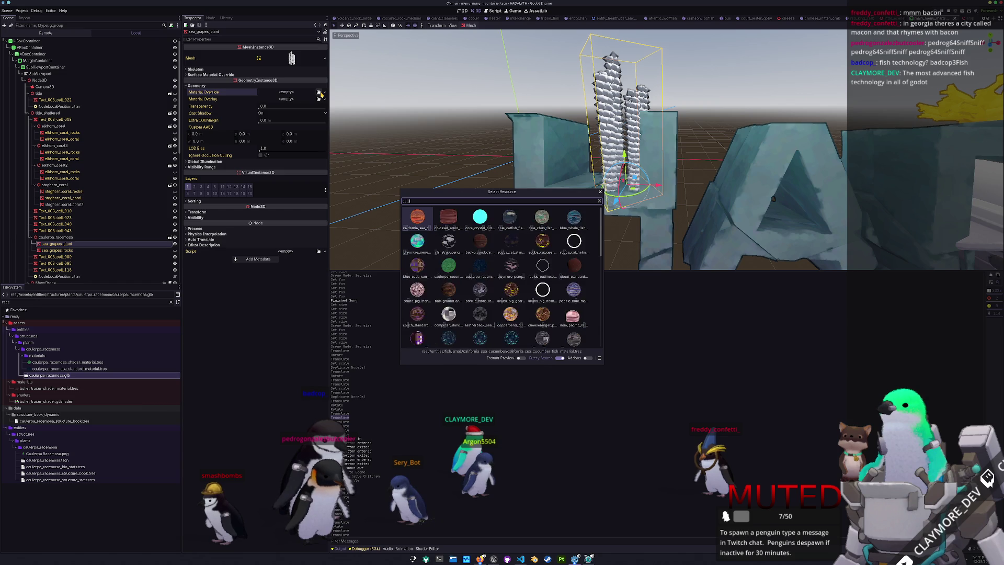
key("Return")
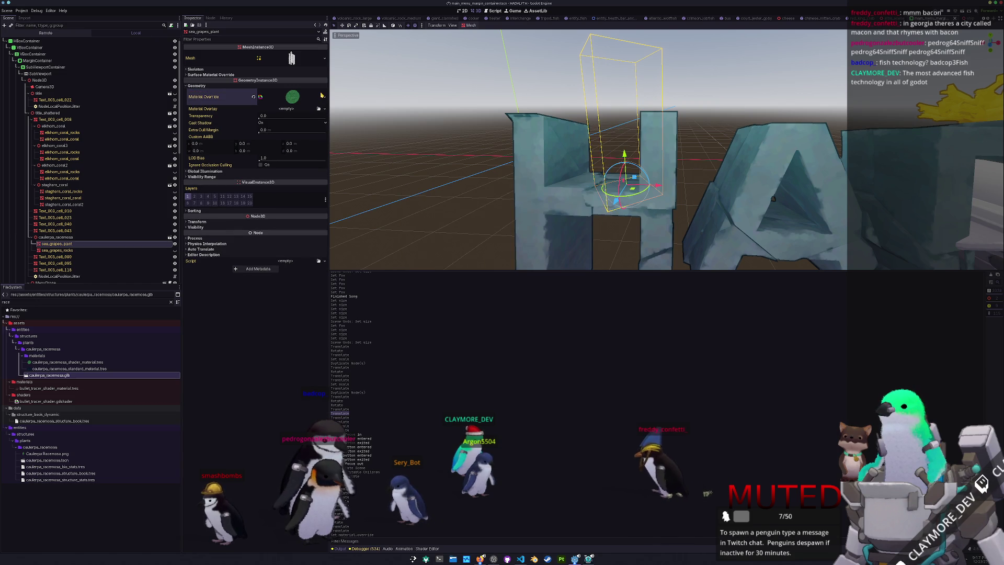
left_click(189, 196)
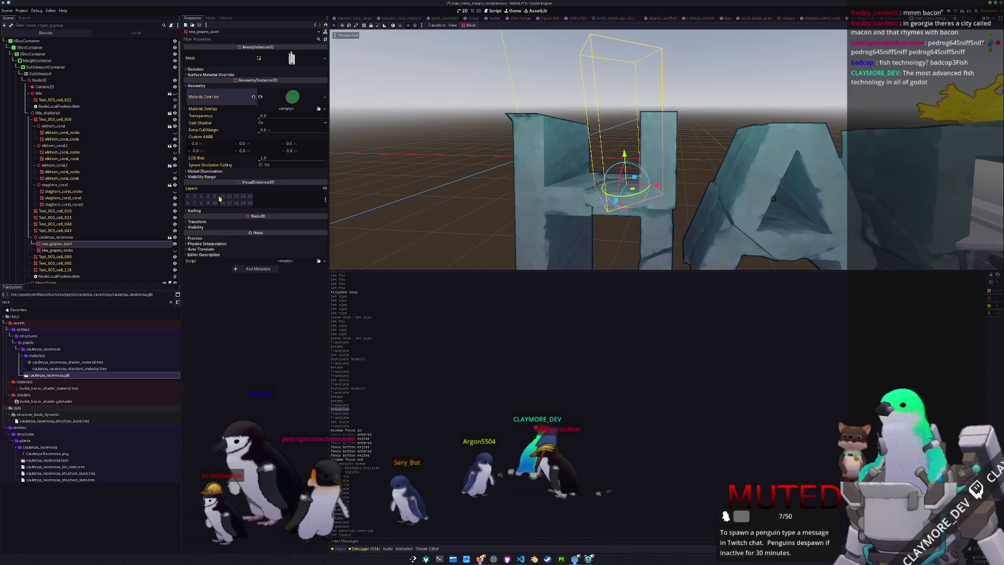
left_click(222, 196)
scroll(461, 180, "down", 5)
scroll(522, 157, "up", 10)
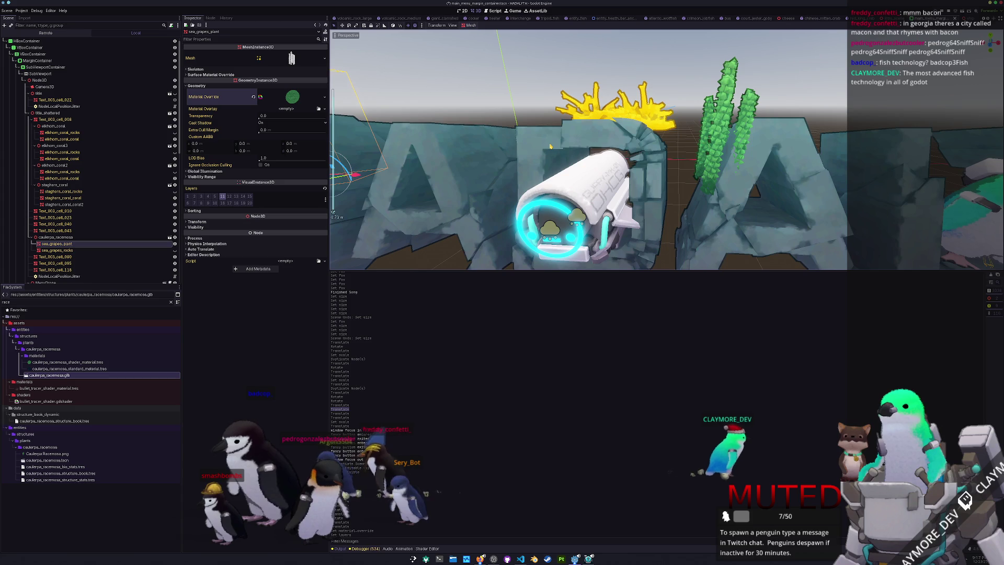
scroll(550, 146, "down", 5)
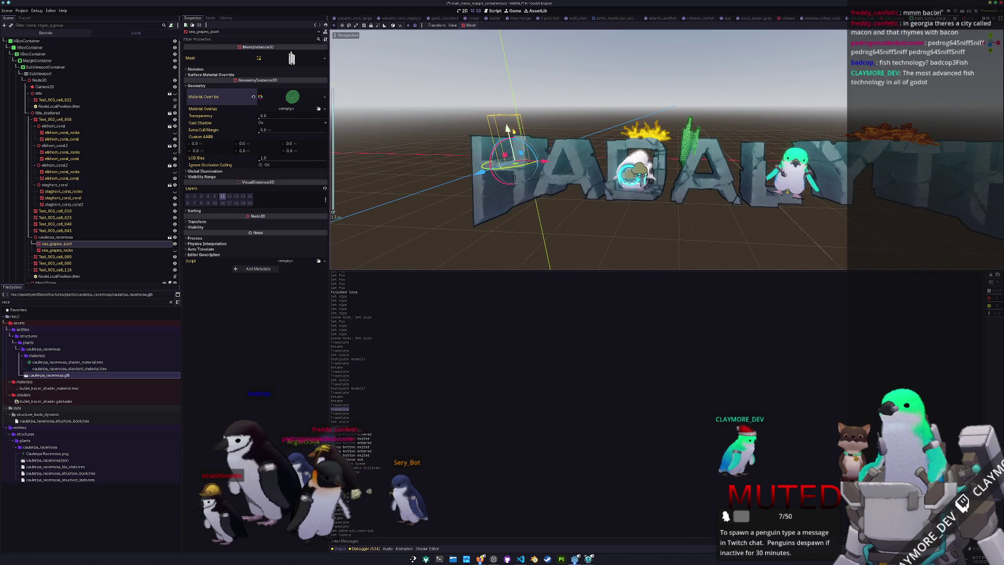
- Clear and reassign the green caulerpa material override, then save the scene
left_click(253, 96)
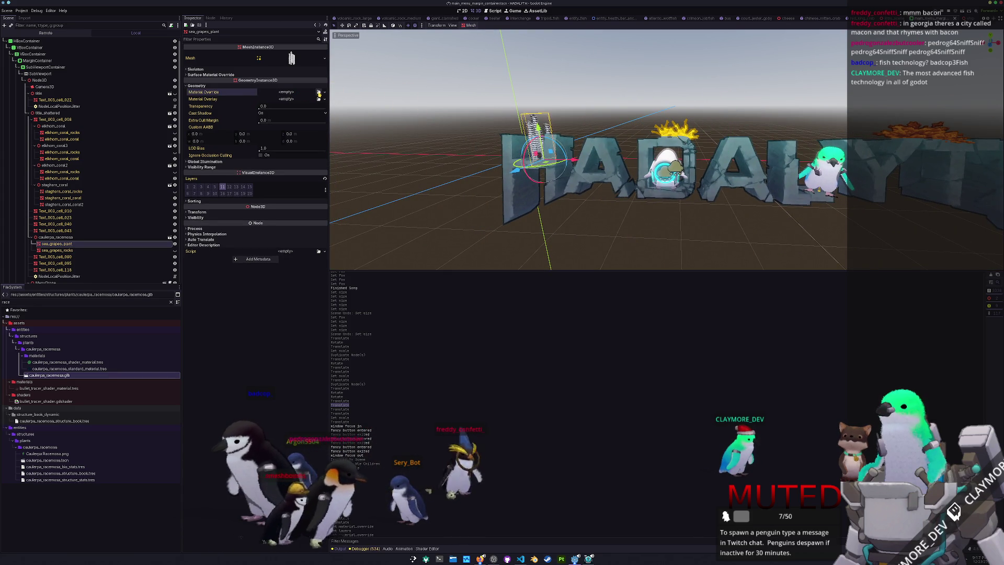
left_click(319, 92)
type("race")
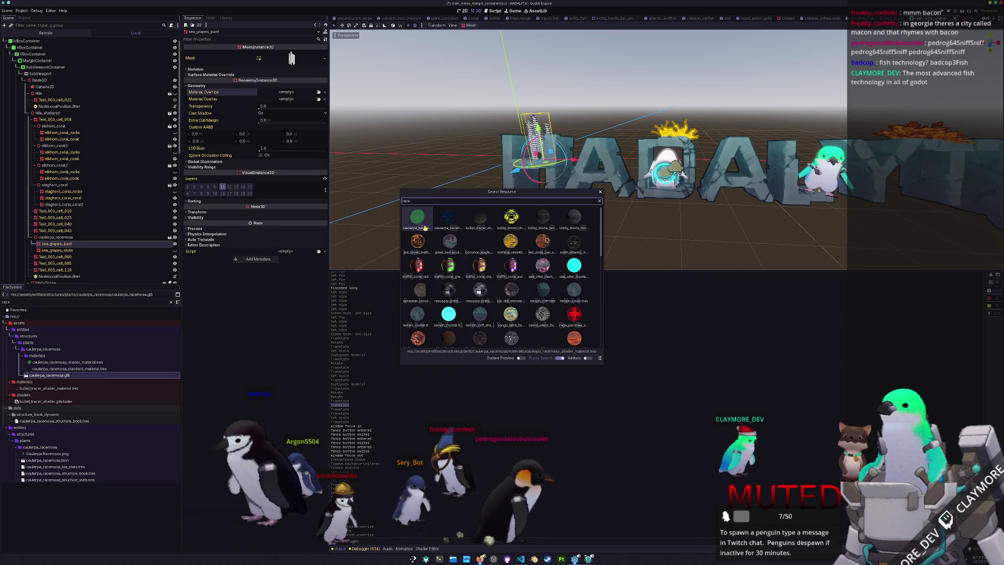
double_click(425, 227)
key("ctrl+s")
- Move the sea_grapes_plant left along X and rotate it about 39°
left_click(70, 237)
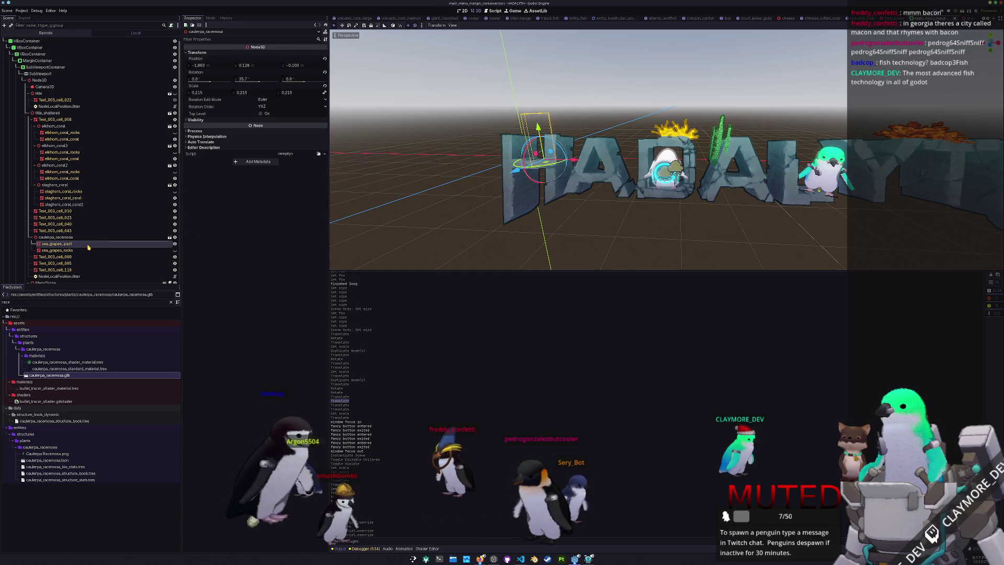
left_click(88, 246)
left_click_drag(573, 160, 413, 163)
left_click_drag(554, 173, 542, 202)
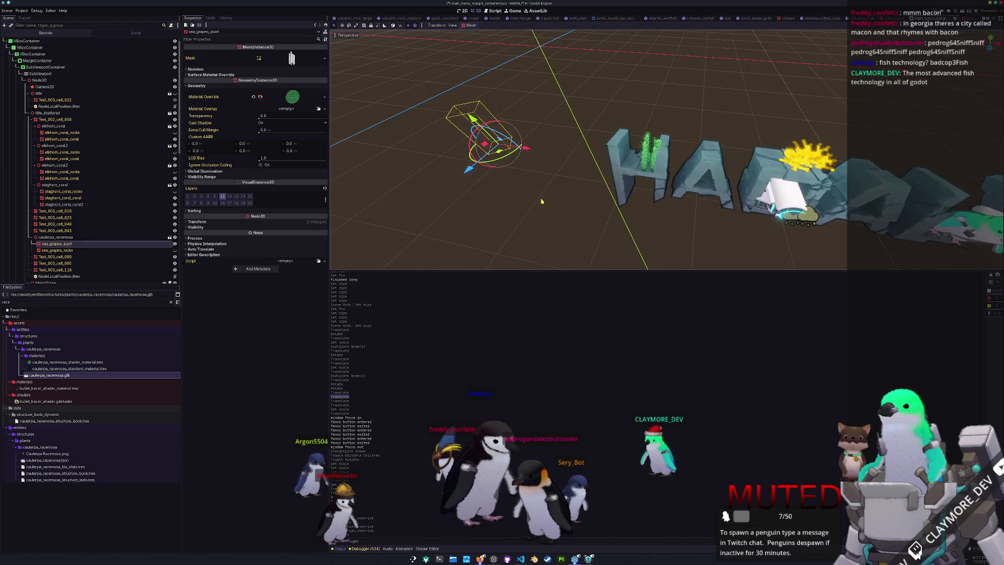
left_click_drag(500, 163, 547, 190)
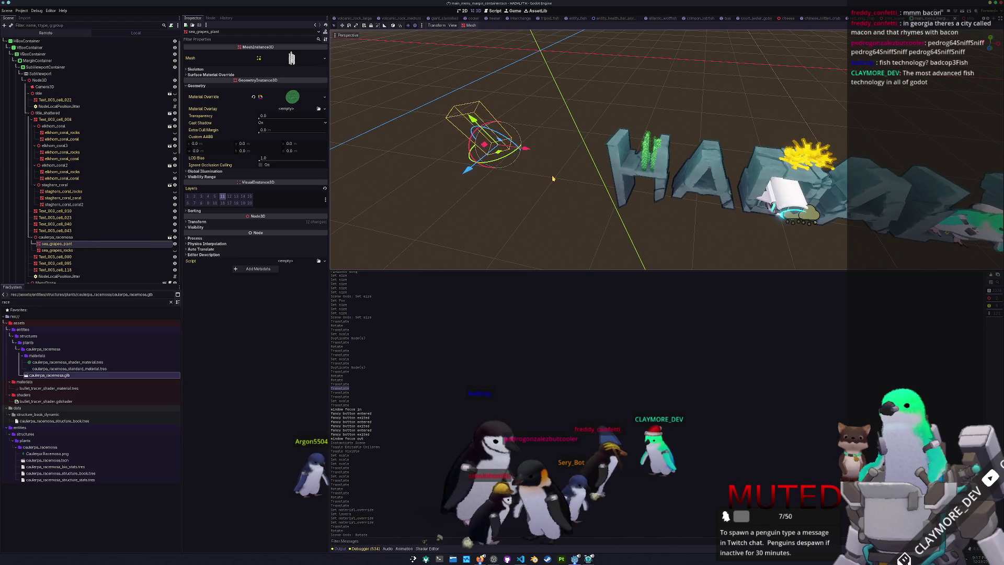
scroll(447, 148, "up", 3)
- Shift the plant slightly left, rotate it about 21°, and reveal its material's shader parameters
key("g")
left_click(434, 149)
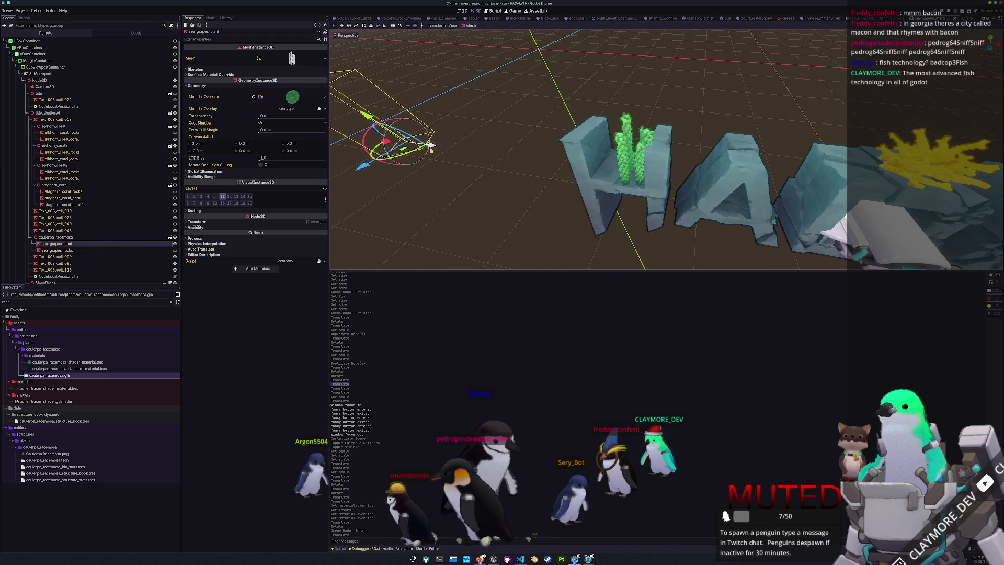
key("r")
left_click(413, 152)
left_click(295, 96)
left_click(255, 156)
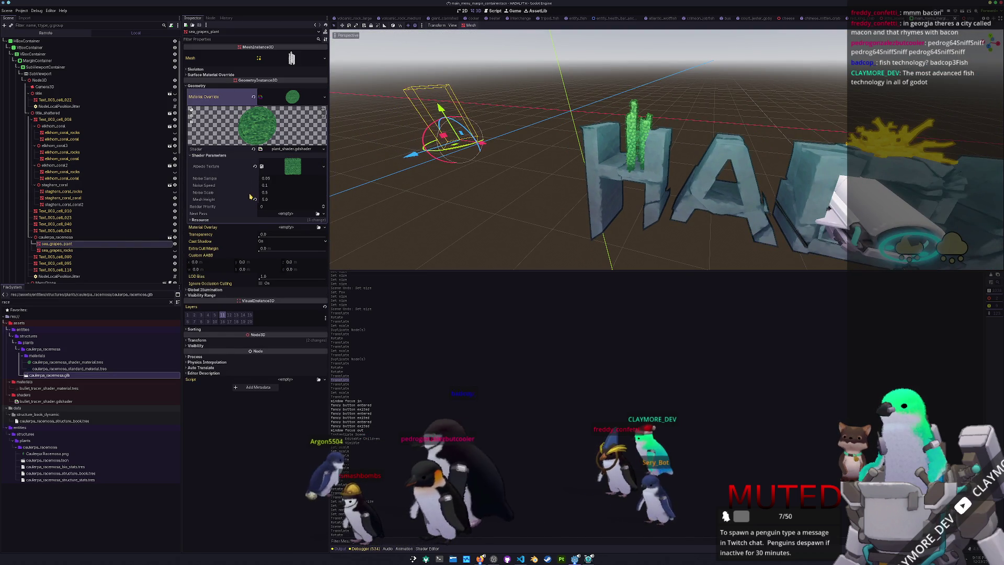
- Undo the Noise Speed and Noise Scale tweaks and the plant's moves, returning it to the H letter
left_click_drag(271, 186, 273, 194)
key("ctrl+z")
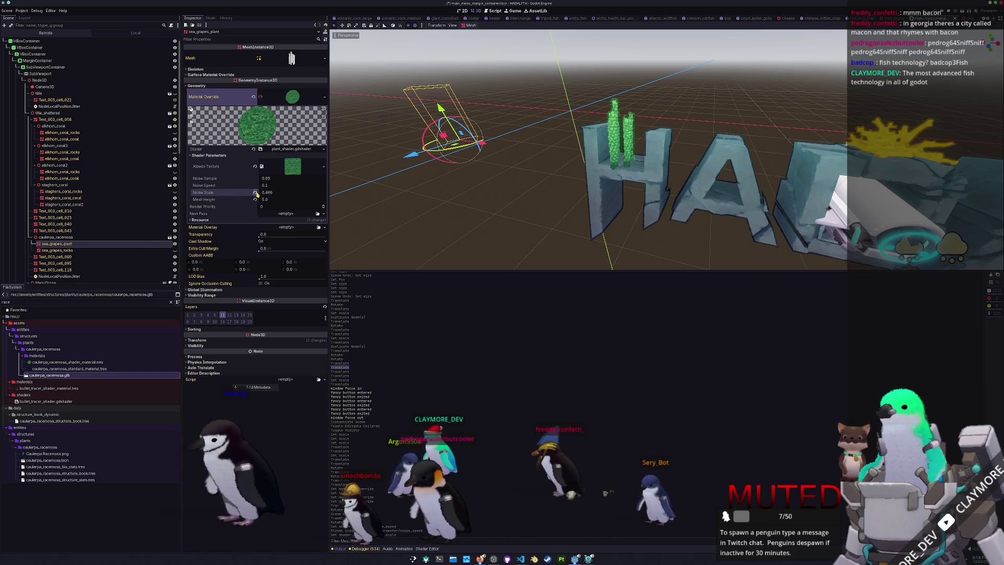
key("ctrl+z")
type("0")
key("Return")
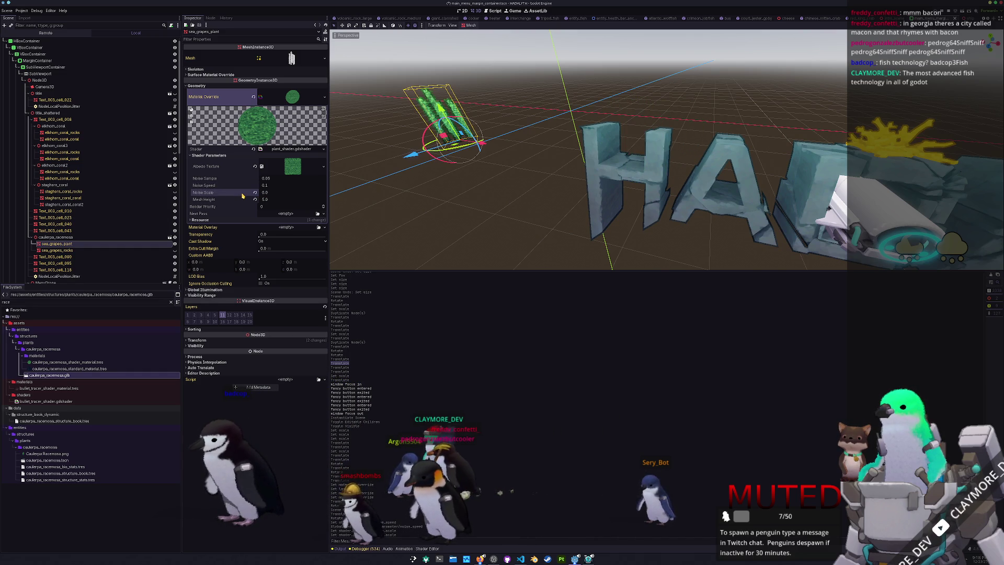
left_click_drag(333, 171, 450, 190)
key("ctrl+z")
key("ctrl+z")
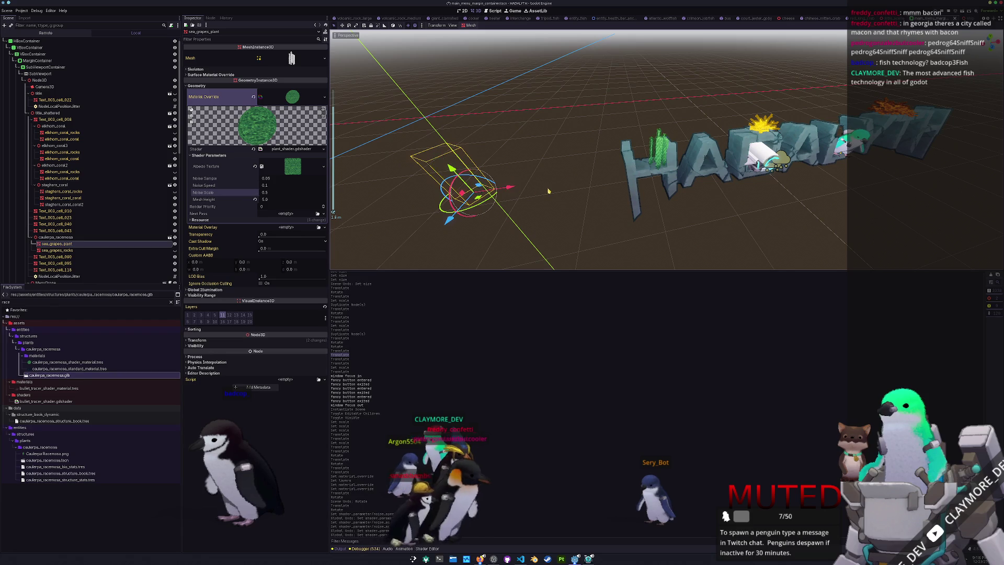
key("ctrl+z")
key("ctrl+z")
key("f")
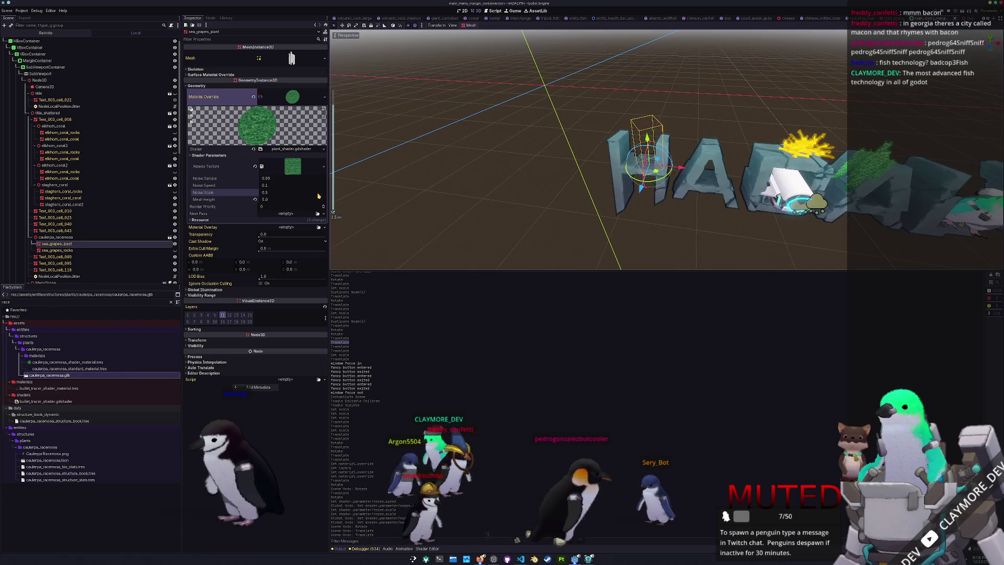
- Revert Noise Speed, Noise Scale and Mesh Height to their defaults, then open the plant shader code
left_click_drag(282, 199, 361, 199)
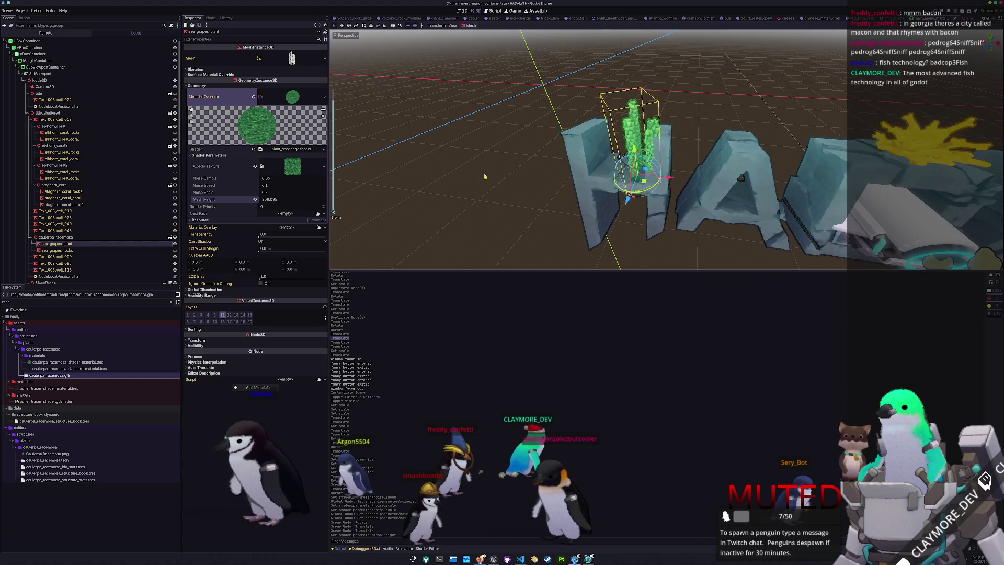
key("f")
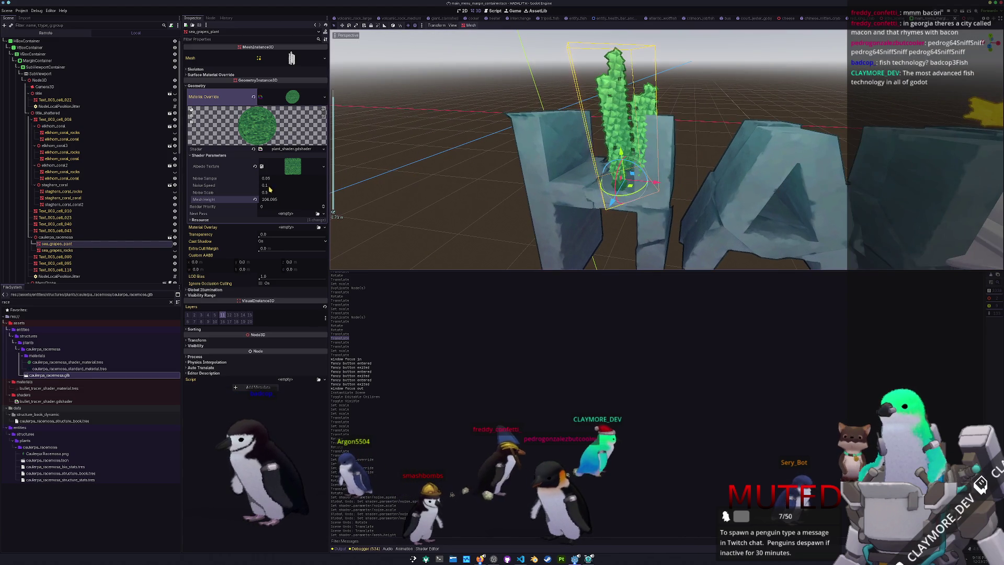
left_click_drag(270, 190, 340, 189)
mouse_move(267, 193)
left_mouse_down()
mouse_move(225, 193)
mouse_move(260, 197)
left_mouse_up()
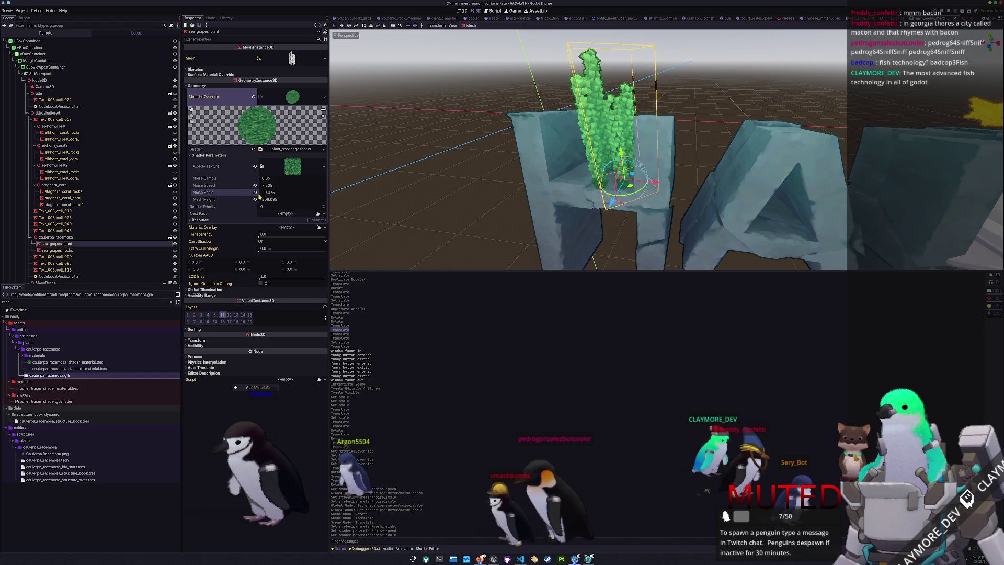
left_click(255, 193)
left_click(256, 199)
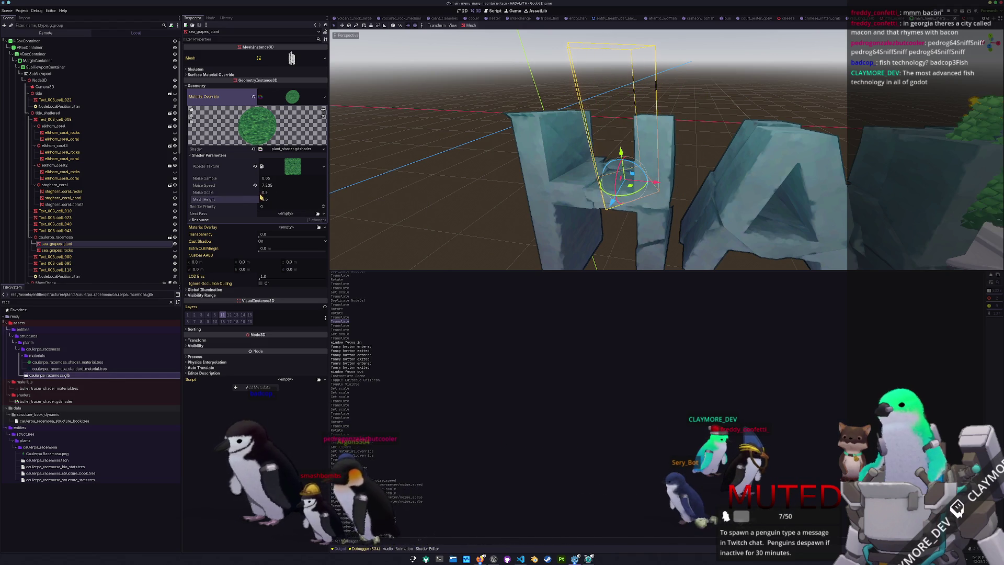
left_click(255, 185)
scroll(448, 168, "down", 5)
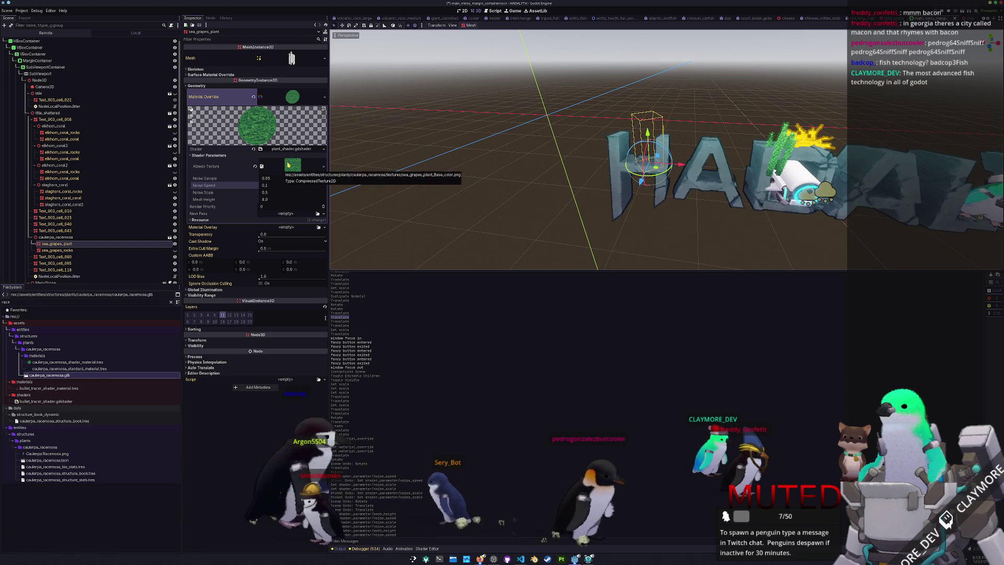
left_click(301, 149)
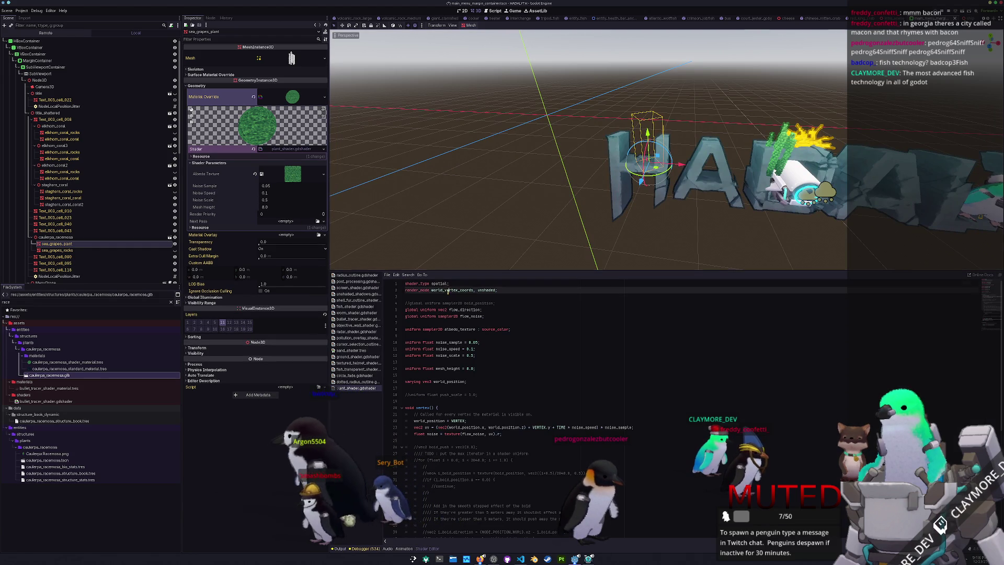
- Add the missing ';' after uv).r on line 24 of the plant shader, then show the plant's Transform
scroll(428, 345, "down", 3)
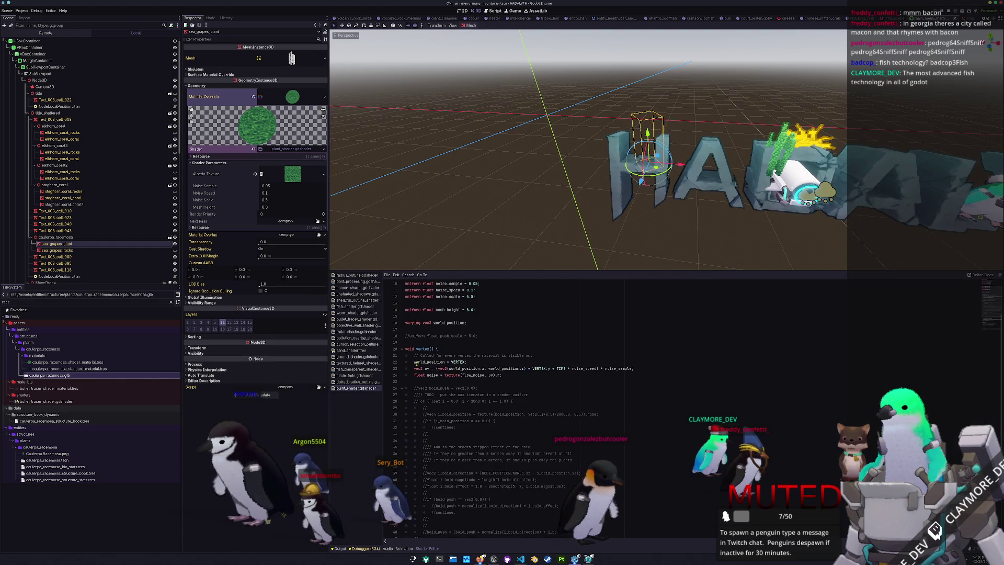
scroll(535, 363, "down", 1)
type(";")
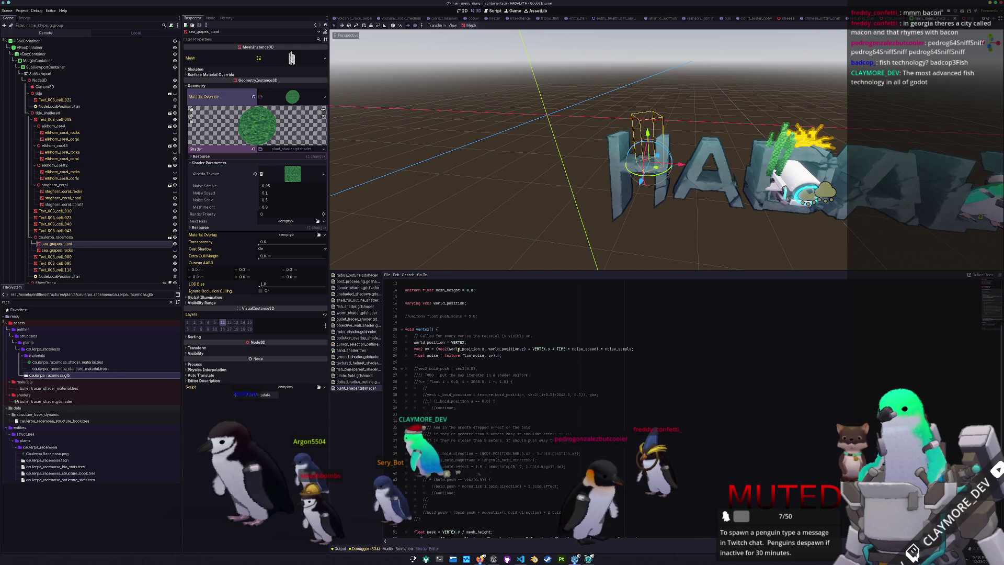
scroll(487, 358, "down", 5)
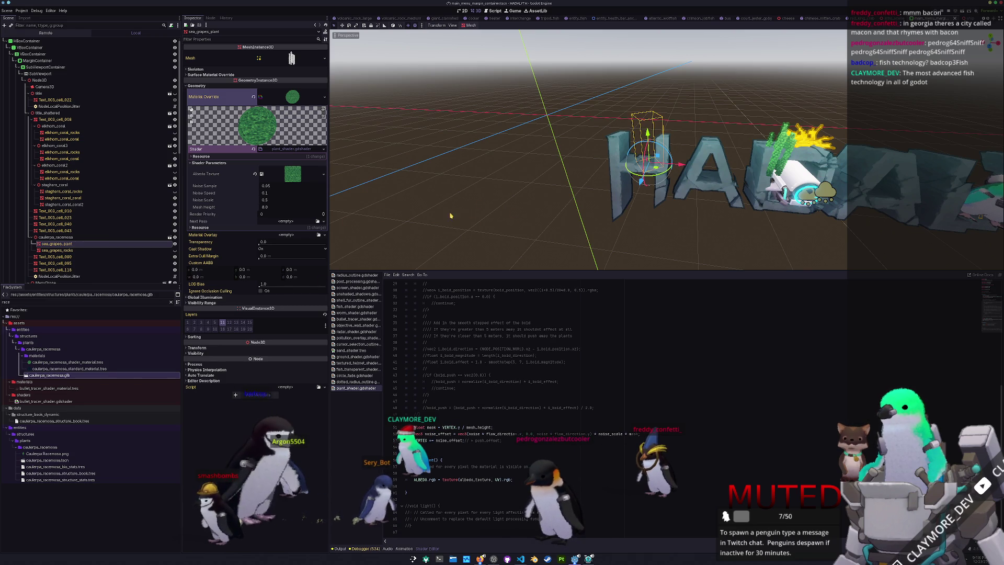
left_click(197, 348)
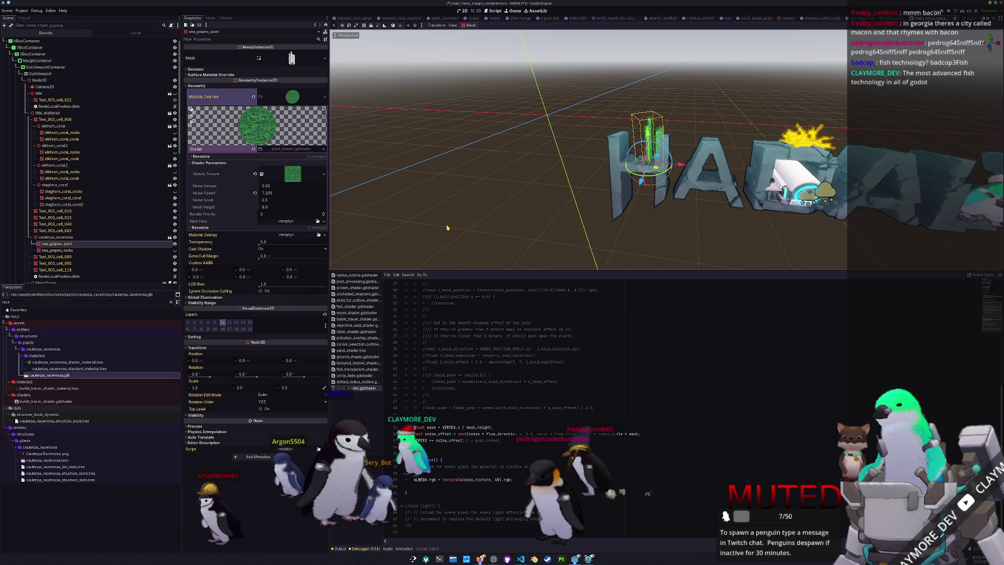
- Make the sea grapes plant's shader material override unique and show its Shader Parameters
key("ctrl+z")
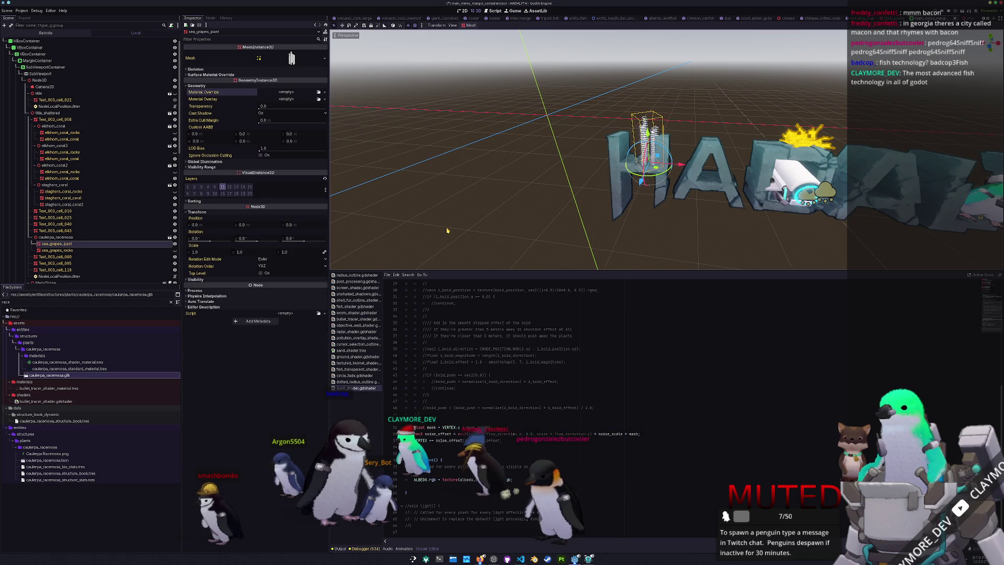
left_click(318, 92)
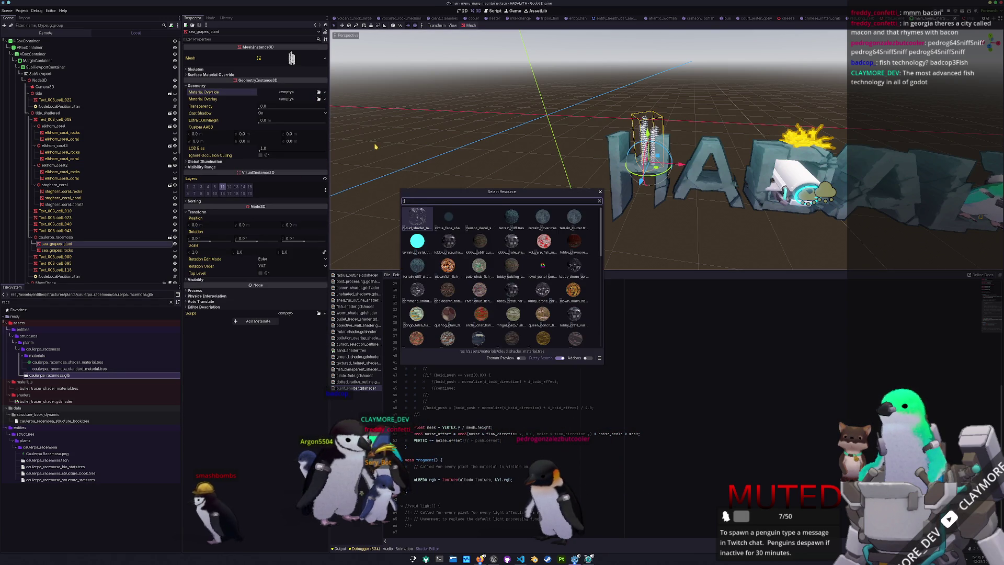
key("Escape")
key("ctrl+shift+z")
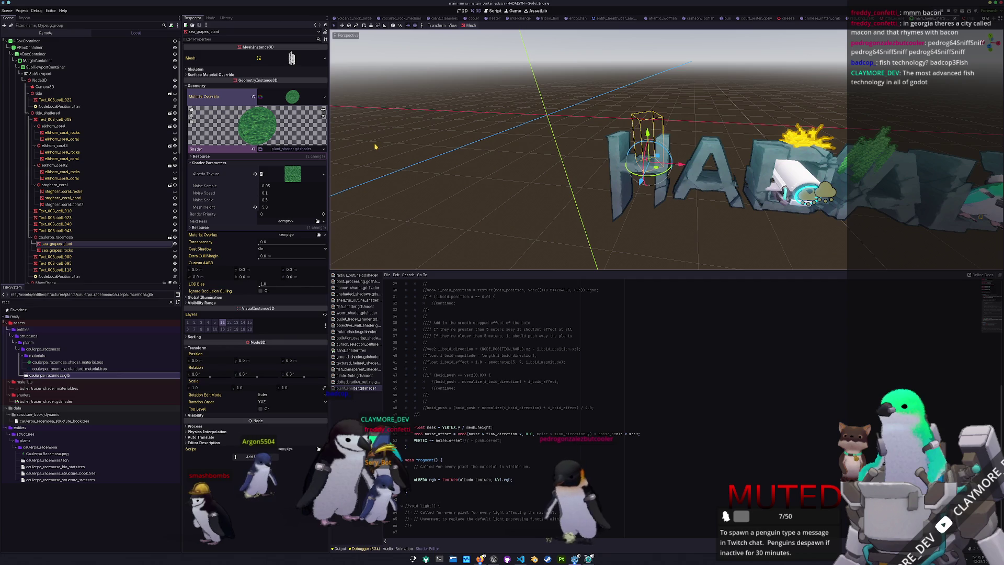
left_click(323, 99)
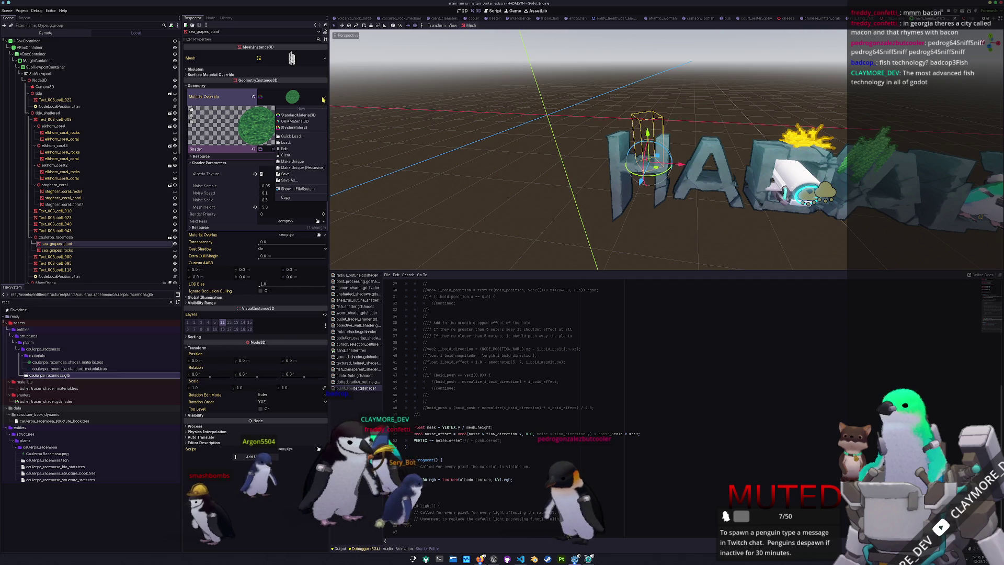
left_click(301, 161)
left_click(286, 157)
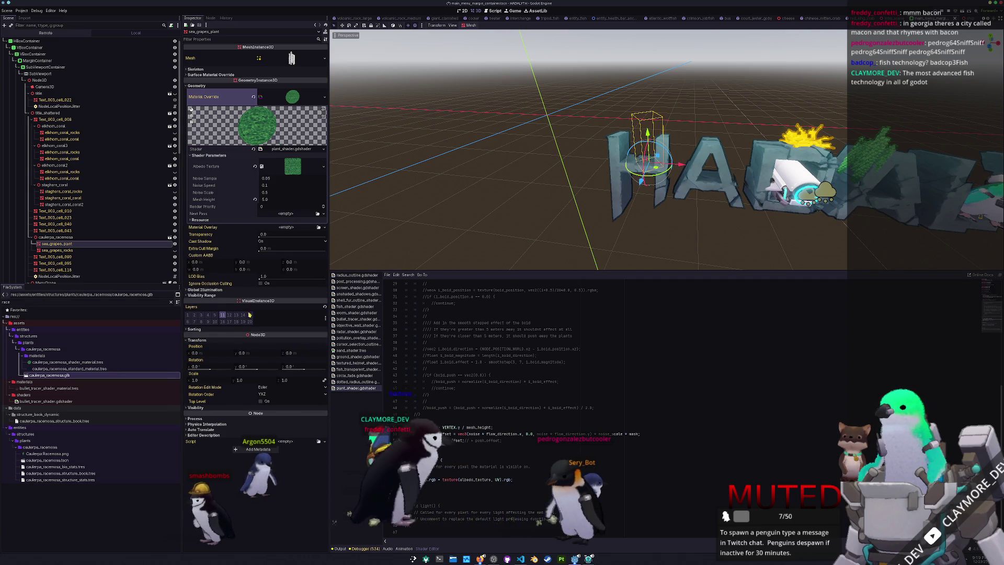
- Inspect the caulerpa_racemosa parent's transform, then reselect sea_grapes_plant
left_click(64, 237)
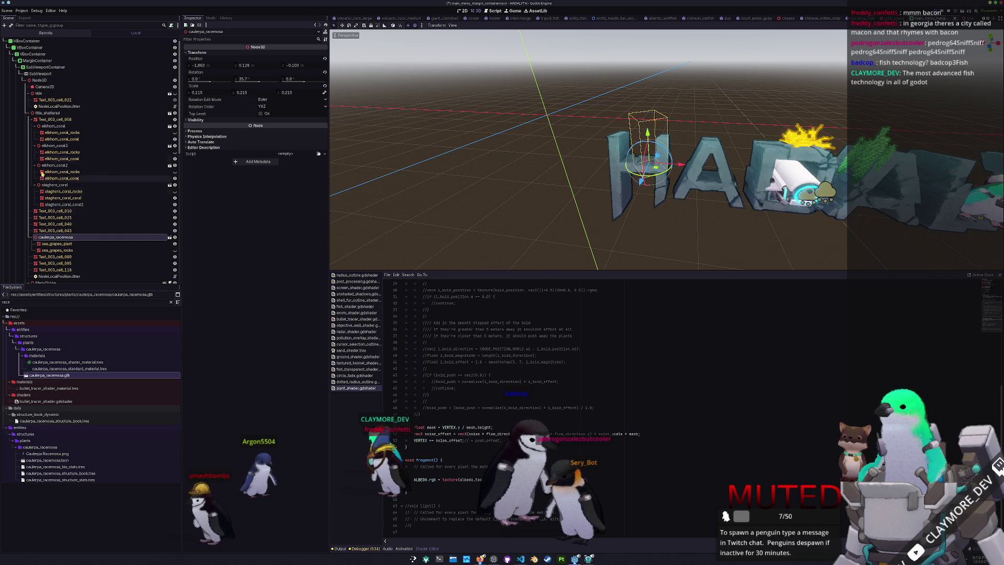
left_click(46, 82)
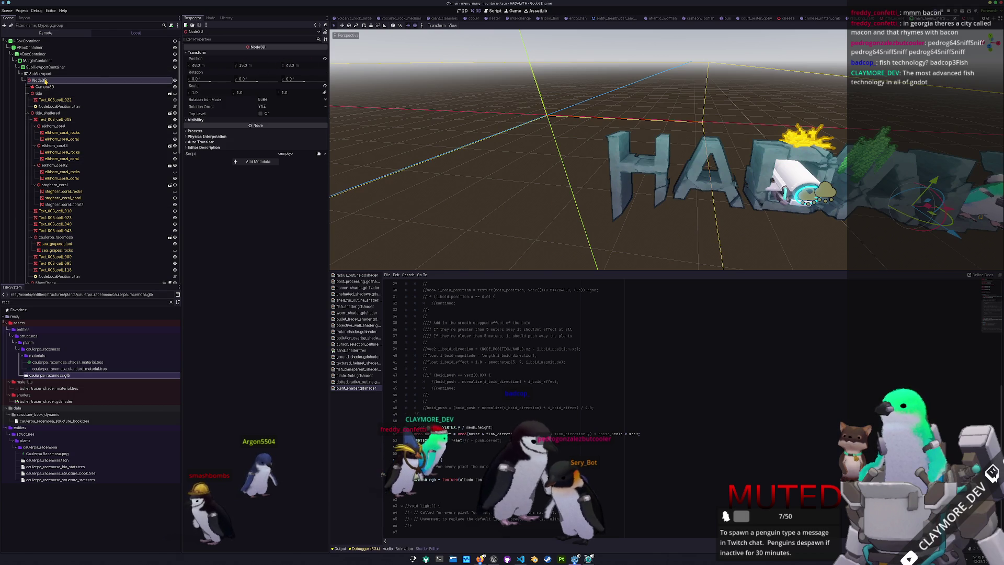
left_click(52, 237)
left_click(52, 245)
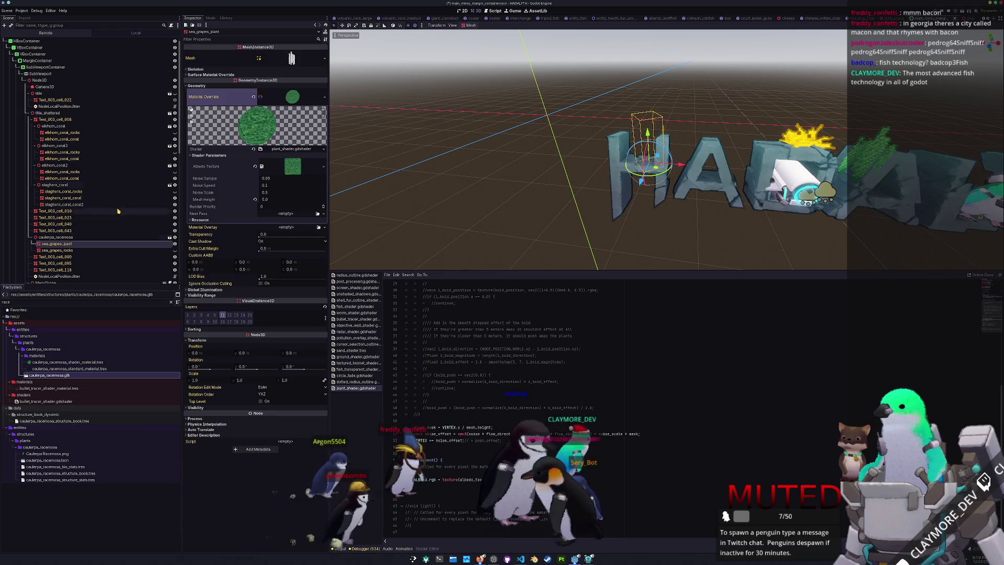
- Set the plant shader's Mesh Height to 35.0 and Noise Scale to 0.01
left_click(266, 199)
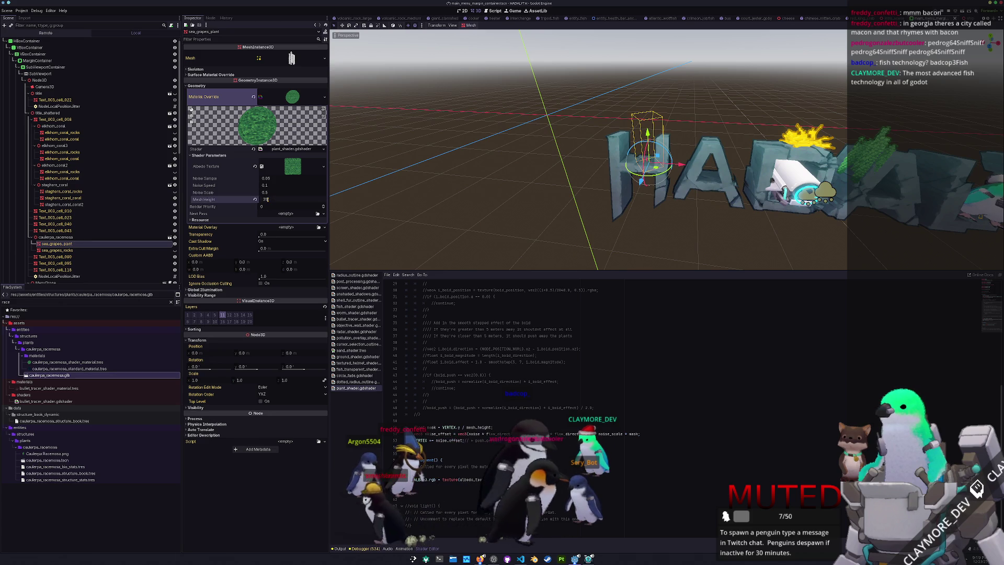
left_click(268, 193)
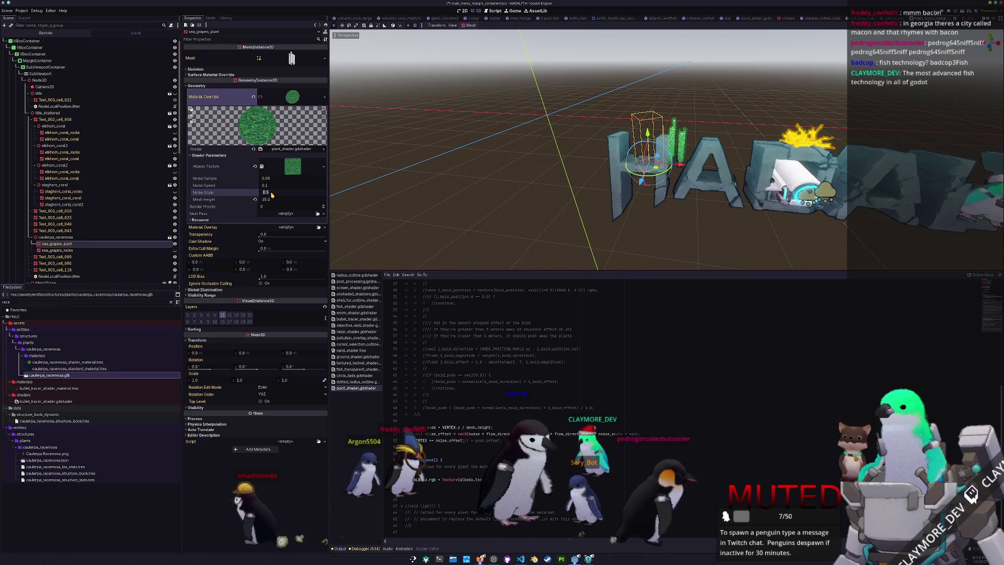
type("0.01")
key("Return")
key("f")
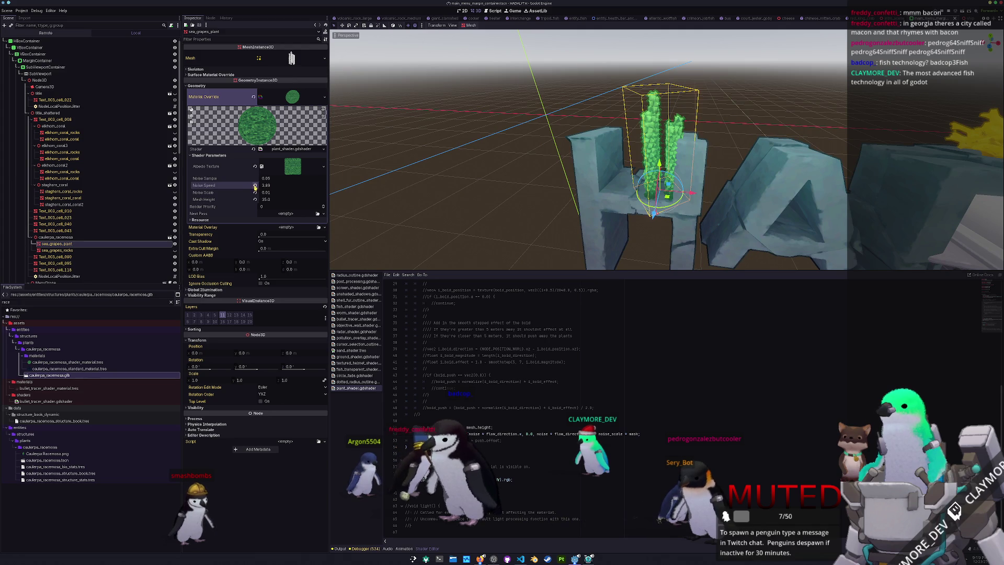
- Save the scene and launch the game with F5
key("ctrl+s")
scroll(432, 212, "down", 3)
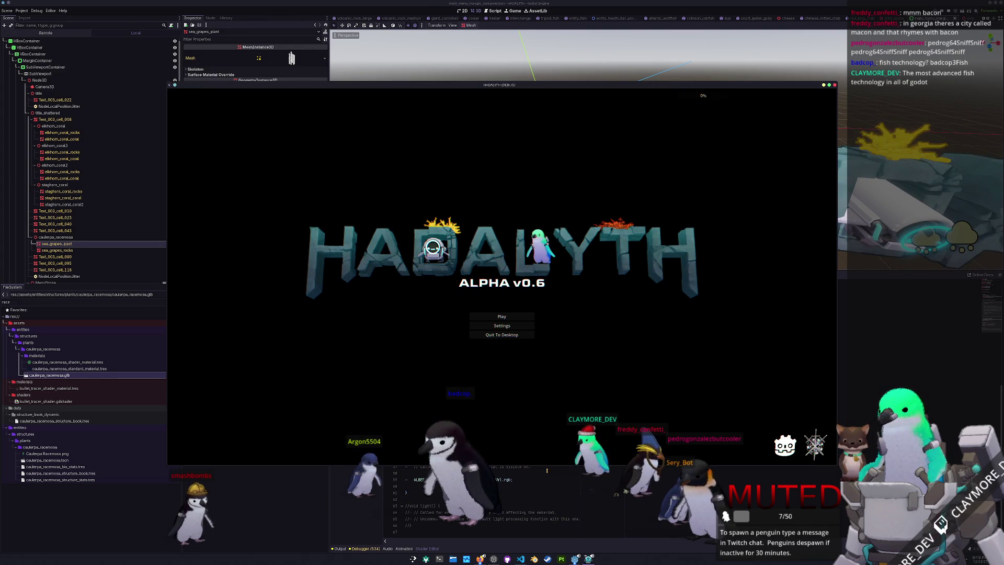
left_click(600, 486)
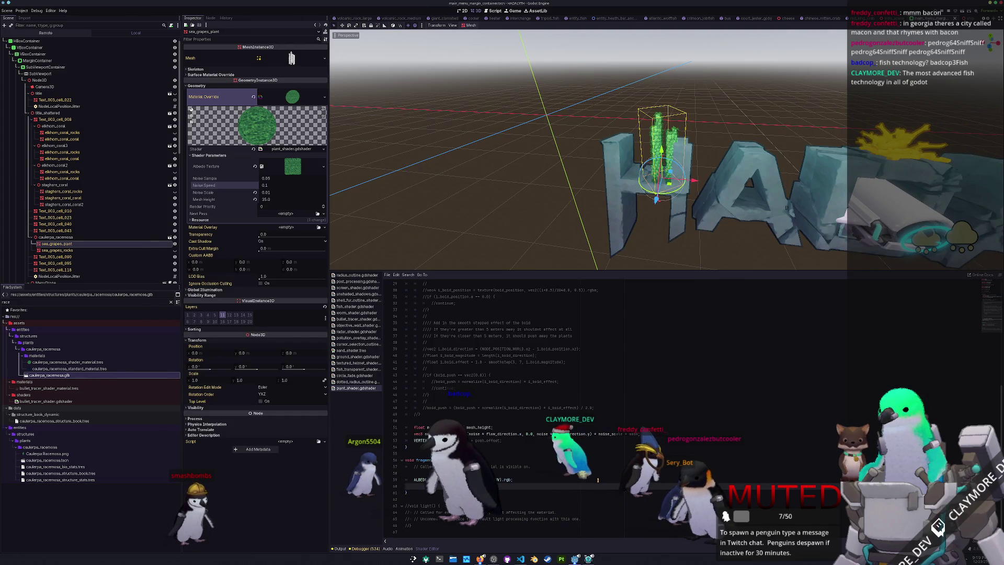
key("F5")
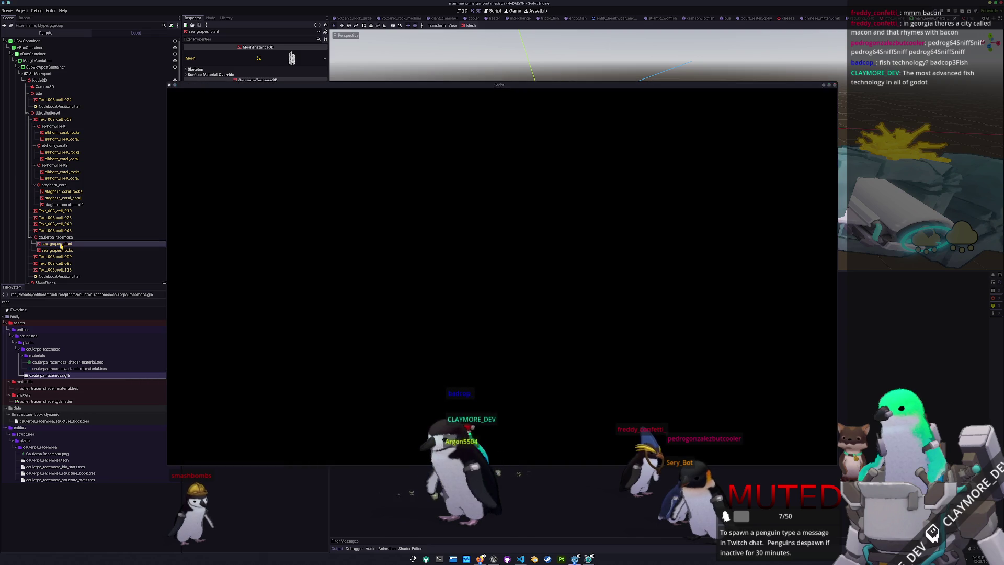
- Enable visibility layer 20 (menu_logo) on the sea grapes plant, then close the test game
left_click(61, 246)
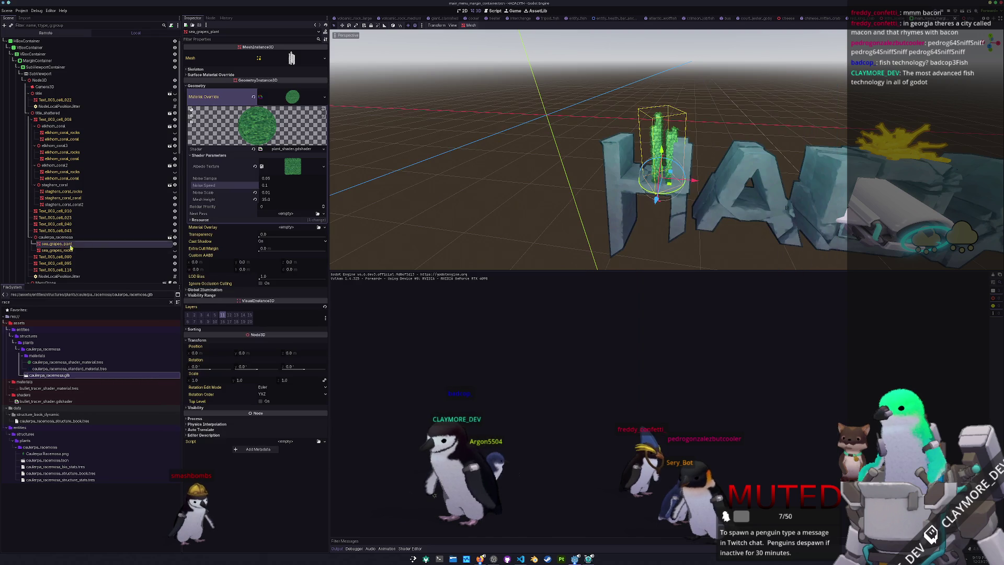
left_click(223, 316)
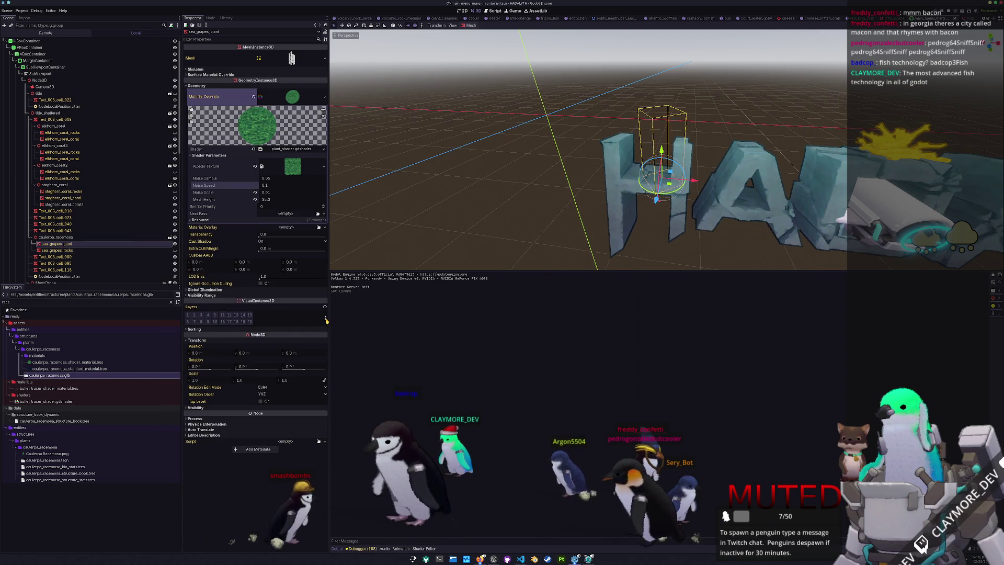
left_click(326, 317)
left_click(307, 333)
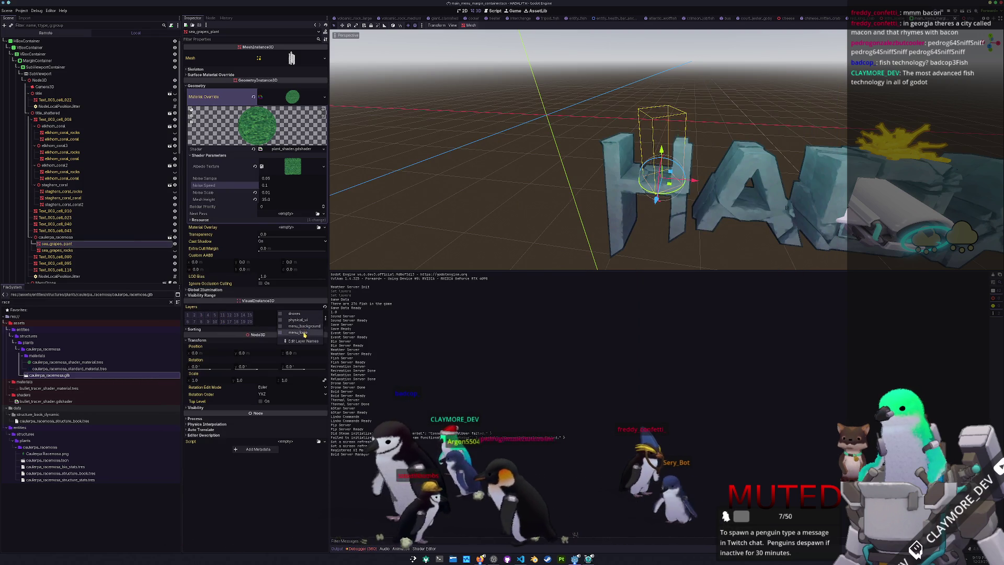
left_click(457, 341)
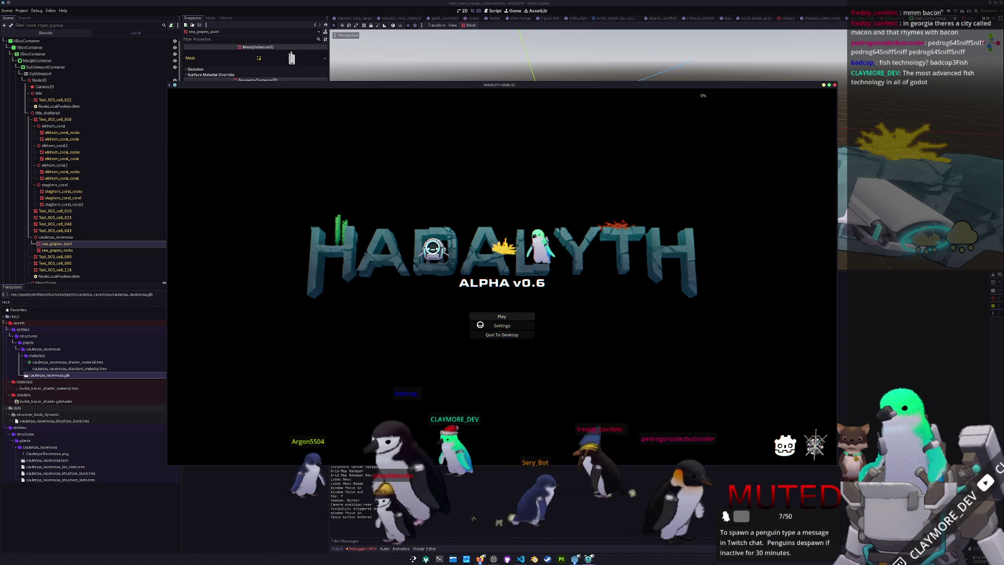
key("F8")
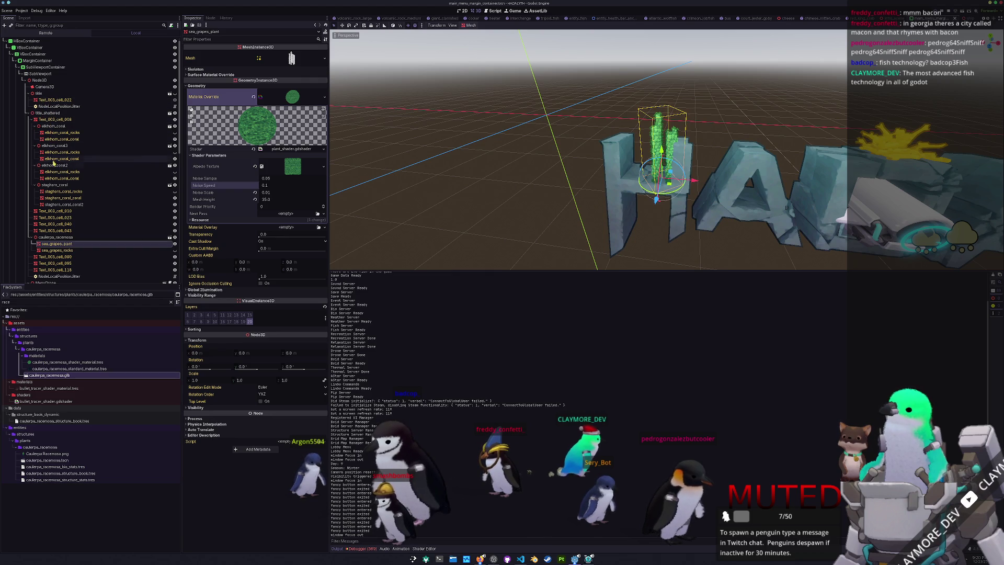
left_click(51, 184)
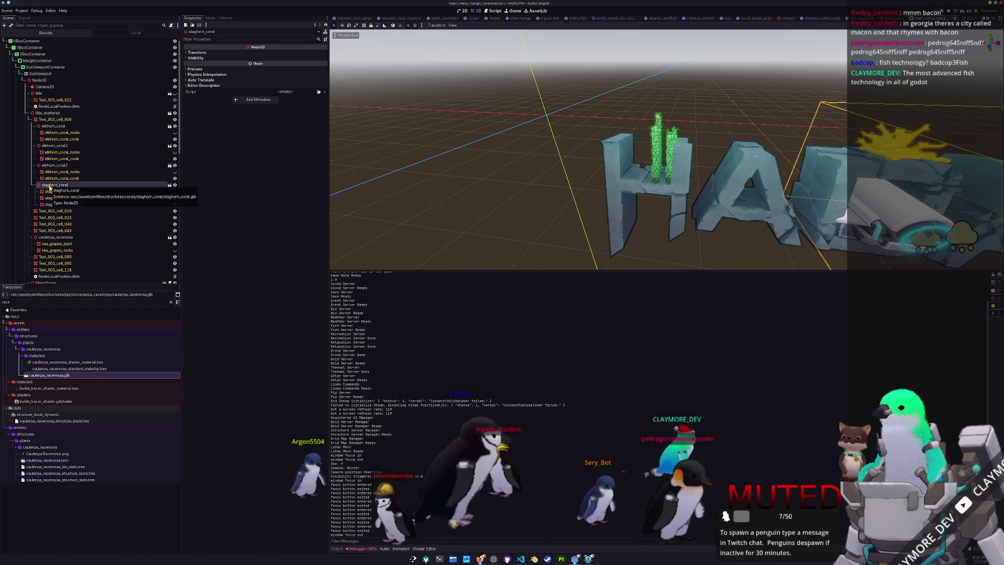
- Reparent staghorn_coral under the Text_003_cell_095 letter mesh
key("f")
left_click(665, 165)
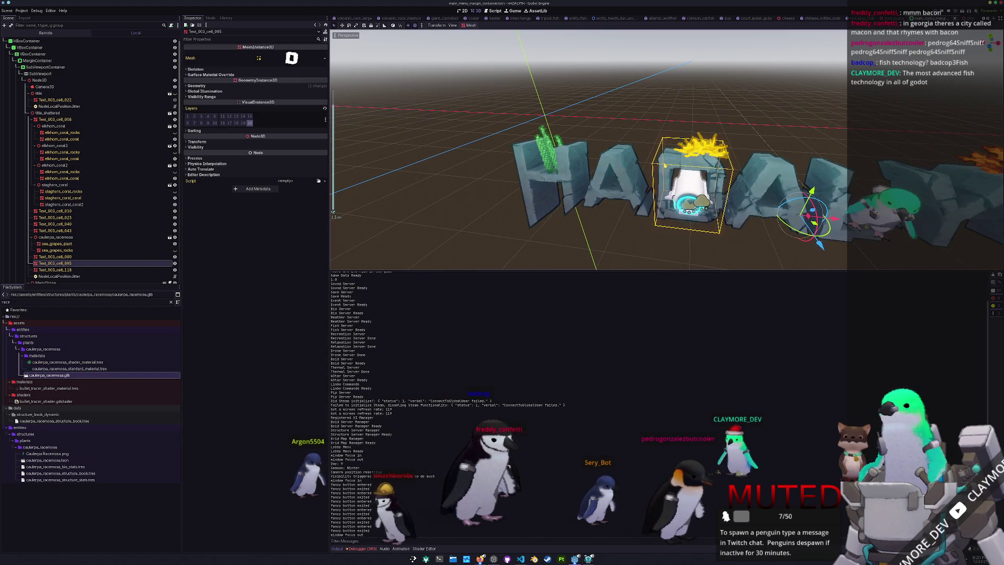
left_click_drag(46, 186, 101, 226)
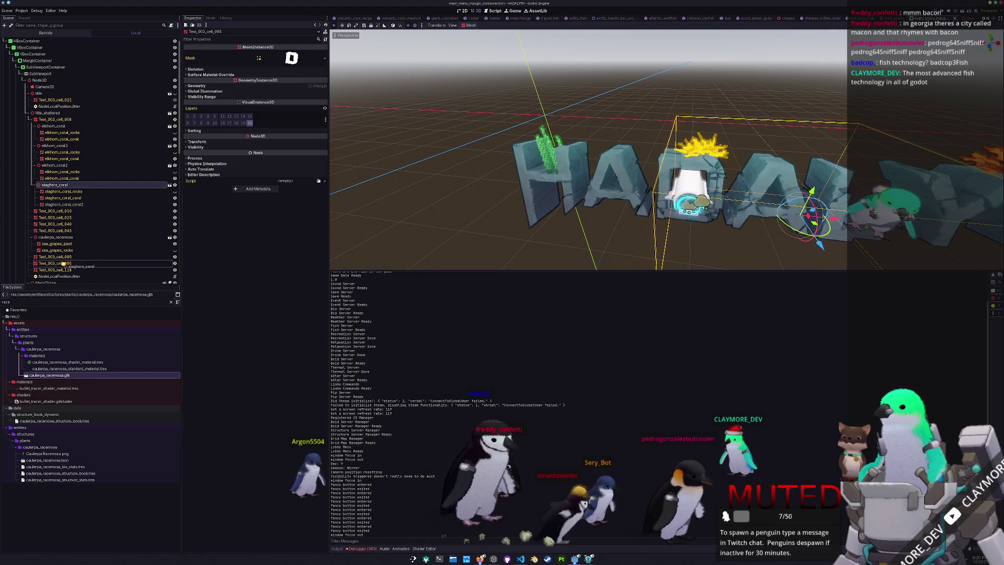
left_click_drag(62, 264, 63, 264)
- Run the title screen twice to check the coral, then reselect staghorn_coral
key("F5")
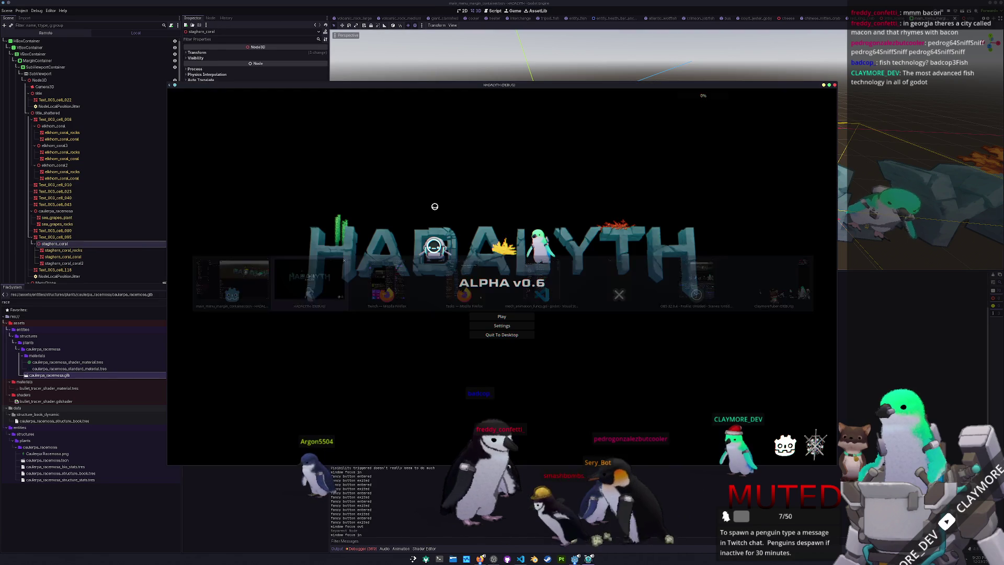
key("F8")
key("F5")
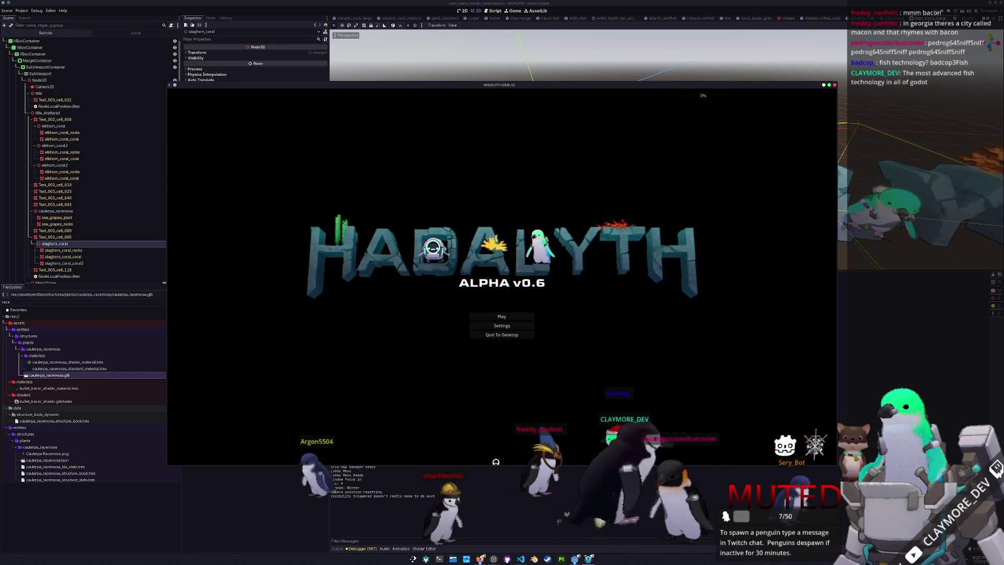
left_click(57, 237)
left_click(63, 245)
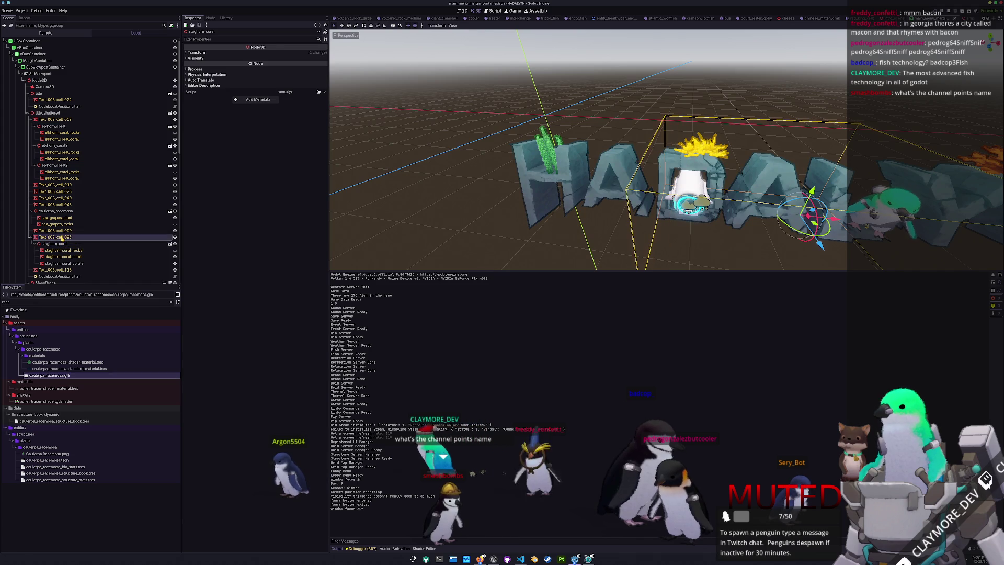
- Browse the staghorn coral nodes under Text_003_cell_095, framing staghorn_coral_coral2
left_click(60, 238)
left_click(64, 263)
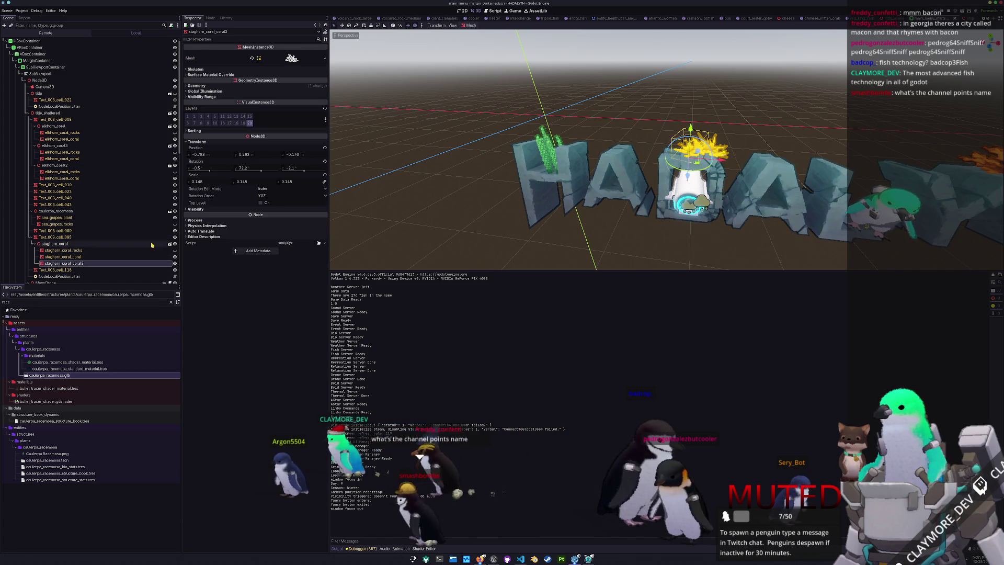
key("f")
scroll(83, 238, "down", 2)
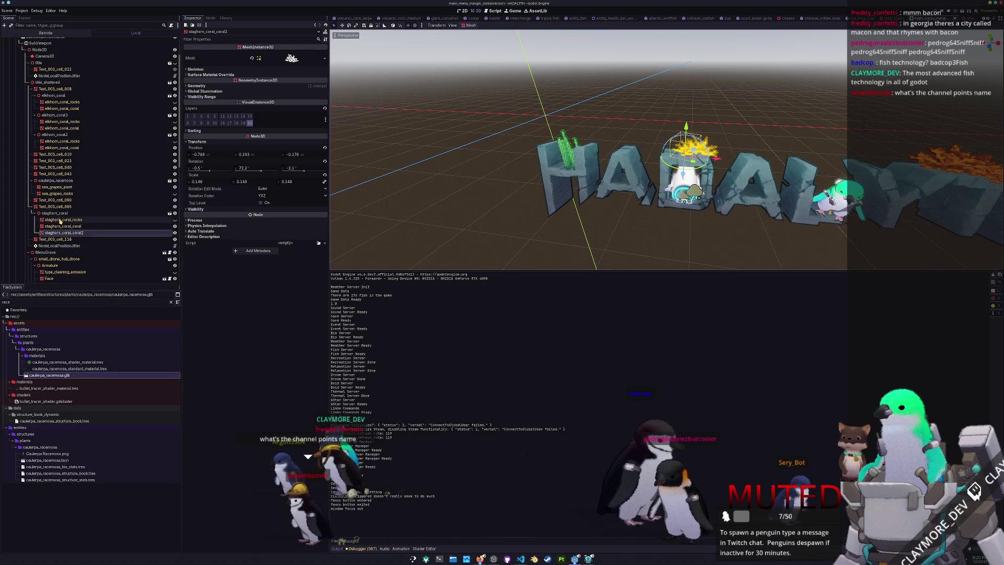
left_click(55, 213)
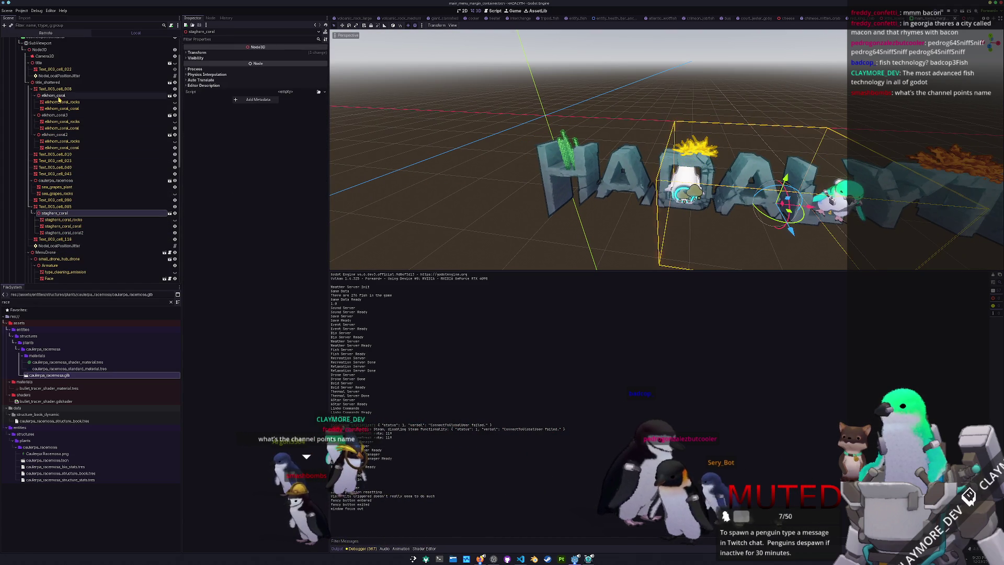
scroll(46, 197, "down", 2)
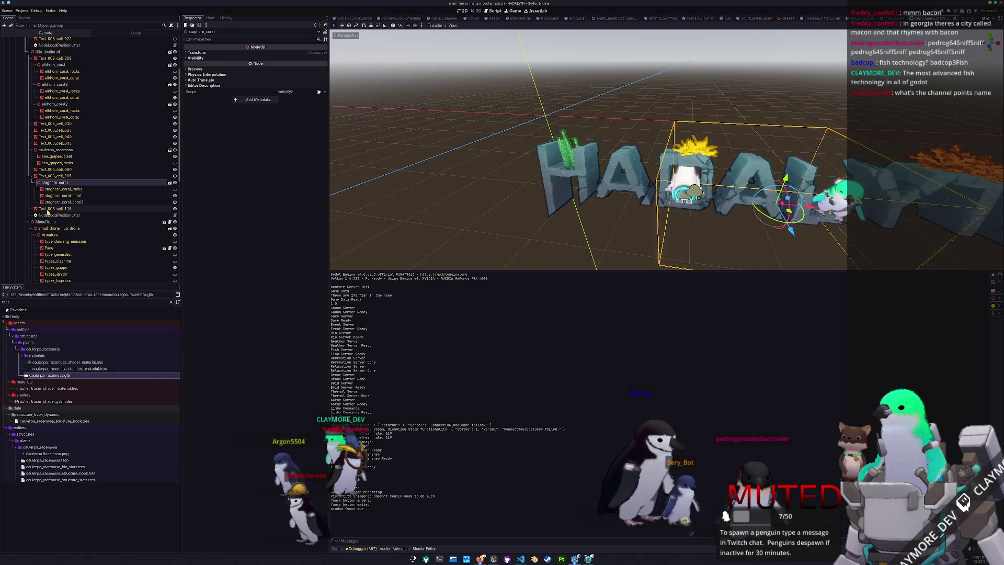
left_click(55, 202)
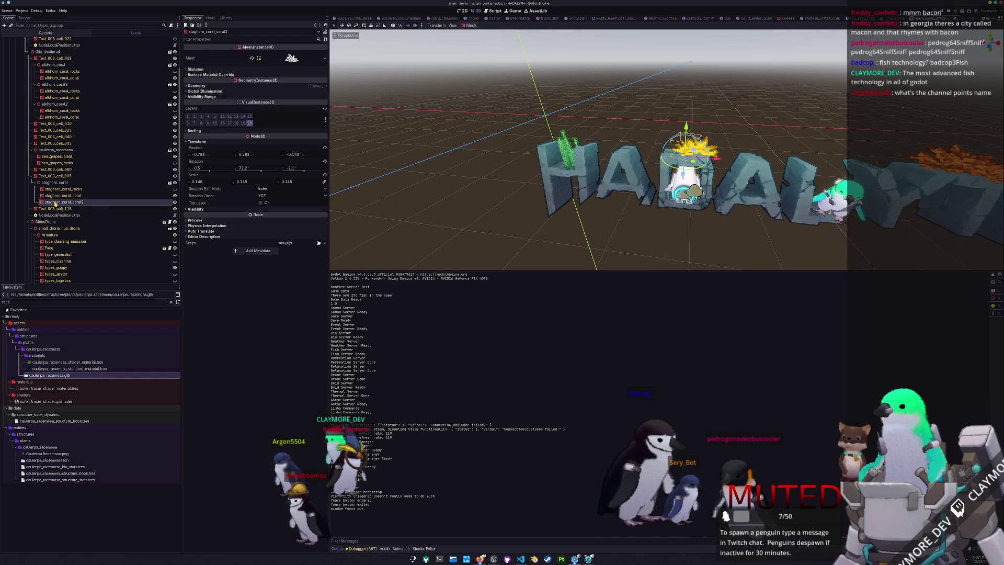
left_click(61, 177)
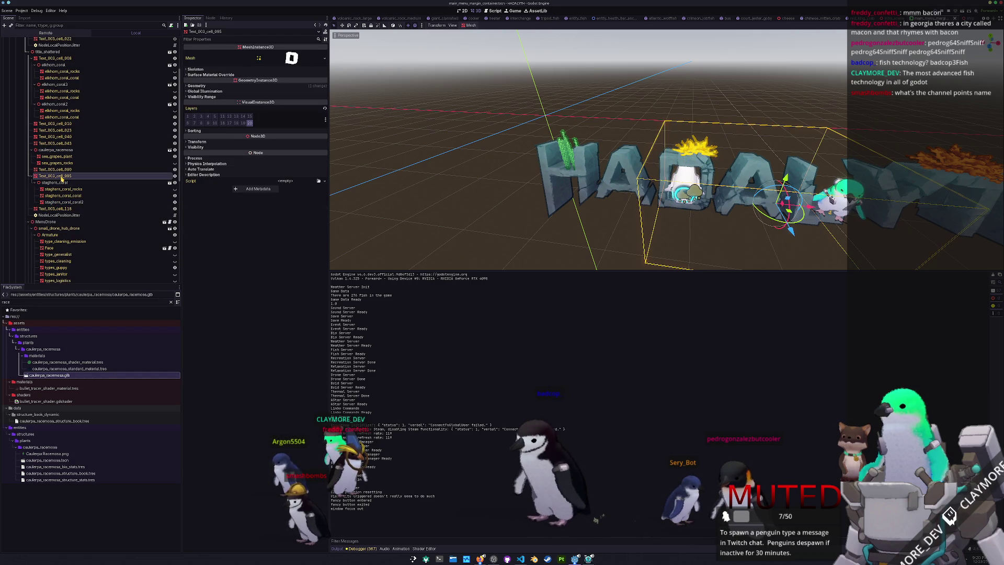
left_click(62, 215)
scroll(433, 133, "down", 4)
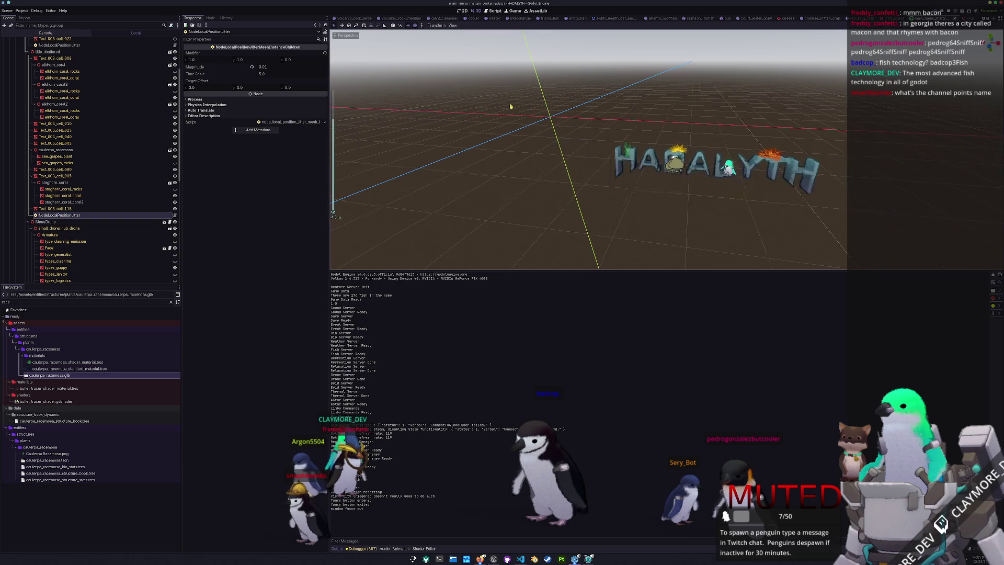
left_click(59, 201)
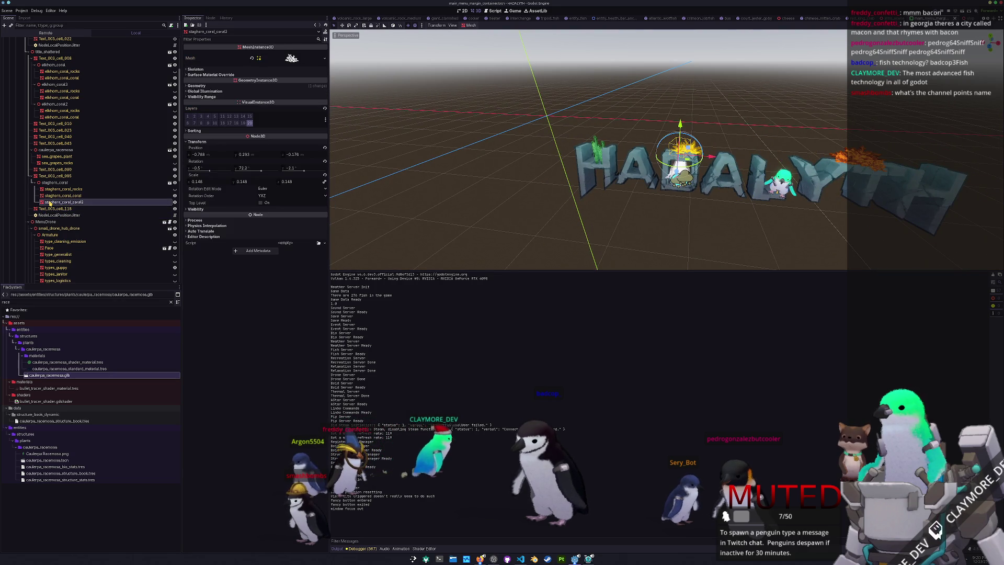
left_click(56, 195)
left_click(63, 202)
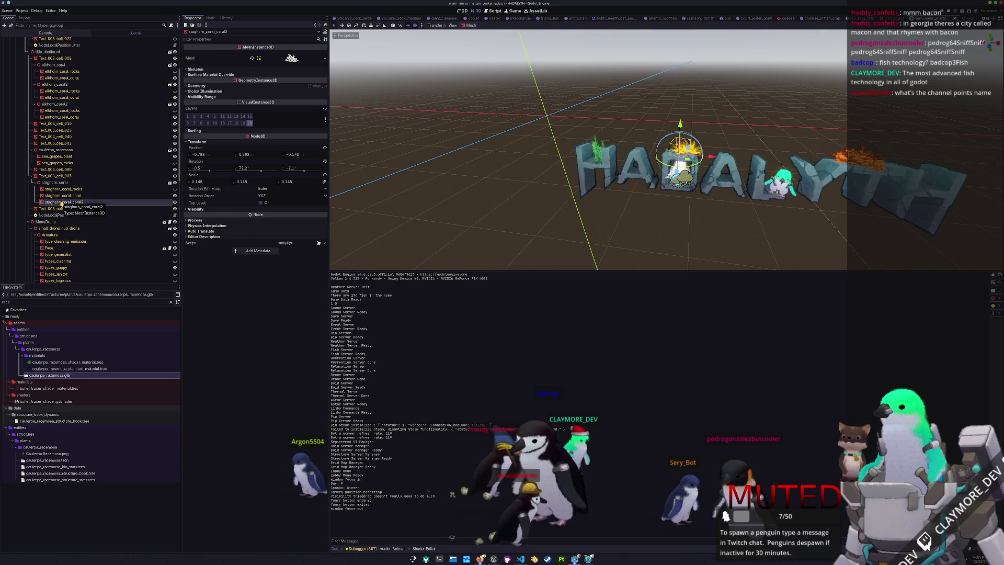
- Delete the staghorn_coral_coral2 node and save the scene
key("Delete")
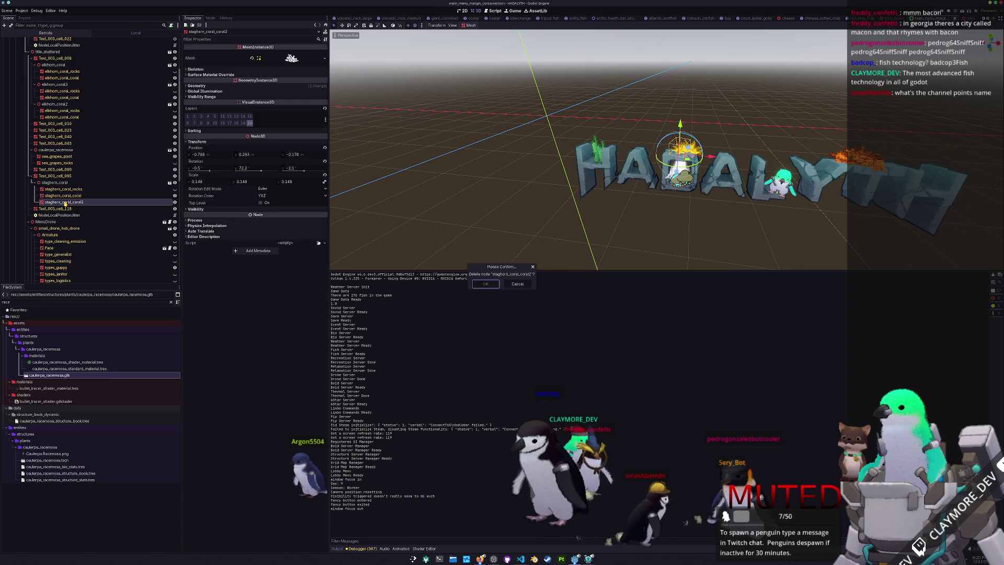
key("Return")
key("ctrl+s")
- Duplicate the staghorn coral, shift the copy left, rotate it about -36°, and relaunch the game
left_click(58, 182)
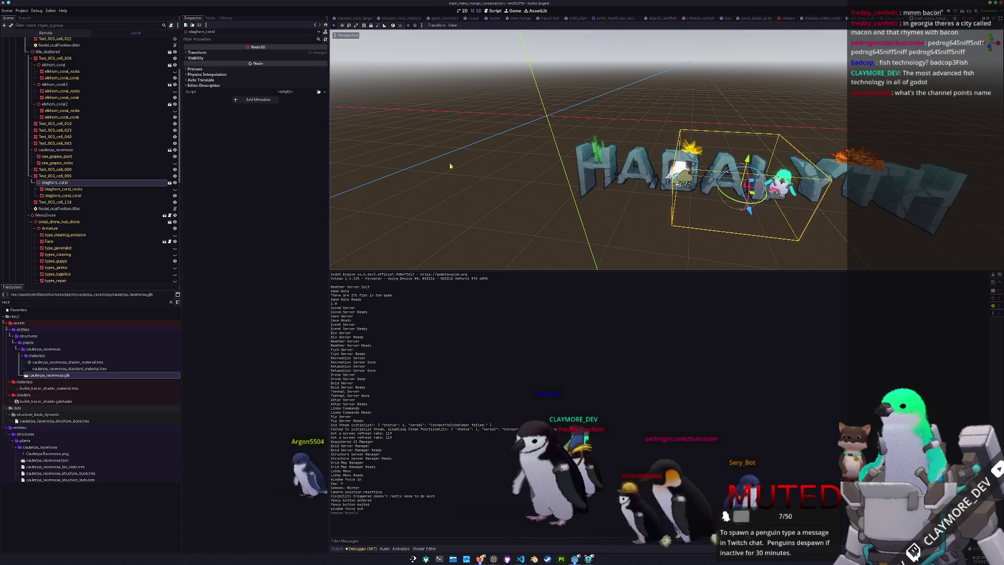
scroll(467, 166, "up", 2)
key("ctrl+d")
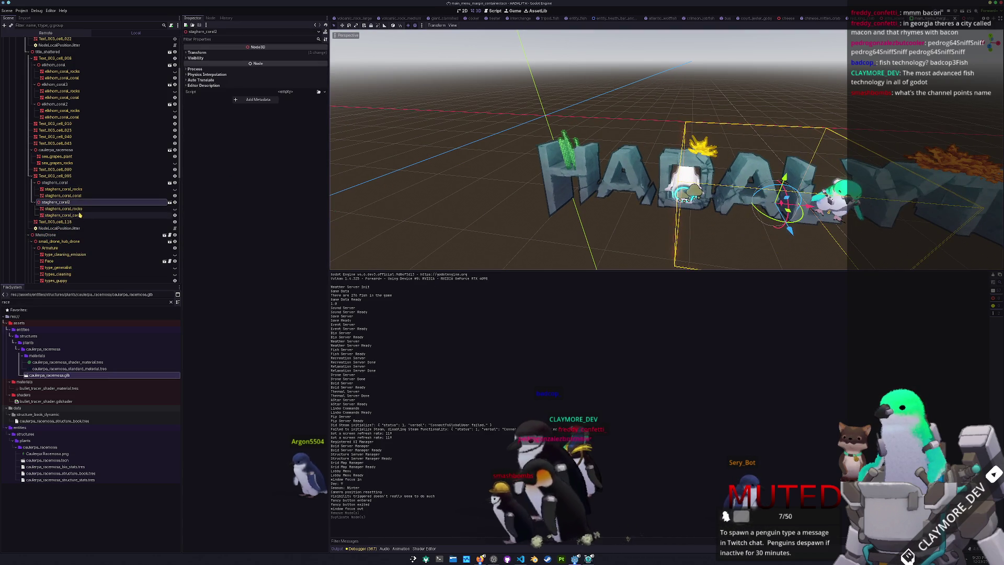
left_click(90, 215)
scroll(912, 243, "up", 2)
key("g")
left_click(913, 243)
key("r")
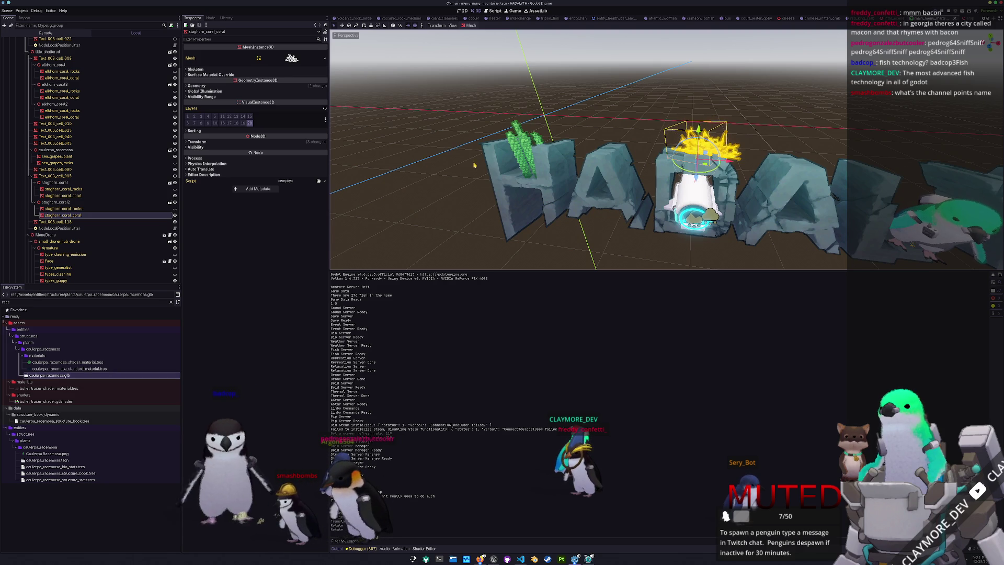
left_click(208, 141)
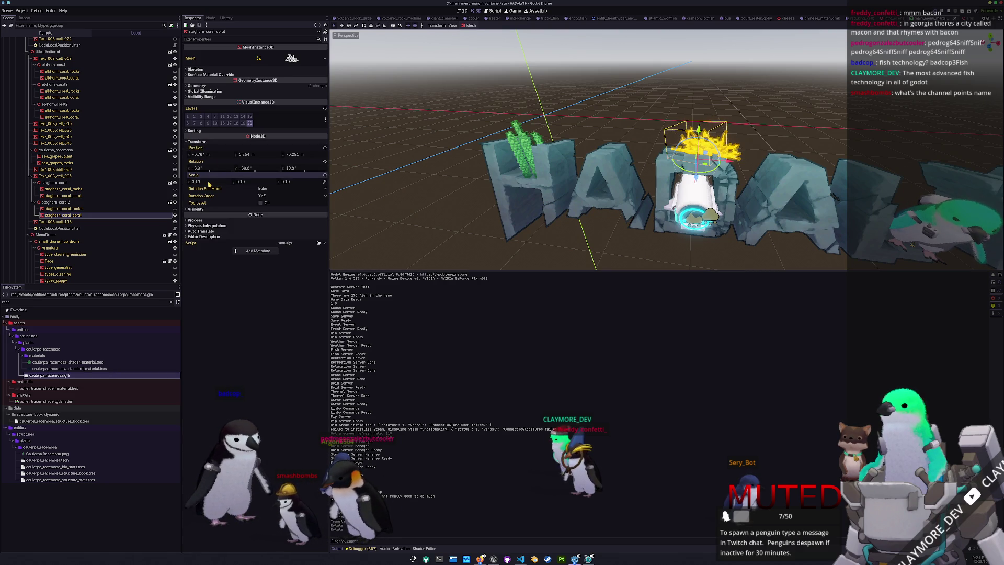
left_click(605, 101)
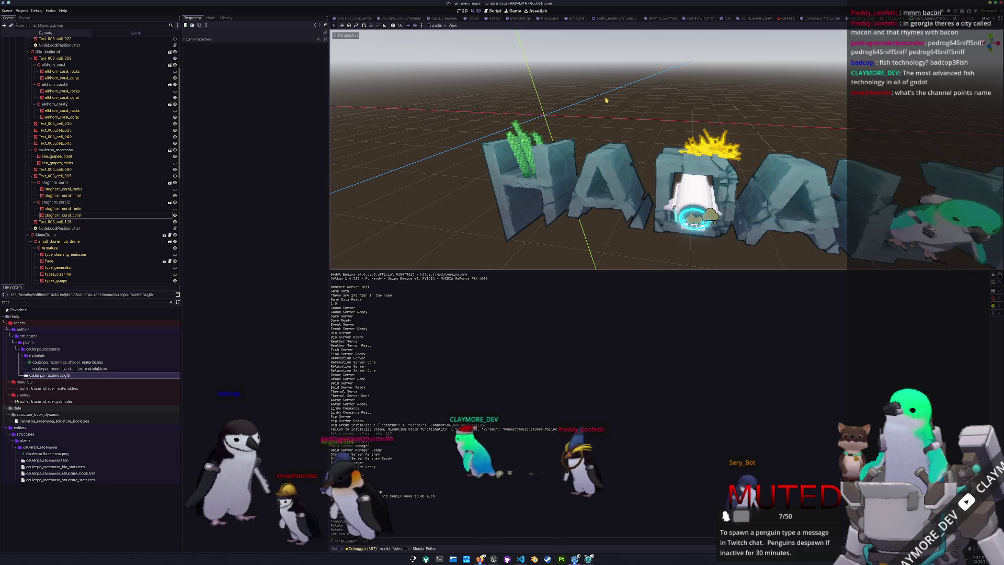
scroll(634, 123, "down", 3)
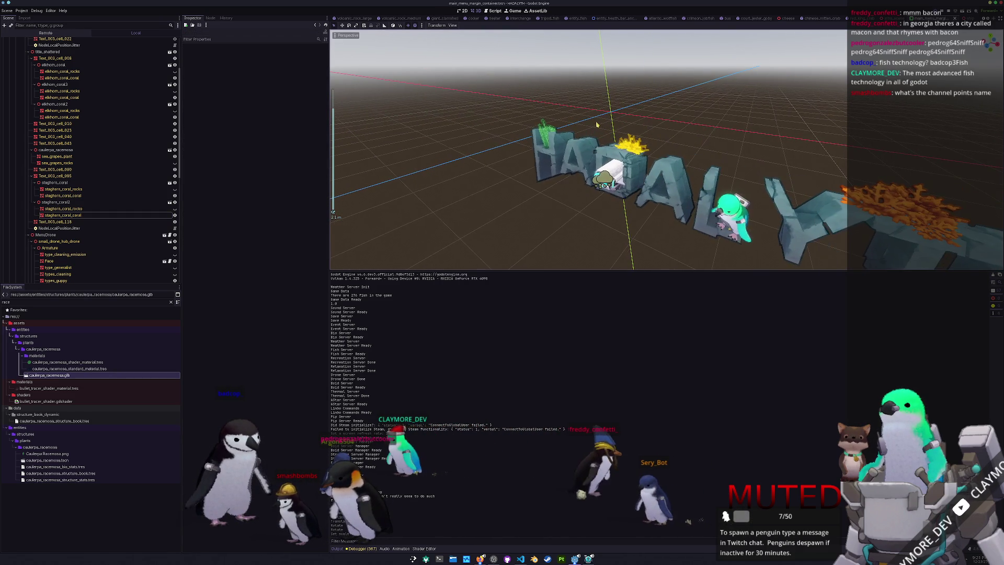
key("F8")
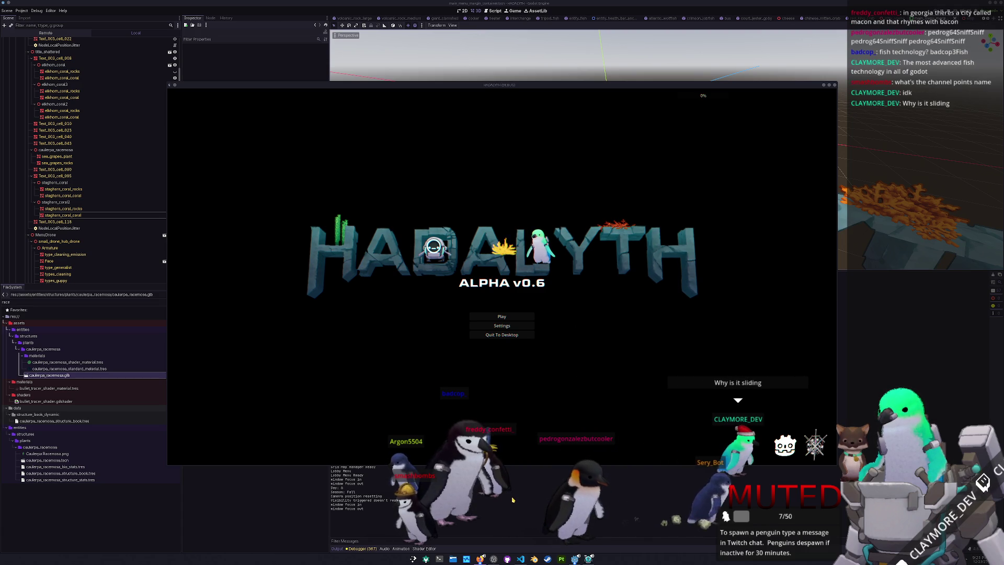
- Close the HADALYTH main menu preview after reviewing it
key("F8")
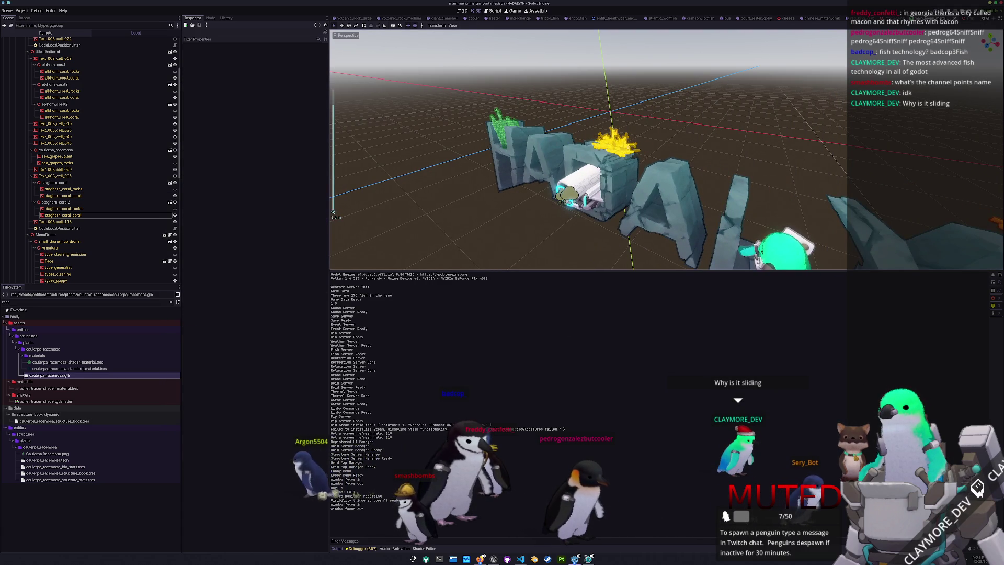
- Collapse the staghorn_coral and staghorn_coral2 groups in the Scene dock and save the scene
left_click(614, 141)
left_click(71, 185)
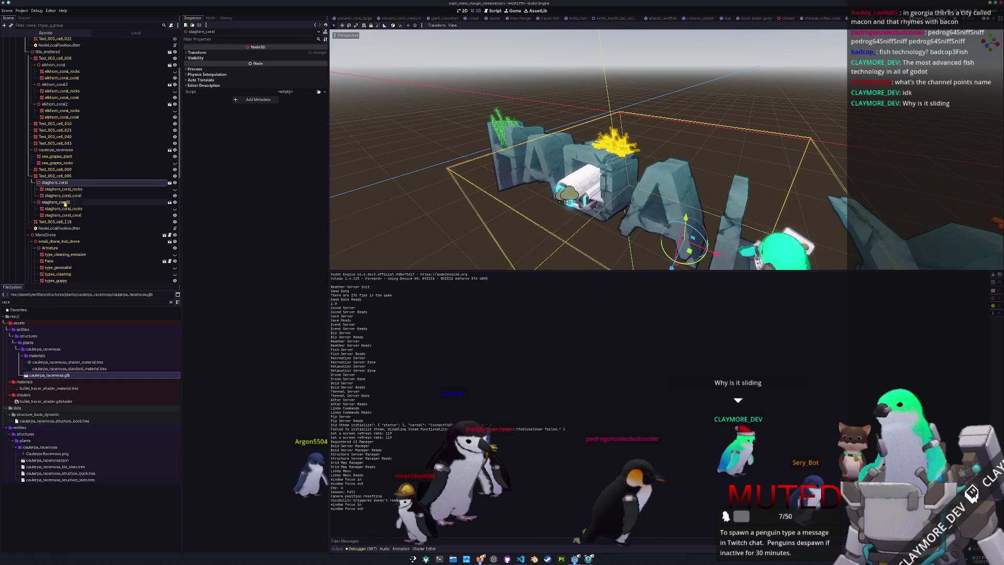
left_click(65, 203, "shift")
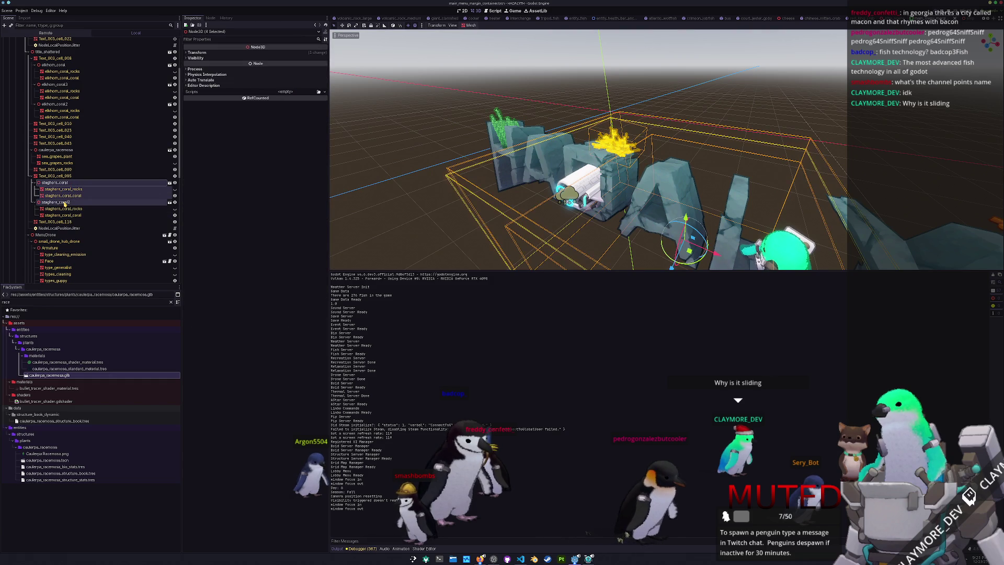
left_click(55, 176)
left_click(58, 184)
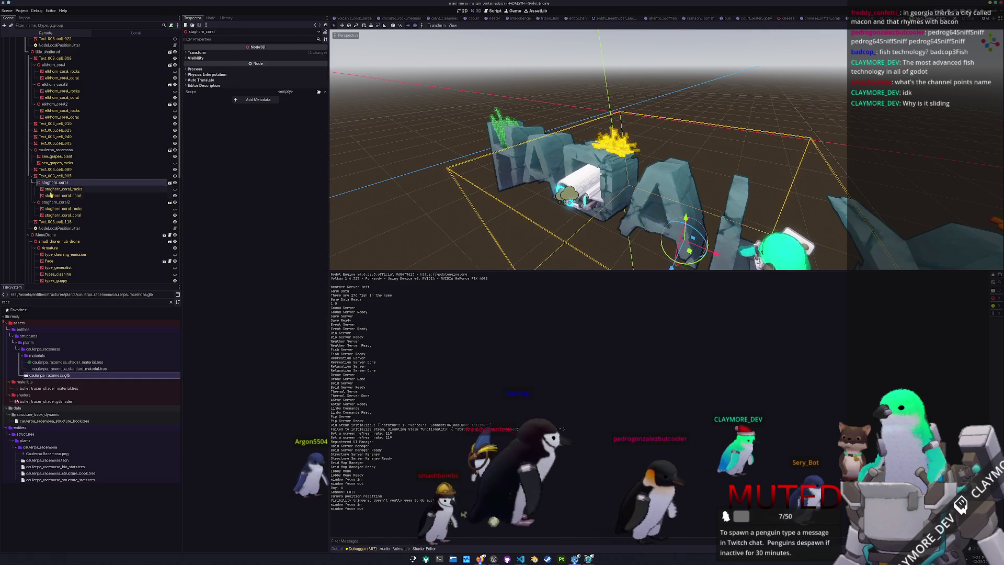
left_click(48, 202)
left_click(35, 202)
left_click(35, 183)
left_click(52, 182)
left_click(52, 190)
key("f")
key("ctrl+s")
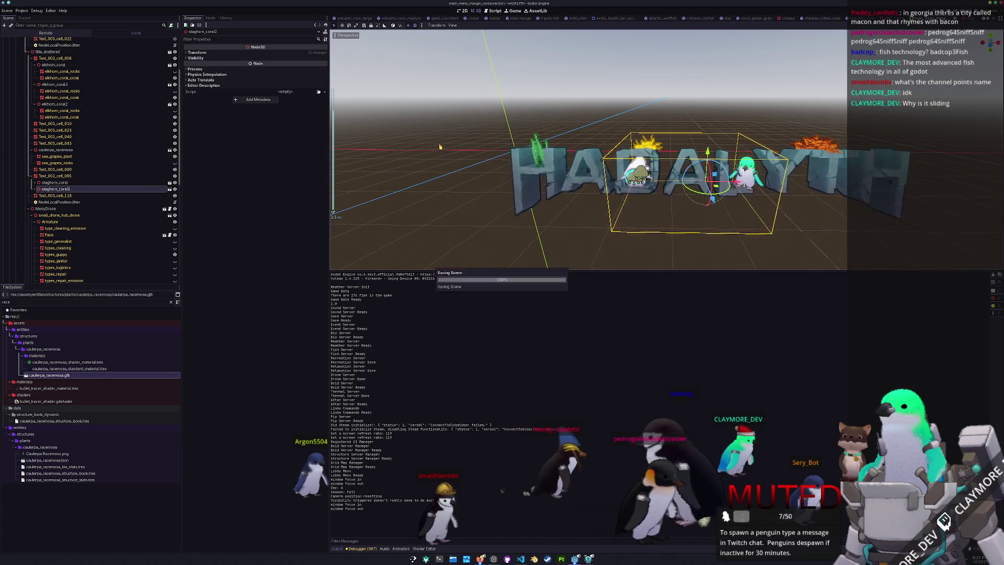
- Select letter piece Text_003_cell_095 and briefly nudge it in the viewport
left_click(51, 176)
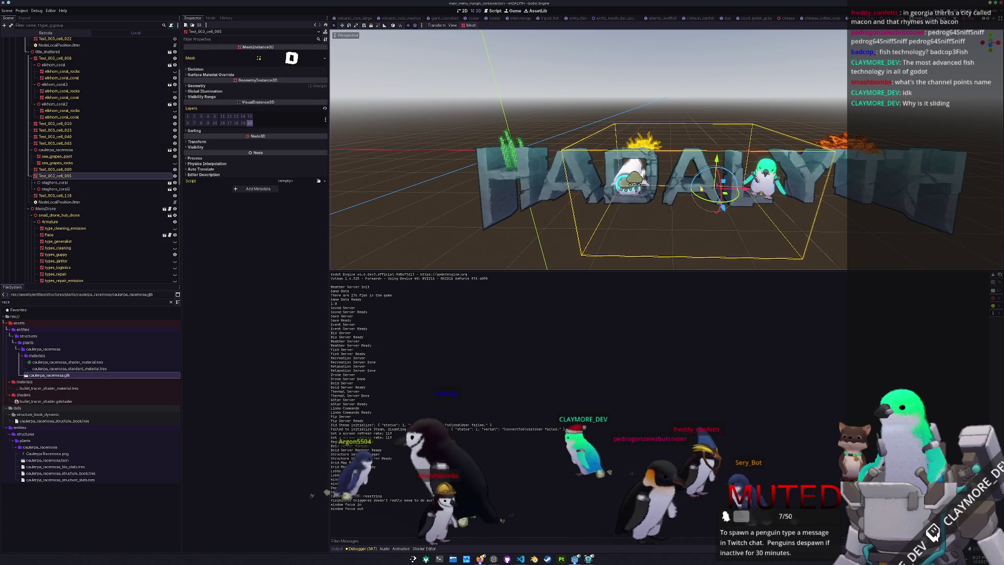
mouse_move(713, 160)
left_mouse_down()
mouse_move(704, 83)
mouse_move(710, 160)
mouse_move(698, 194)
mouse_move(687, 131)
mouse_move(682, 160)
left_mouse_up()
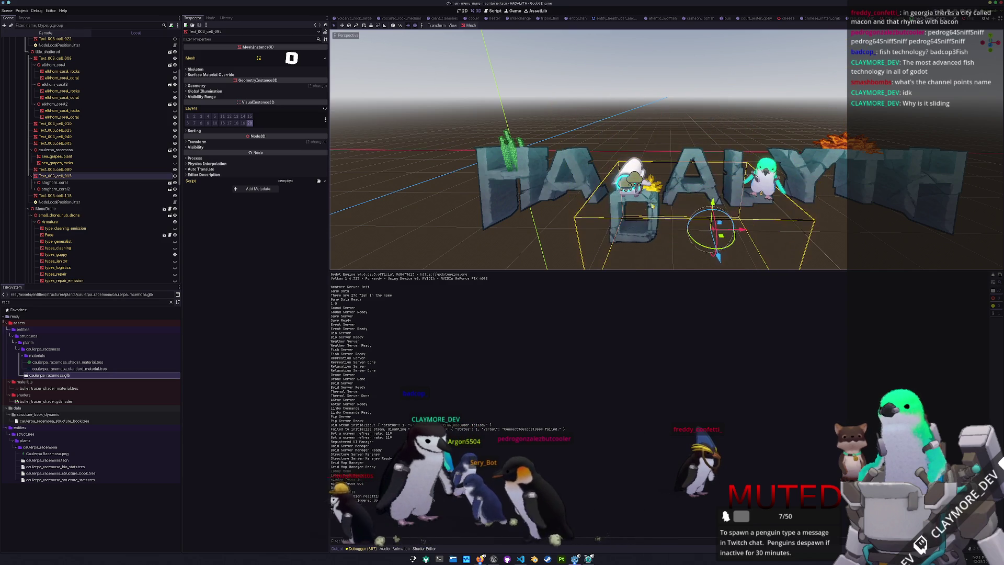
left_click(58, 176)
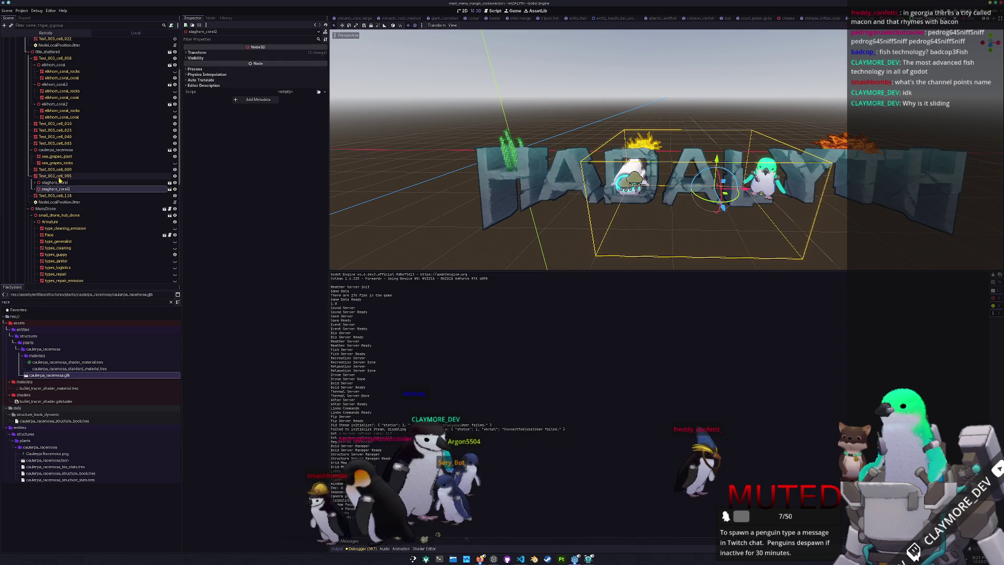
- Drag caulerpa_racemosa under the H letter piece Text_003_cell_090
left_click(55, 149)
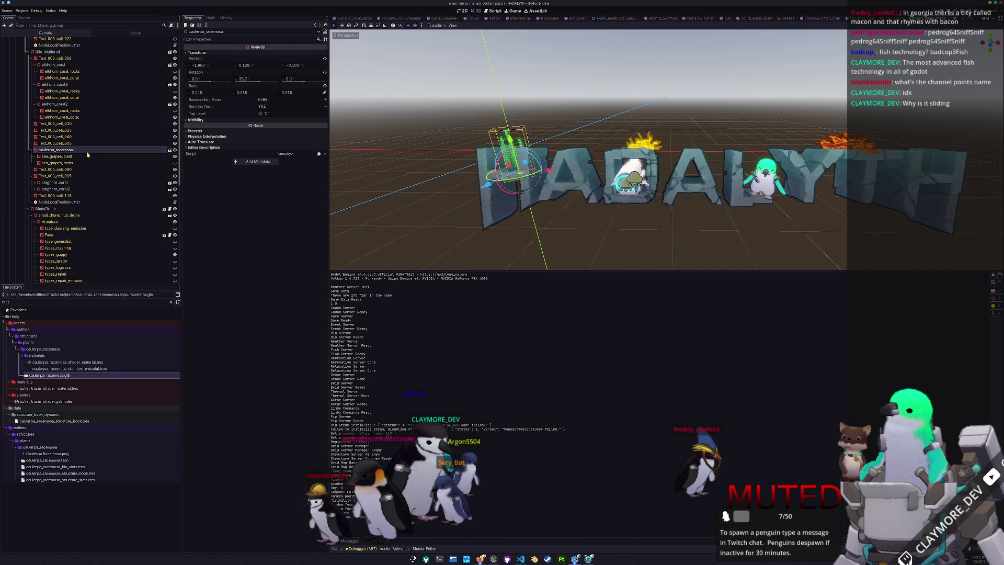
left_click(485, 215)
mouse_move(52, 149)
left_mouse_down()
mouse_move(65, 166)
mouse_move(59, 170)
left_mouse_up()
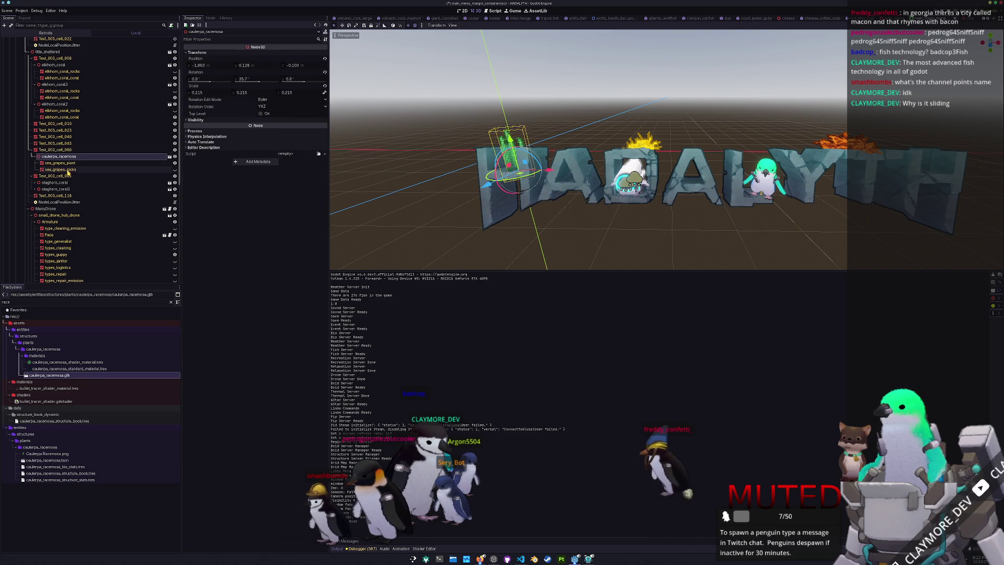
- Click through title_shattered, Text_003_cell_008 and the elkhorn coral groups
scroll(47, 141, "up", 3)
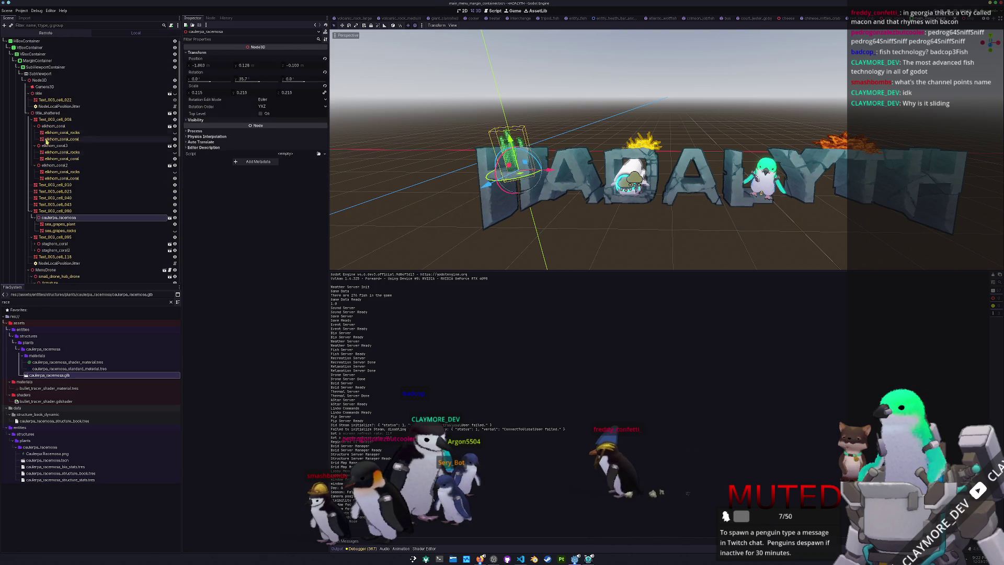
left_click(52, 113)
left_click(53, 119)
left_click(54, 126)
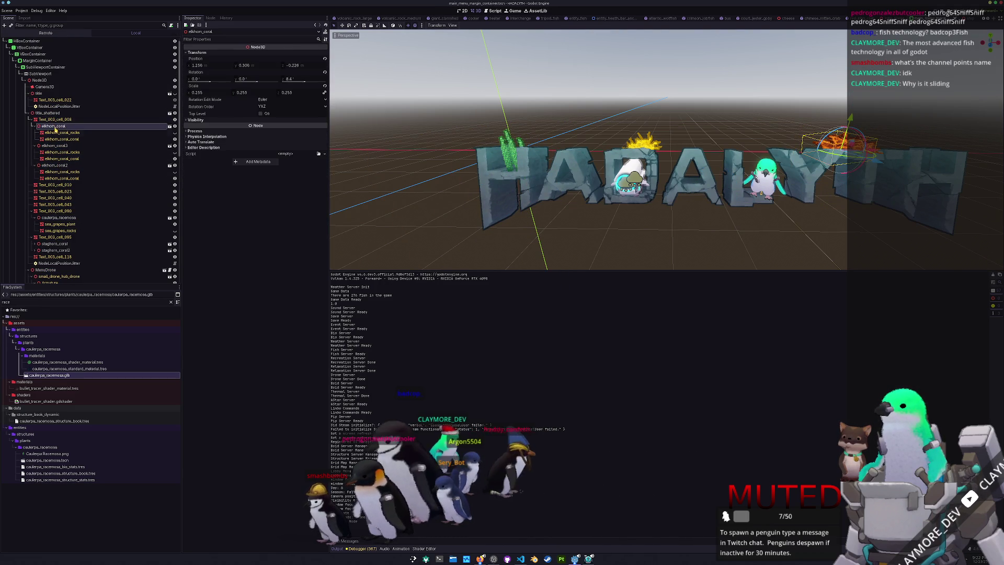
left_click(55, 146)
left_click(59, 166)
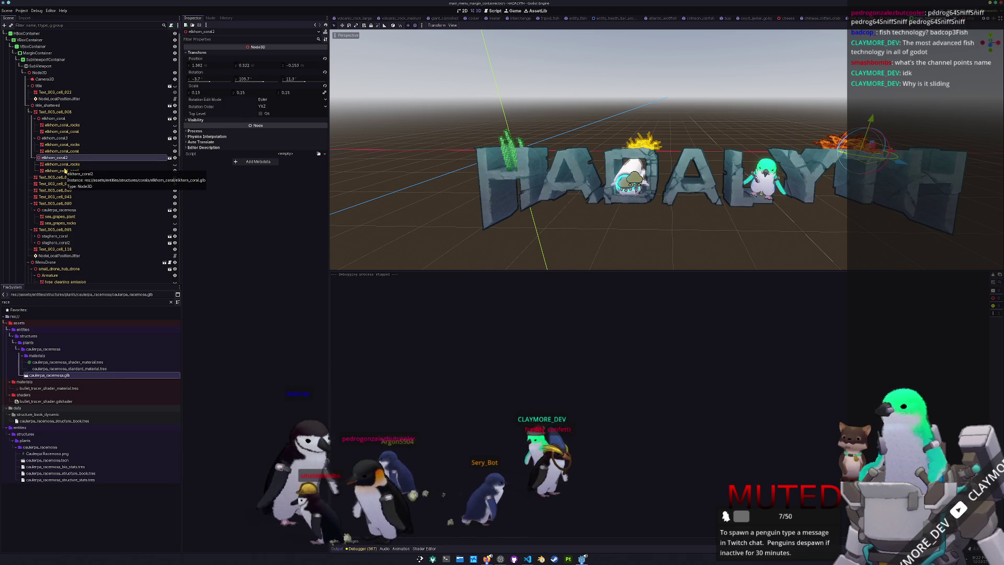
- Run the game with F5 to preview the HADALYTH ALPHA v0.6 title, then return to the editor
key("F5")
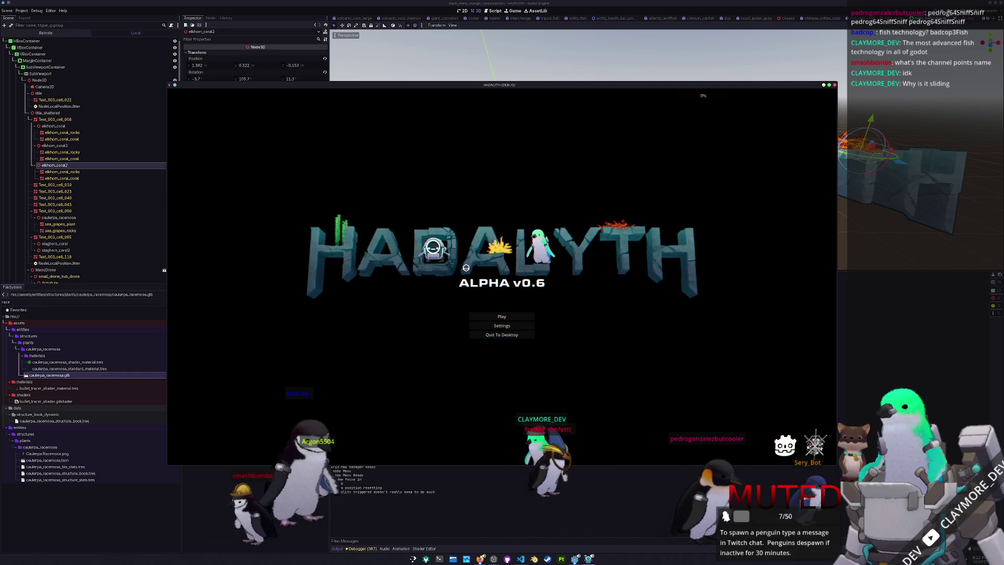
left_click(45, 32)
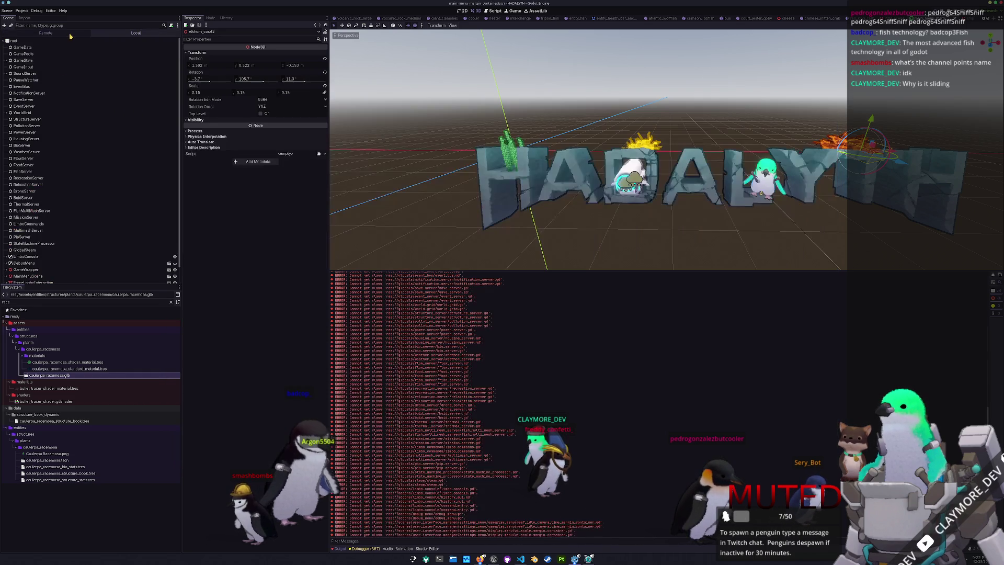
- In the Remote tree, expand GameWrapper, GameWorldManager, UIPostProcessingViewport, its SubViewport and UserInterfaceManager
scroll(24, 44, "down", 1)
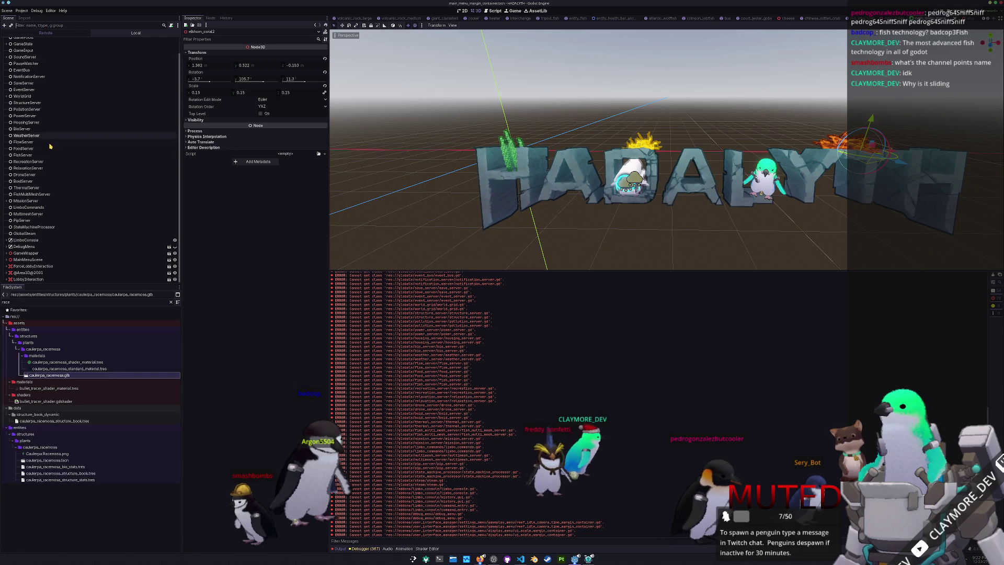
left_click(6, 253)
scroll(11, 246, "down", 2)
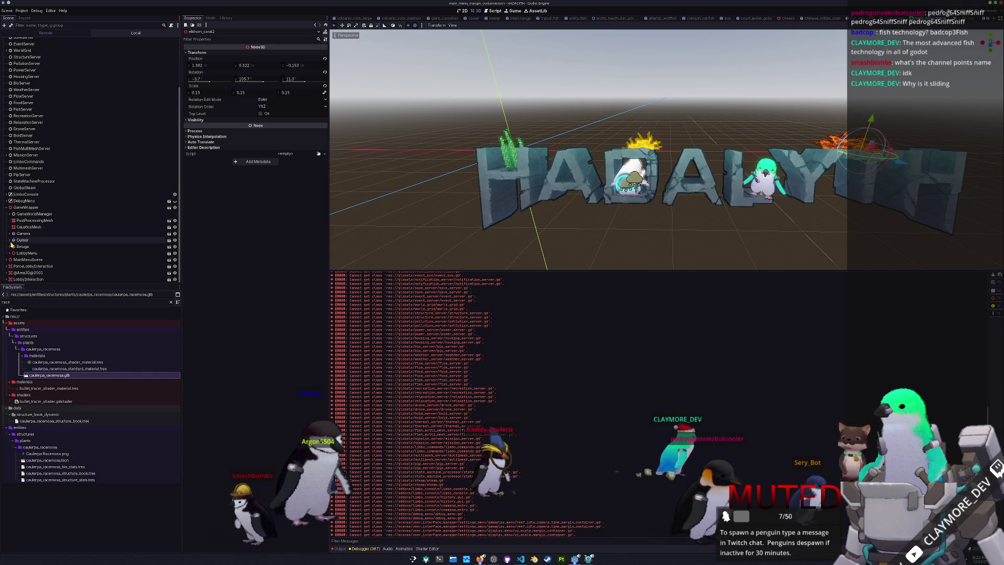
left_click(10, 213)
scroll(9, 212, "down", 3)
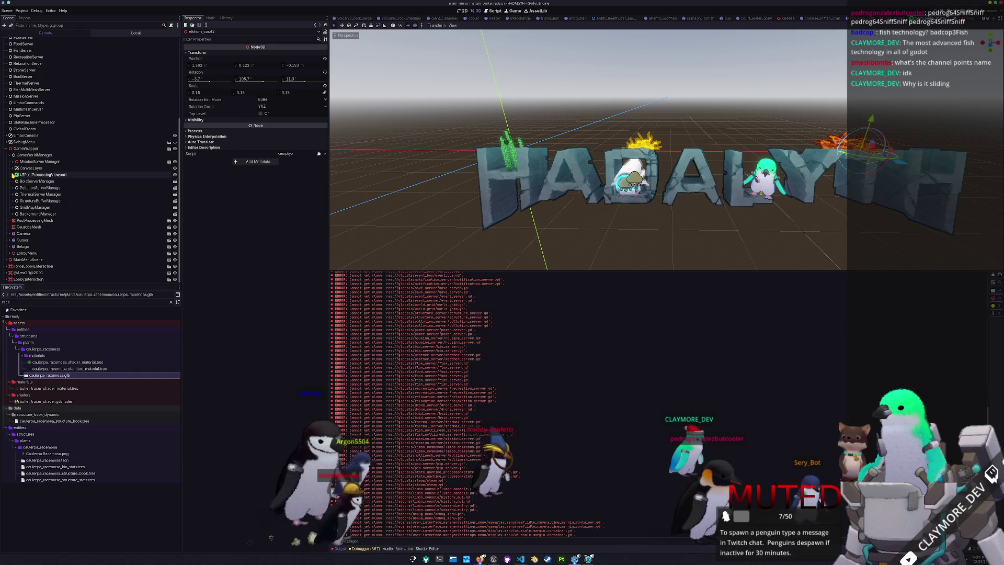
left_click(14, 174)
left_click(17, 181)
left_click(20, 187)
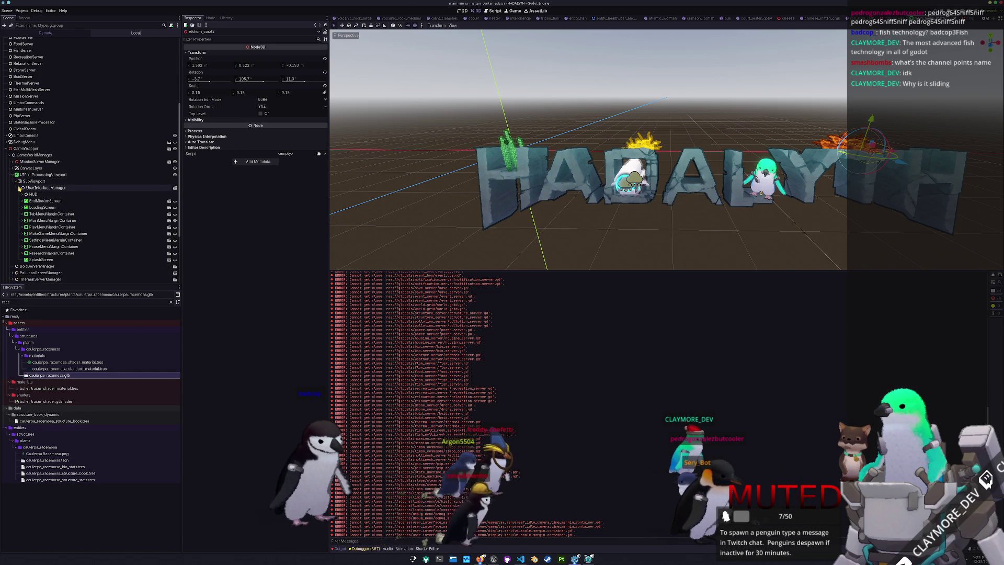
scroll(20, 188, "down", 3)
- Expand the main menu containers down through SubViewportContainer and SubViewport to the menu's Node3D scene
left_click(22, 159)
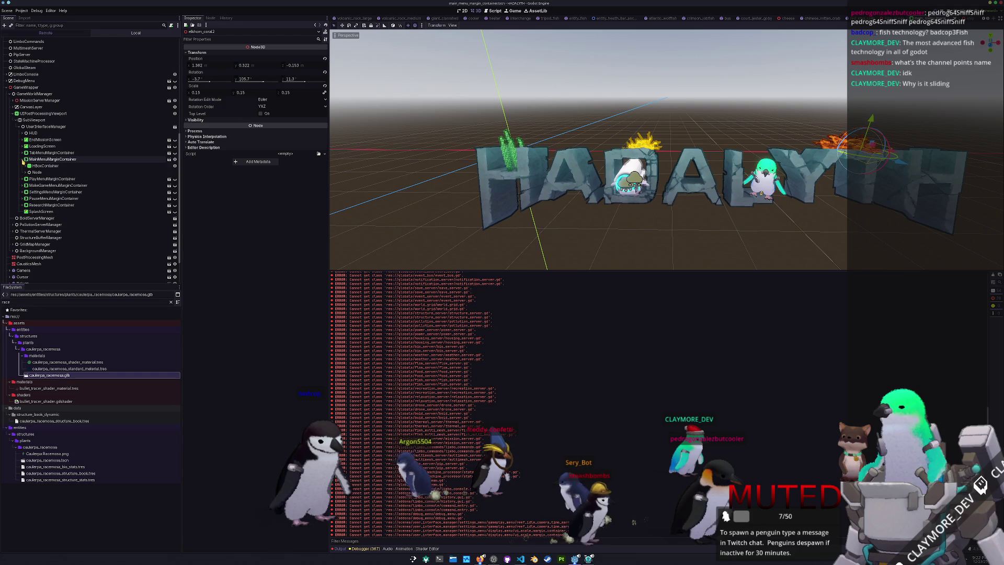
left_click(26, 165)
left_click(27, 178)
left_click(27, 185)
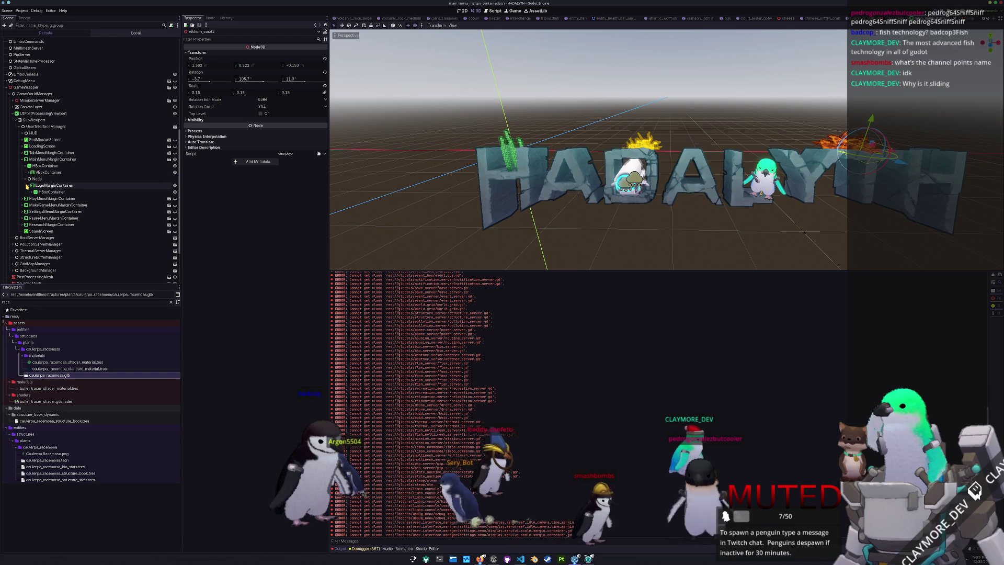
left_click(30, 192)
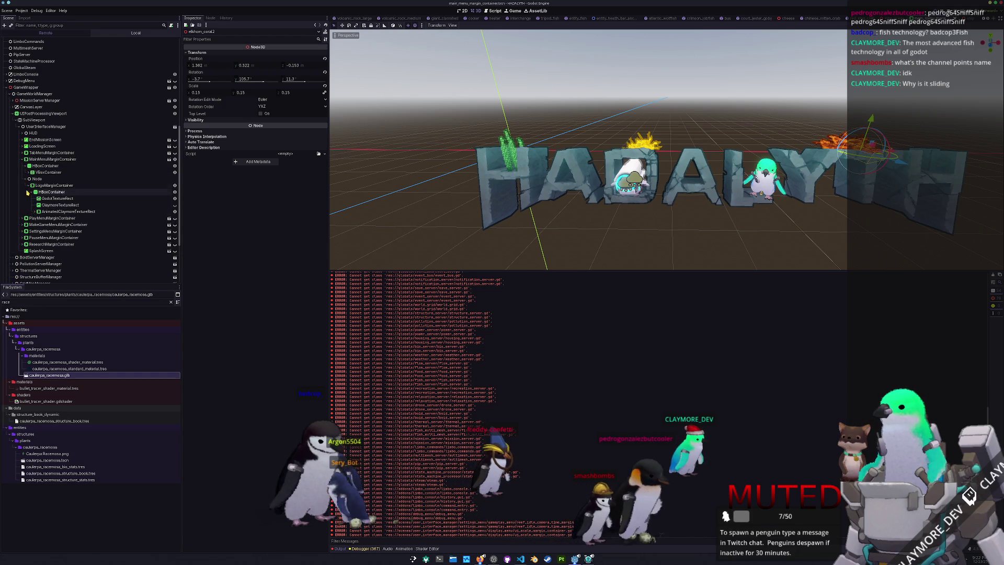
left_click(29, 173)
left_click(29, 179)
left_click(32, 186)
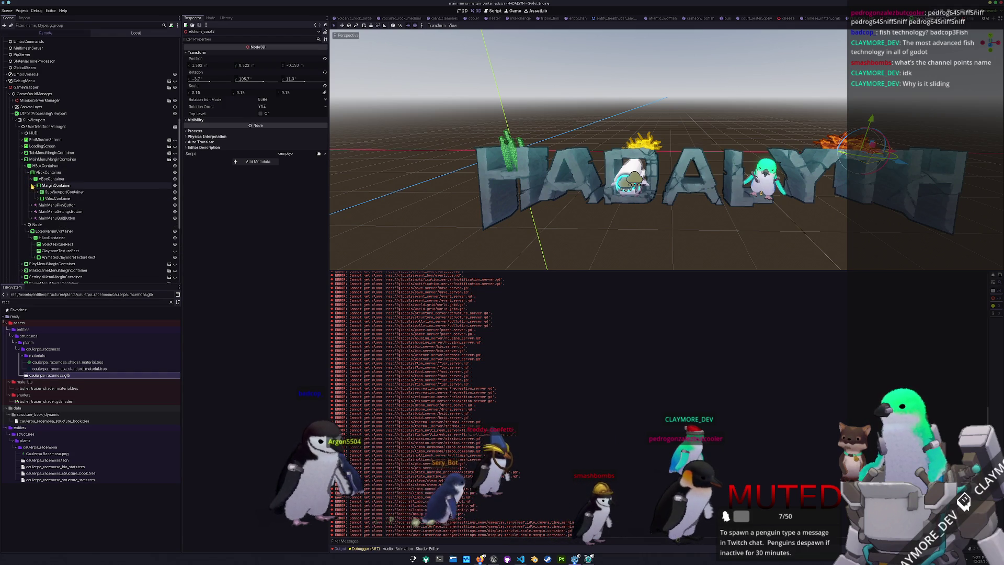
left_click(35, 192)
left_click(42, 198)
left_click(45, 205)
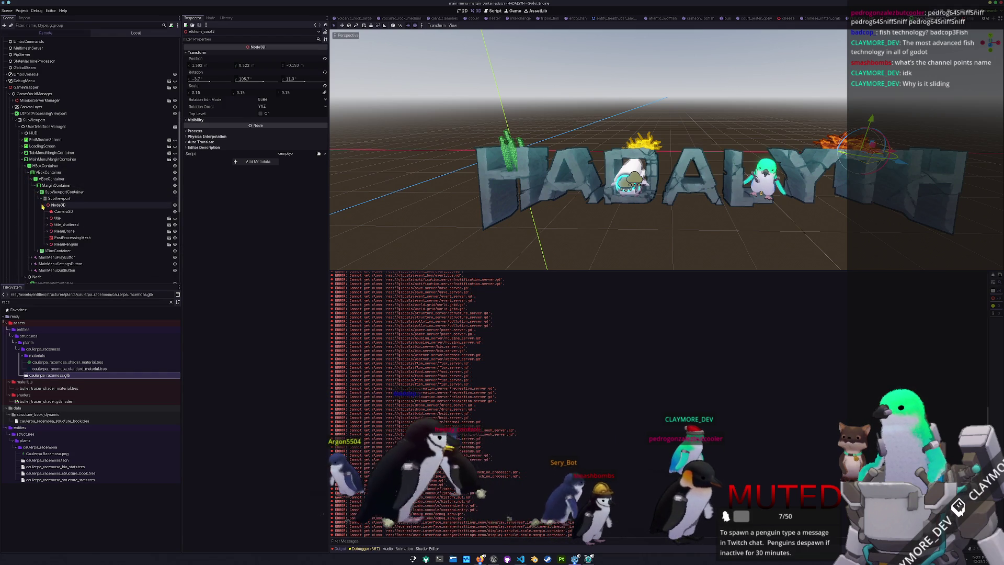
- Expand title_shattered and letter cells 118, 095 and 043, then inspect the position jitter node
left_click(48, 225)
scroll(50, 222, "down", 3)
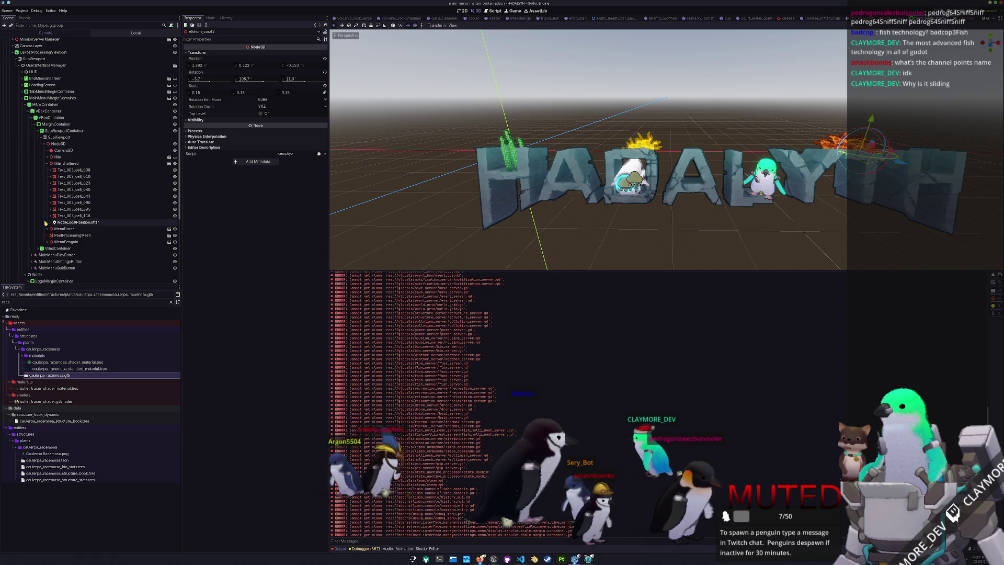
left_click(50, 215)
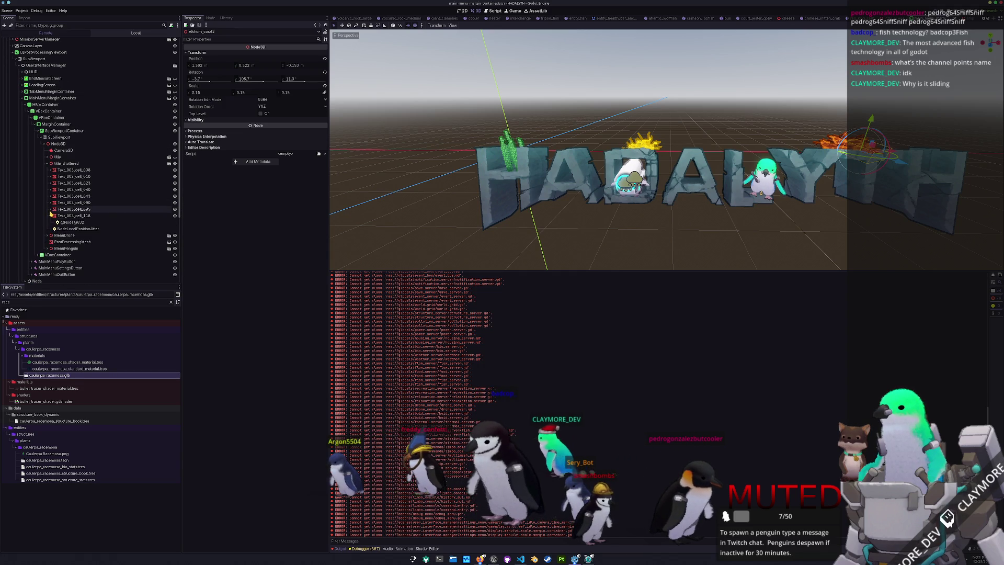
left_click(51, 208)
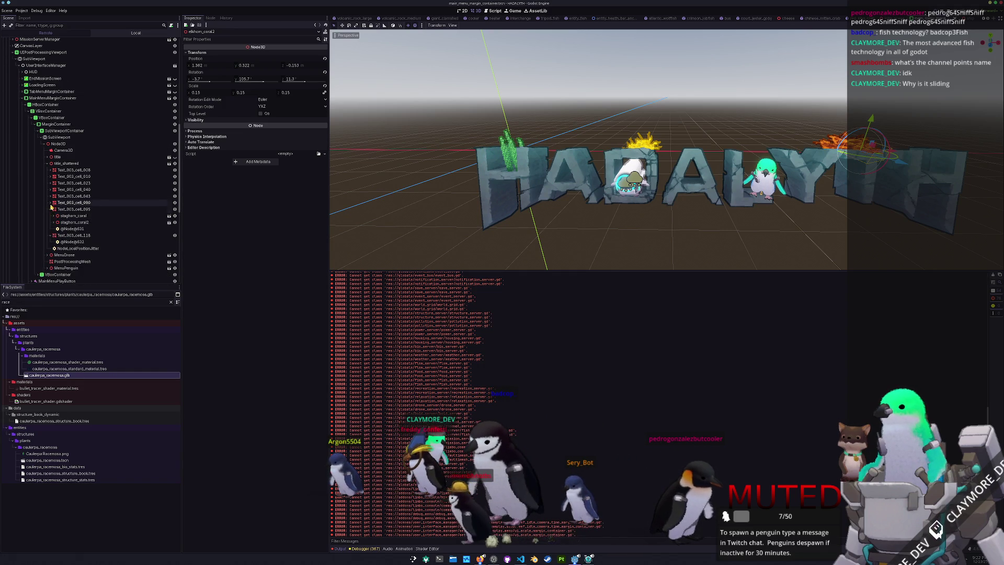
left_click(50, 195)
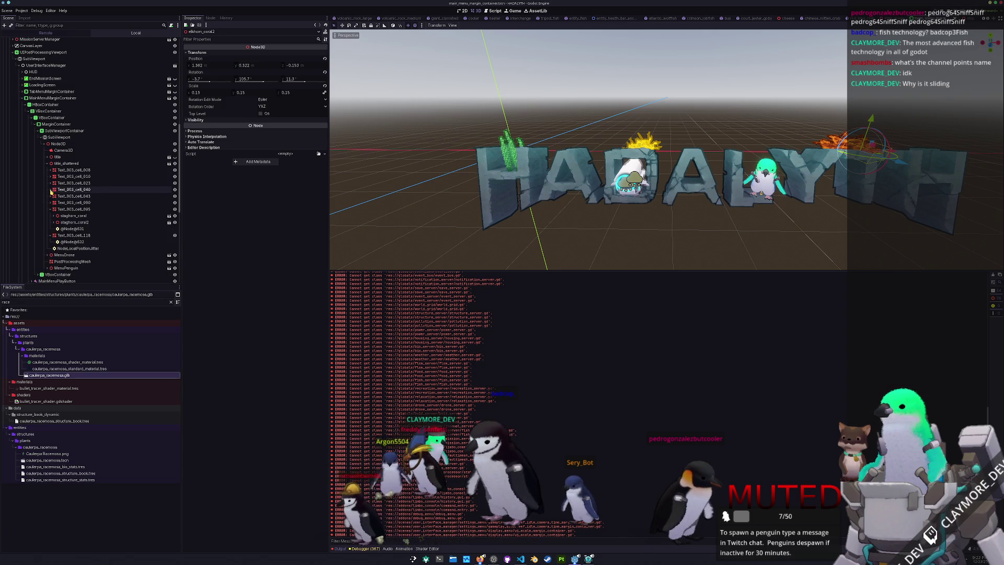
left_click(65, 190)
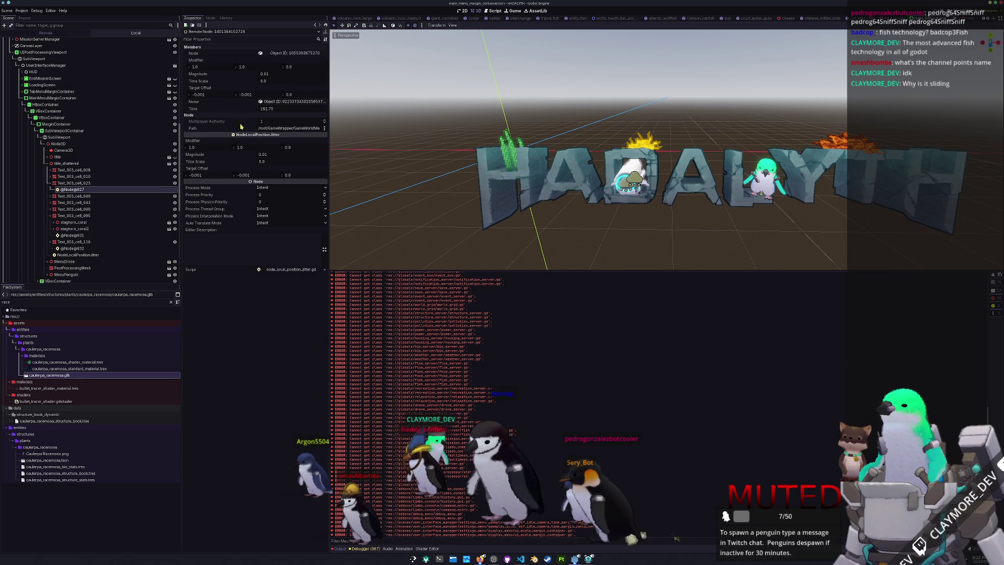
- Collapse Text_003_cell_023 and expand Text_003_cell_008 to reveal elkhorn_coral3's rocks and coral parts
left_click(49, 184)
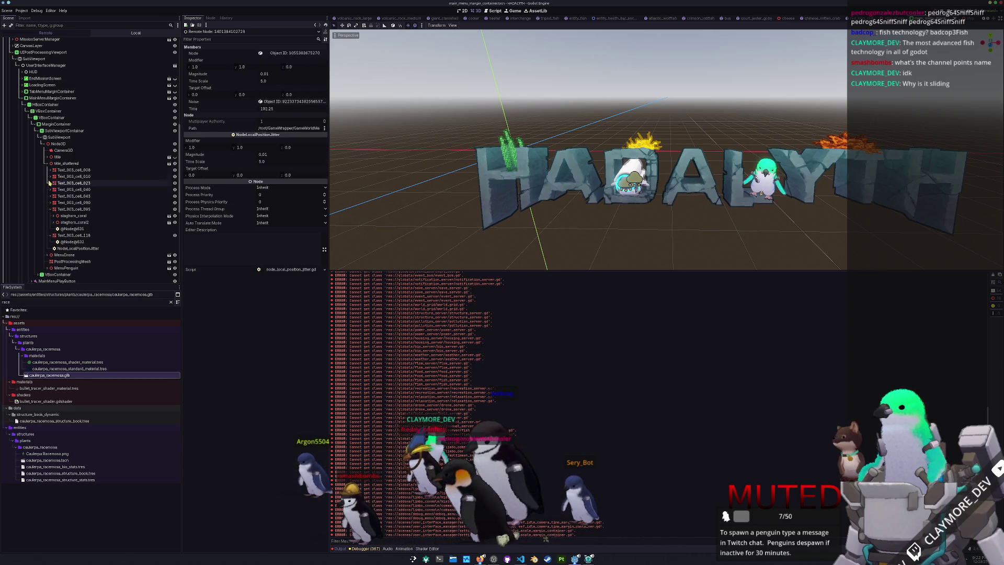
left_click(50, 170)
left_click(54, 176)
left_click(55, 196)
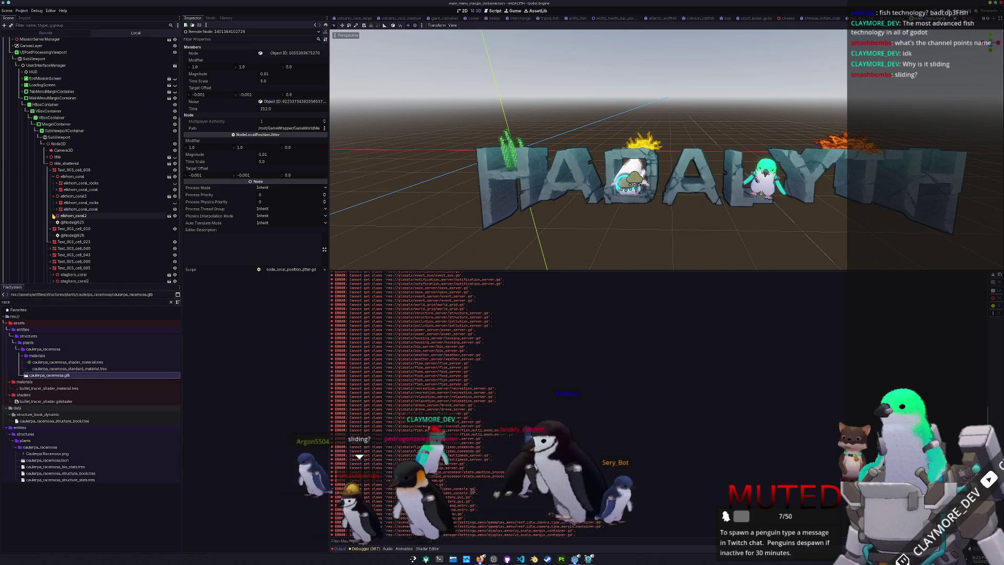
- Expand staghorn_coral and staghorn_coral2 under Text_003_cell_095 and select the staghorn_coral_coral mesh
scroll(58, 220, "down", 2)
left_click(50, 220)
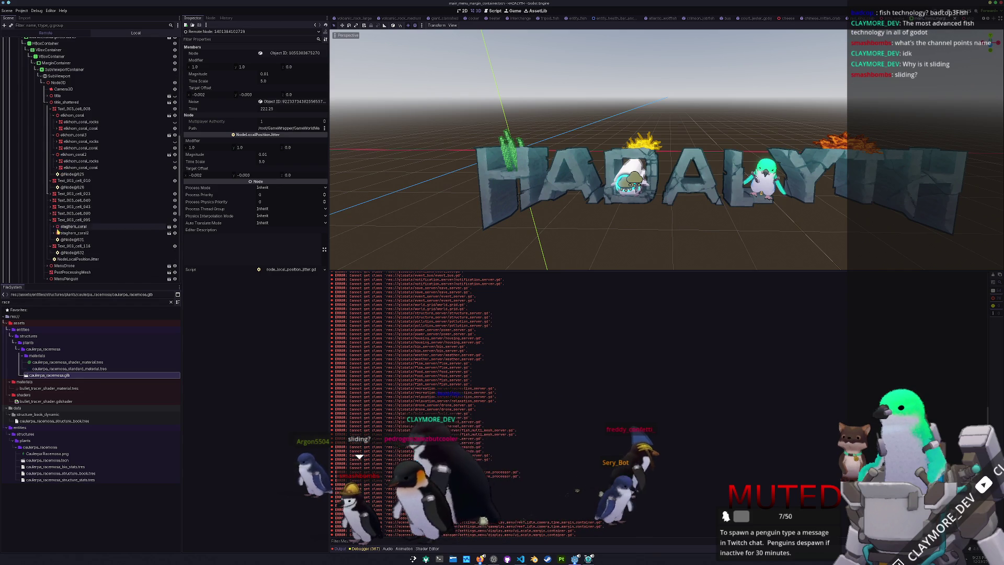
left_click(55, 233)
double_click(73, 225)
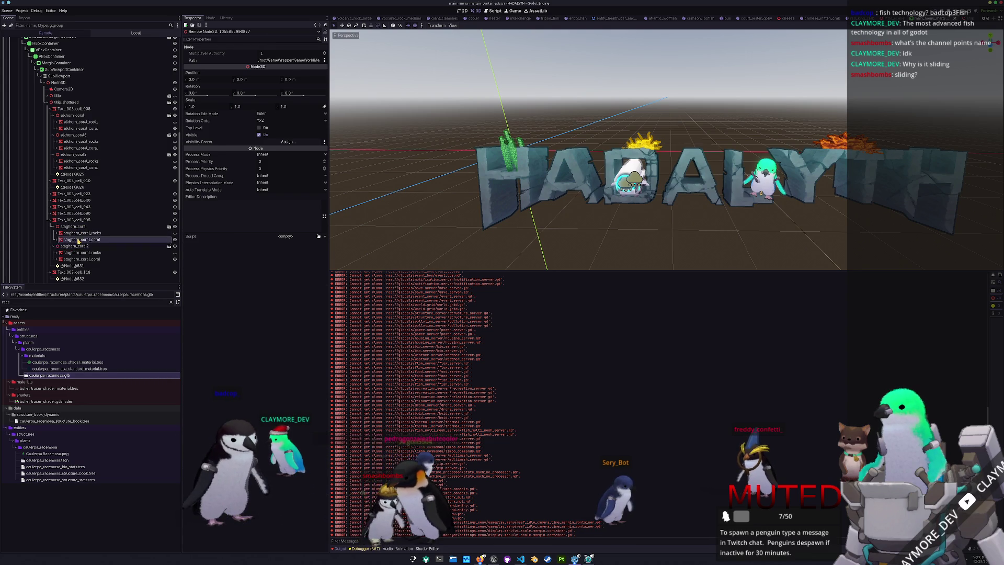
left_click(78, 239)
left_click(79, 265)
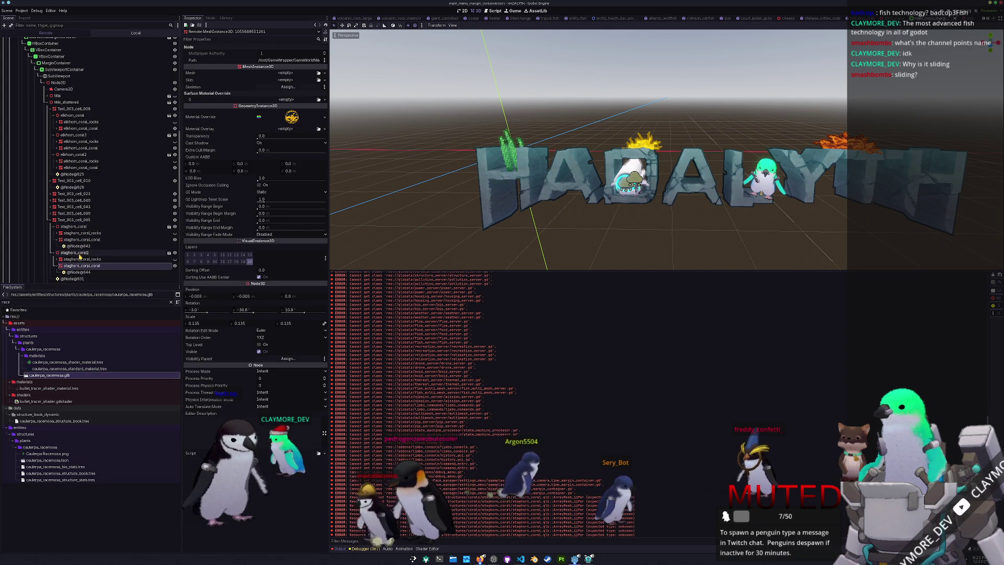
- Run the project with F5 to check the HADALYTH main menu, then return to the editor
key("F5")
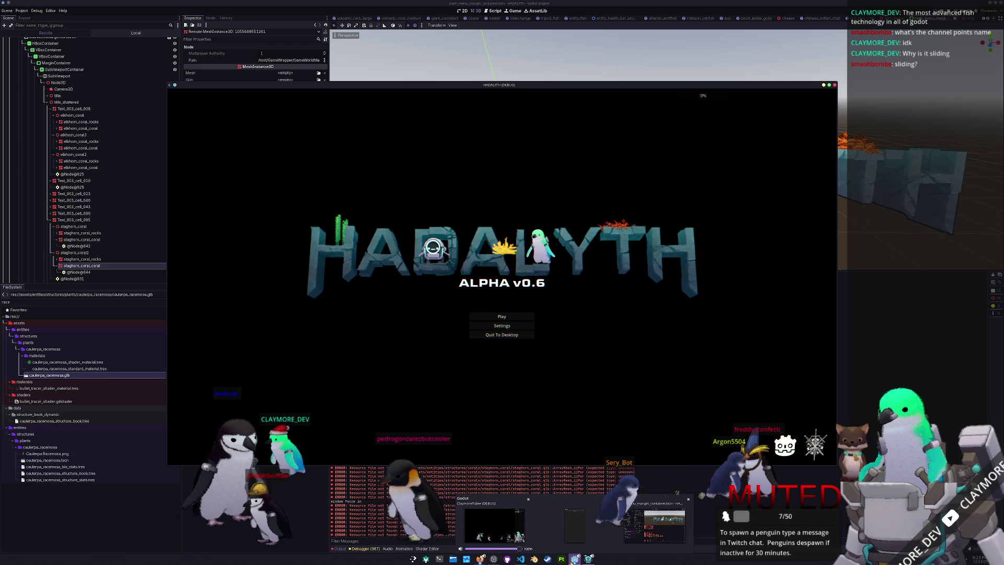
left_click(654, 523)
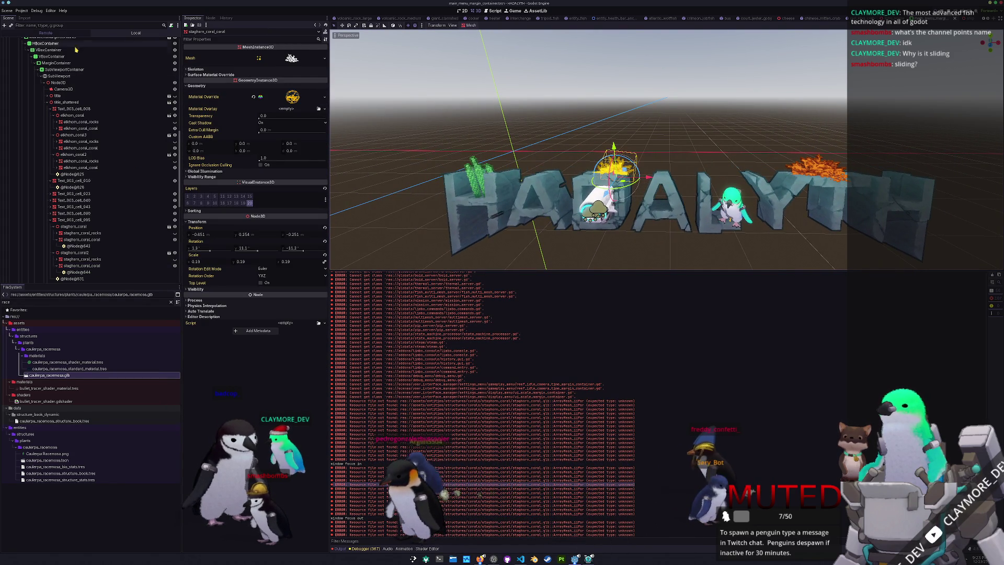
- Inspect the transforms of staghorn_coral, the orange elkhorn coral mesh, elkhorn_coral and elkhorn_coral3
scroll(74, 107, "down", 4)
left_click(58, 147)
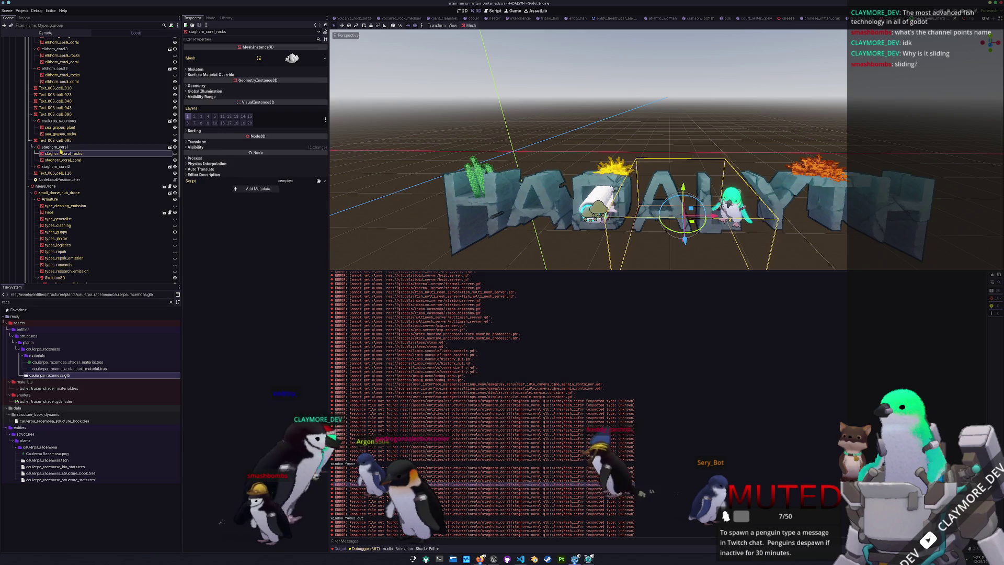
left_click(812, 158)
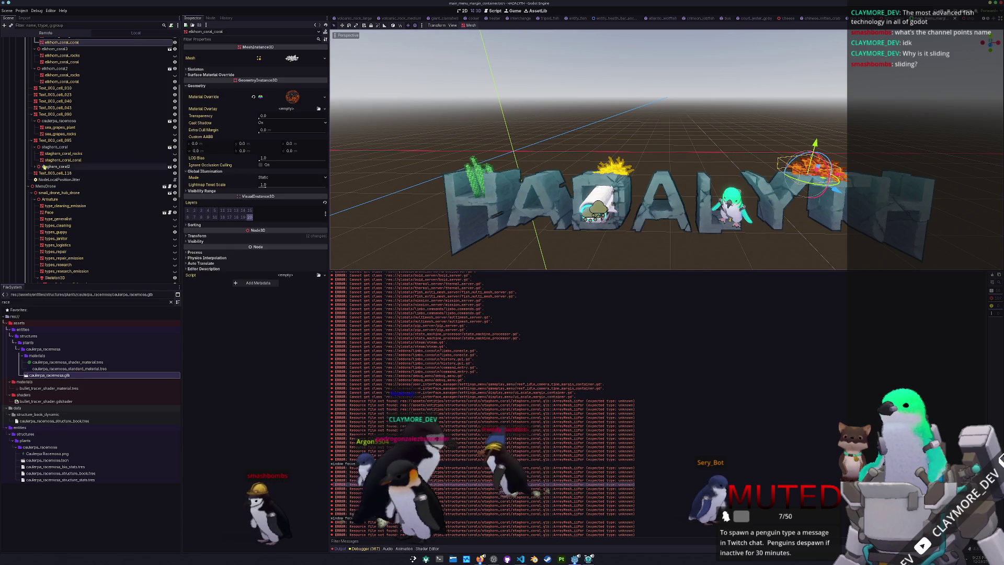
scroll(55, 116, "up", 3)
left_click(56, 91)
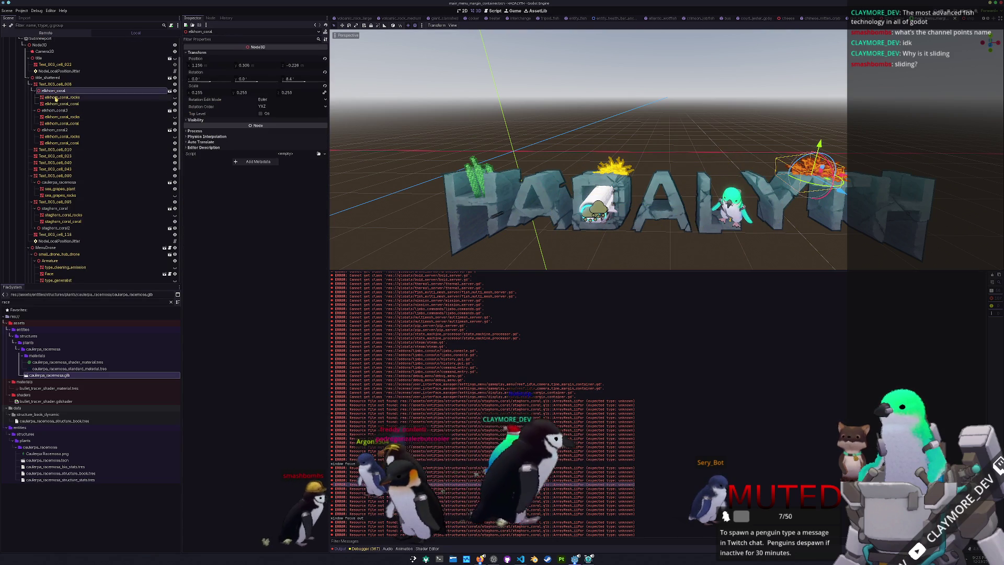
left_click(48, 111)
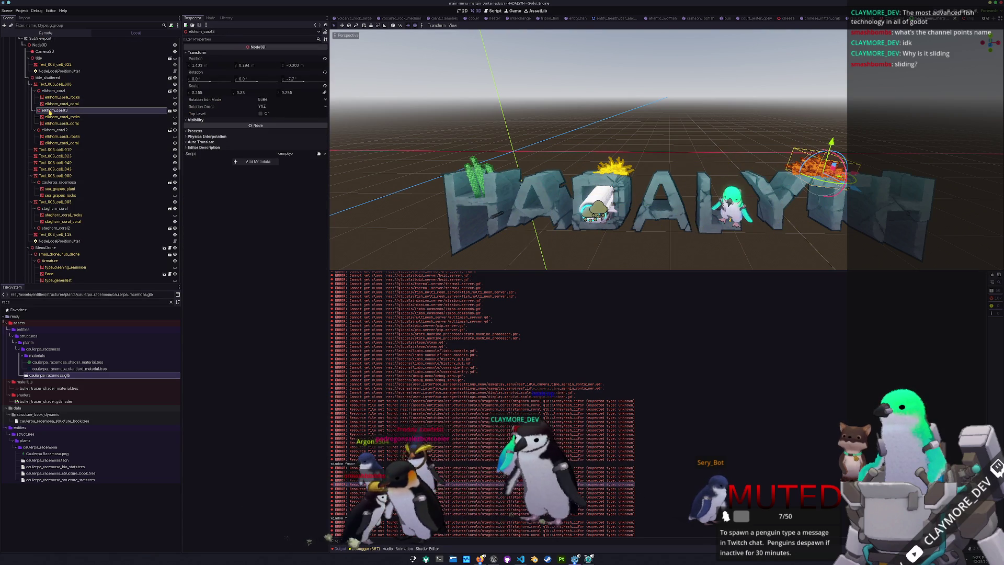
- Revert the staghorn_coral_coral mesh's Position and Rotation to zero
left_click(56, 209)
left_click(62, 221)
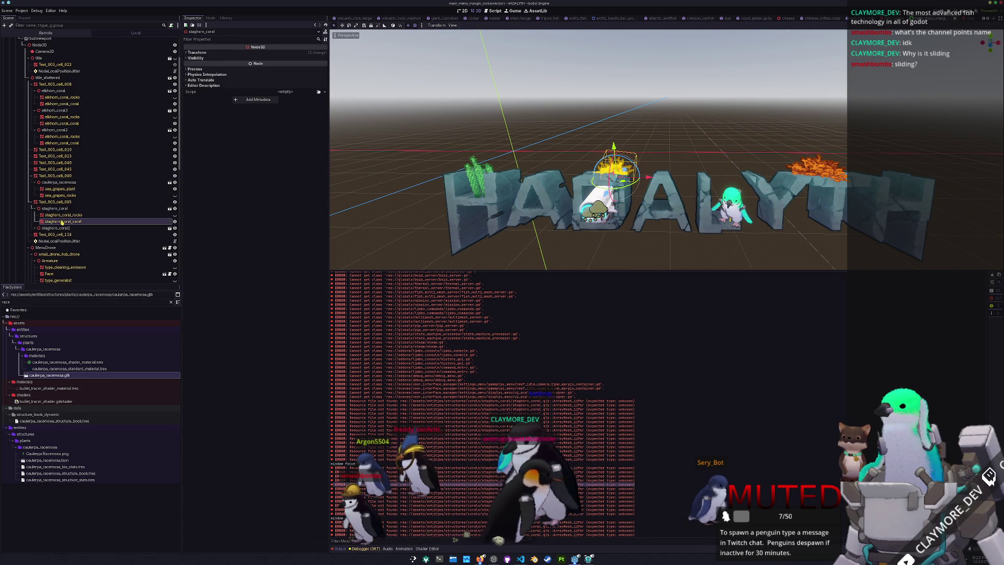
left_click(324, 228)
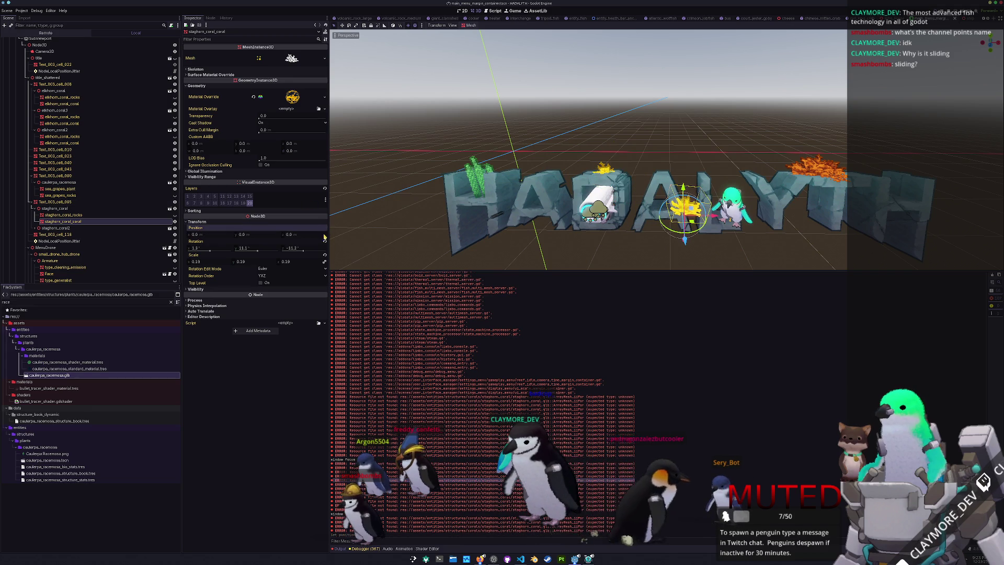
left_click(325, 241)
- Move the staghorn_coral parent along X onto the HADALYTH title letters
left_click(99, 208)
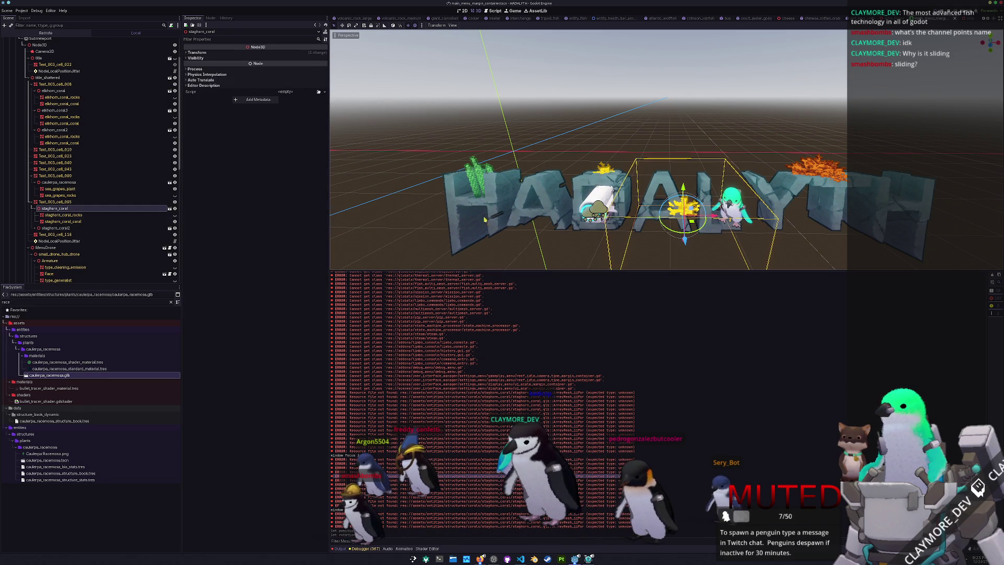
key("g")
key("x")
left_click(629, 214)
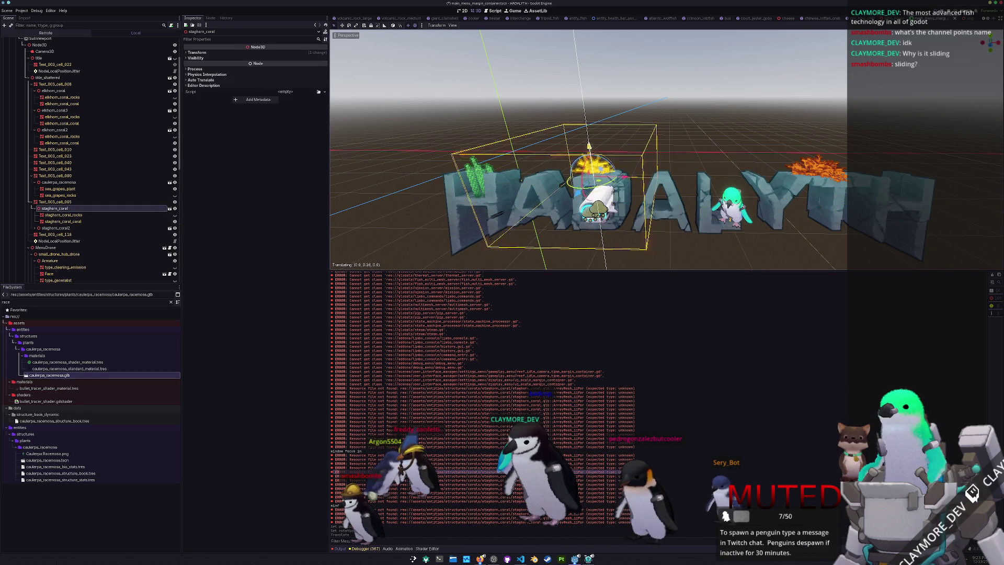
scroll(565, 144, "up", 3)
scroll(565, 144, "up", 3)
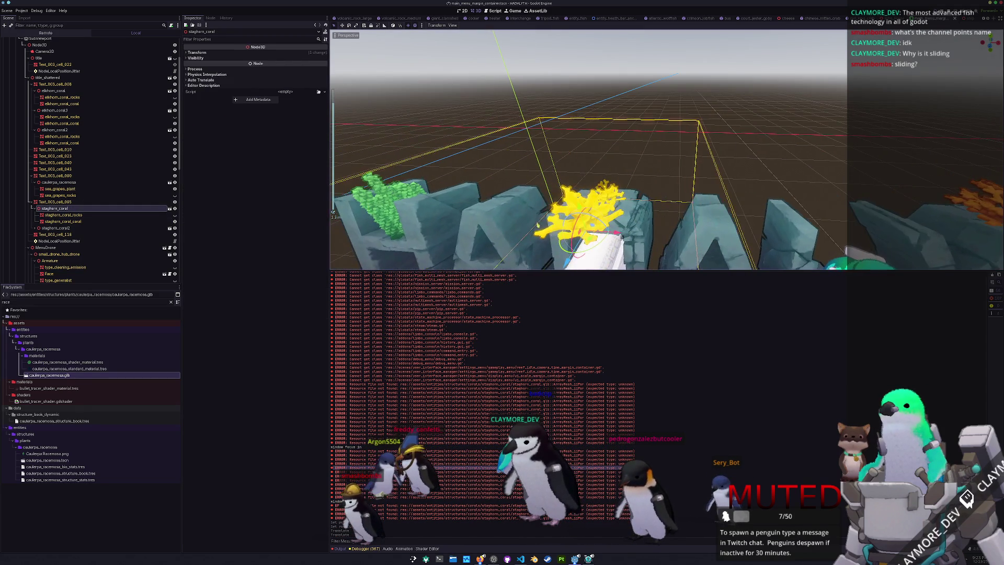
left_click_drag(569, 210, 577, 197)
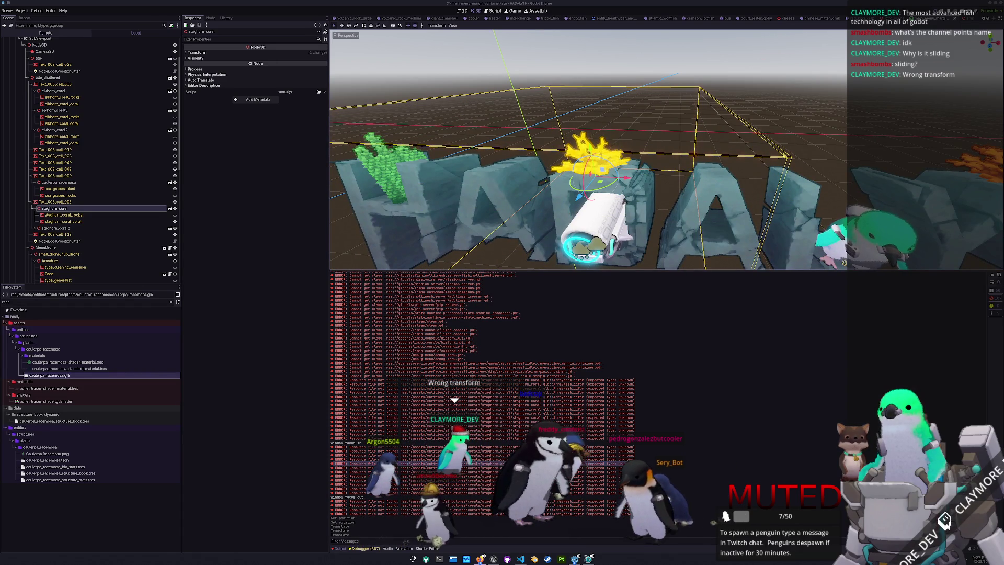
- Frame the staghorn coral with F, shift it left along X, and select staghorn_coral2's mesh
key("f")
scroll(589, 149, "up", 3)
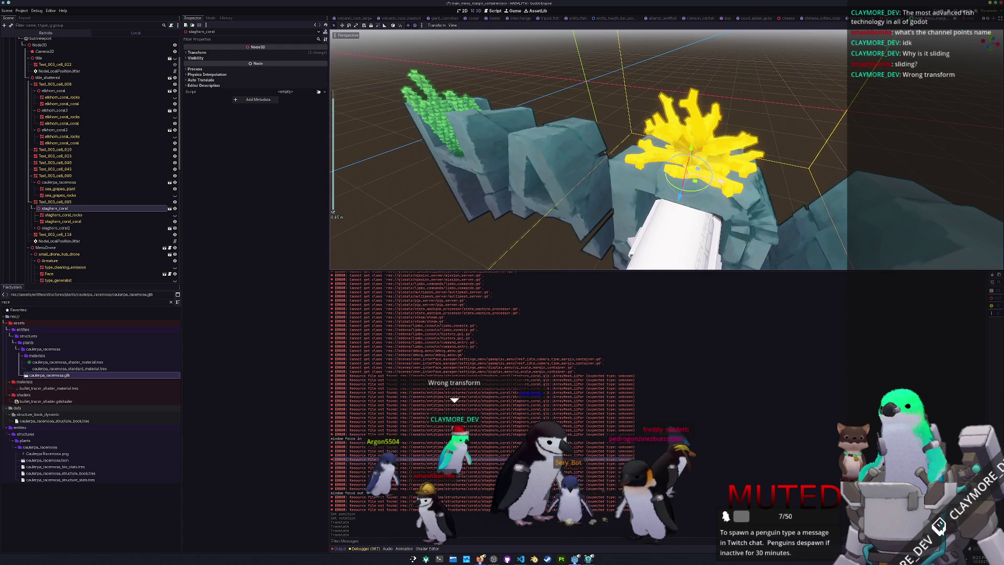
key("g")
key("x")
scroll(681, 172, "down", 5)
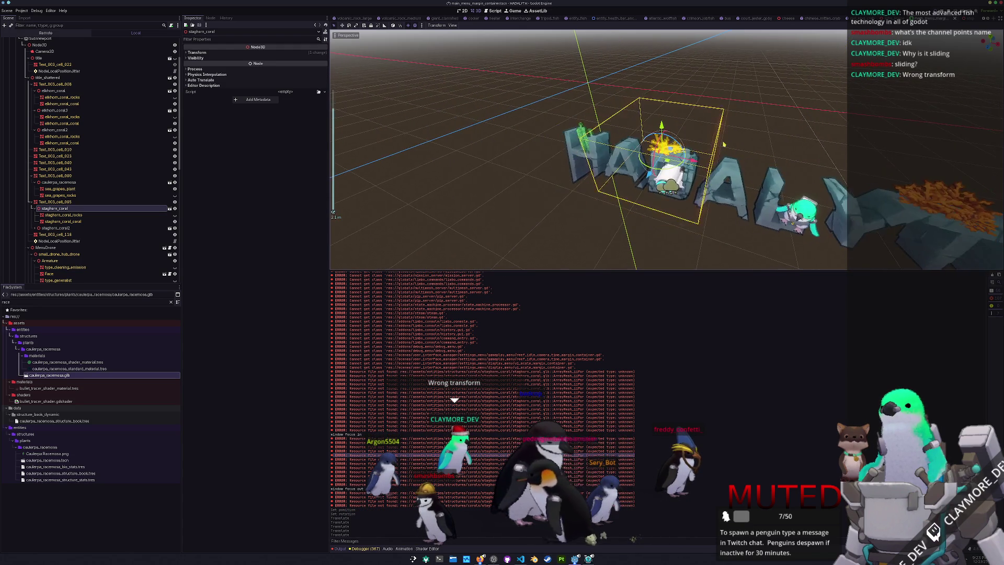
left_click_drag(709, 168, 692, 128)
scroll(692, 127, "up", 3)
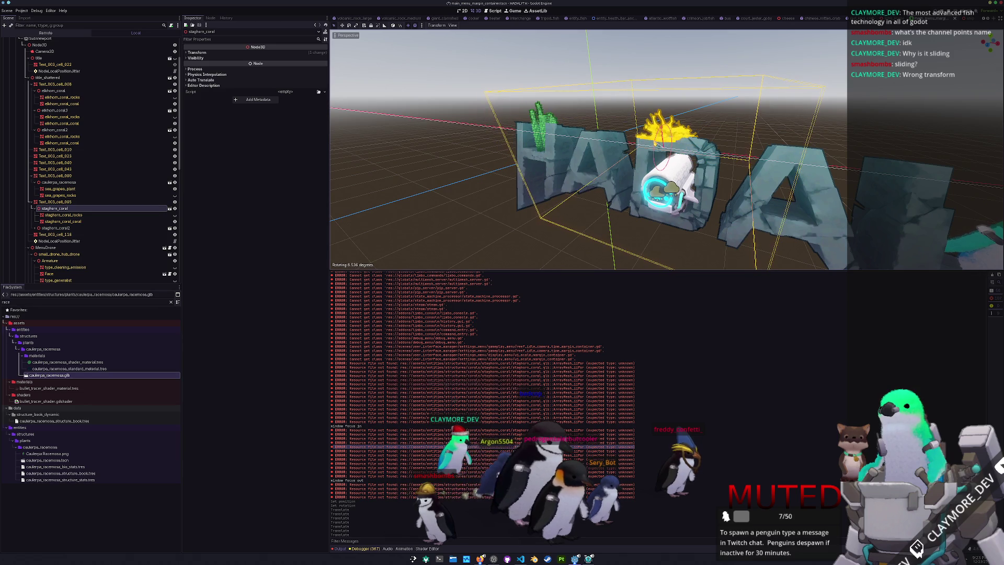
scroll(667, 149, "up", 3)
left_click(660, 152)
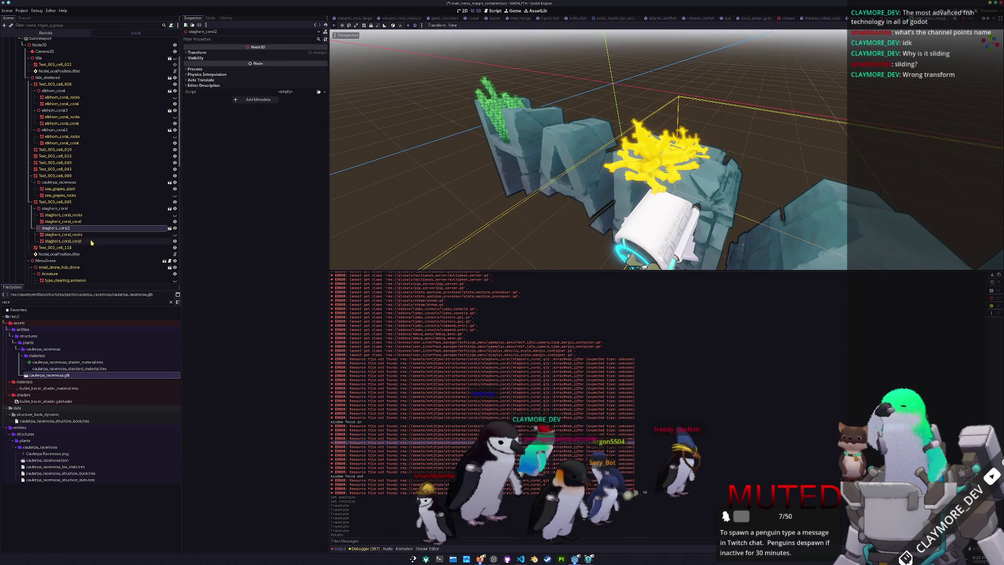
- Revert both staghorn_coral_coral meshes' position, rotation and scale to their defaults
left_click(325, 175)
left_click(325, 162)
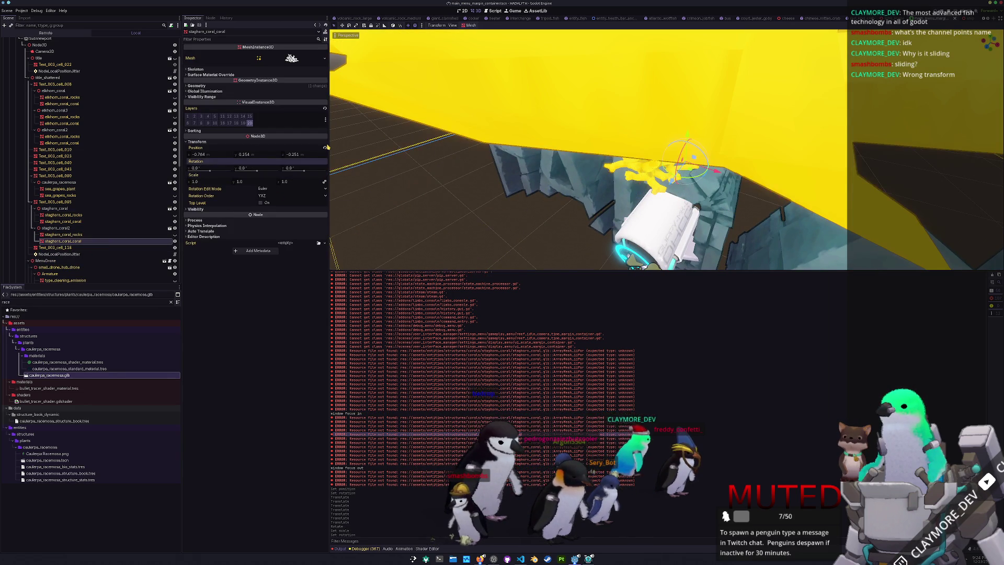
left_click(324, 148)
left_click(85, 221)
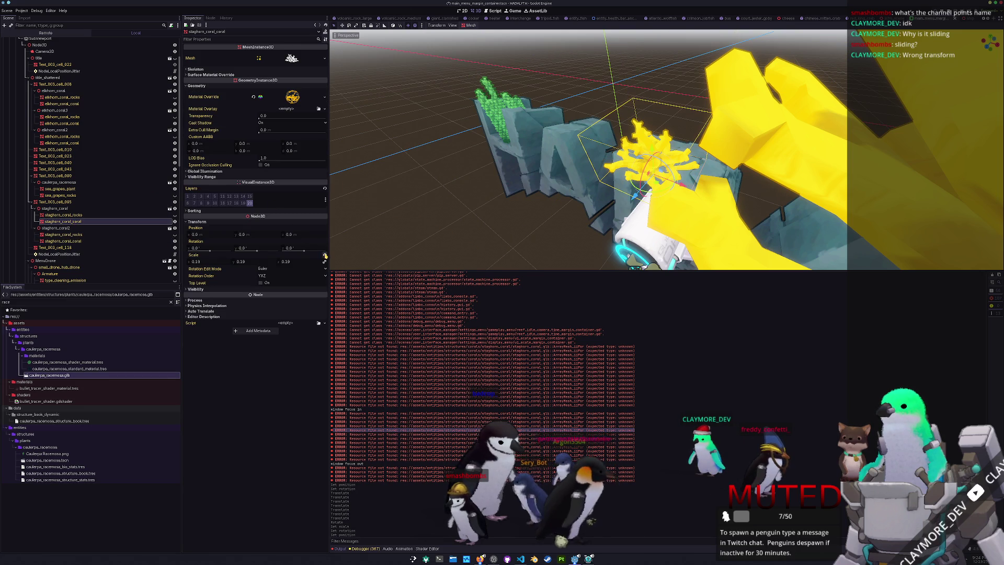
left_click(324, 255)
- Set Scale to 0.19 on staghorn_coral and 0.125 on staghorn_coral2 in the Inspector
left_click(63, 209)
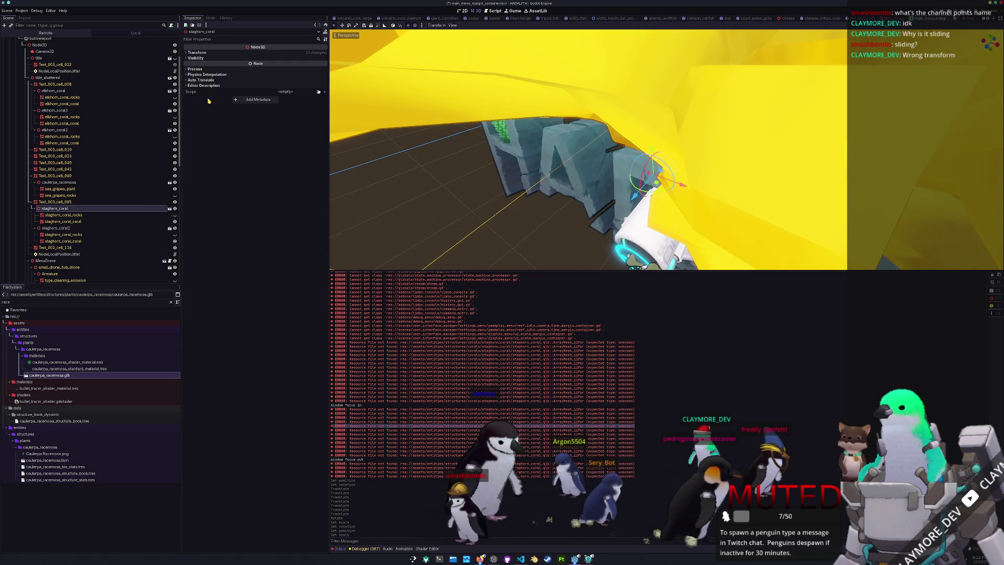
left_click(197, 53)
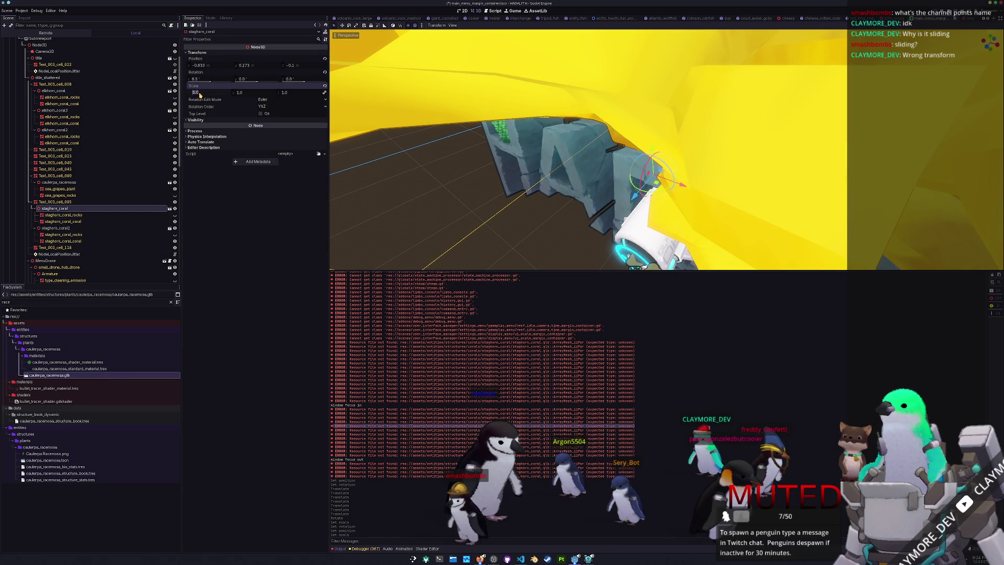
type("19")
key("Return")
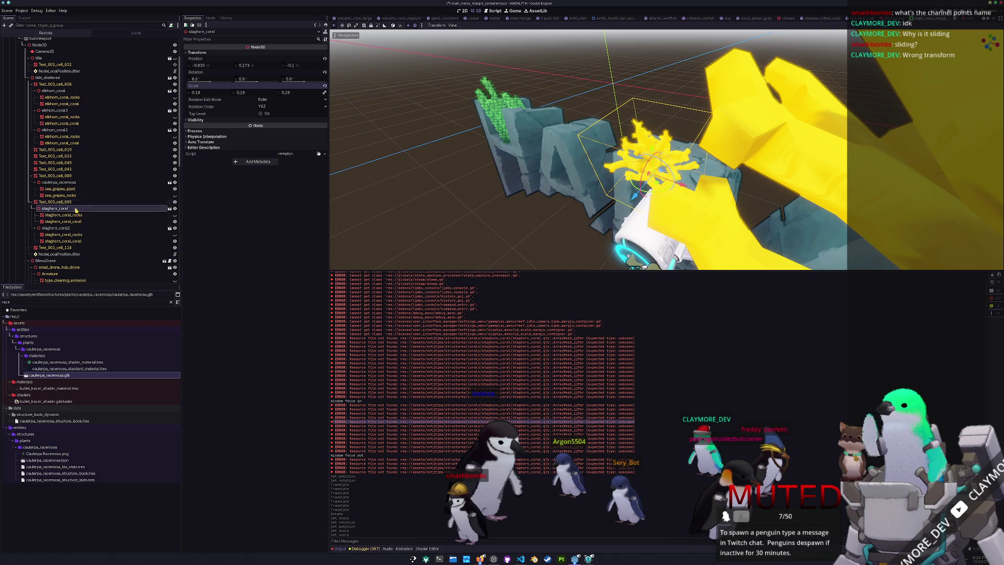
left_click(57, 230)
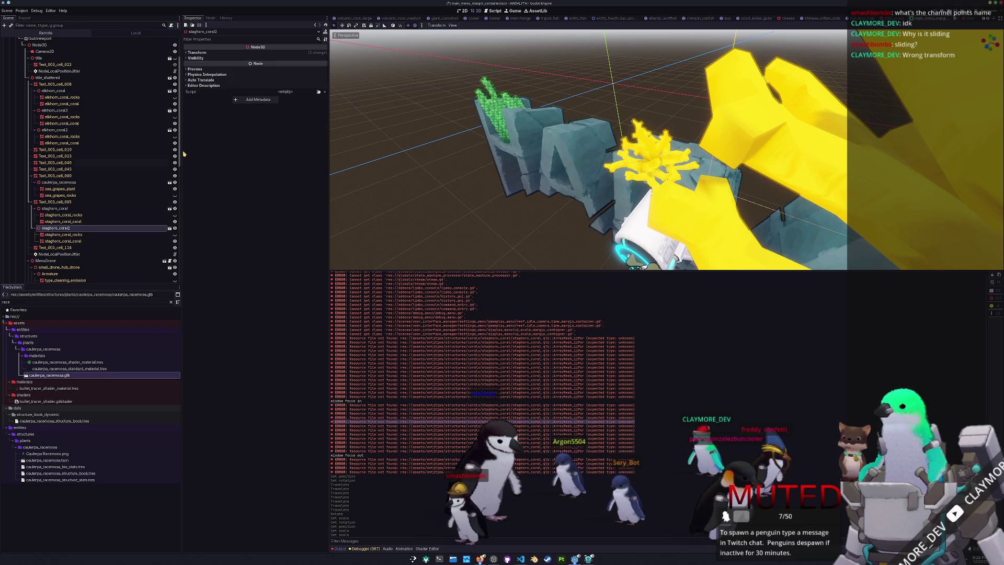
left_click(198, 53)
type("0.1")
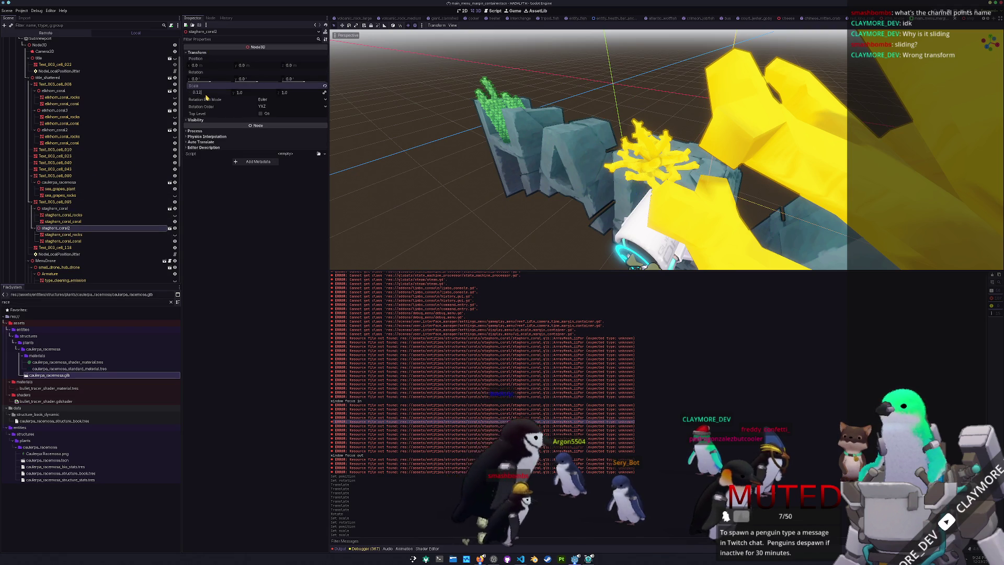
type("5")
key("Return")
scroll(571, 148, "down", 5)
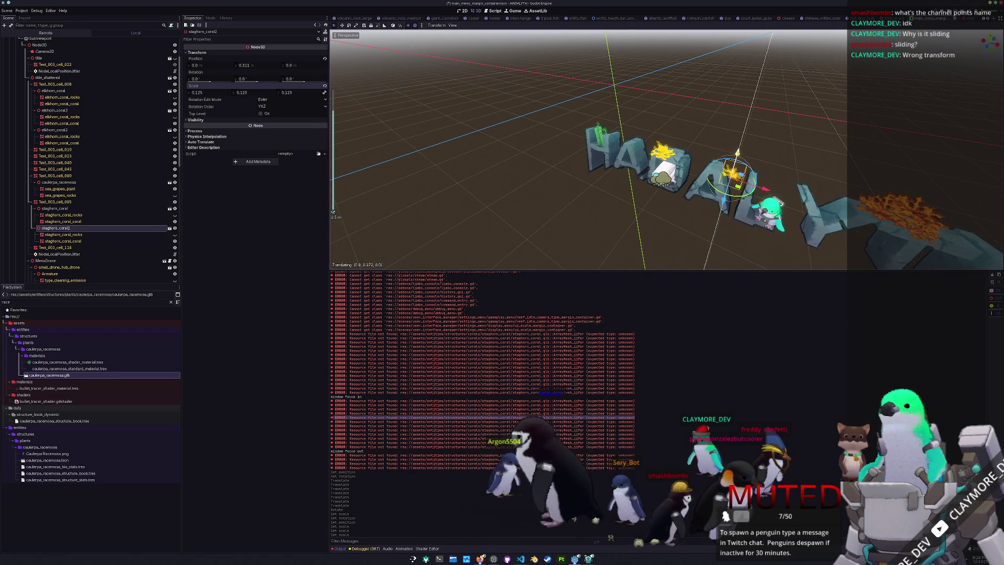
- Move staghorn_coral2 down and left onto a HADAL letter and rotate it around the Y axis
left_click_drag(738, 154, 738, 154)
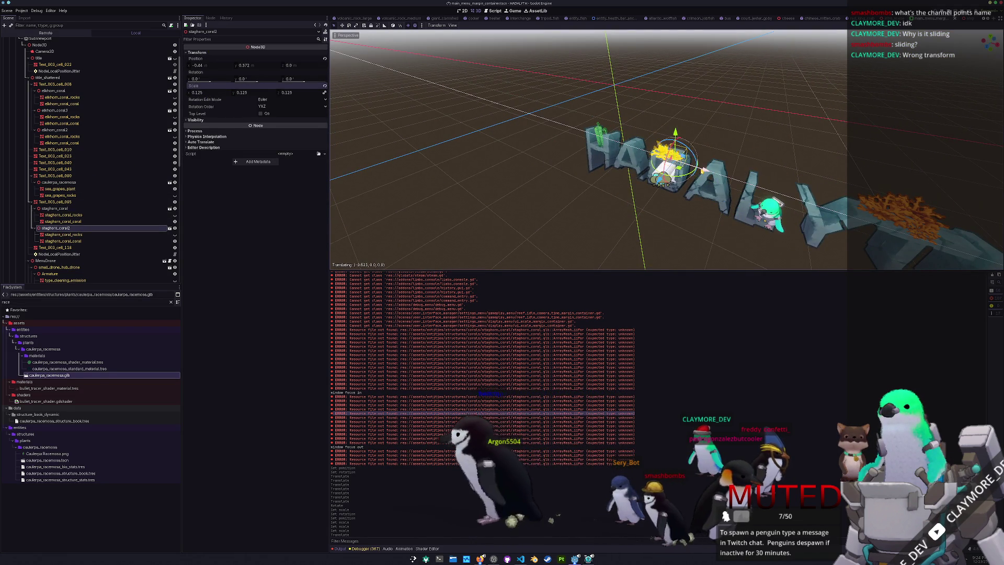
left_click(704, 170)
scroll(654, 156, "up", 5)
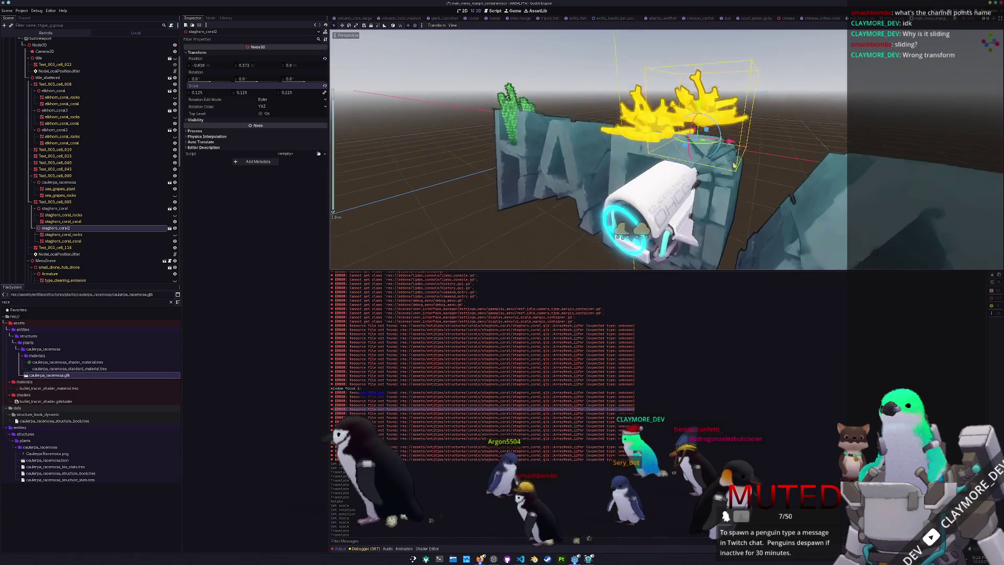
left_click_drag(706, 146, 690, 160)
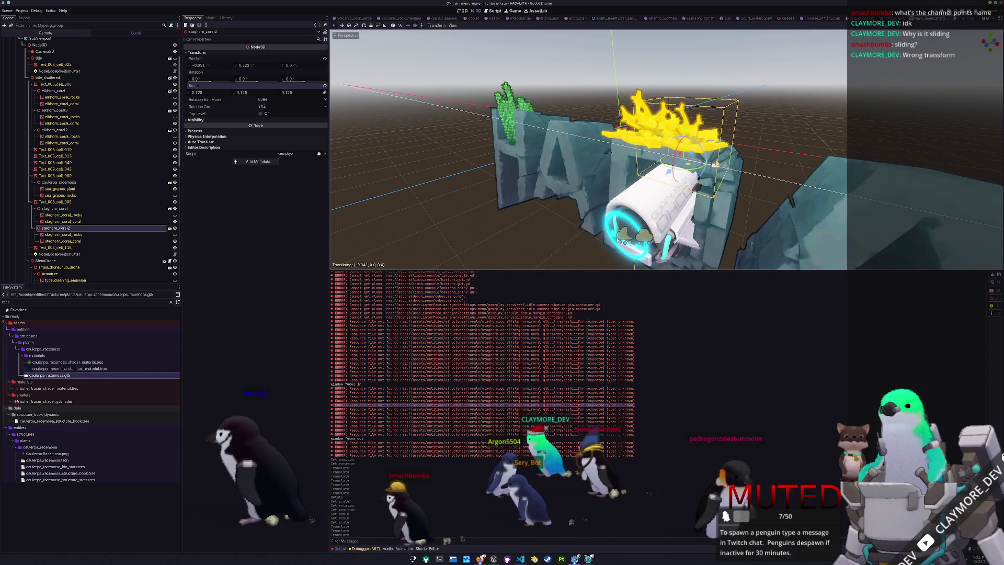
key("r")
key("y")
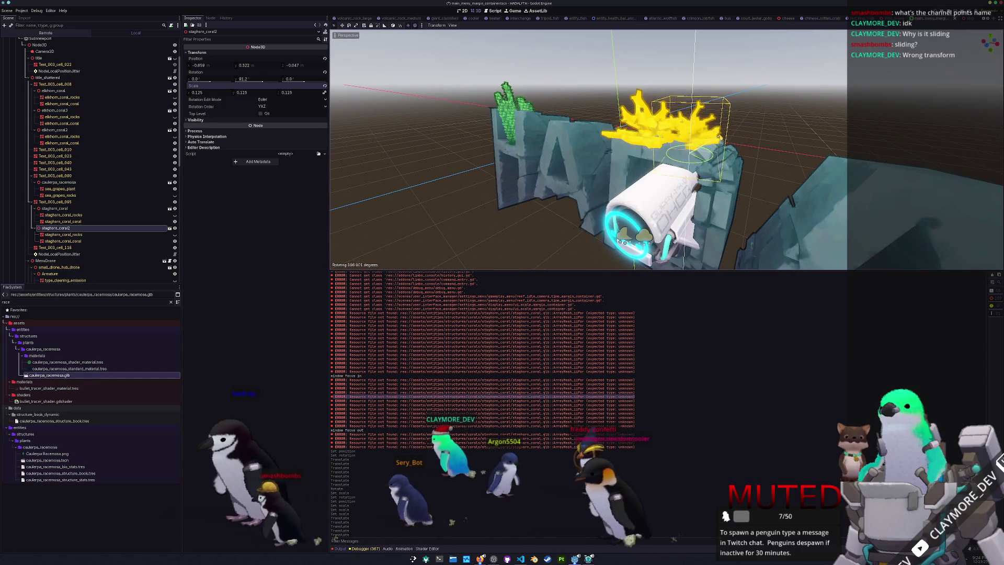
left_click(712, 123)
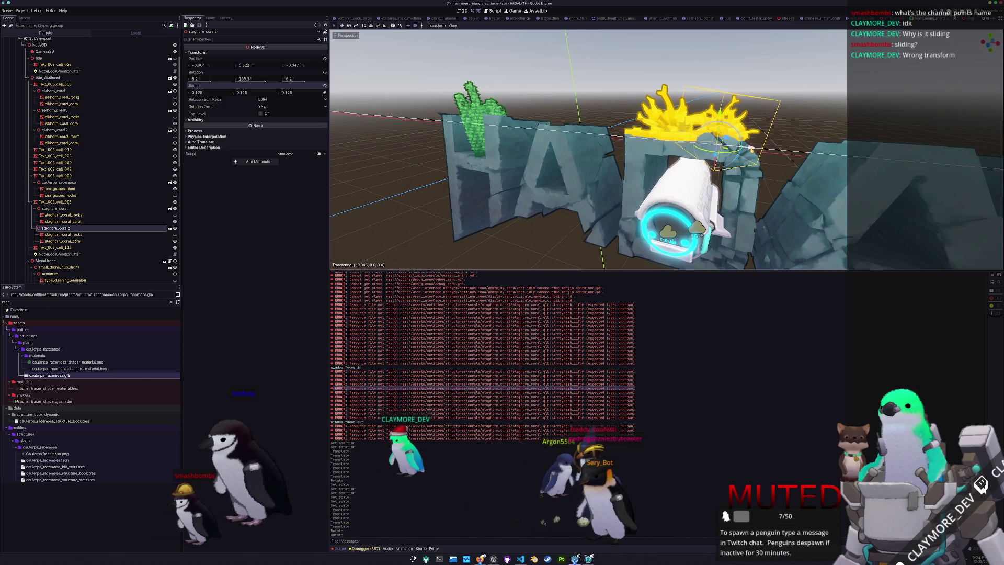
- Fine-tune staghorn_coral2's placement with small sideways and backward nudges
left_click(751, 149)
scroll(732, 136, "up", 4)
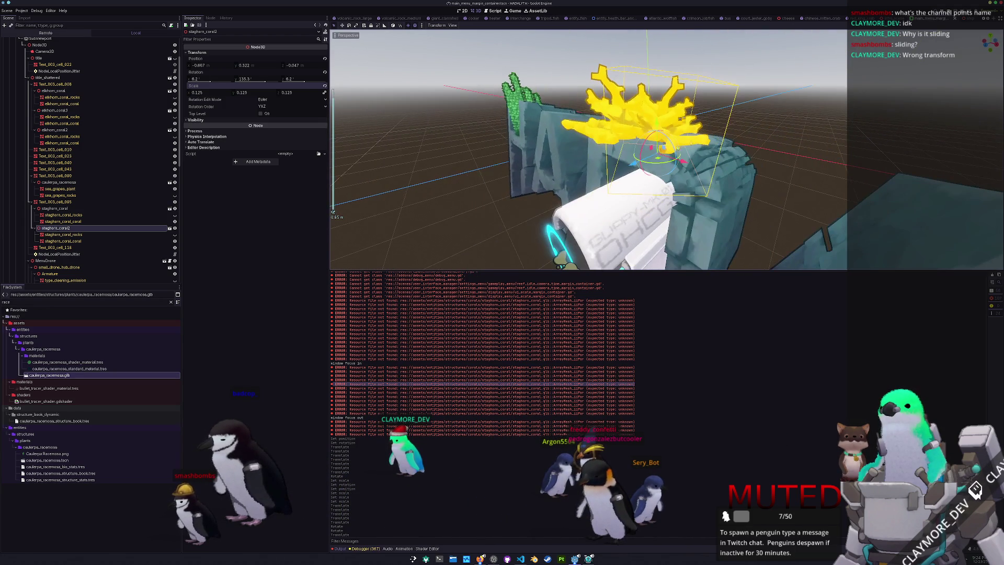
scroll(645, 207, "down", 3)
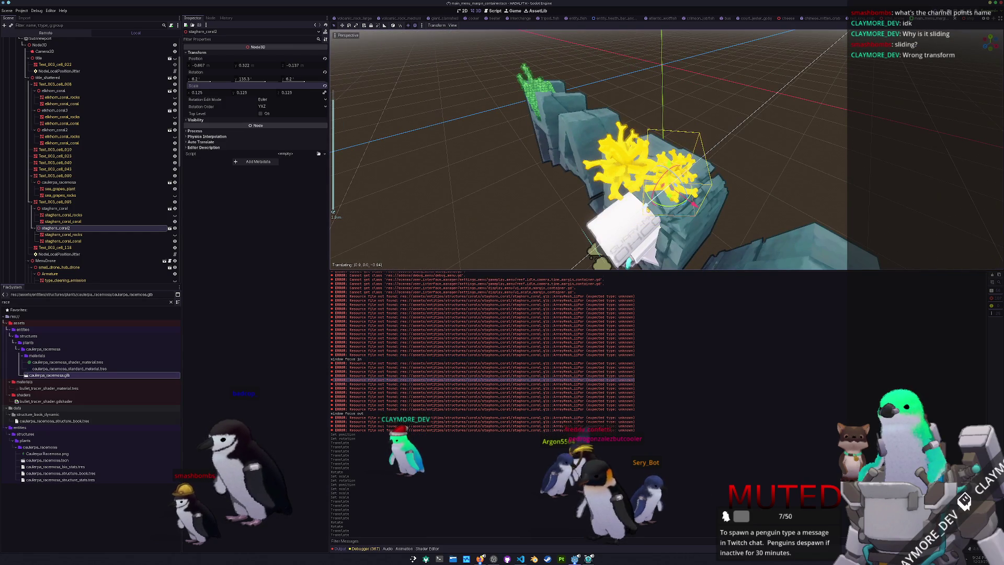
left_click(700, 208)
left_click(686, 200)
scroll(648, 157, "down", 3)
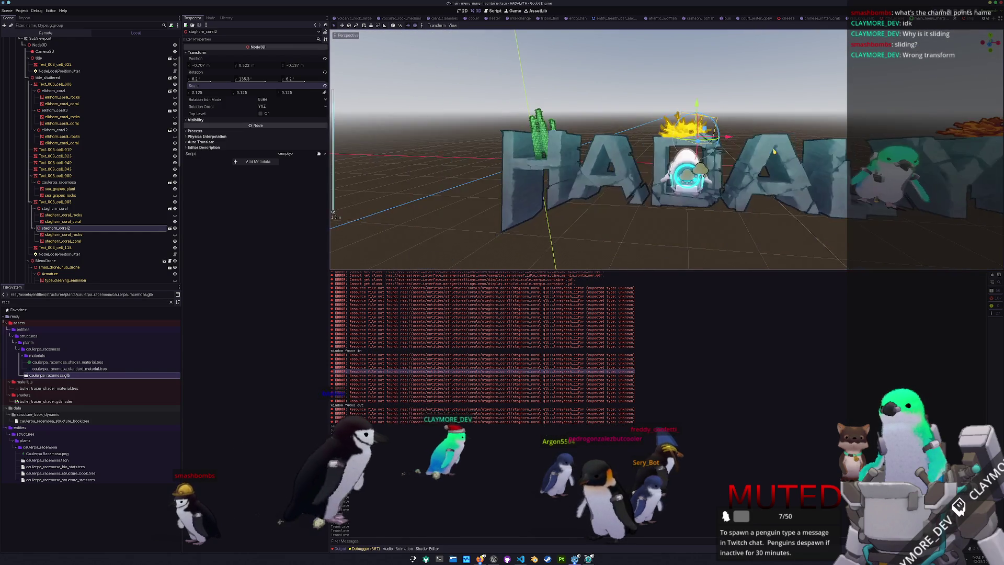
- Try moving the staghorn coral mesh, then orbit out to see the whole HADALYTH title
left_click(635, 113)
scroll(636, 112, "up", 2)
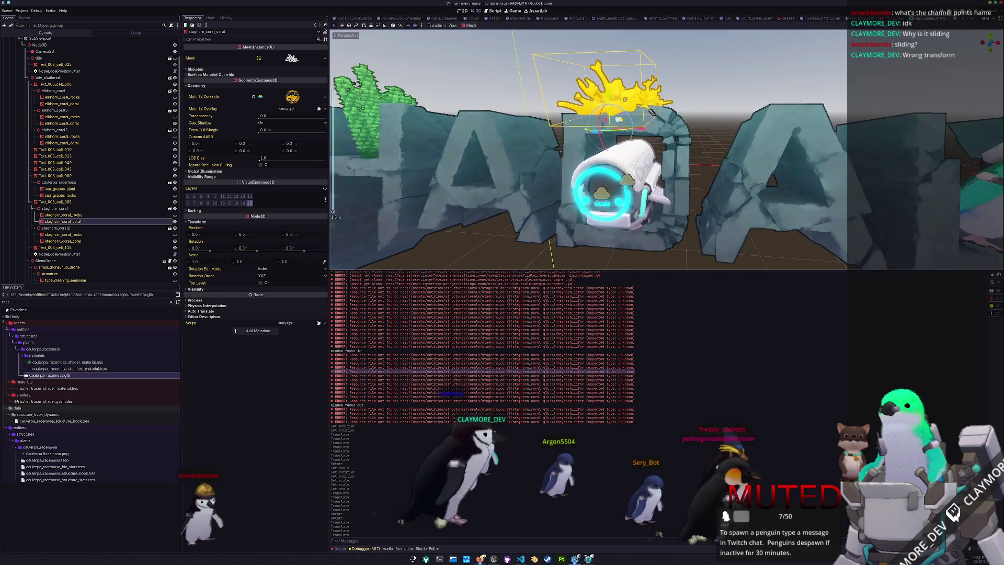
key("g")
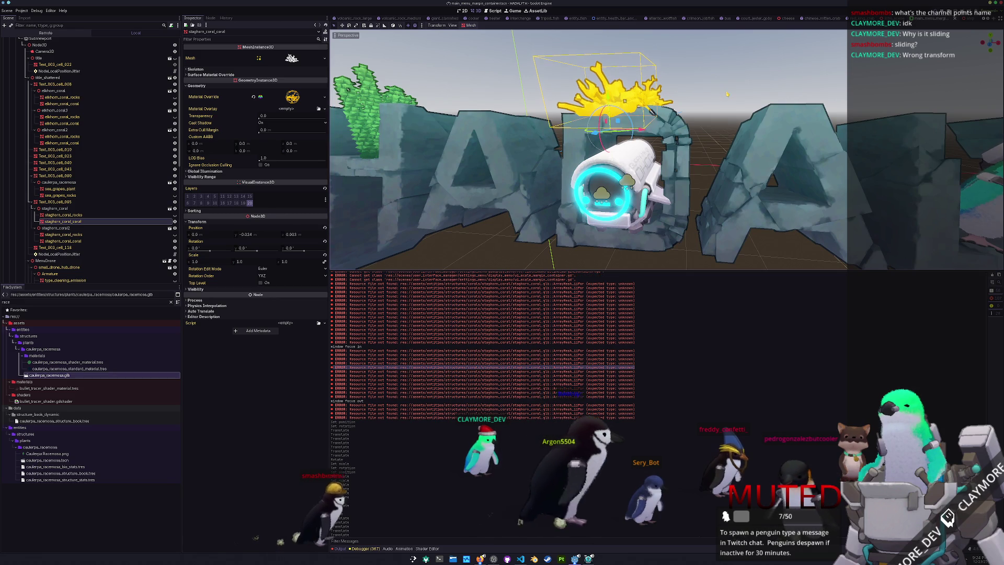
left_click(699, 117)
scroll(698, 117, "down", 3)
left_click_drag(699, 117, 648, 140)
scroll(648, 140, "up", 2)
left_click(674, 157)
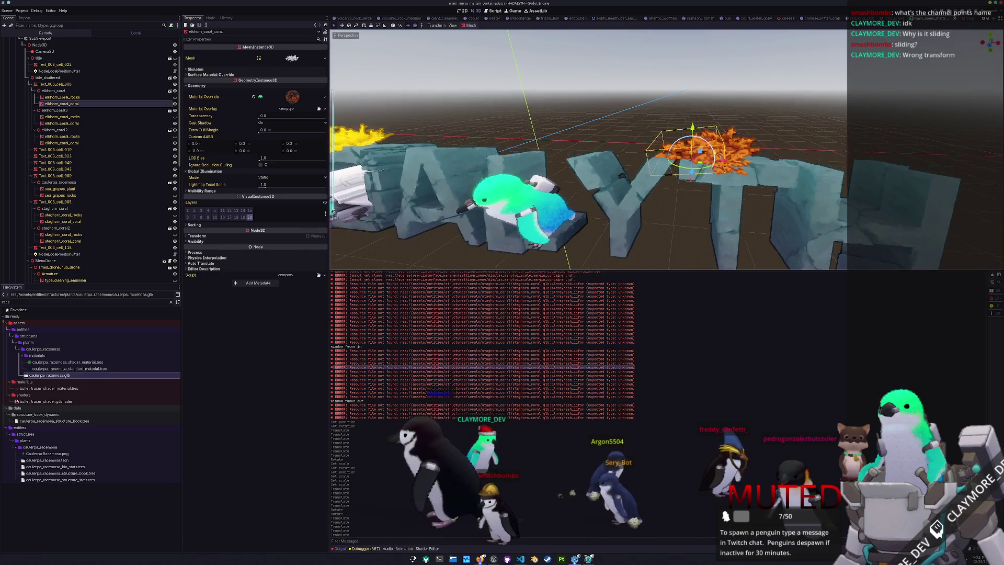
- Duplicate the orange elkhorn coral and move the copy along X and Z, then undo it
scroll(675, 157, "up", 2)
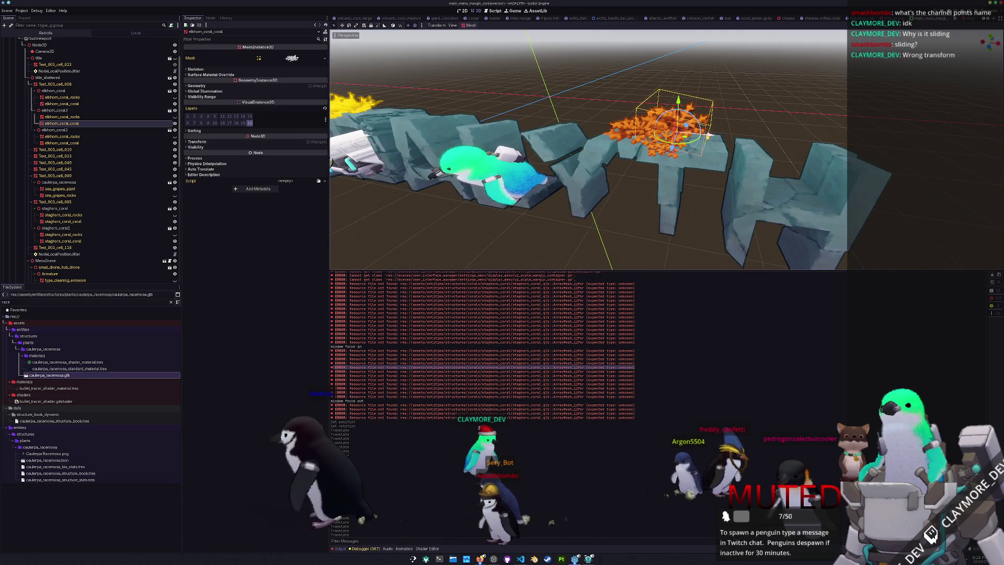
key("ctrl+d")
left_click_drag(726, 138, 681, 171)
key("z")
left_click(681, 168)
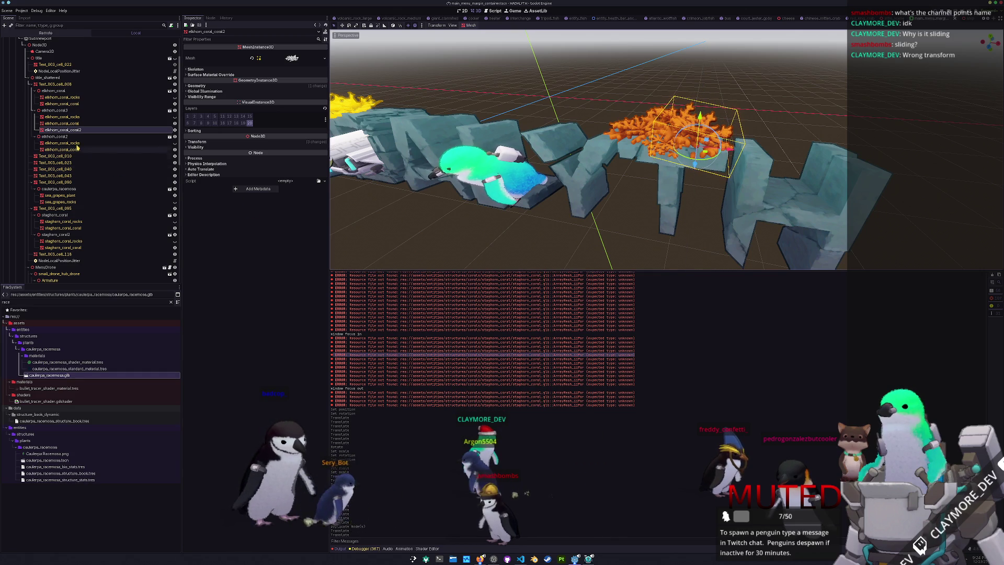
key("ctrl+z")
key("ctrl+z")
key("ctrl+z")
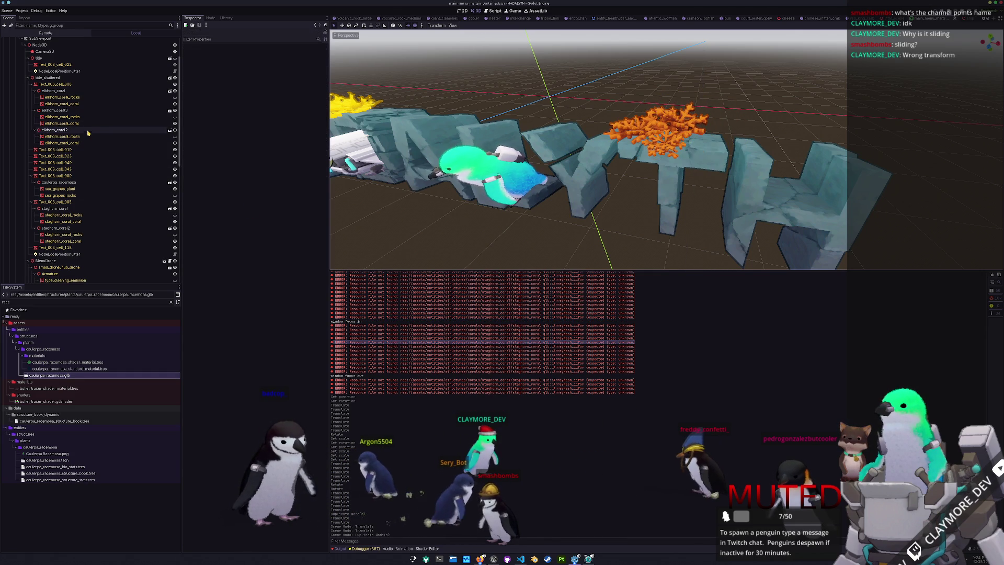
- Duplicate the elkhorn coral again, shrink its scale slightly, and move it along Z and Y
key("ctrl+d")
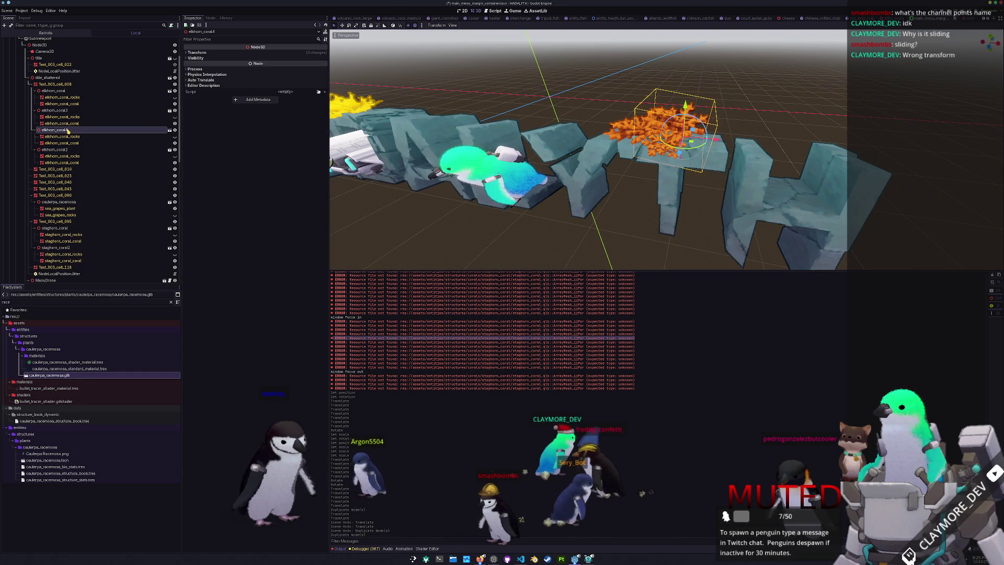
left_click(194, 53)
left_click_drag(207, 94, 193, 94)
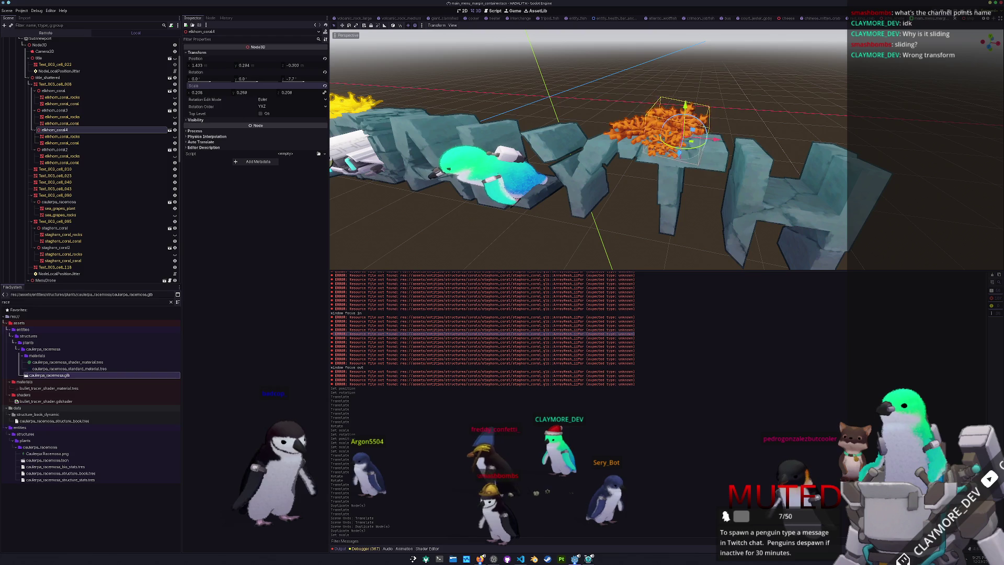
key("g")
key("z")
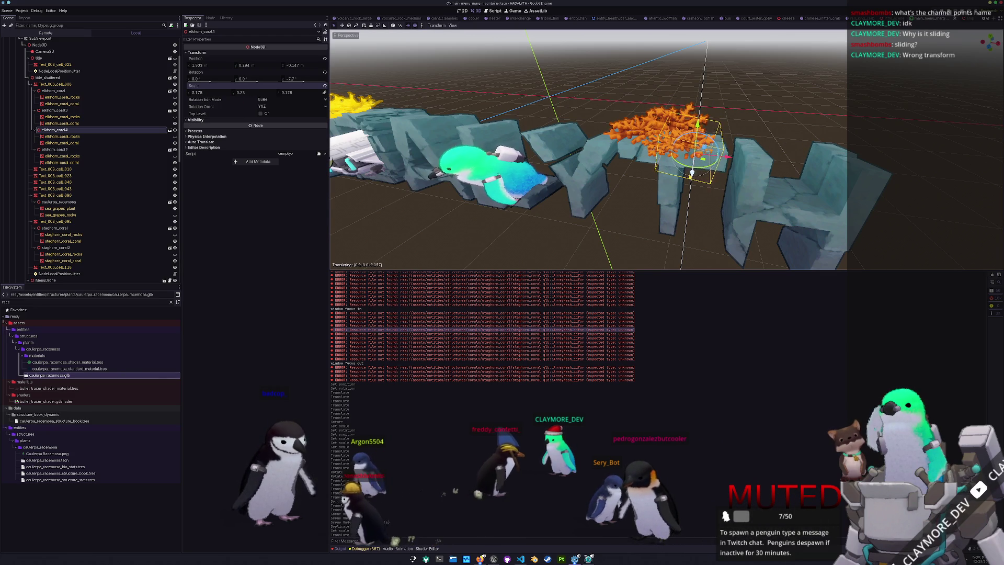
left_click(584, 181)
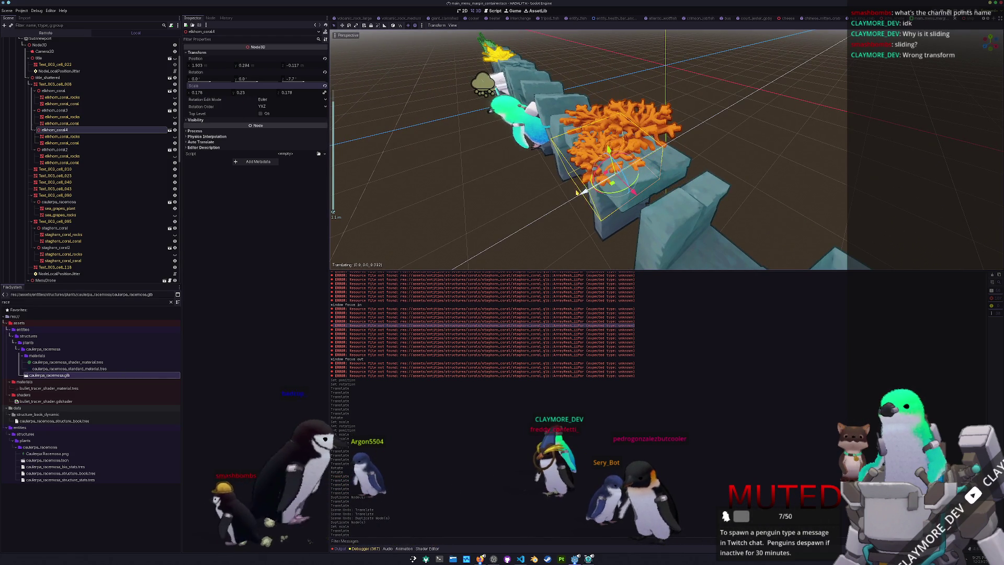
key("g")
key("y")
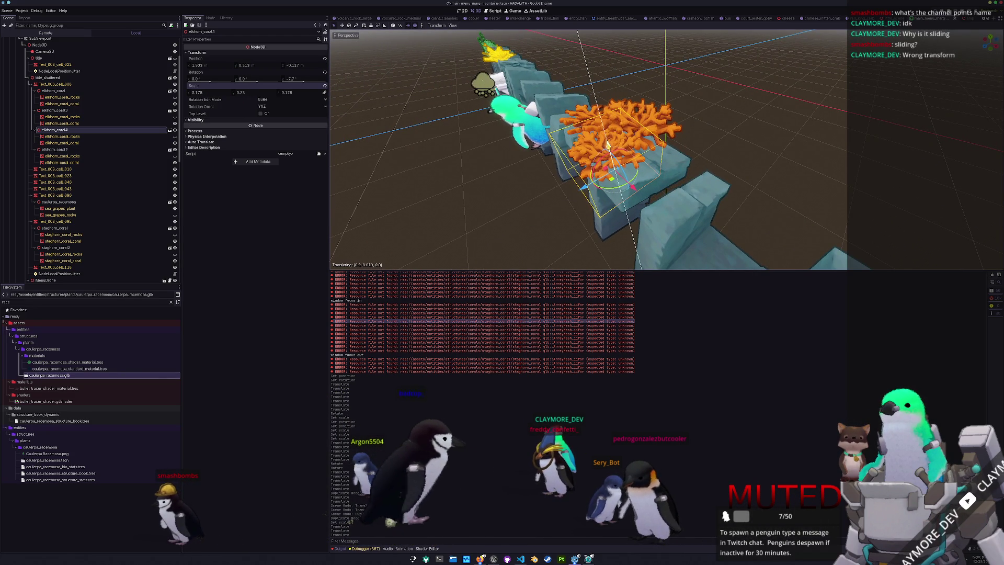
left_click(492, 108)
scroll(548, 163, "down", 2)
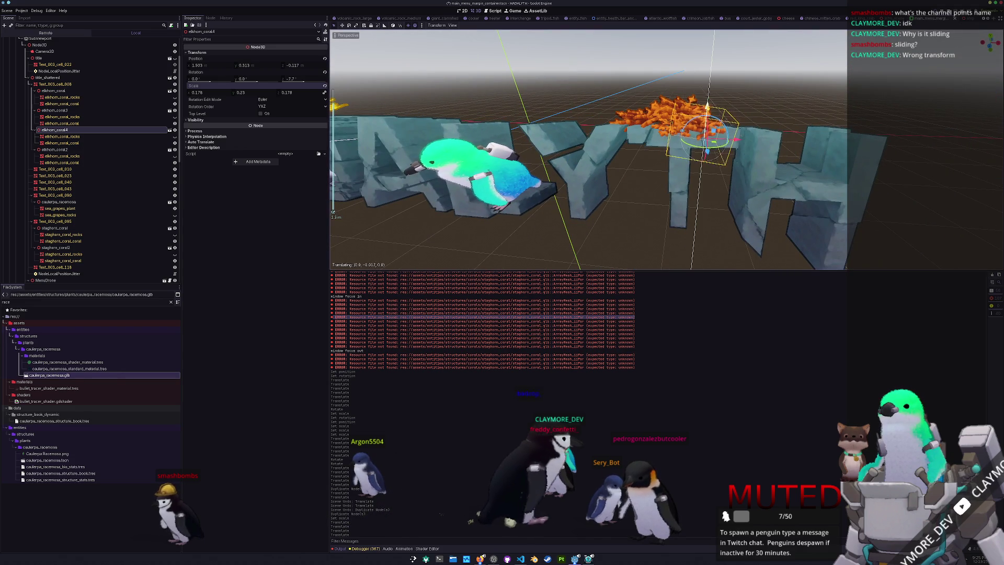
key("Return")
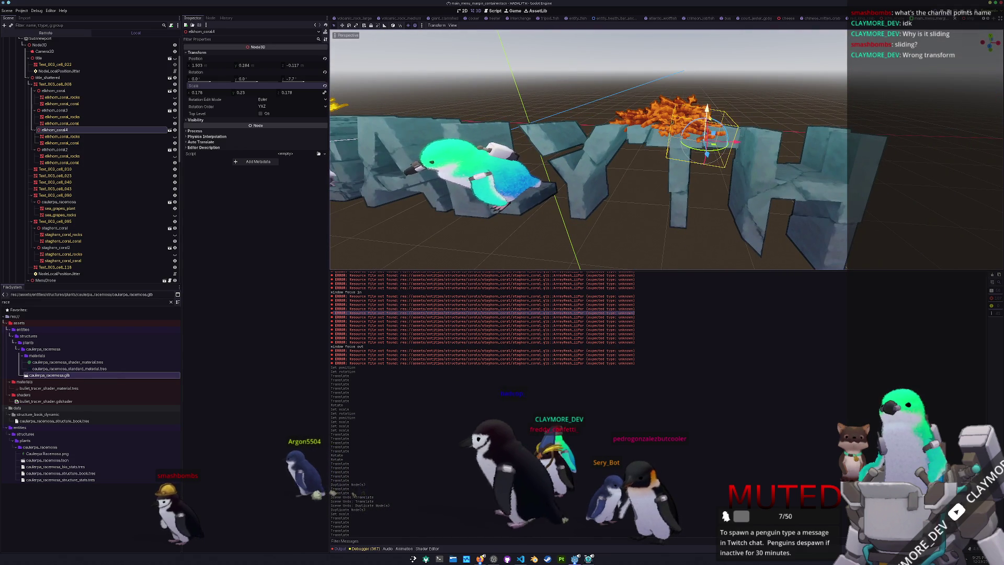
- Reparent elkhorn_coral4 under Text_003_cell_010 and move it left onto the middle letters
left_click_drag(54, 129, 67, 172)
left_click(57, 150)
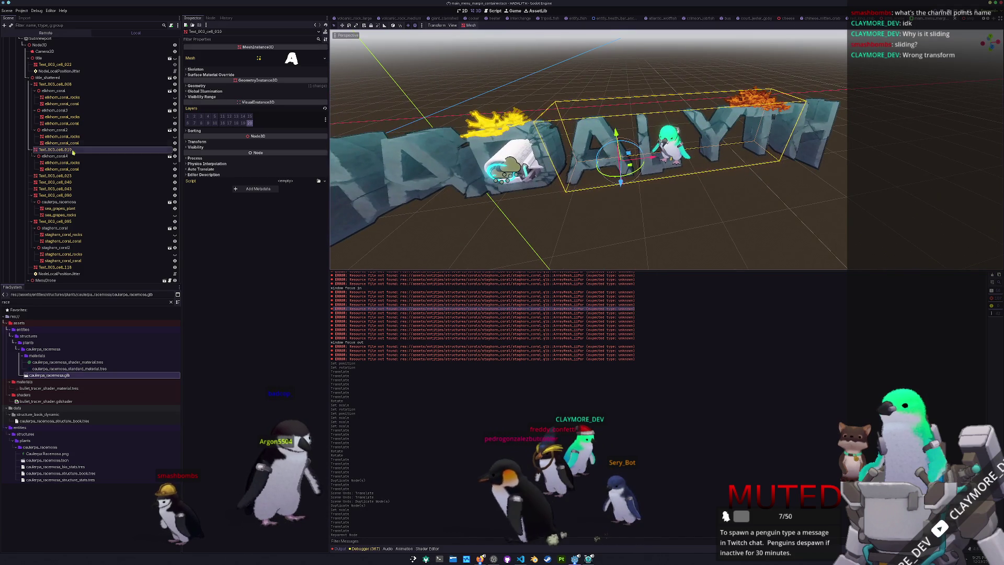
left_click(55, 155)
left_click_drag(800, 122, 631, 124)
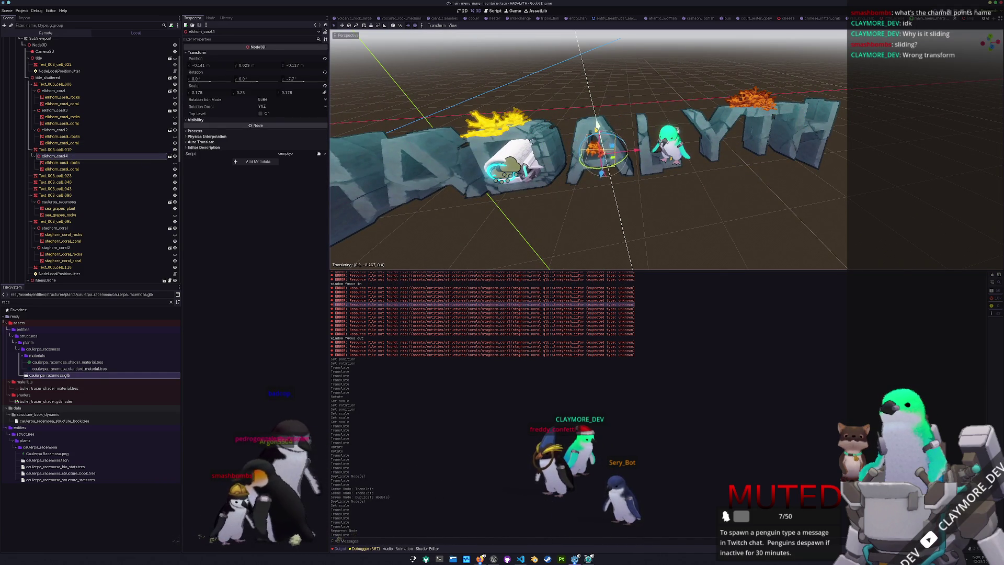
scroll(598, 128, "up", 5)
left_click_drag(654, 144, 663, 142)
key("r")
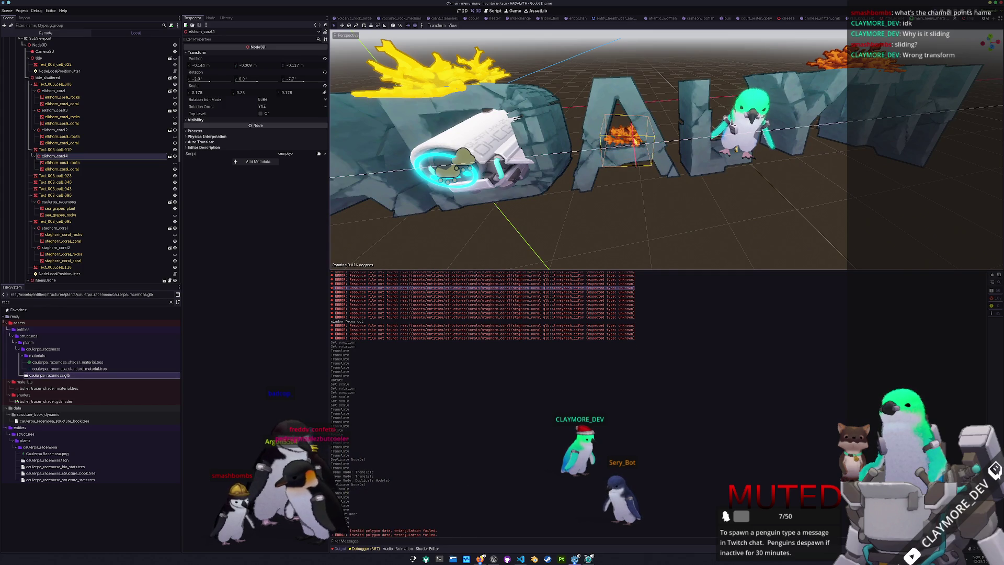
key("Escape")
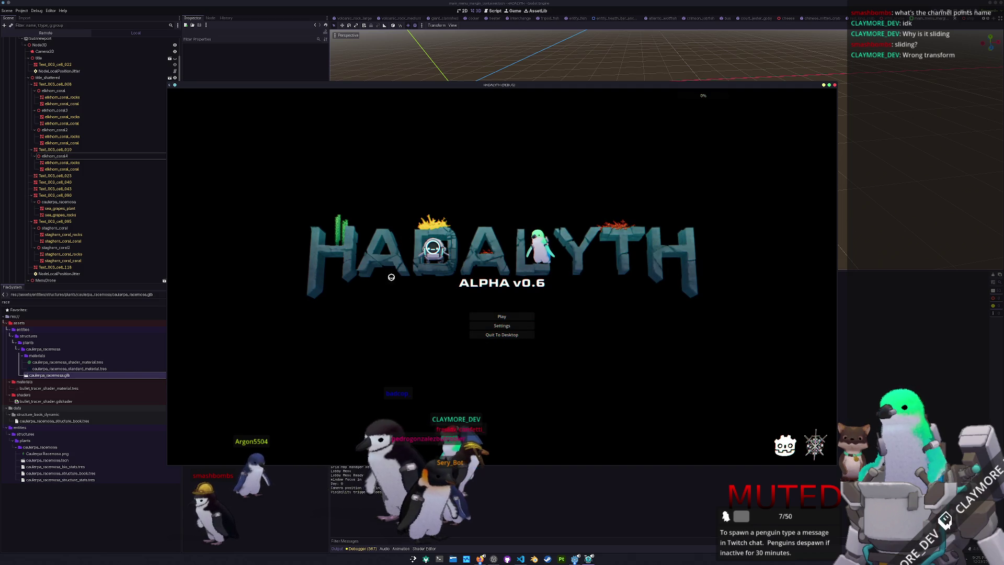
left_click(507, 335)
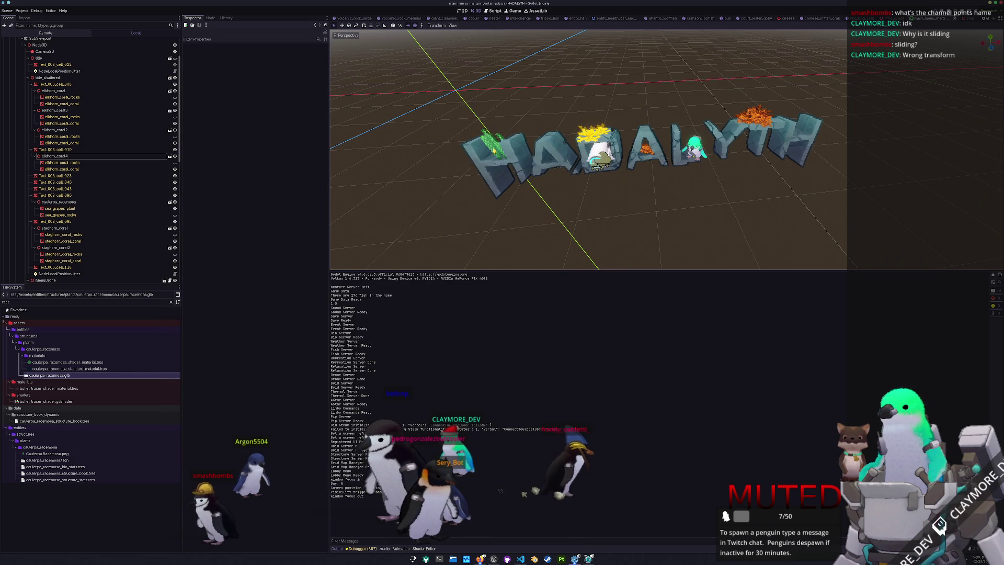
- Duplicate the caulerpa_racemosa sea-grape plant and rotate the copy around its vertical axis
left_click(59, 209)
double_click(59, 202)
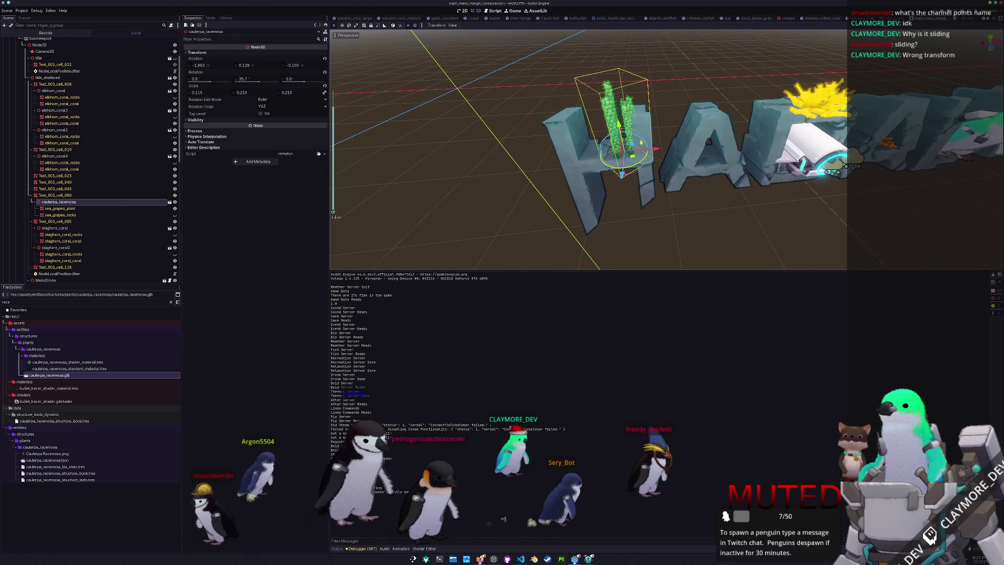
key("ctrl+d")
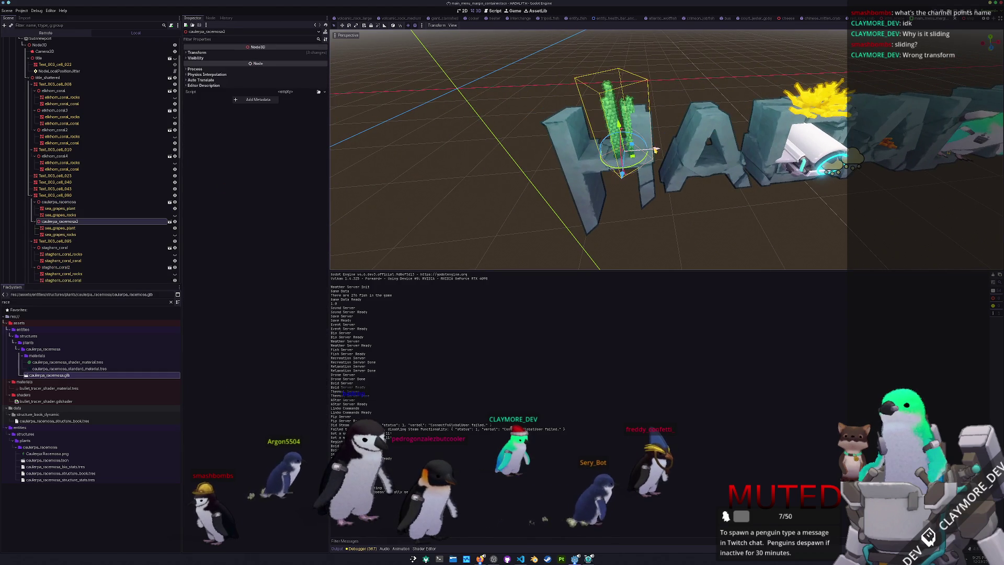
key("r")
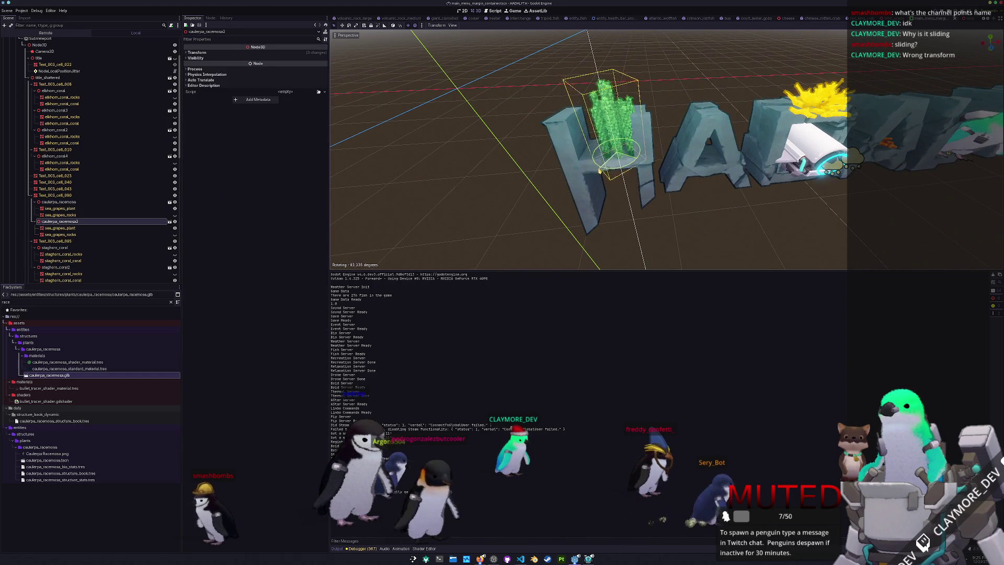
left_click(570, 164)
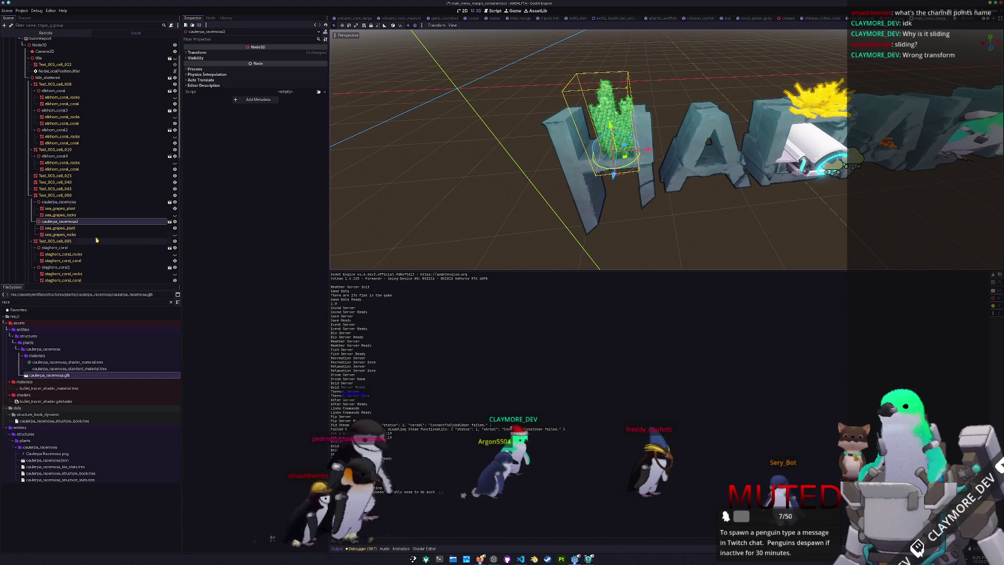
- Scale the sea-grape copy down to 0.19, pull back to the whole title, and select caulerpa_racemosa2
left_click(199, 53)
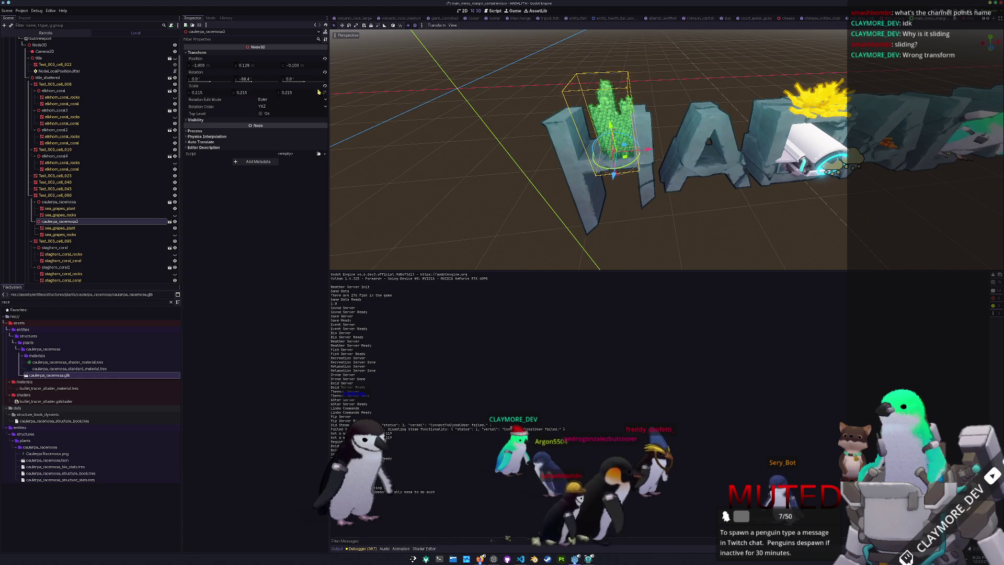
left_click_drag(263, 93, 251, 93)
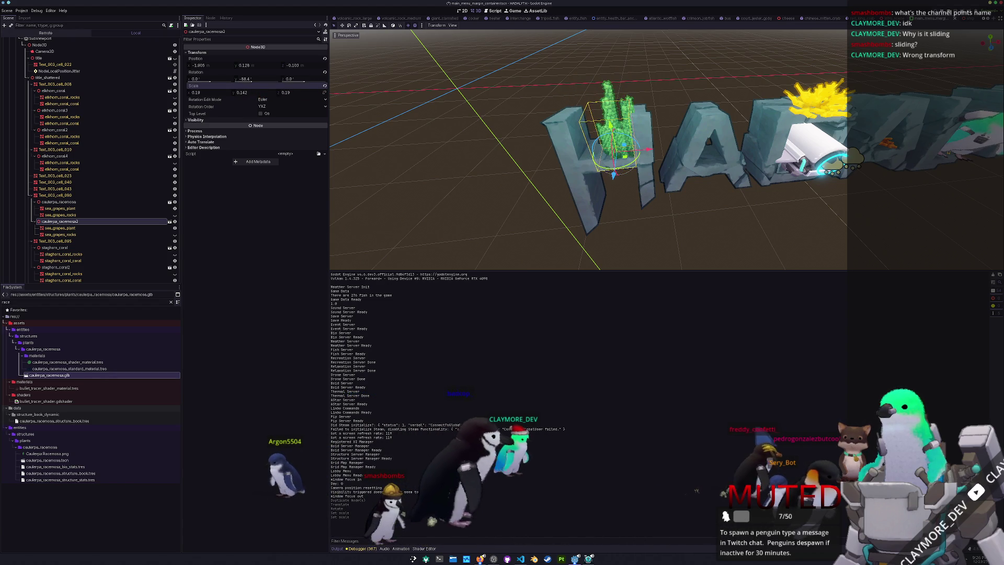
left_click(450, 159)
mouse_move(450, 155)
left_mouse_down()
mouse_move(493, 170)
mouse_move(495, 202)
mouse_move(444, 166)
mouse_move(511, 175)
mouse_move(449, 164)
left_mouse_up()
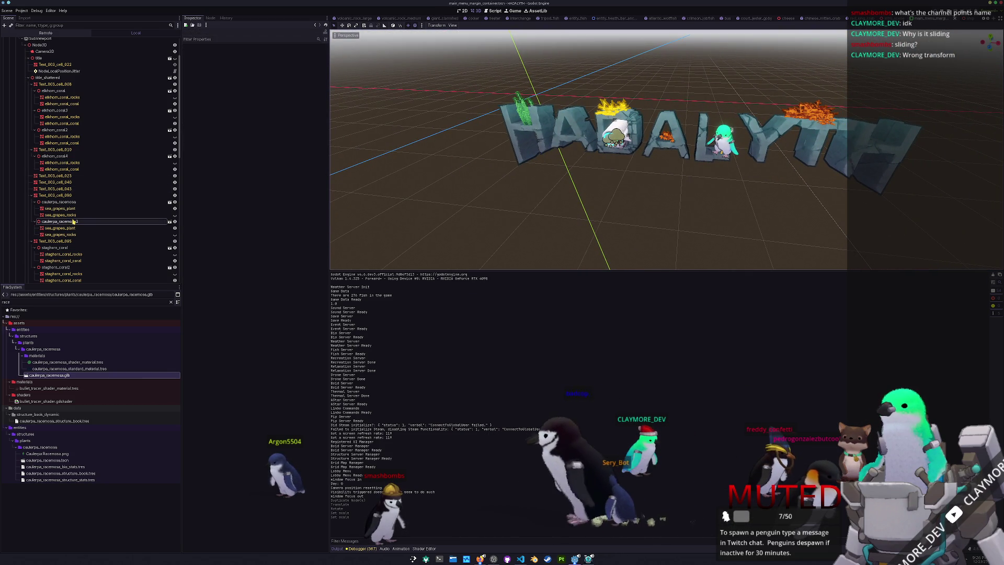
left_click(61, 221)
- Select caulerpa_racemosa, then filter the FileSystem dock to 'maroon' files
left_click(68, 202)
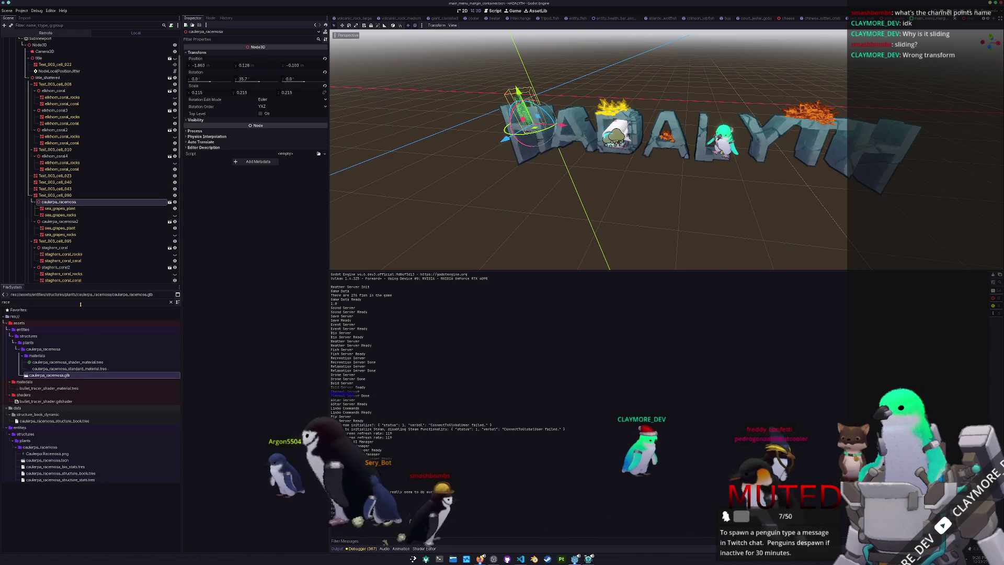
key("ctrl+a")
key("BackSpace")
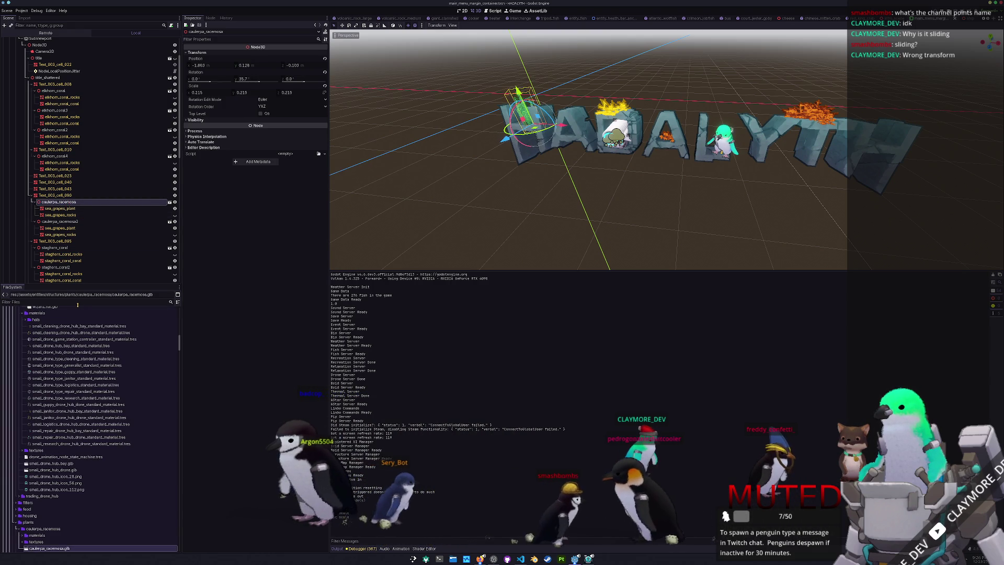
scroll(53, 418, "down", 3)
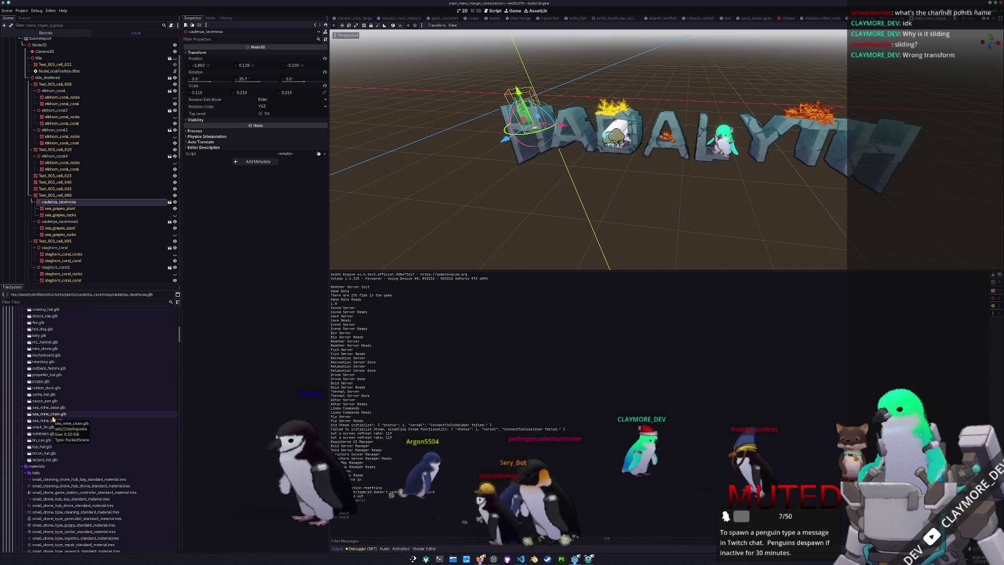
type("maroon")
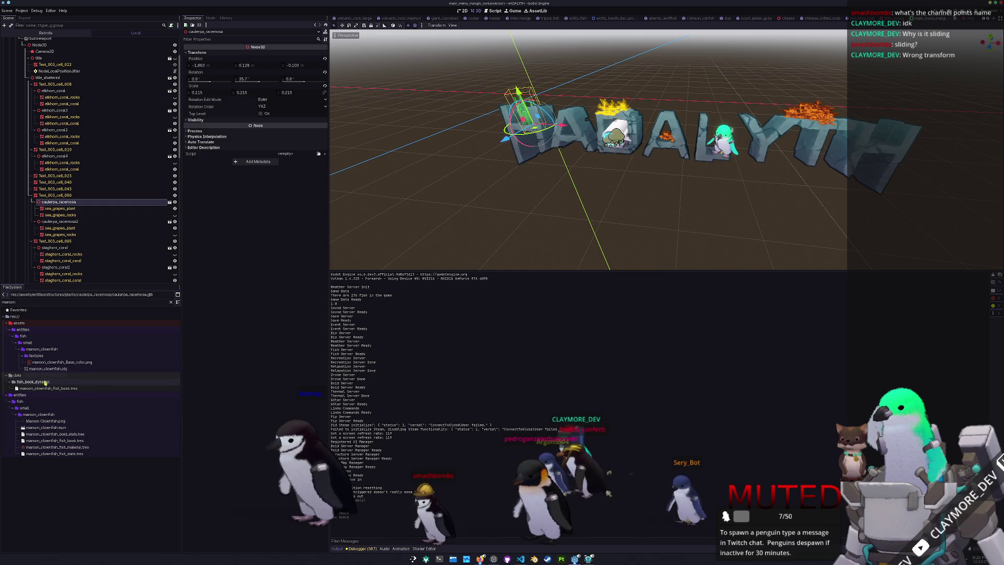
- Step through title pieces Text_003_cell_023, Text_003_cell_040 and Text_003_cell_090 in the Scene tree
left_click(49, 176)
left_click(57, 182)
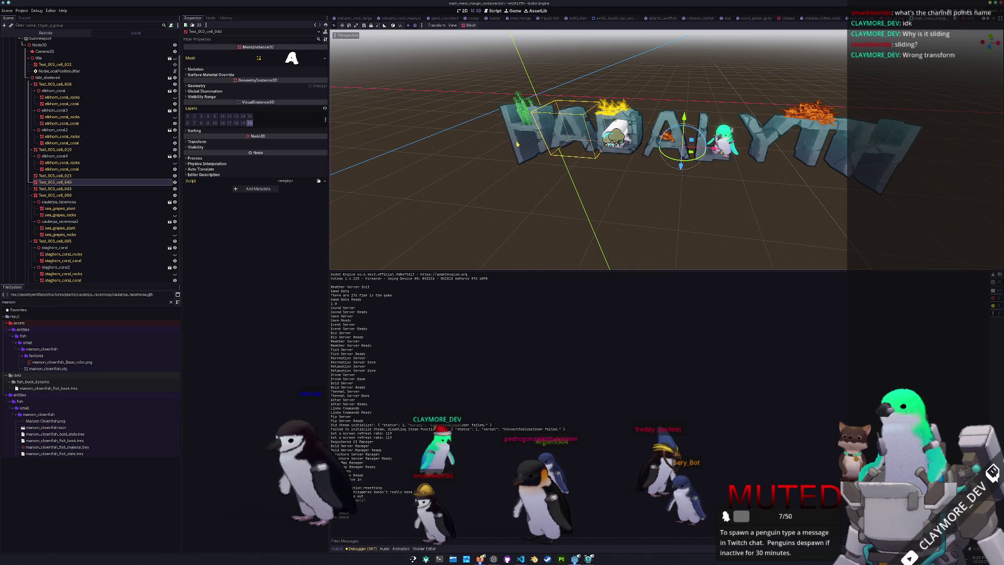
key("Down")
key("Down")
scroll(495, 156, "up", 2)
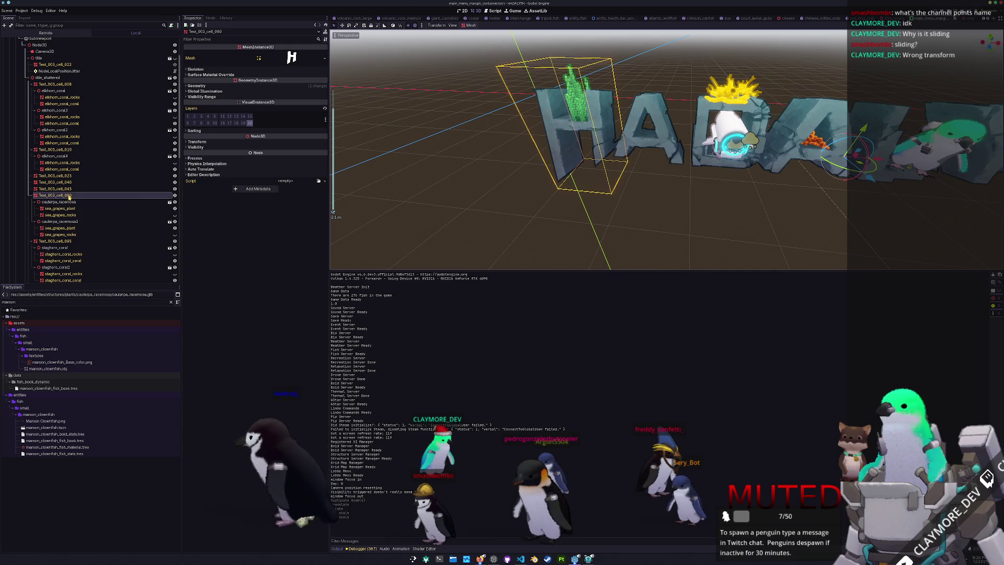
- Add a MeshInstance3D child under Text_003_cell_090 and quick-load a mesh into it
right_click(69, 195)
left_click(89, 207)
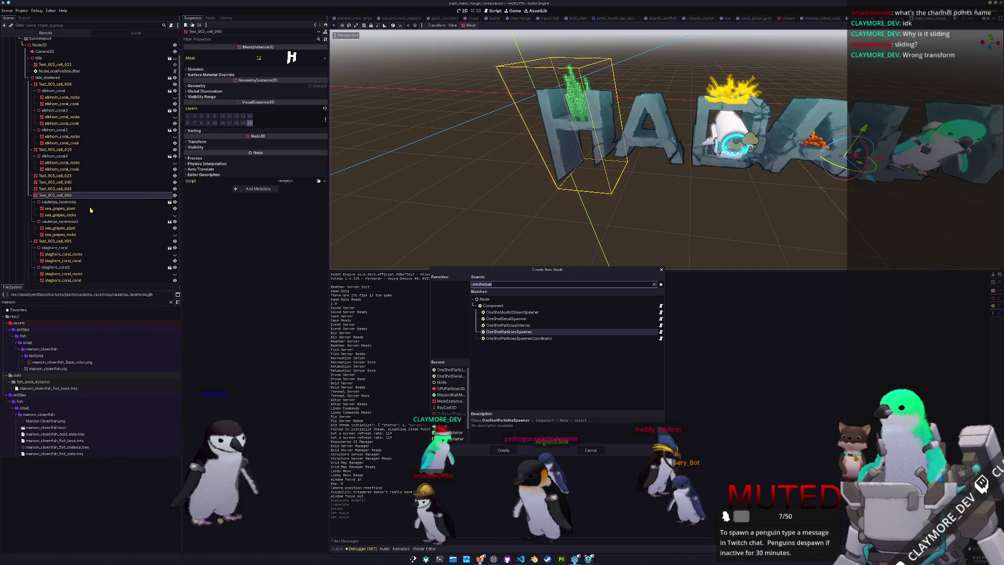
type("mesh")
key("Up")
key("Up")
key("Up")
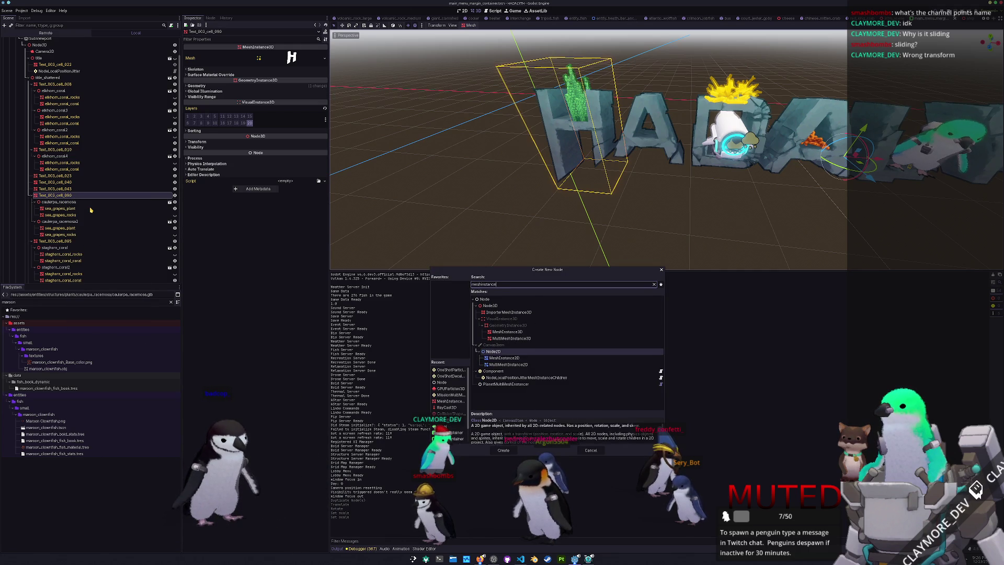
key("Return")
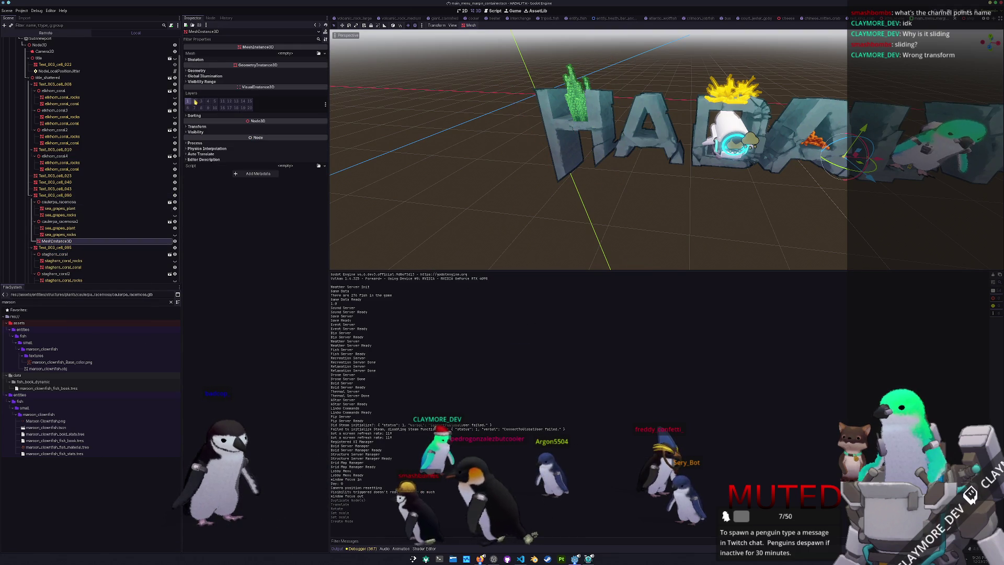
left_click(318, 54)
type("maroon")
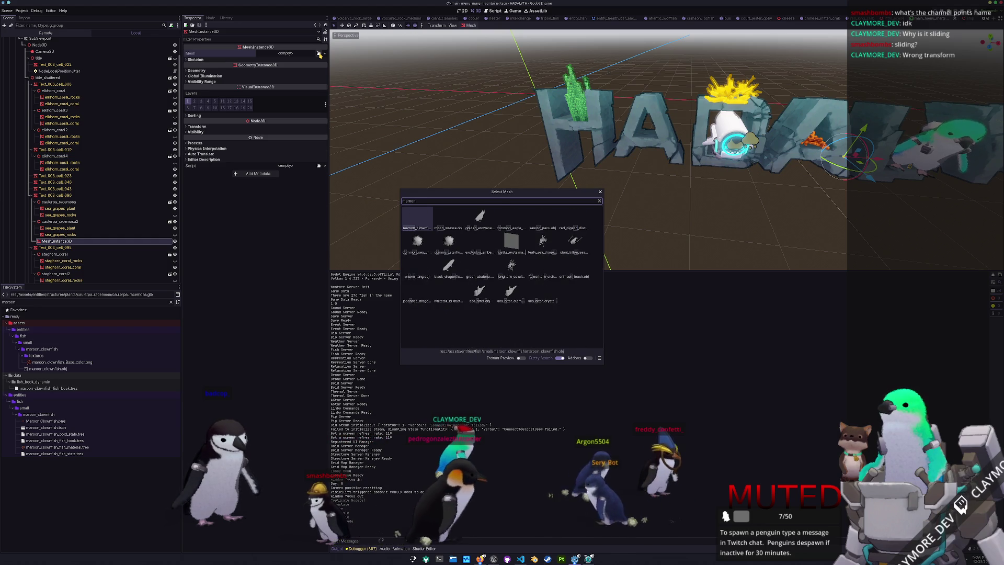
key("Return")
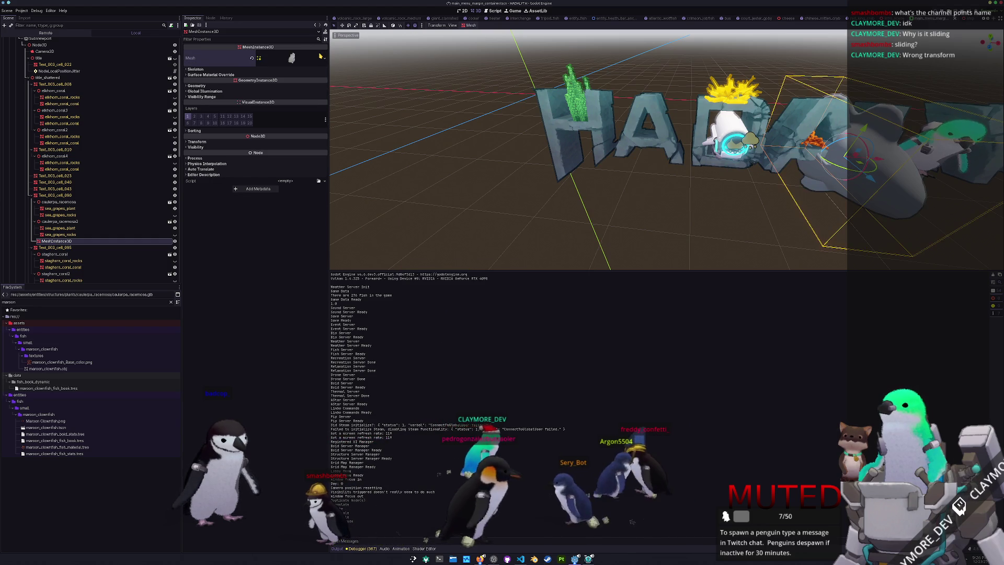
- Set the mesh's Material Override to the maroon clownfish material and enable the menu_logo layer
left_click(303, 86)
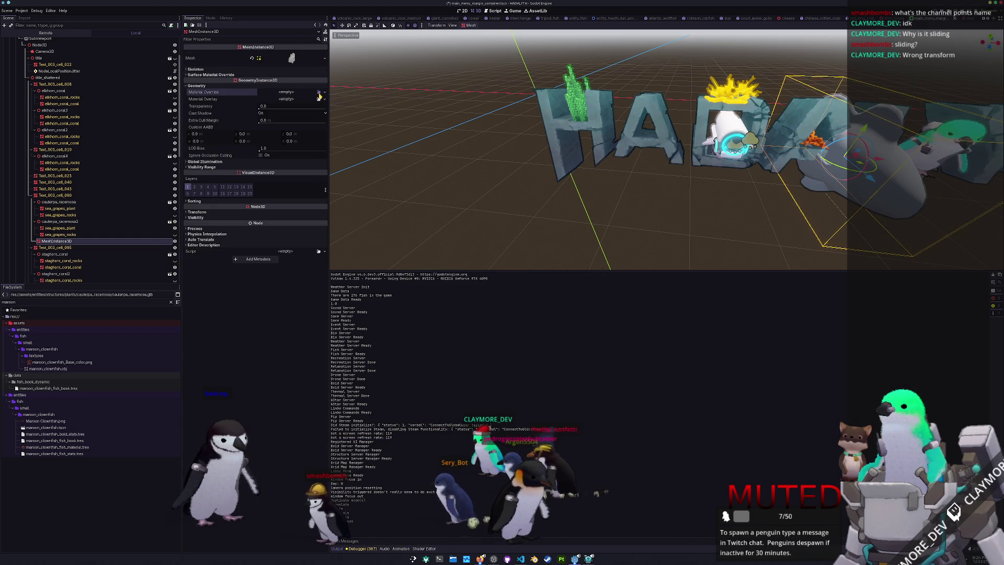
left_click(319, 93)
type("mar")
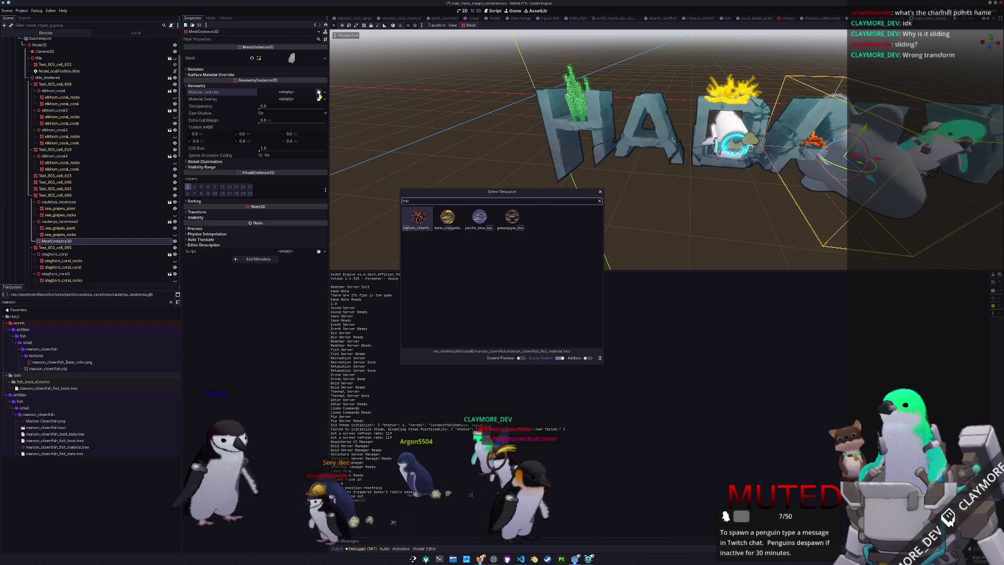
key("Return")
scroll(471, 155, "down", 5)
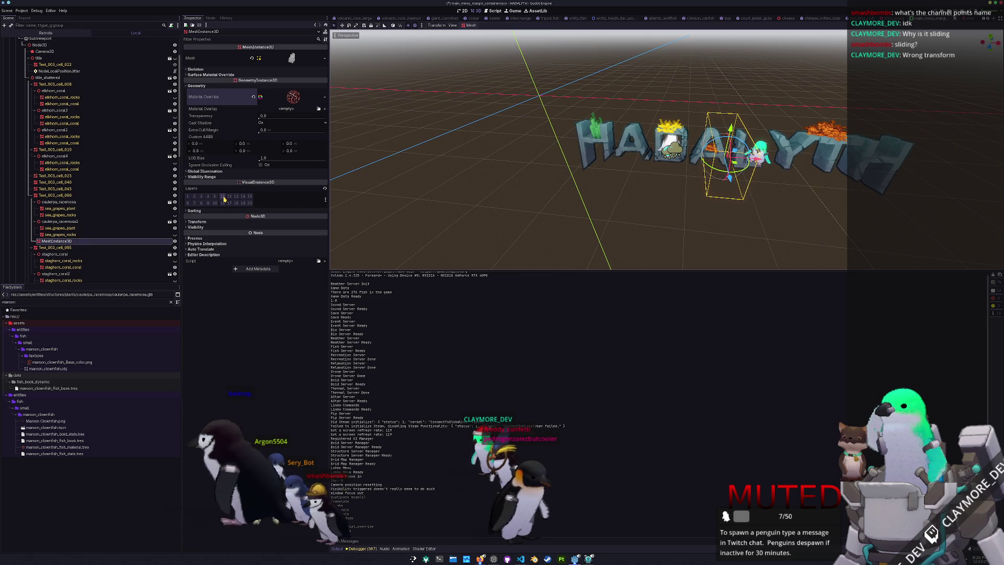
left_click(325, 201)
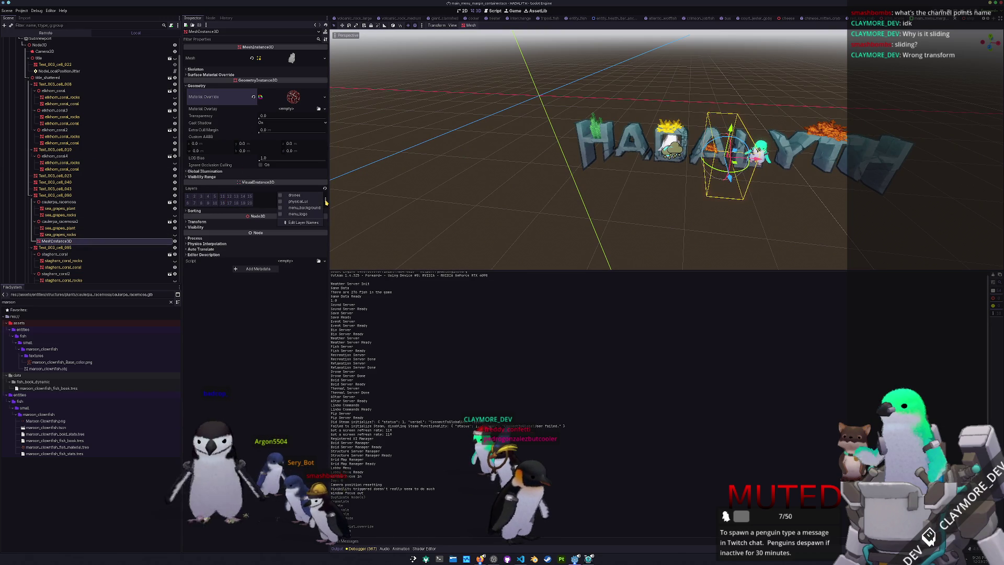
left_click(285, 215)
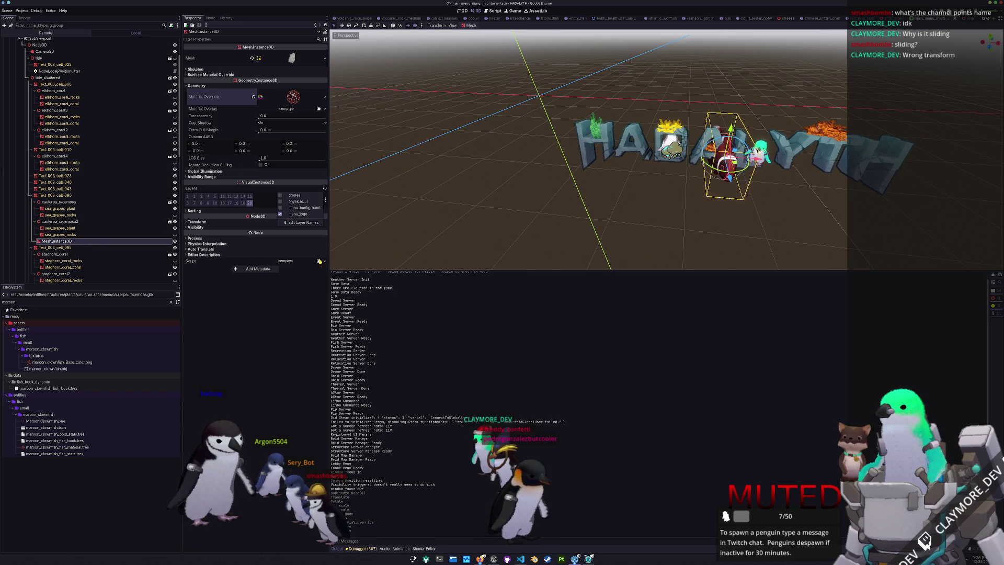
- Turn the clownfish mesh 30 degrees around Y and shrink it to 0.425 scale
left_click(61, 242)
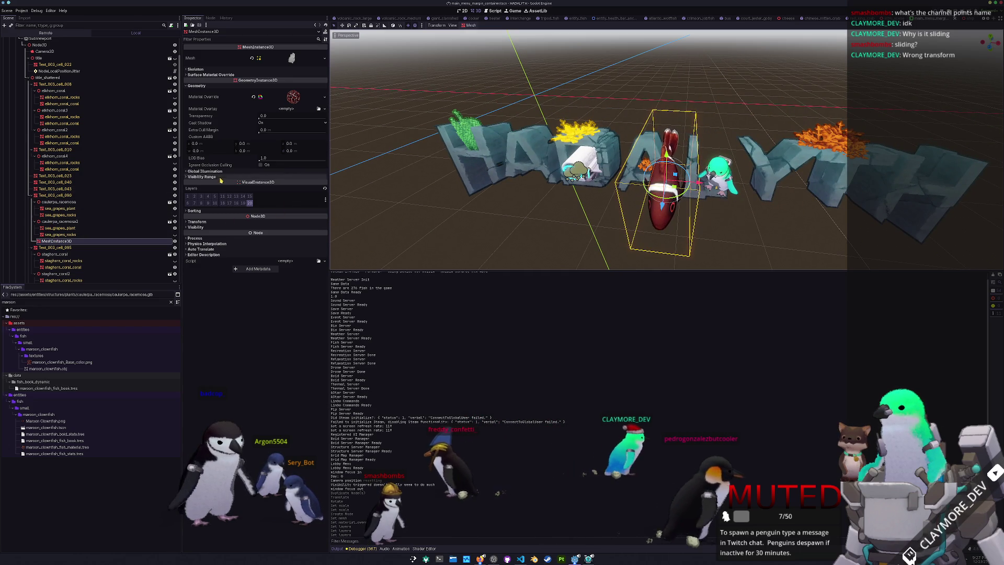
left_click(211, 227)
left_click(212, 222)
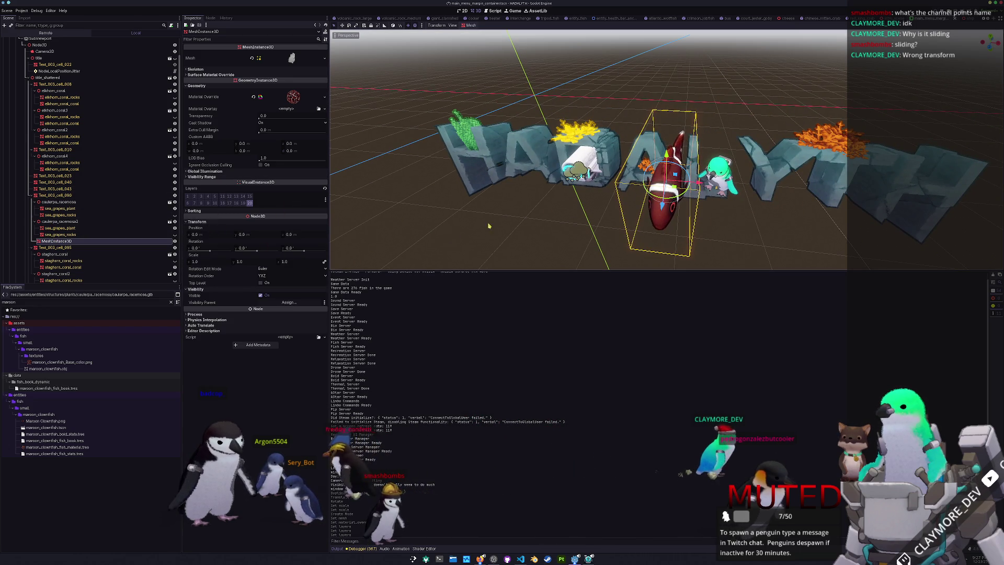
mouse_move(242, 248)
left_mouse_down()
mouse_move(266, 248)
mouse_move(181, 234)
left_mouse_up()
left_click_drag(216, 262, 201, 262)
- Move the clownfish onto the H, turn it to about 51.7 degrees, and run the game
key("f")
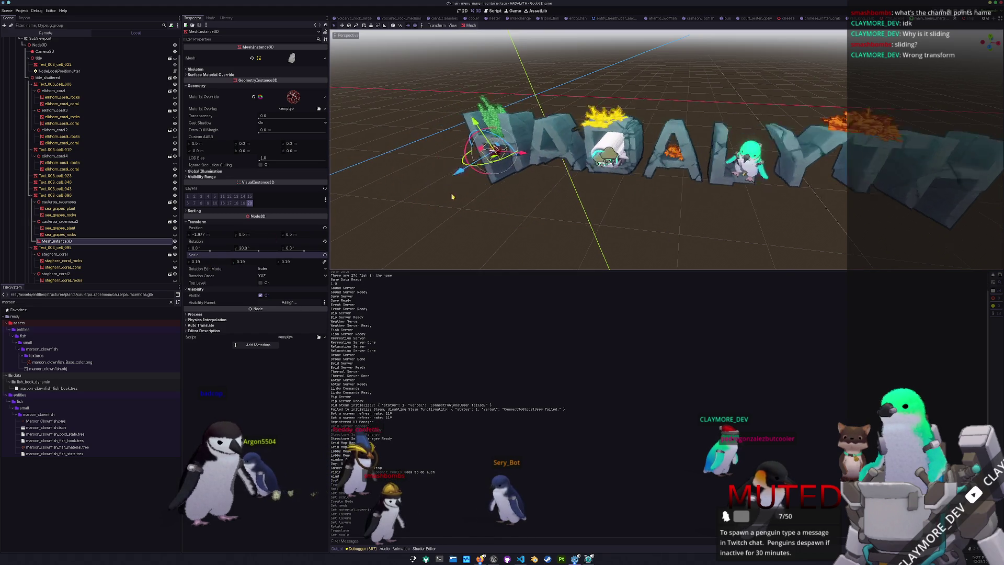
scroll(588, 149, "up", 5)
left_click_drag(240, 234, 248, 235)
left_click_drag(626, 126, 626, 127)
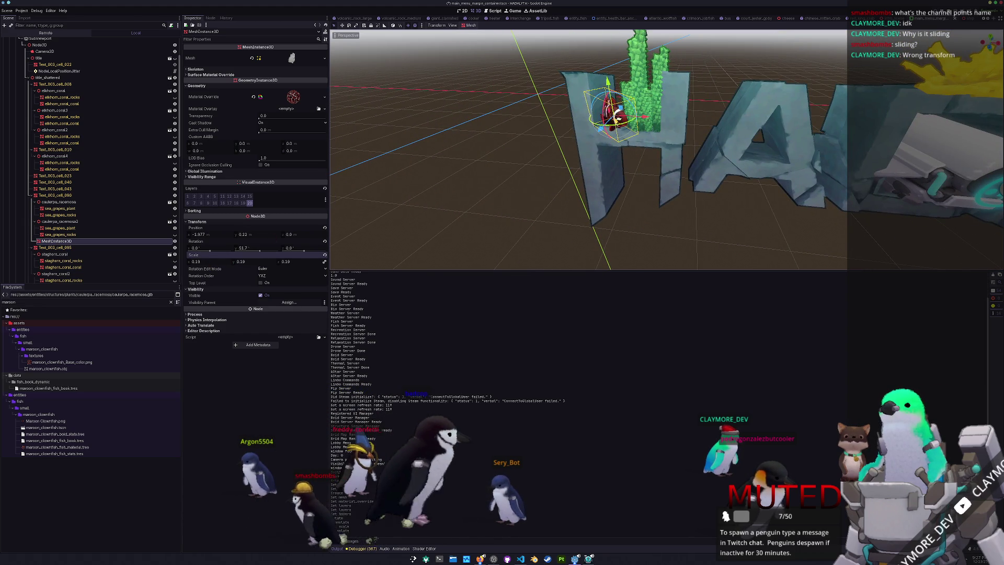
left_click_drag(620, 230, 654, 179)
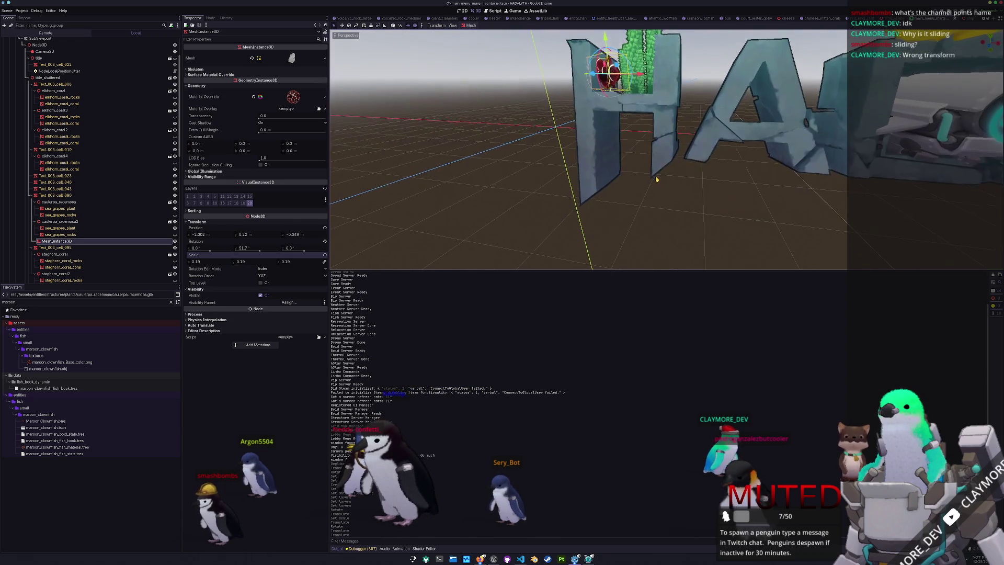
scroll(631, 123, "down", 5)
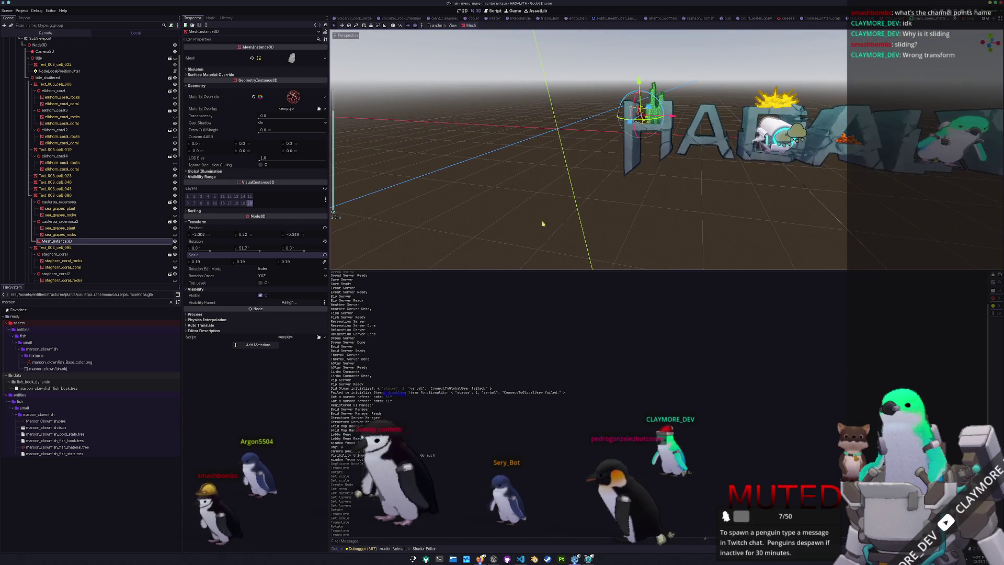
key("F5")
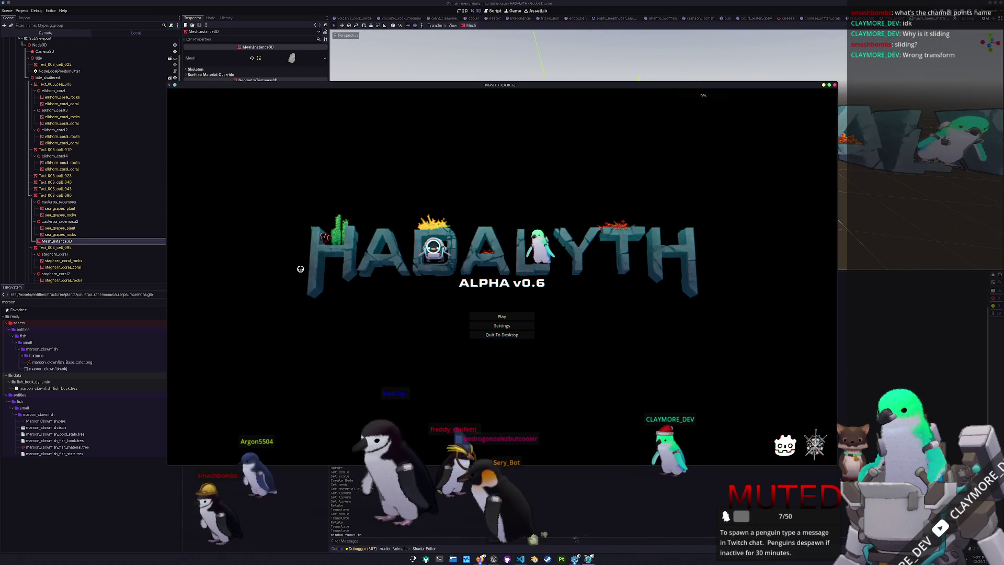
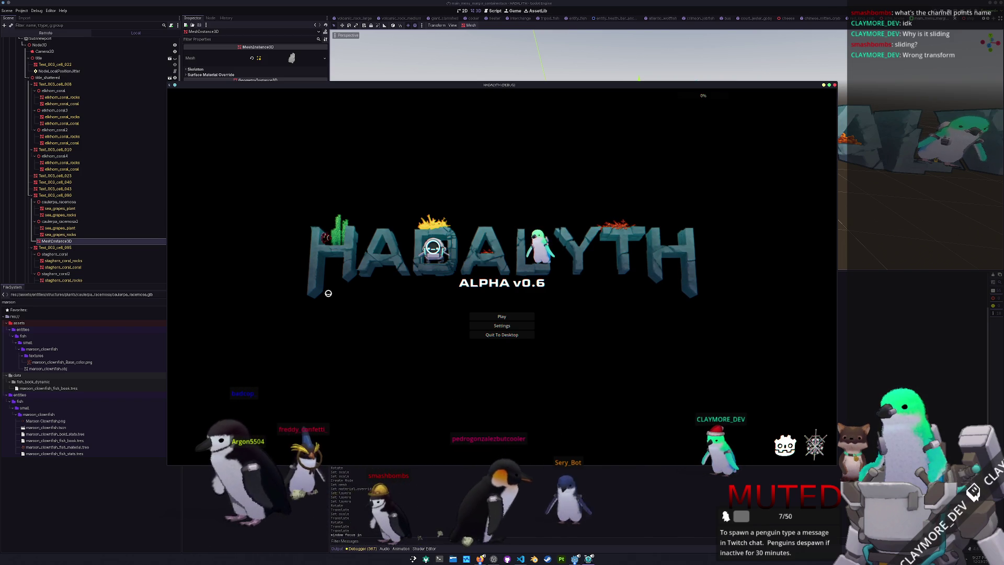
- Stop the running game and select the staghorn coral on the title letters
key("F8")
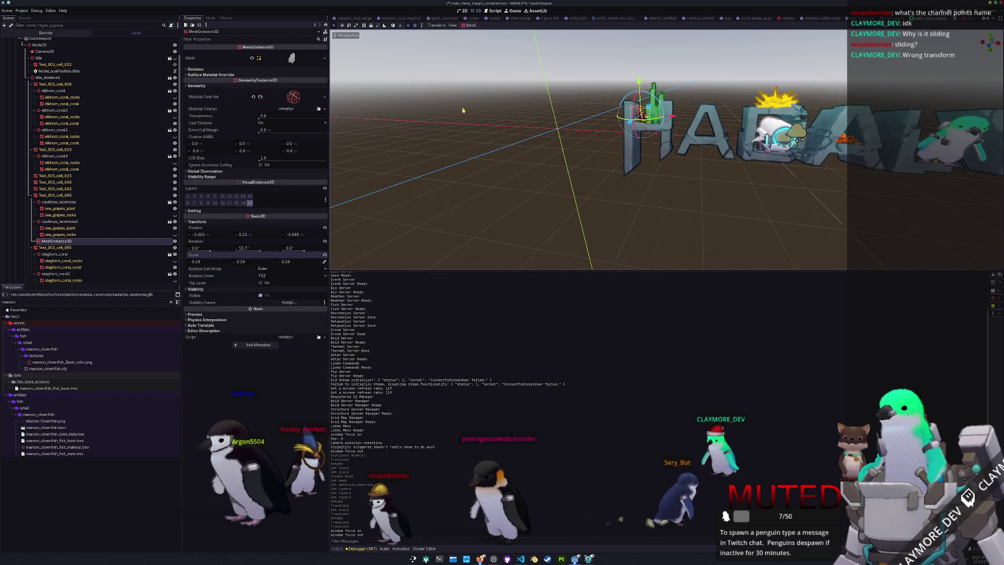
scroll(531, 152, "up", 5)
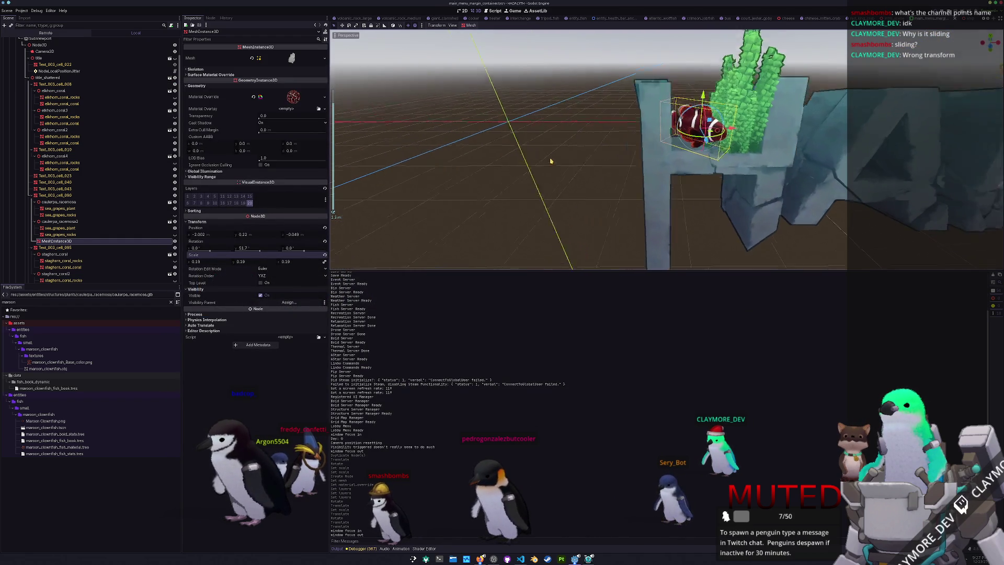
mouse_move(551, 161)
left_mouse_down()
mouse_move(529, 158)
mouse_move(516, 199)
mouse_move(515, 183)
mouse_move(482, 170)
mouse_move(504, 141)
left_mouse_up()
scroll(528, 154, "down", 5)
left_click(528, 155)
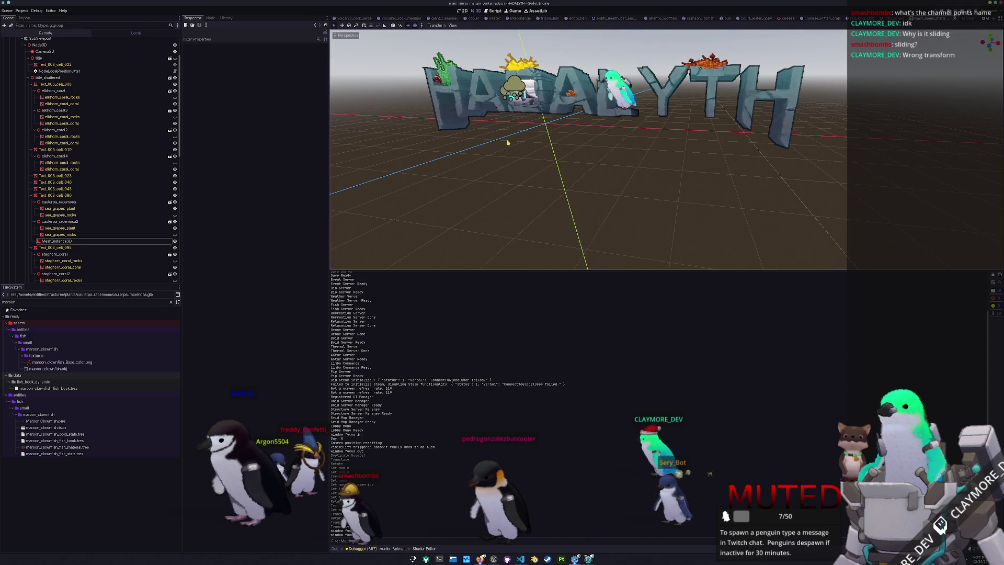
scroll(504, 141, "down", 2)
left_click(547, 89)
scroll(570, 103, "up", 3)
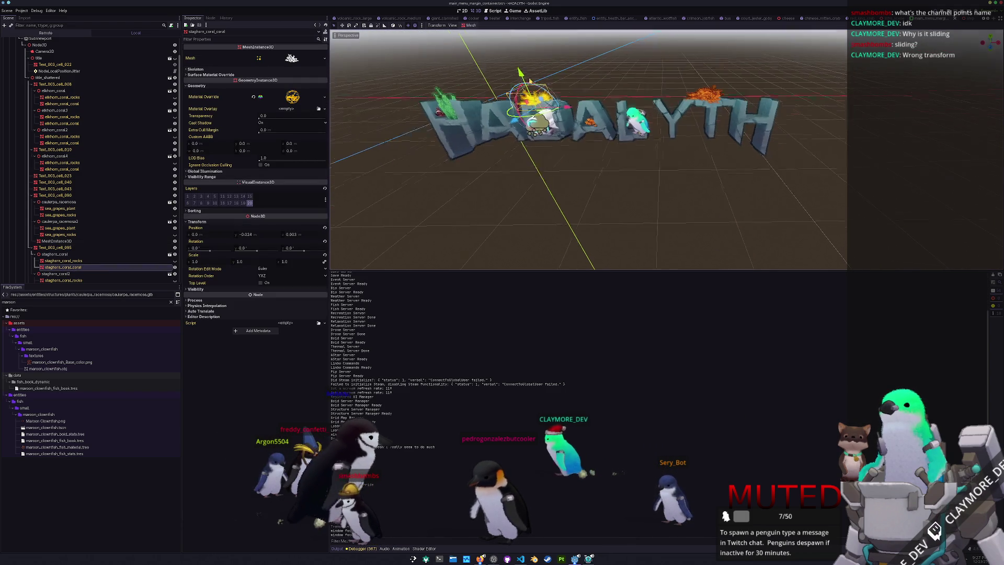
- Duplicate the whole staghorn_coral group, then move the copy along X and rotate it
key("ctrl+d")
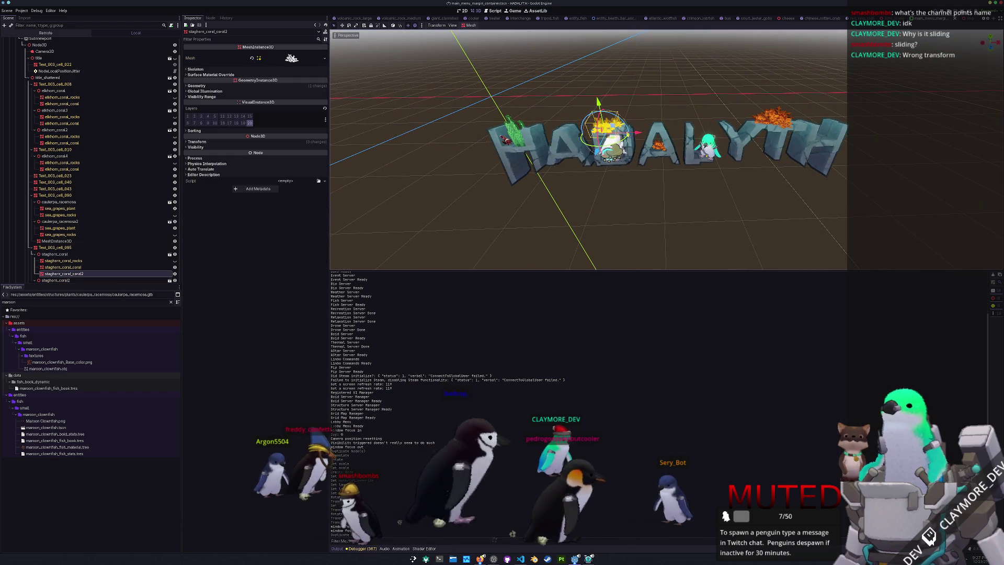
key("ctrl+z")
left_click(54, 253)
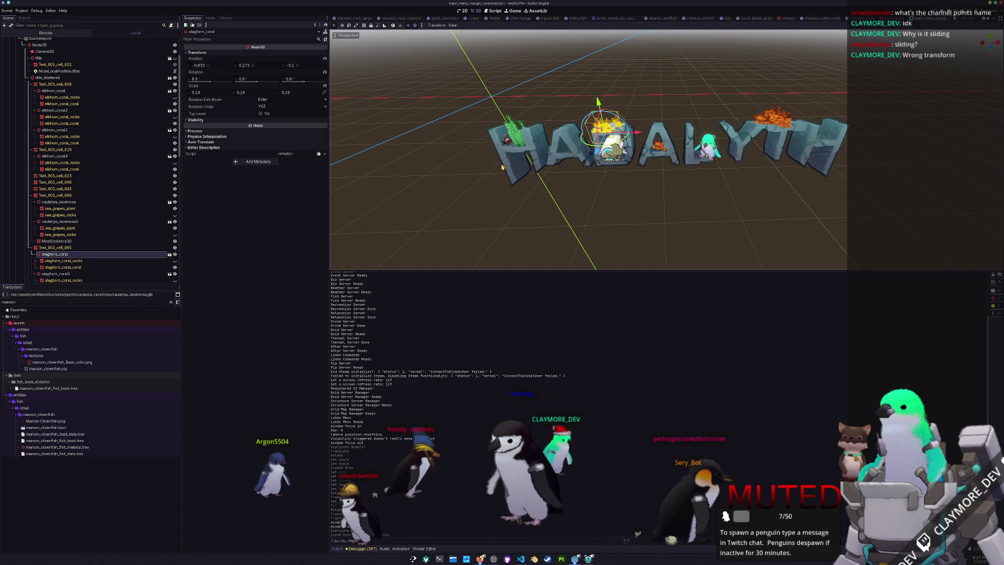
key("ctrl+d")
key("g")
key("x")
scroll(509, 162, "up", 3)
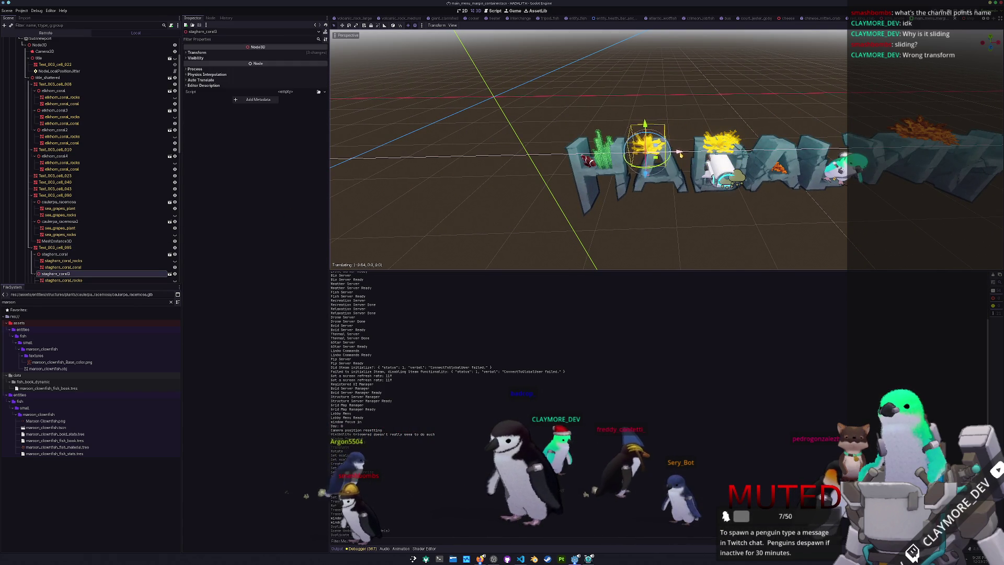
left_click(676, 153)
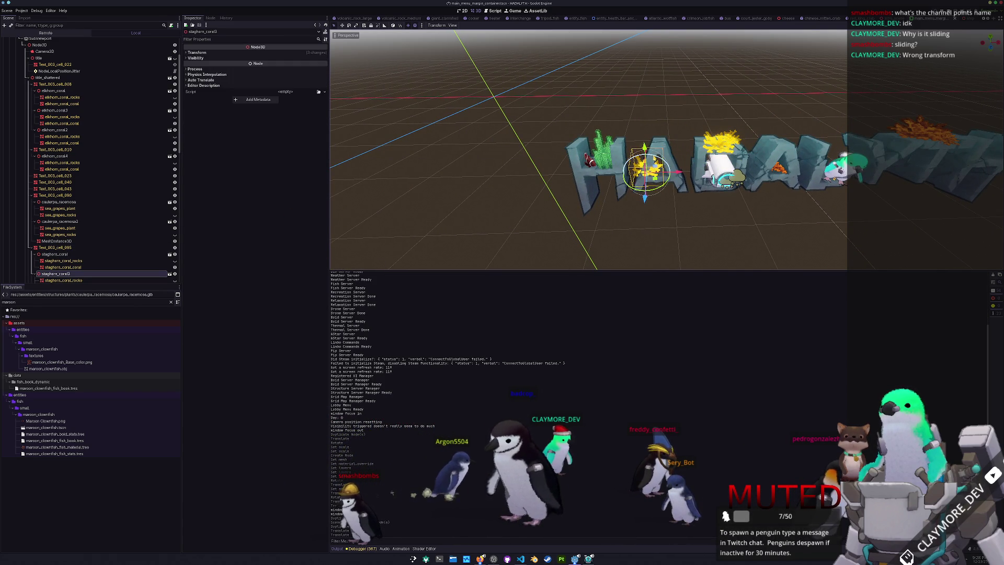
key("Return")
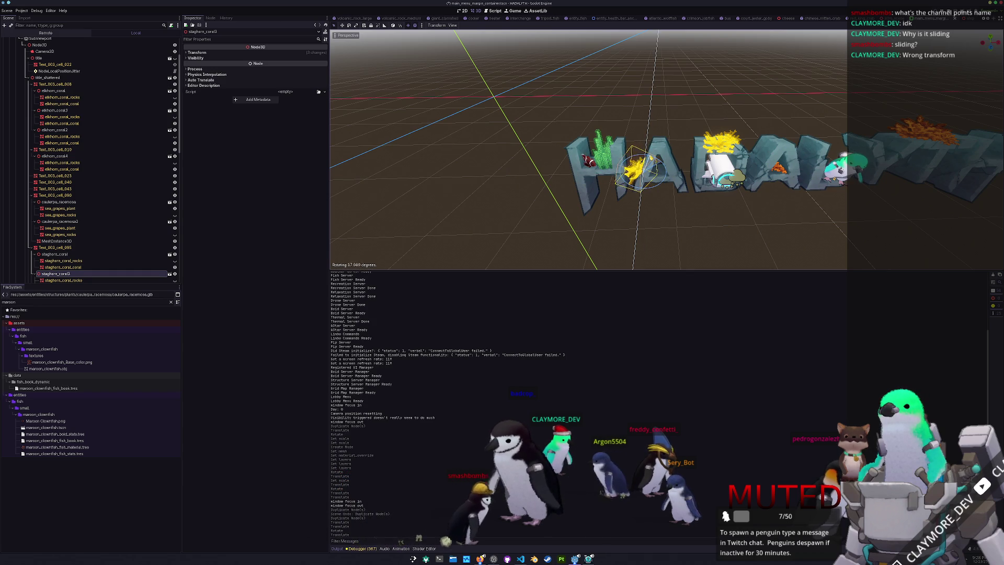
- Parent the staghorn_coral3 copy under Text_003_cell_043
left_click(658, 166)
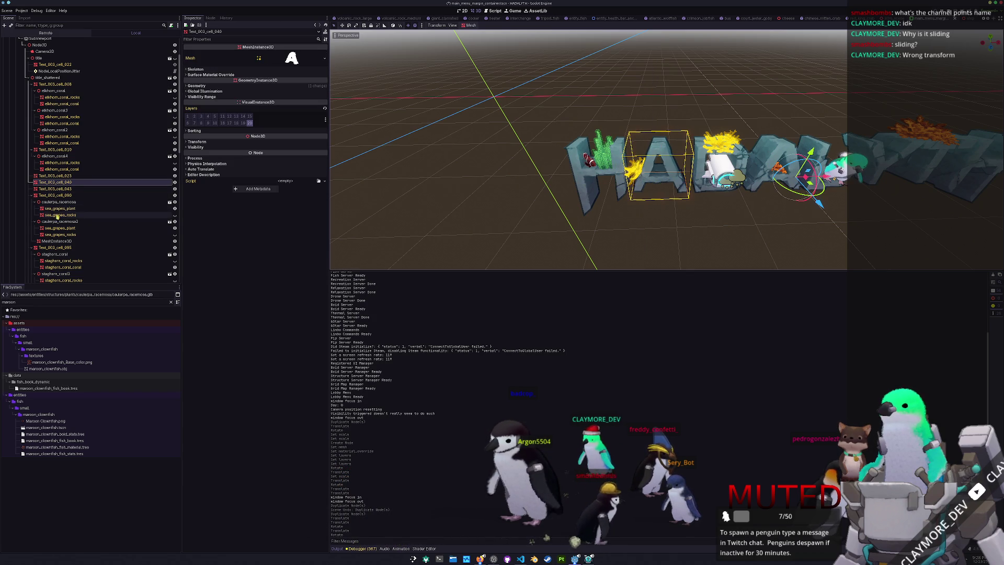
scroll(57, 217, "down", 3)
left_click(54, 232)
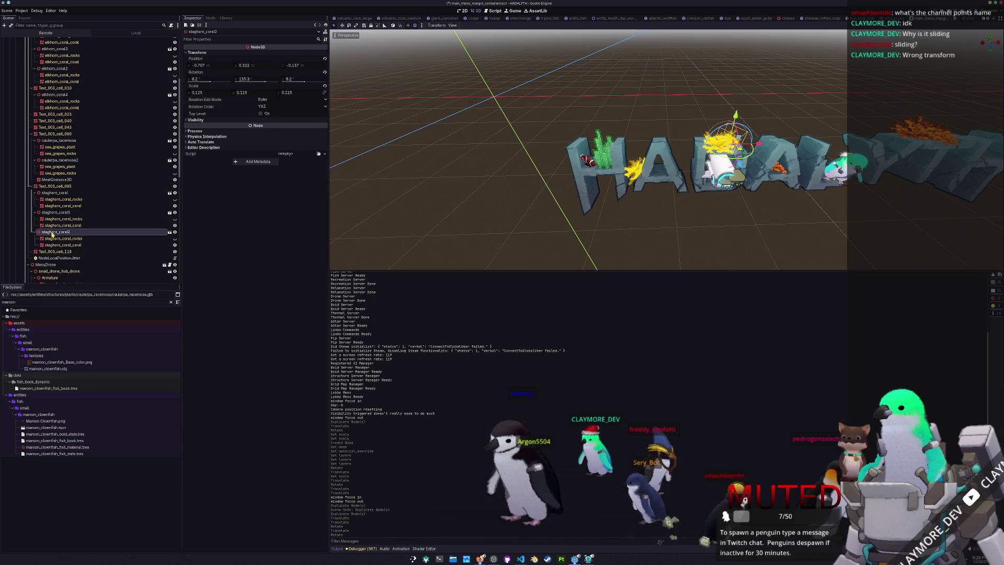
left_click(55, 213)
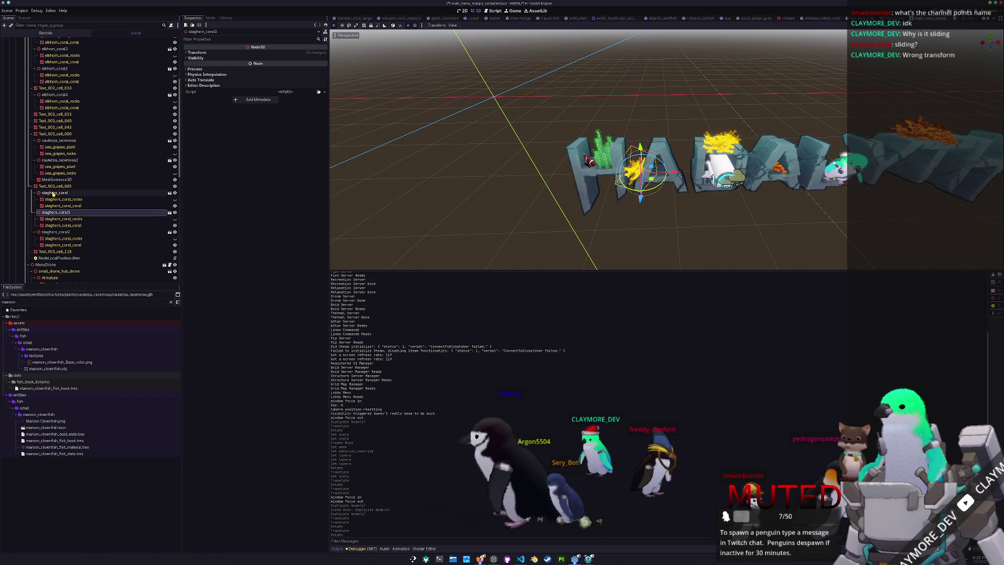
left_click_drag(49, 214, 51, 130)
- Move staghorn_coral3 under Text_003_cell_040 and set its scale to 0.152 on all axes
left_click(54, 121)
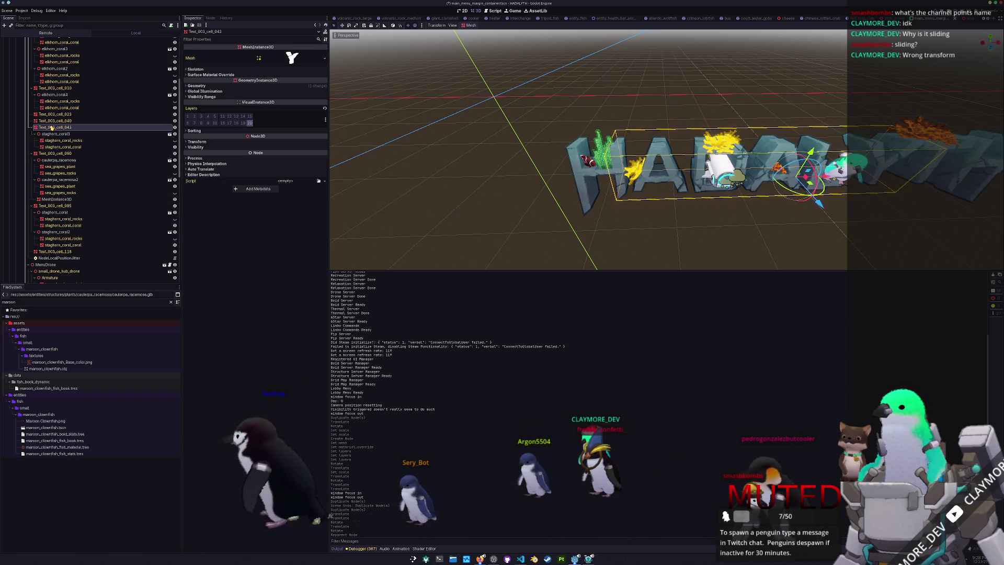
left_click_drag(55, 134, 59, 122)
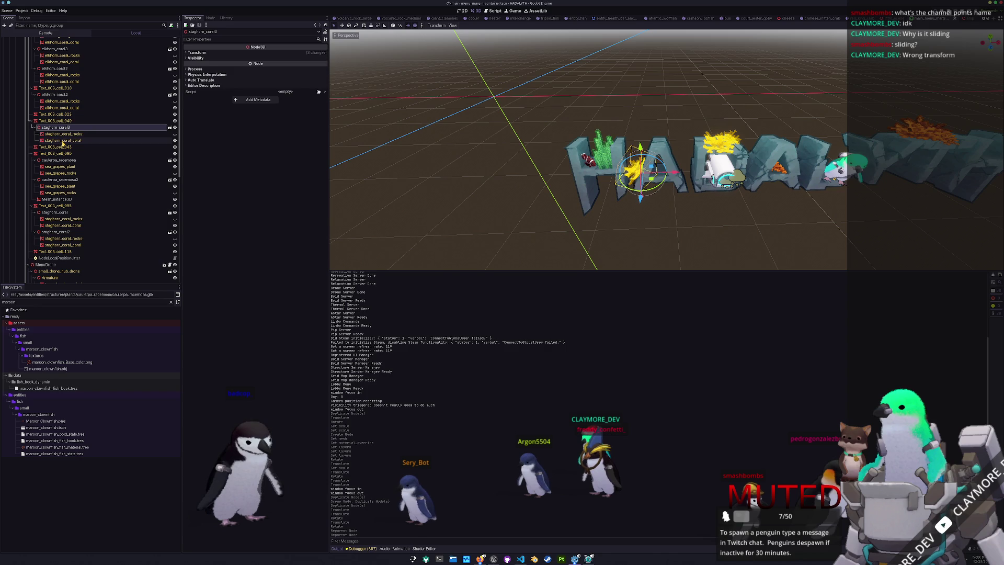
left_click(207, 54)
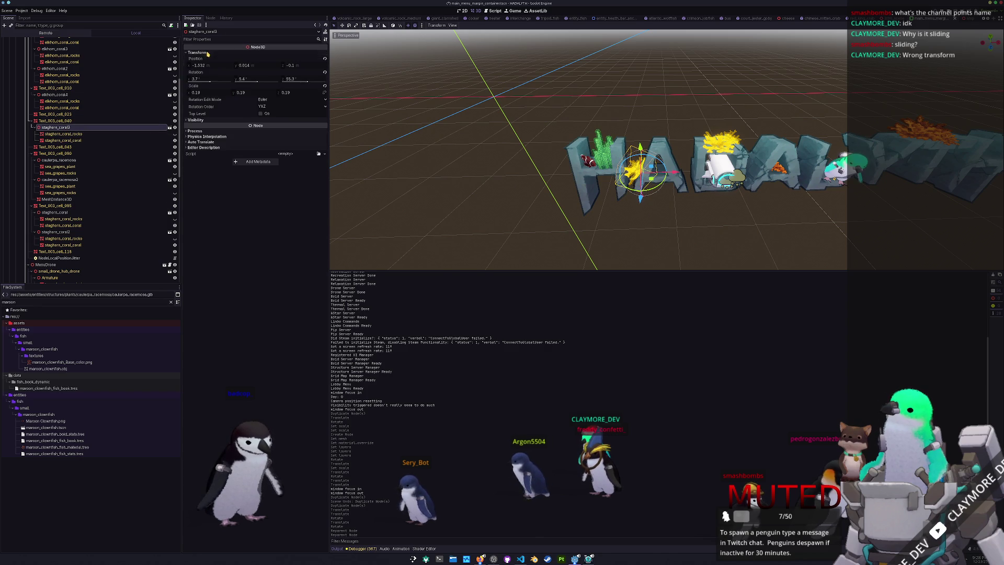
left_click_drag(202, 95, 185, 94)
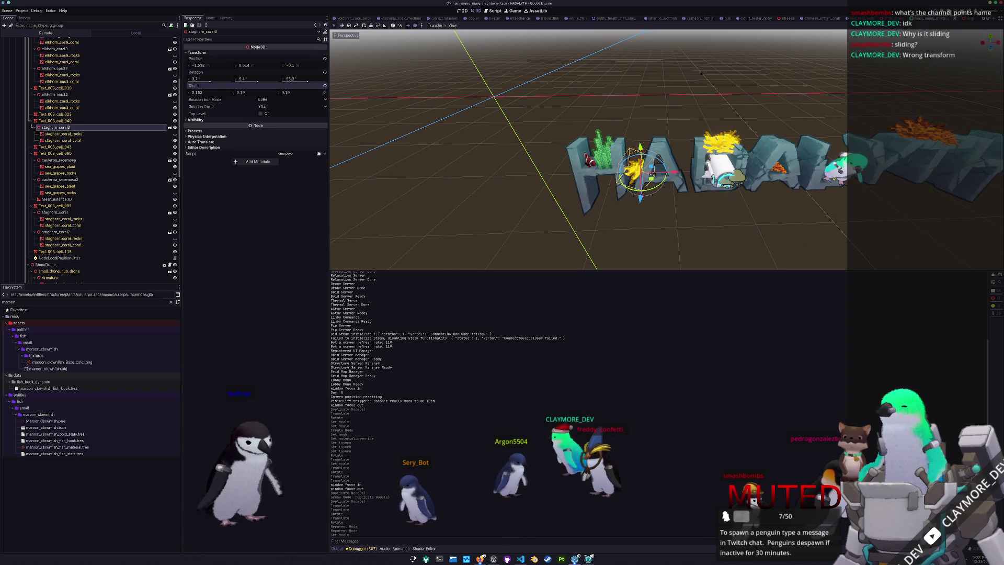
left_click(324, 93)
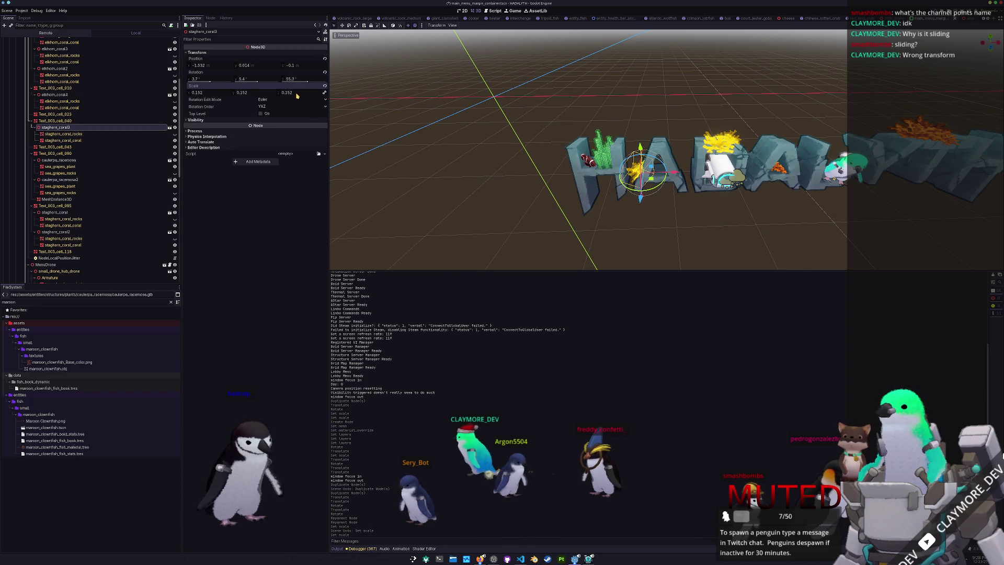
- Lower the coral slightly into the letter, save the scene and run the game
scroll(602, 209, "up", 5)
left_click_drag(649, 141, 649, 135)
scroll(651, 183, "down", 10)
left_click(662, 186)
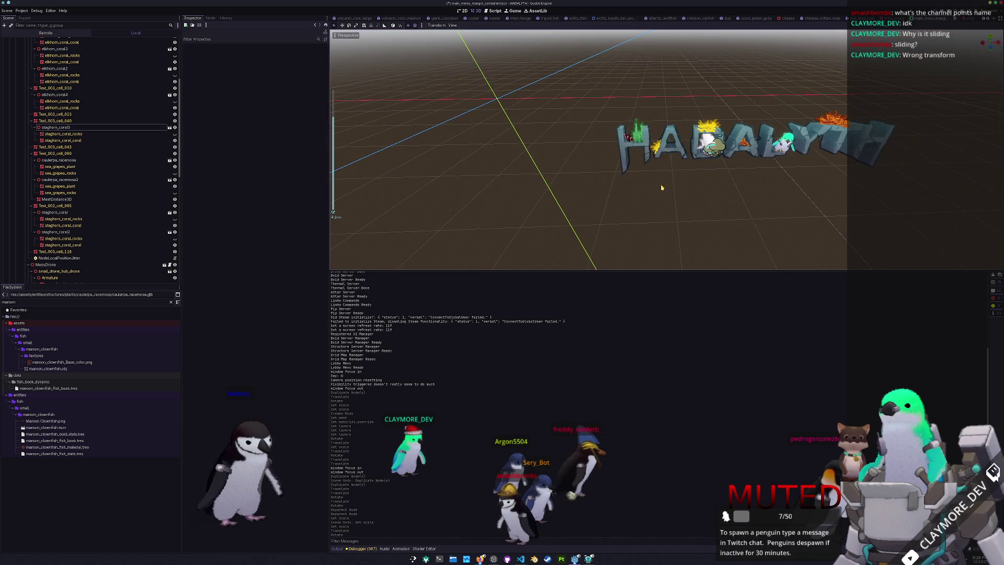
key("ctrl+s")
key("F5")
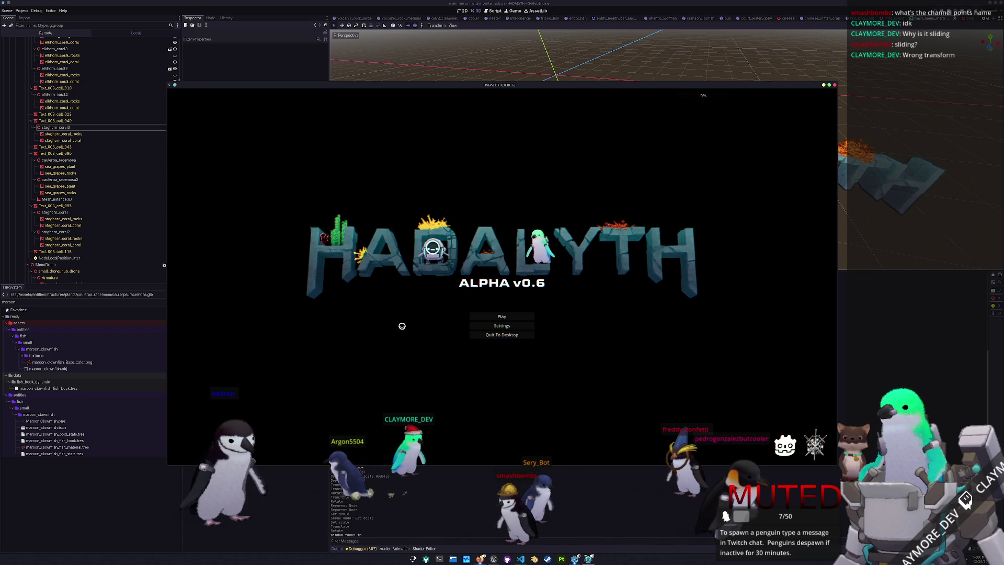
- Stop the game and focus the view on the MeshInstance3D beside the first H
key("F8")
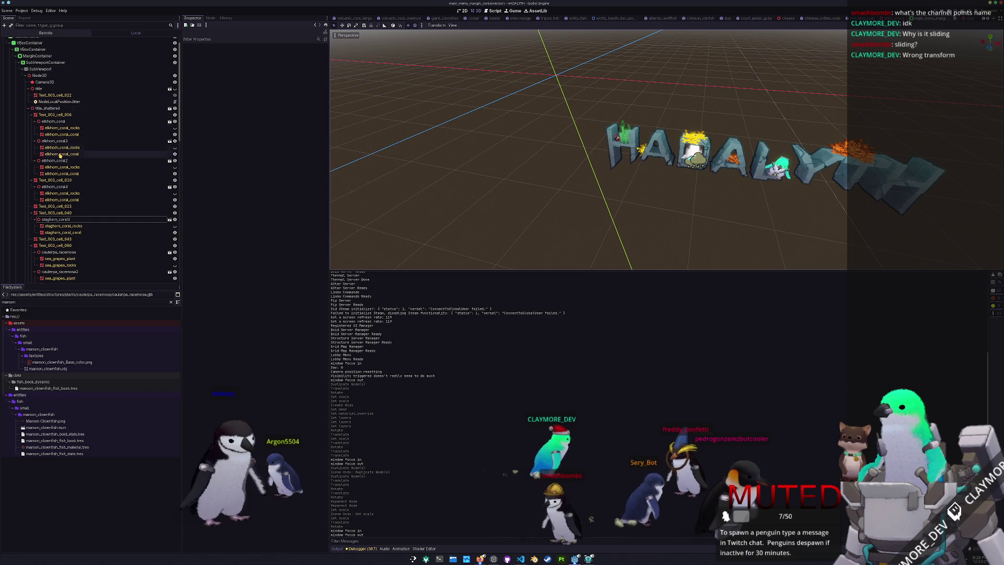
scroll(61, 157, "down", 6)
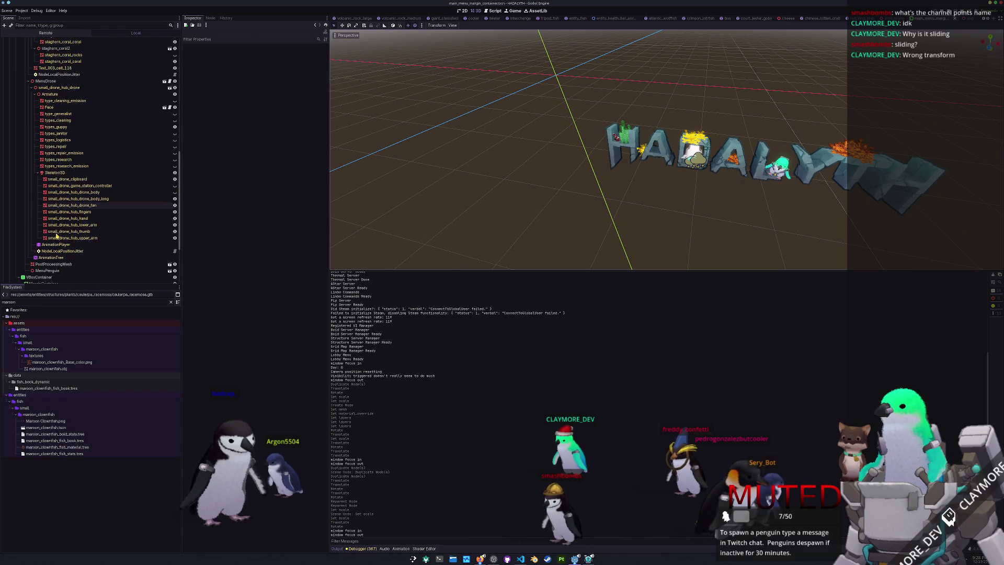
scroll(52, 220, "up", 6)
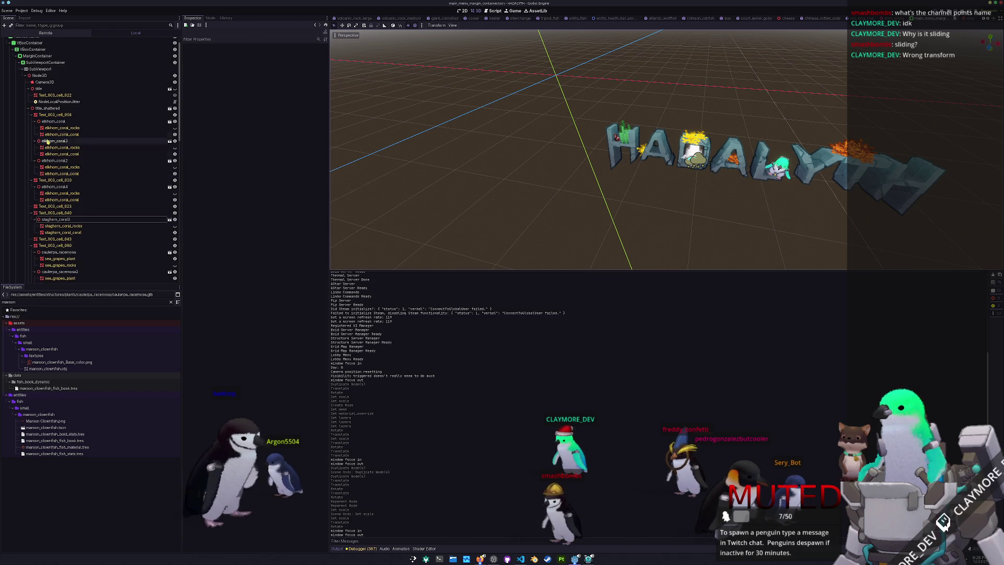
left_click(48, 102)
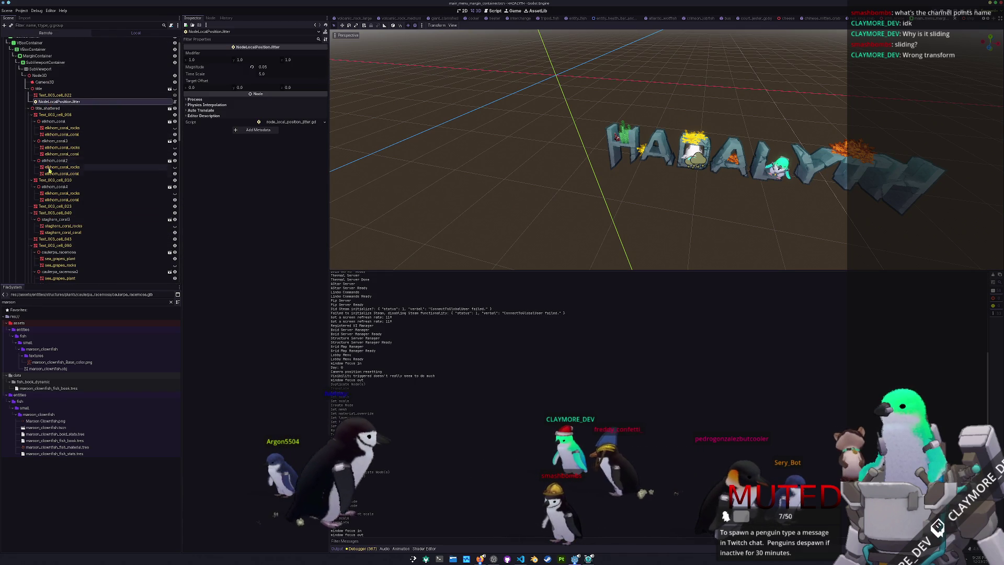
scroll(52, 195, "down", 3)
scroll(93, 240, "down", 10)
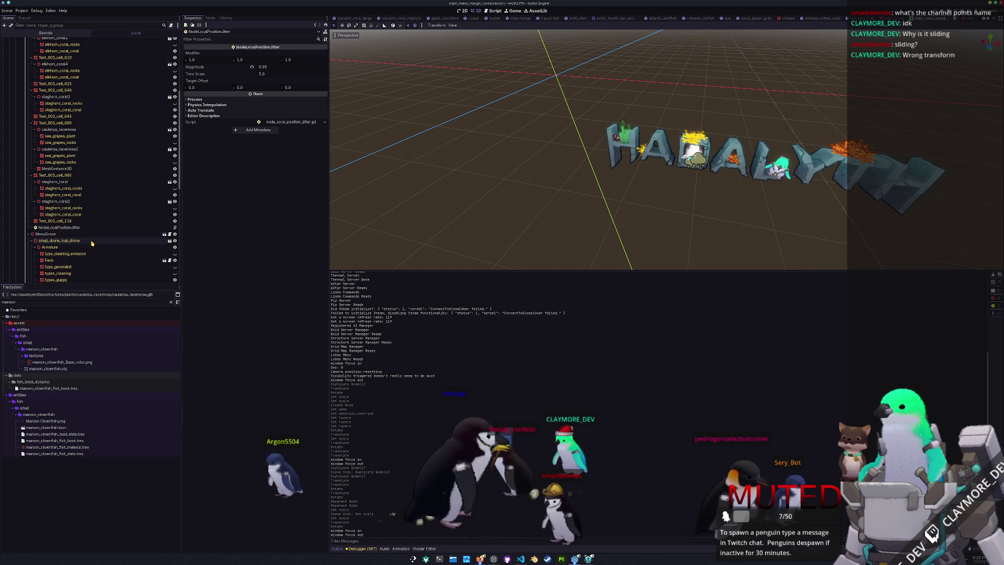
scroll(94, 242, "up", 12)
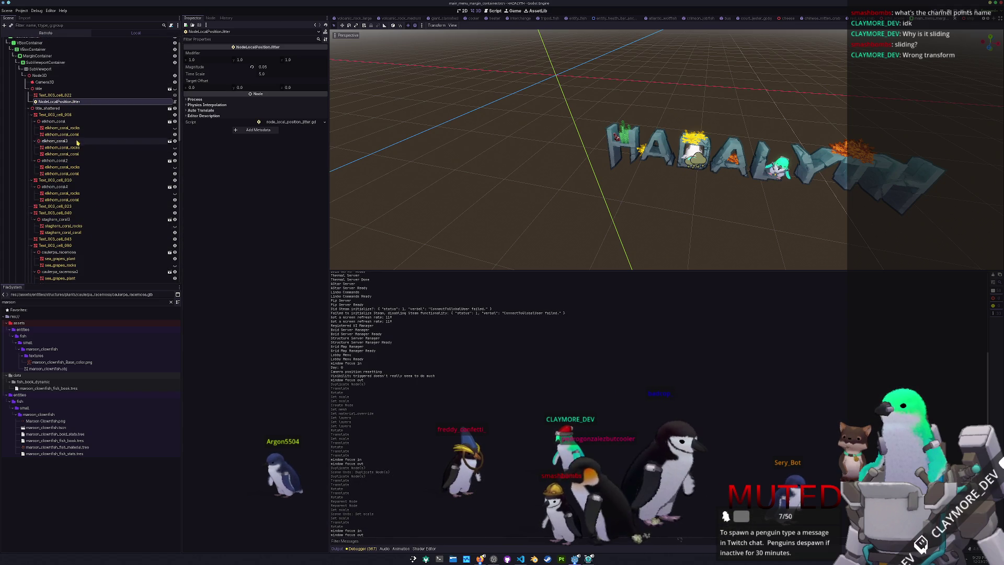
scroll(78, 204, "down", 2)
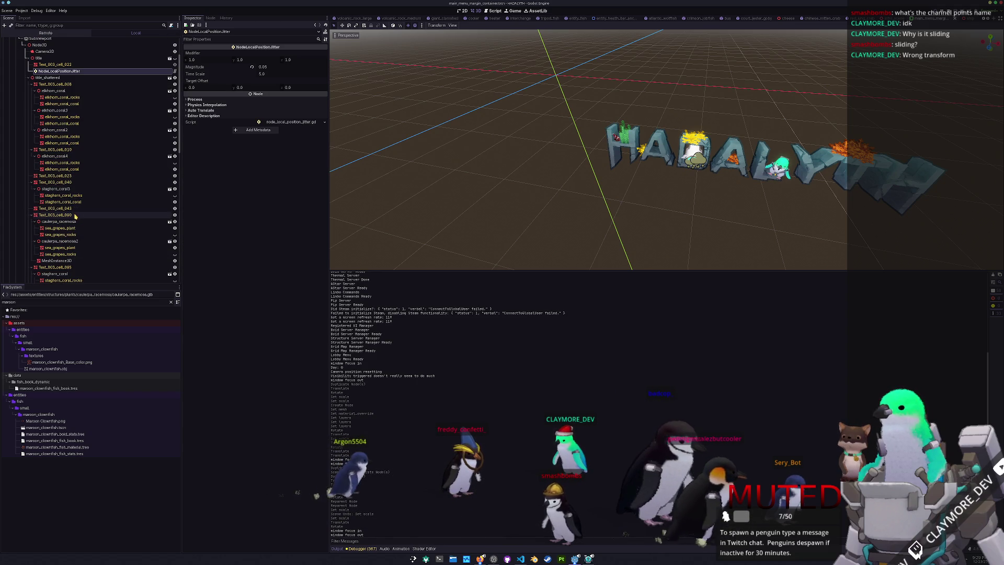
scroll(75, 230, "down", 3)
left_click(63, 199)
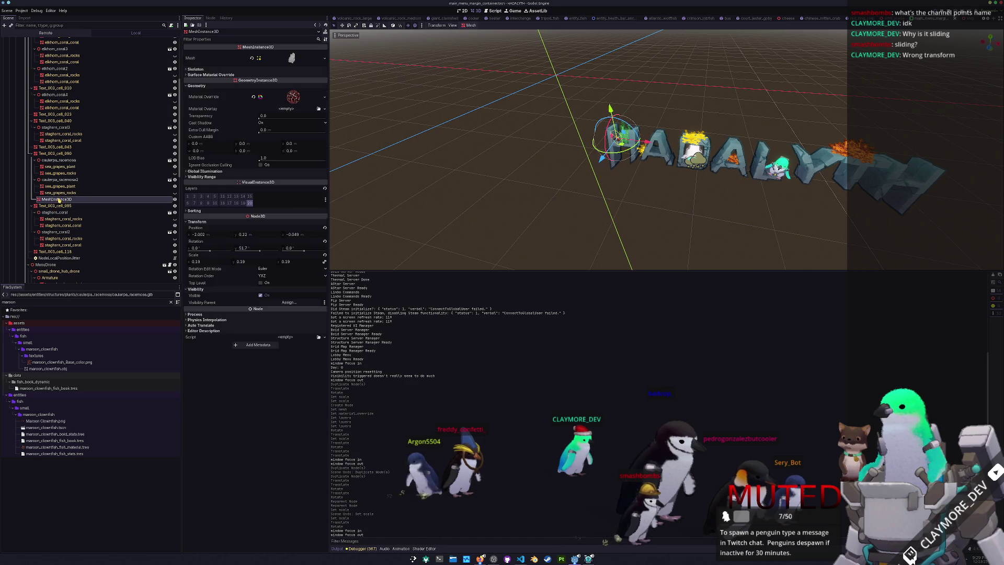
key("f")
- Duplicate that mesh and shift the copy slightly along the X axis
scroll(451, 198, "down", 3)
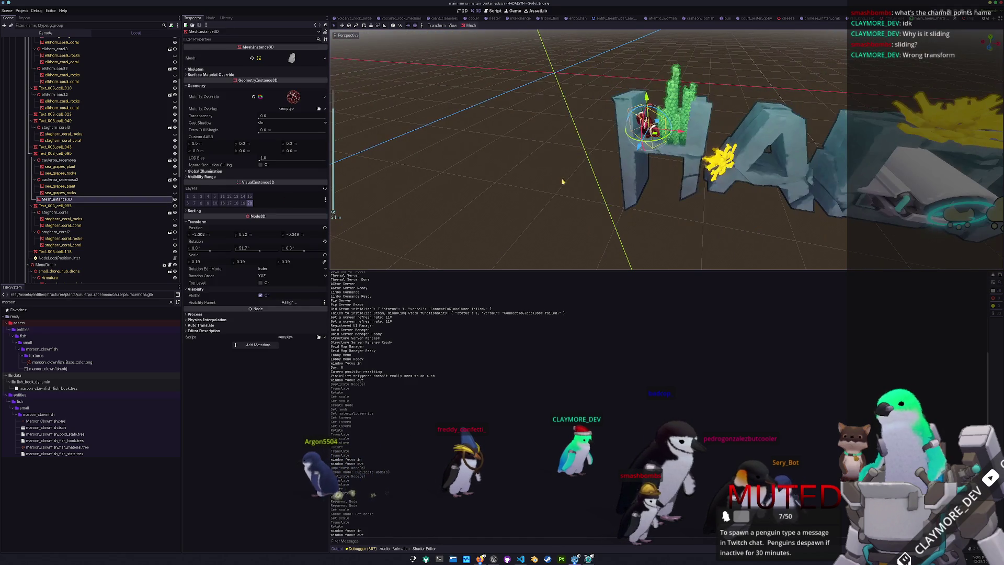
key("ctrl+d")
key("g")
key("z")
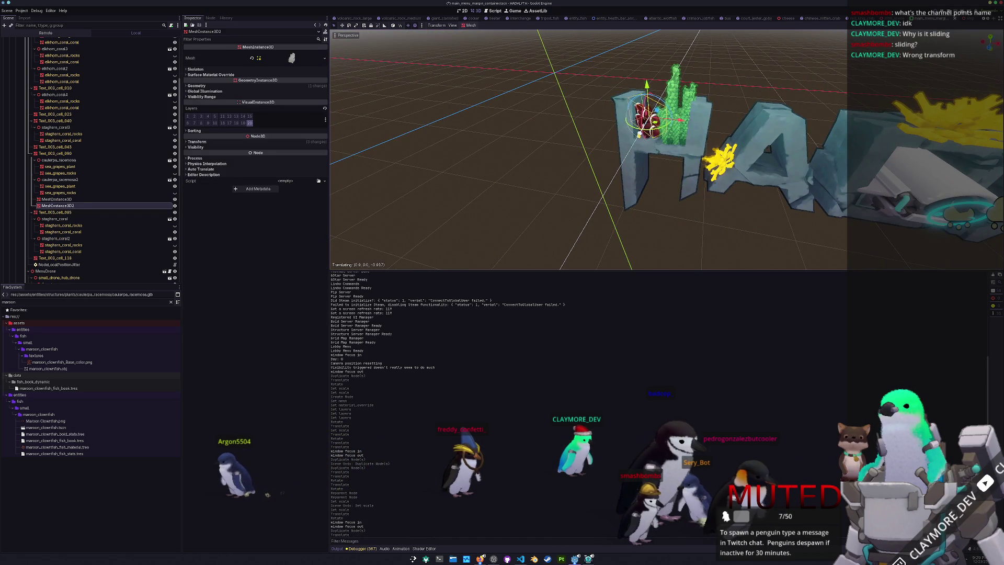
key("x")
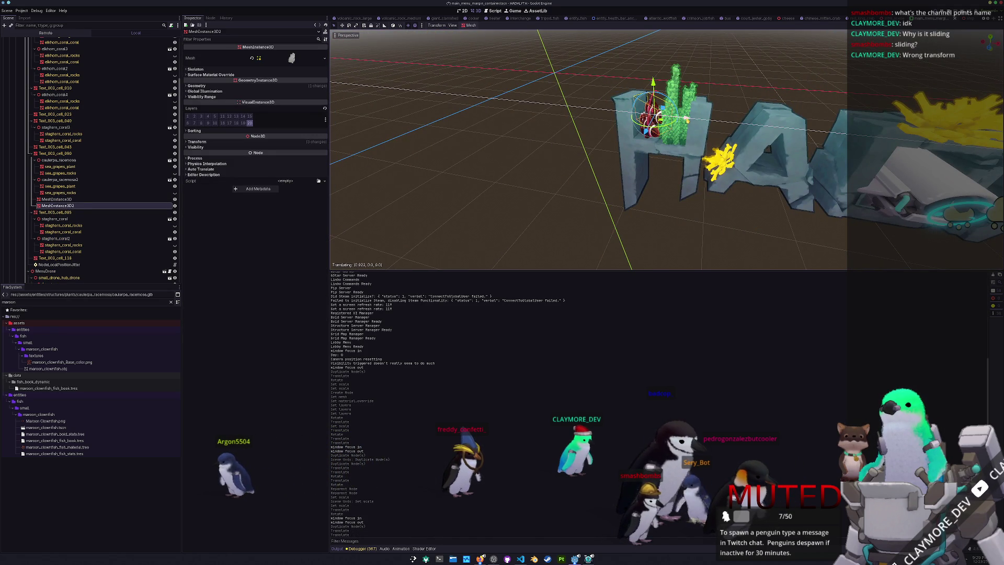
left_click(686, 119)
- Rerun the game to check the title screen, close it, and bring up the Notion Tasks board
left_click(64, 199, "shift")
key("F5")
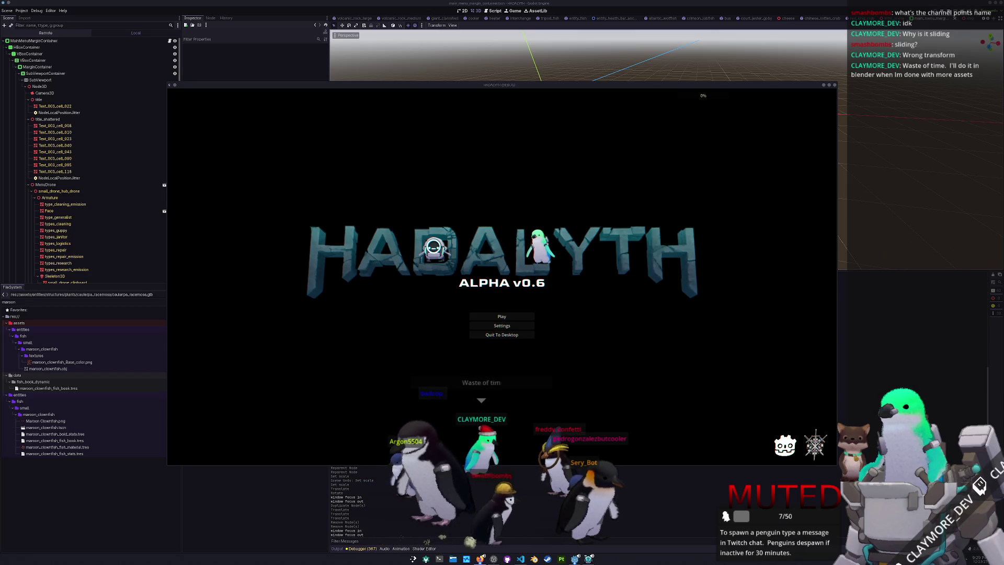
key("F8")
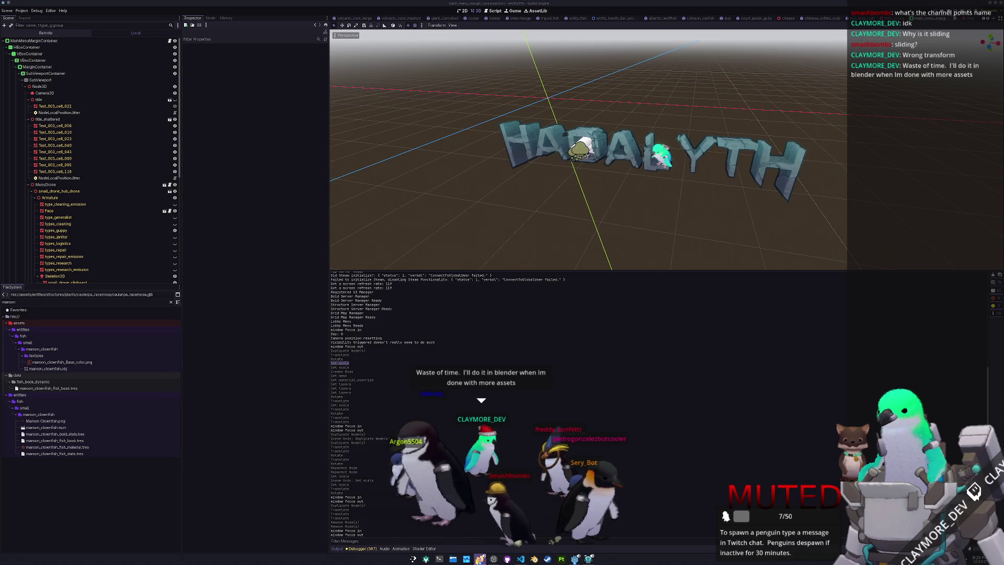
left_click(481, 558)
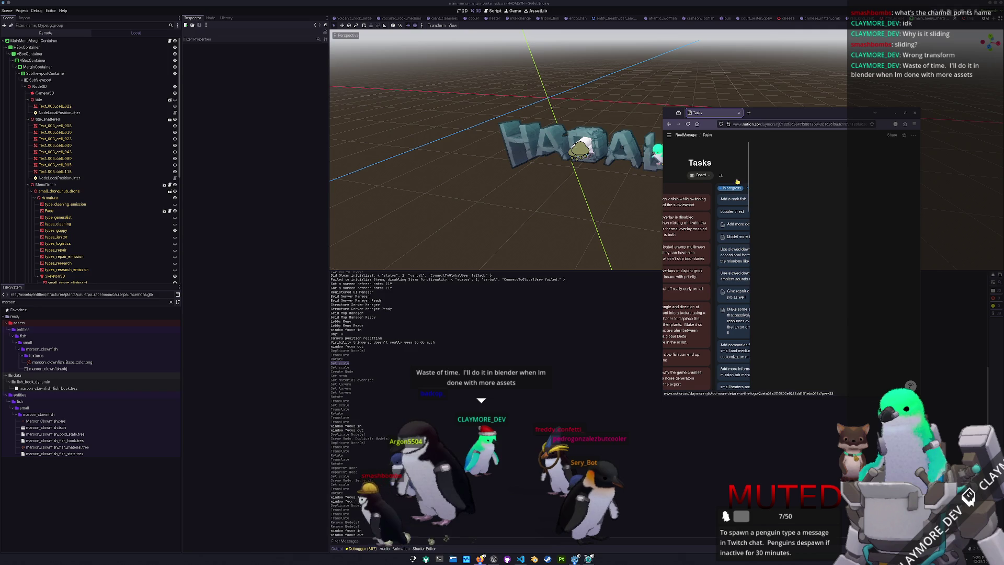
- Close the task preview, scroll the board to In progress and open the Model more trash card
left_click(755, 136)
mouse_move(737, 222)
left_mouse_down()
mouse_move(732, 197)
mouse_move(777, 188)
left_mouse_up()
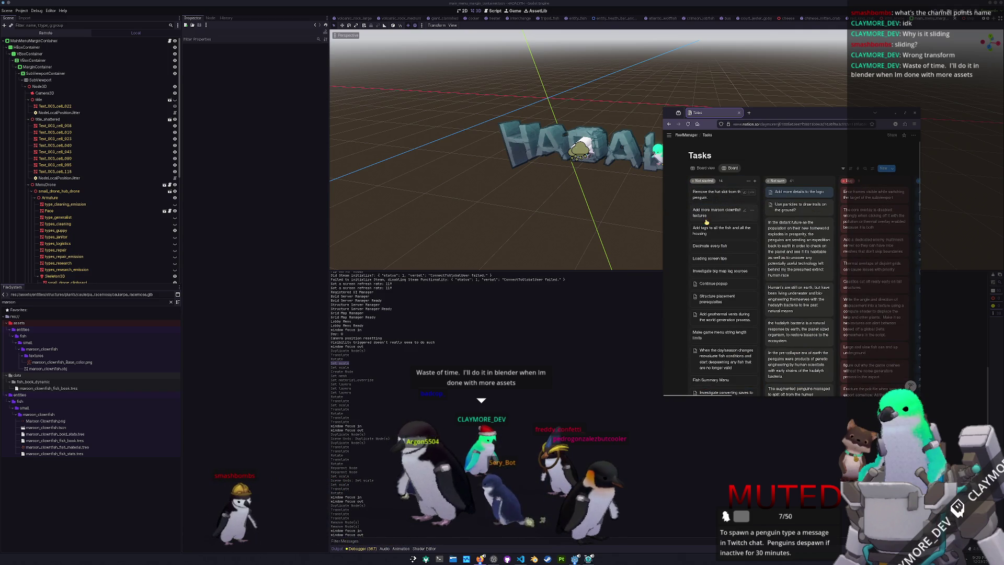
scroll(674, 236, "right", 5)
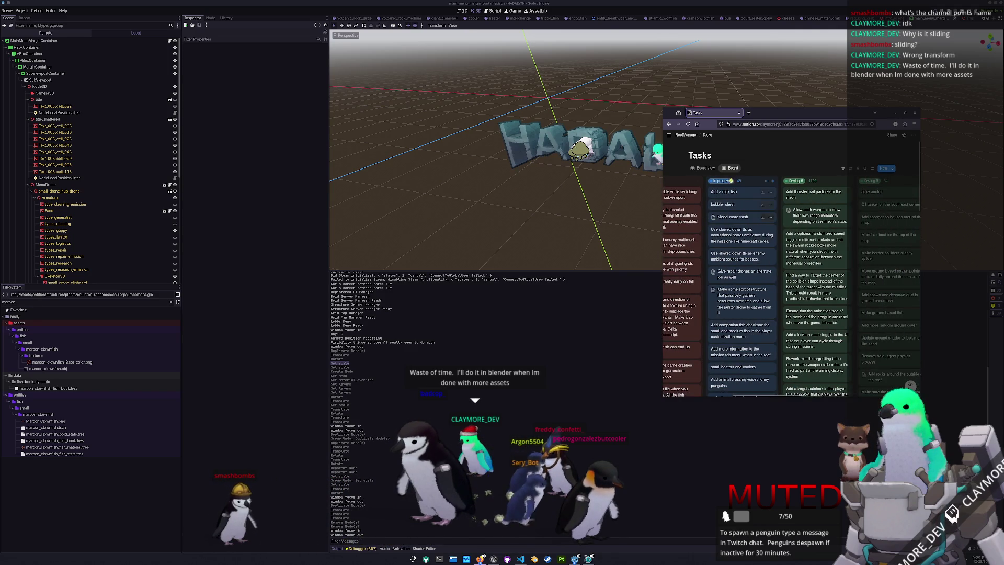
left_click(729, 217)
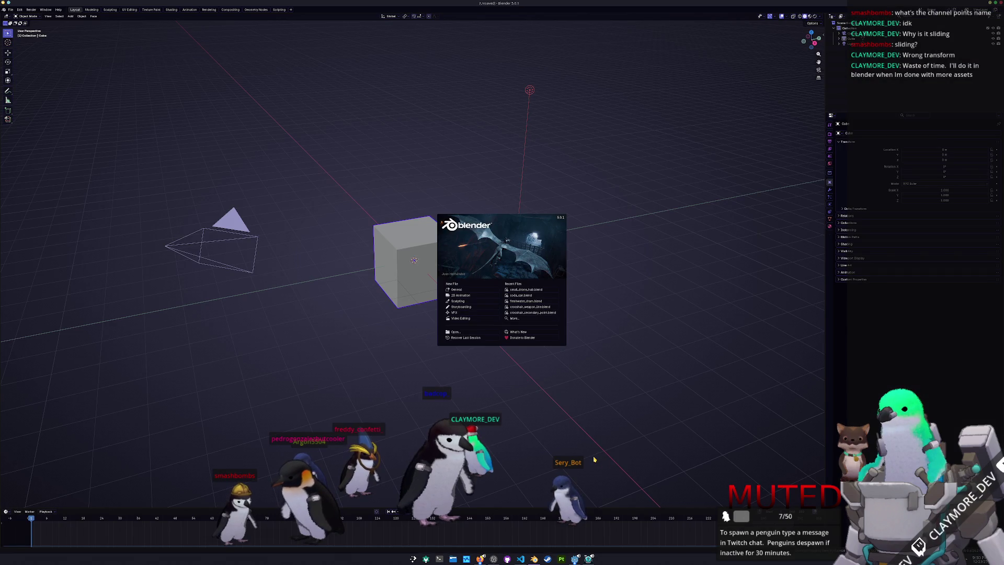
- Delete the default cube, camera and light, and begin saving the new file
left_click(454, 292)
key("a")
key("Delete")
key("ctrl+s")
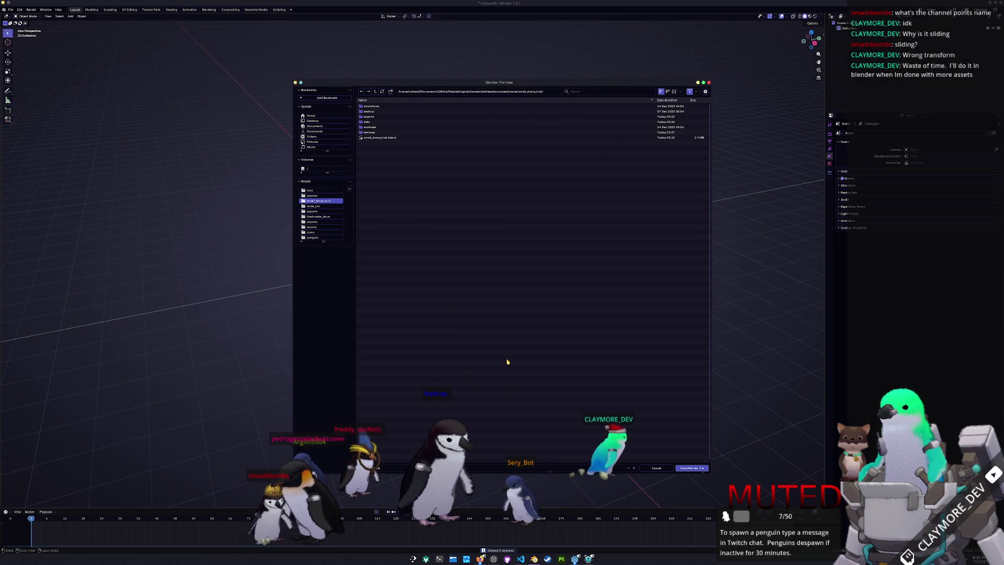
key("alt+Tab")
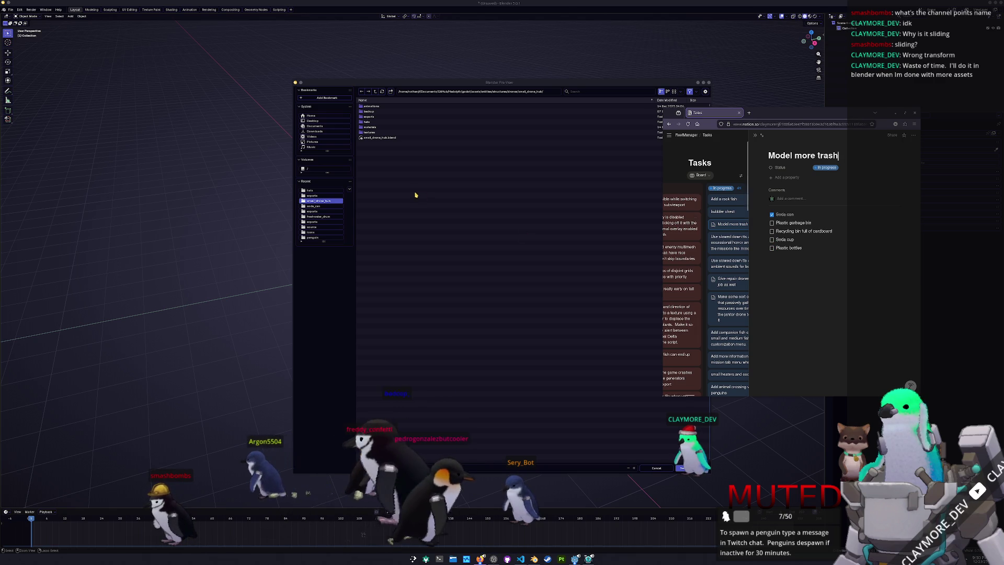
- Save the file as soda_cup.blend in a new soda_cup folder inside pollution
left_click(374, 91)
left_click(375, 91)
left_click(374, 91)
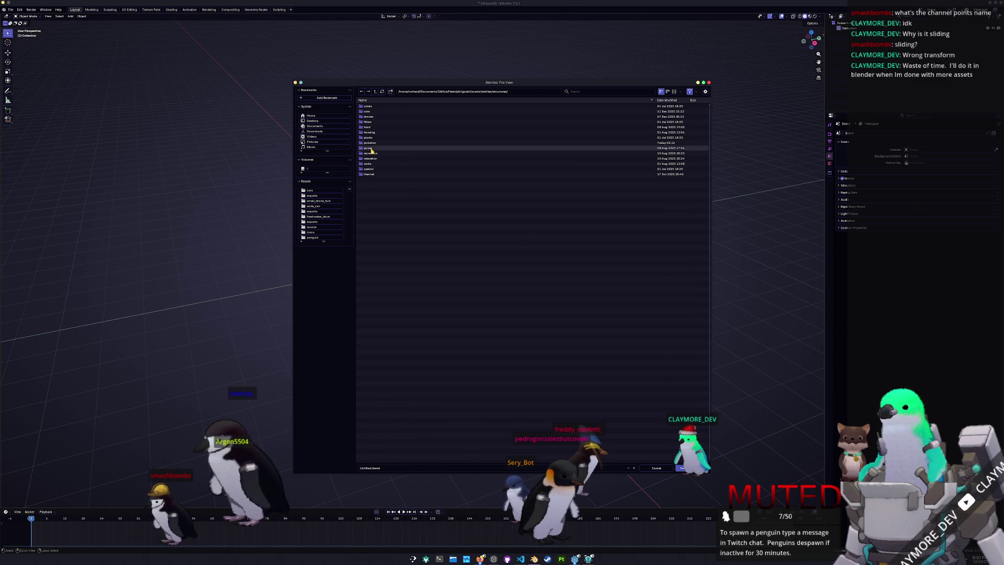
double_click(369, 142)
key("i")
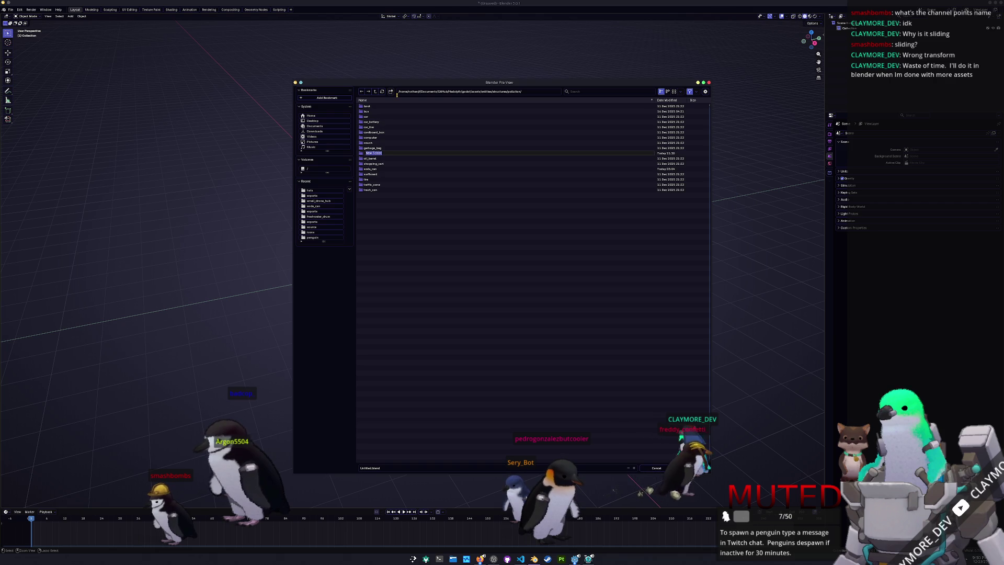
key("Return")
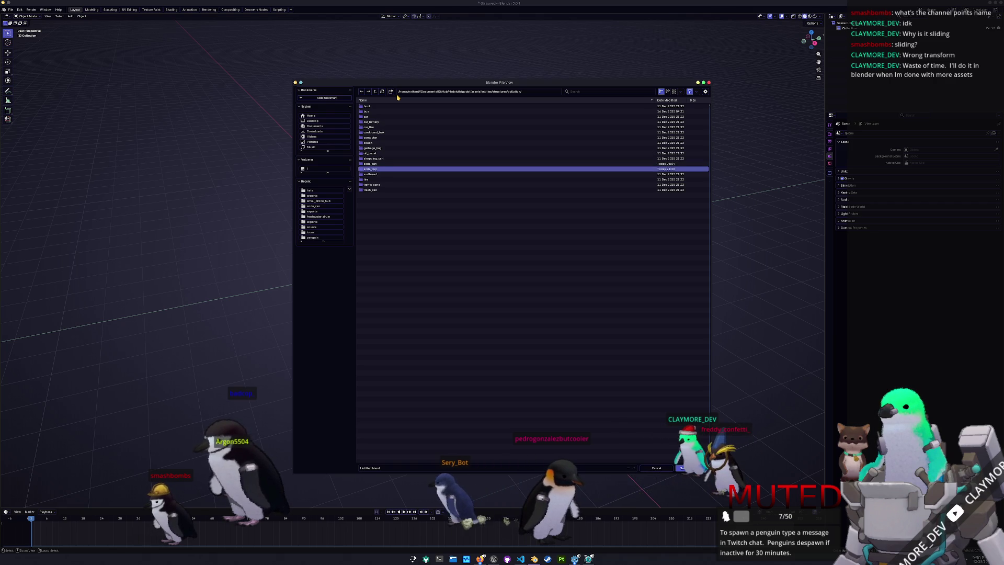
double_click(374, 170)
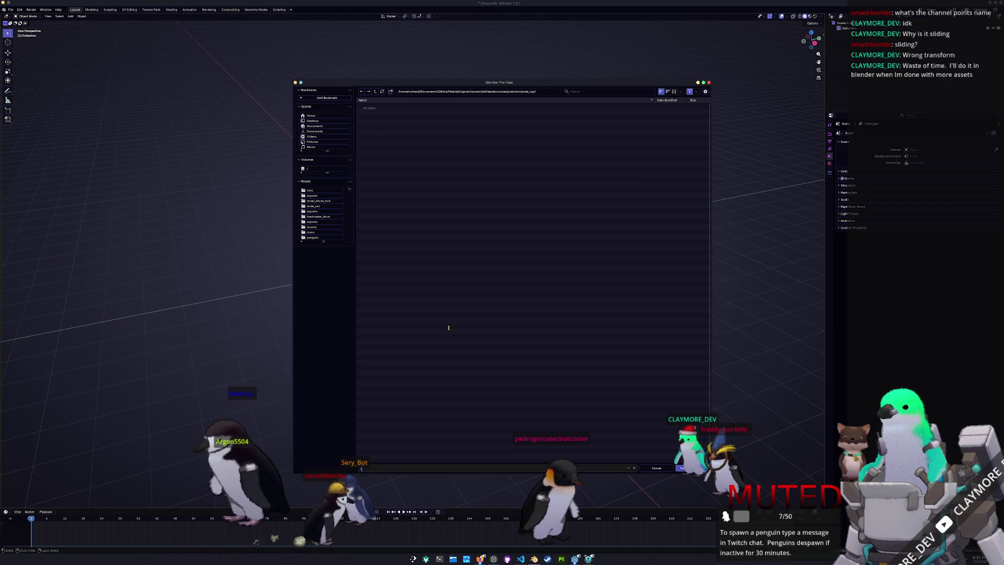
type("soda_cup.blend")
key("Return")
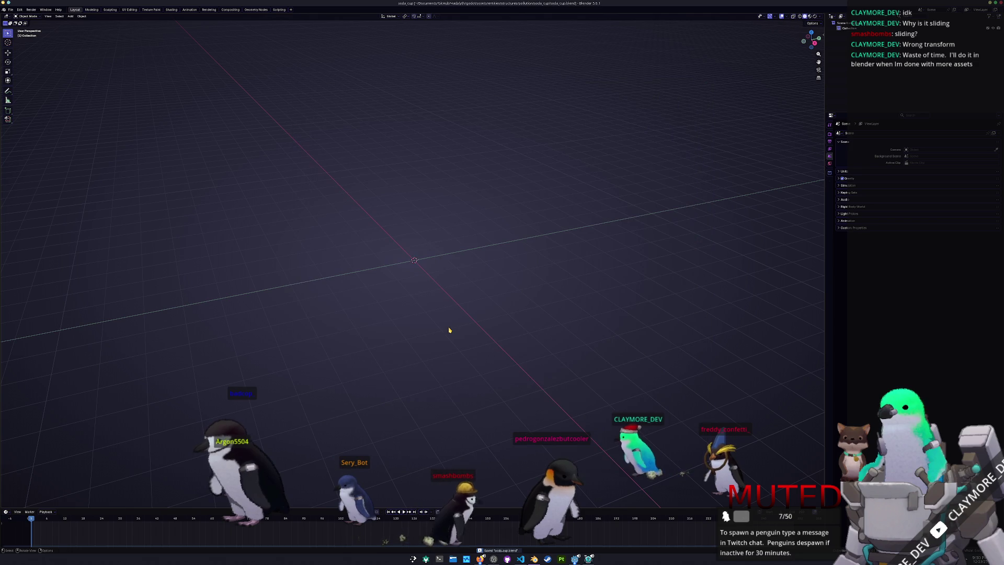
- Add a plane scaled up 4 times, apply its scale, and save
key("shift+a")
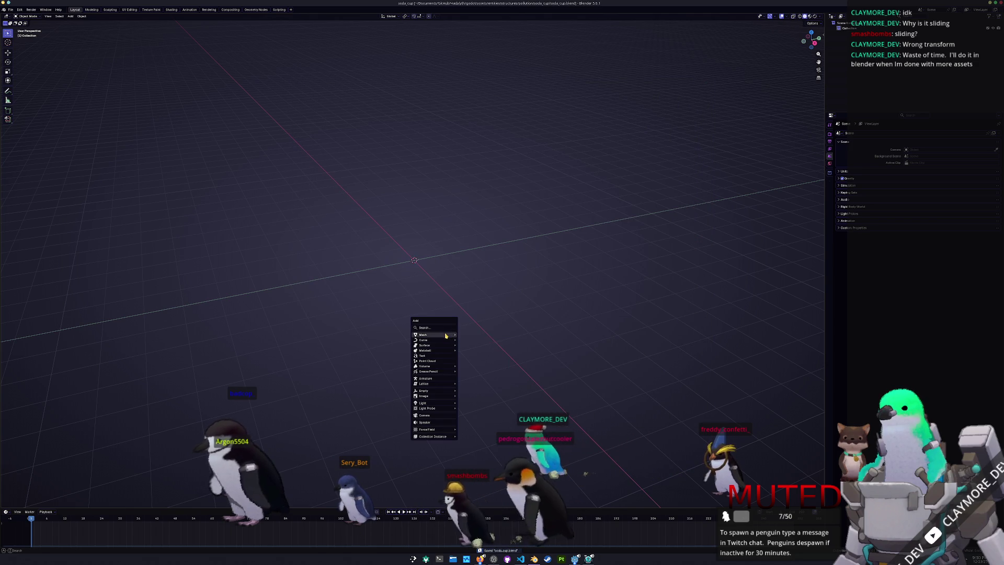
left_click(473, 335)
key("s")
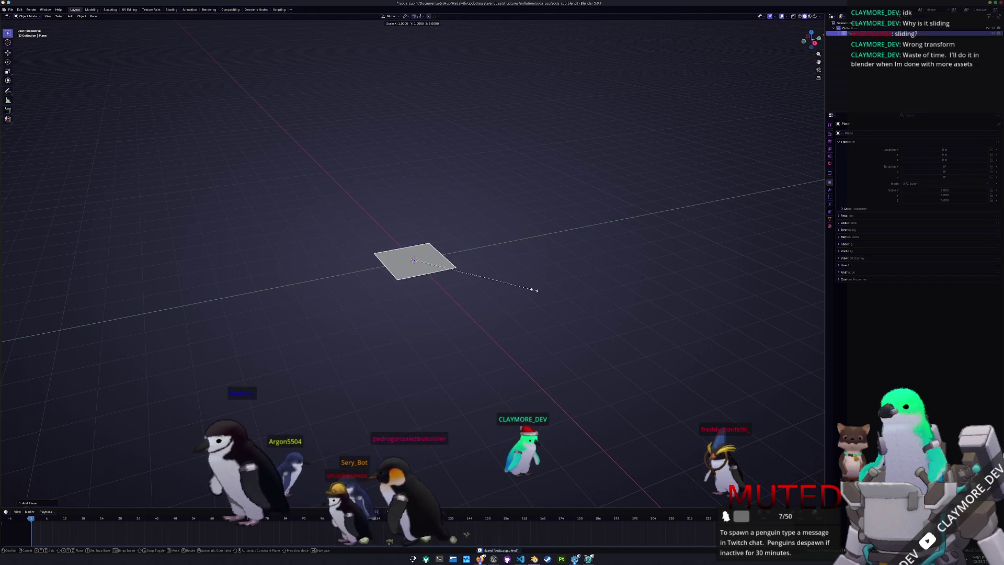
type("4")
key("Return")
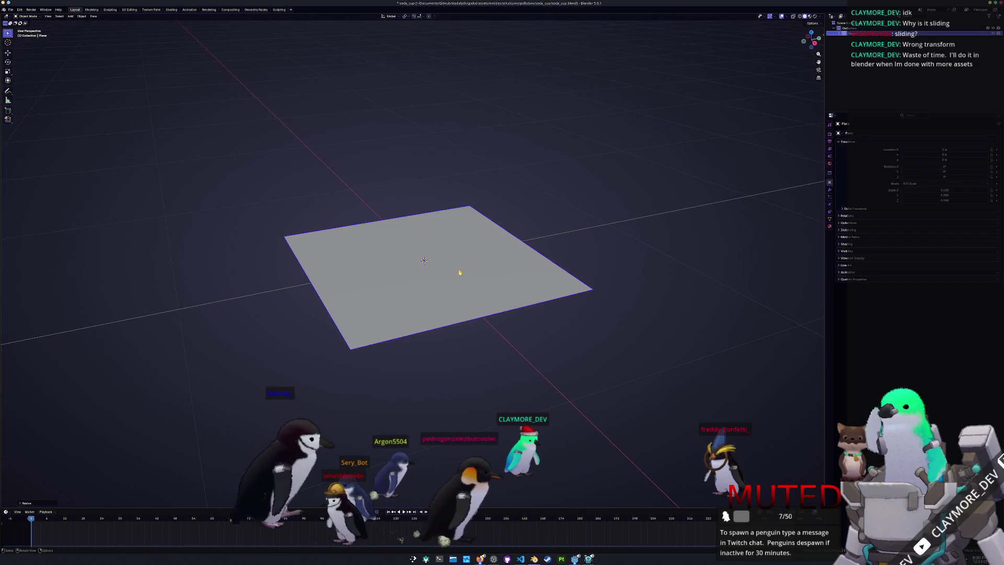
key("ctrl+a")
left_click(449, 272)
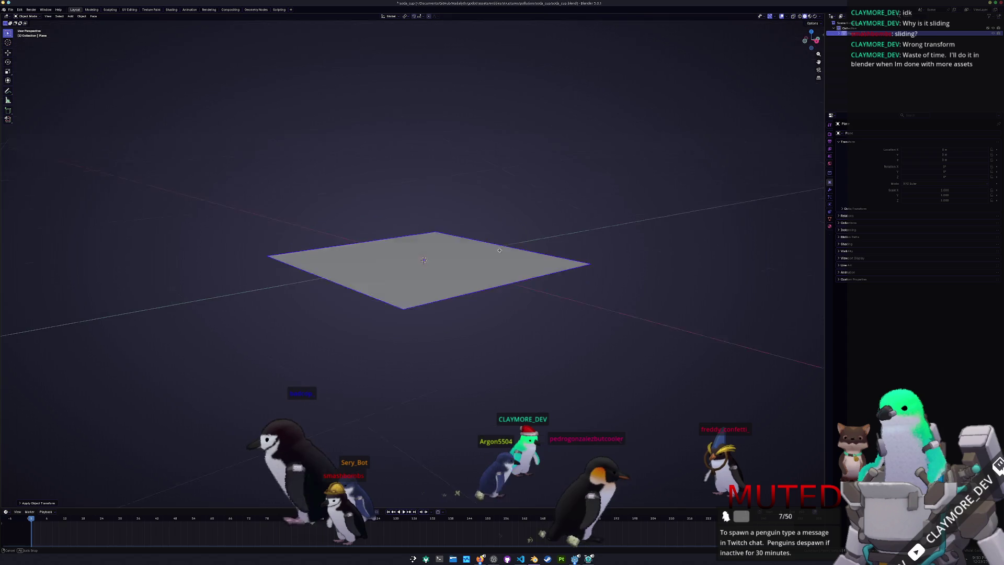
scroll(505, 253, "down", 5)
key("ctrl+s")
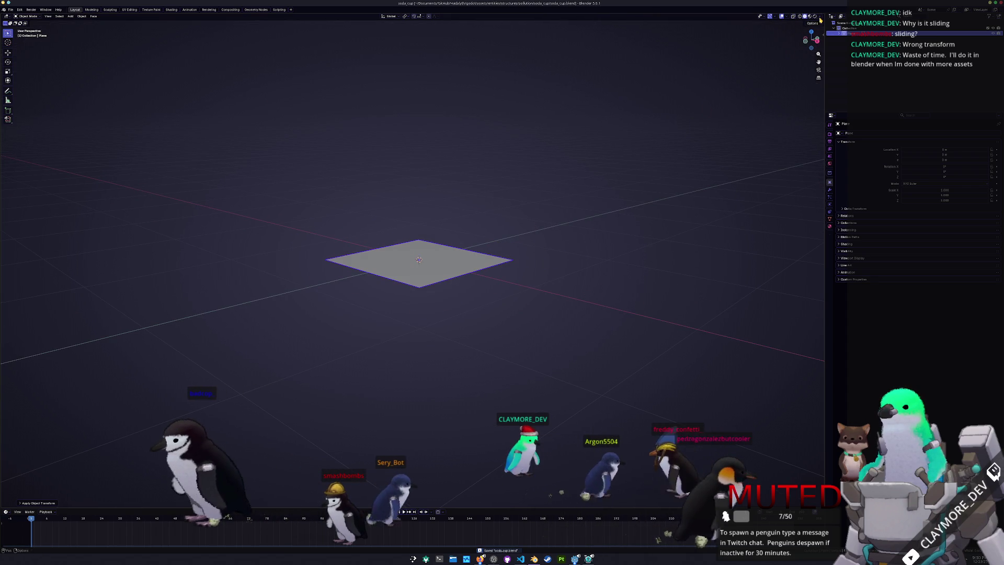
- Add a cylinder mesh to the scene over the plane
left_click(820, 17)
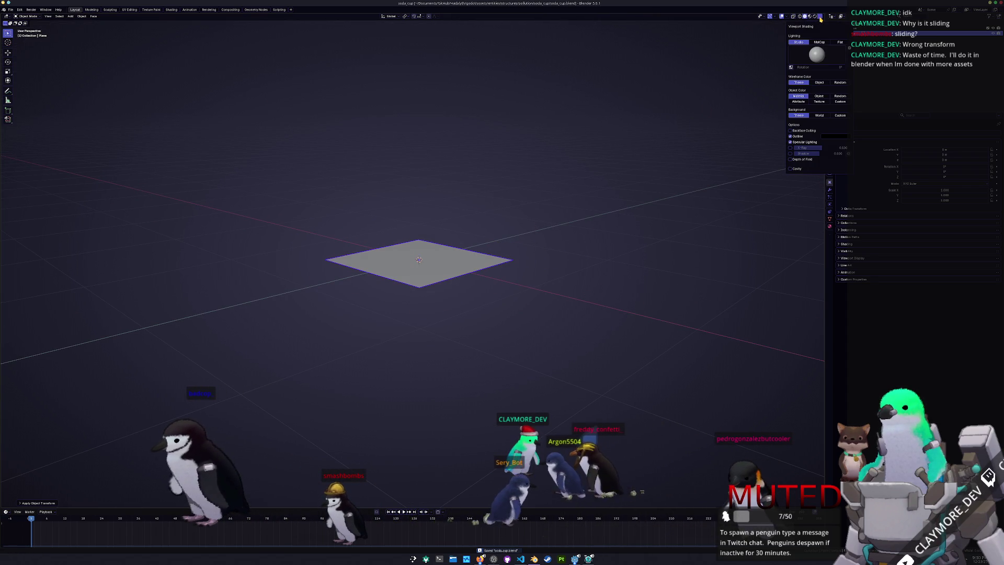
left_click(820, 19)
key("shift+a")
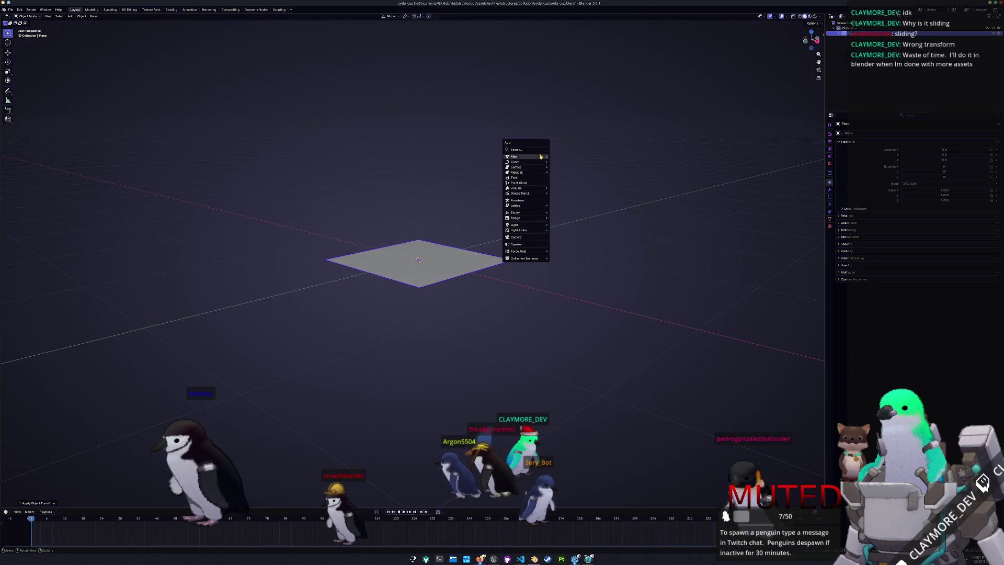
key("Escape")
key("shift+a")
mouse_move(467, 182)
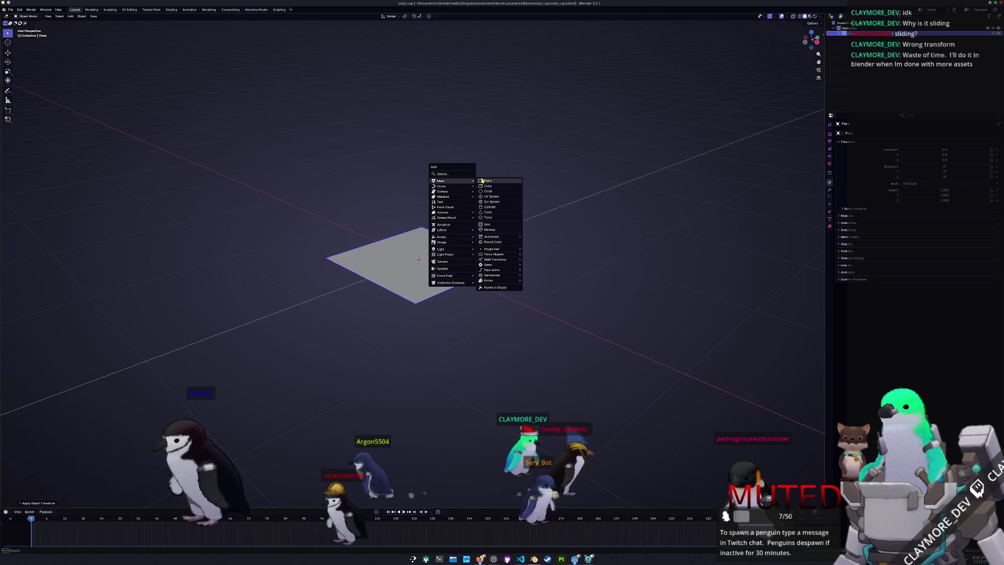
left_click(493, 207)
left_click(37, 504)
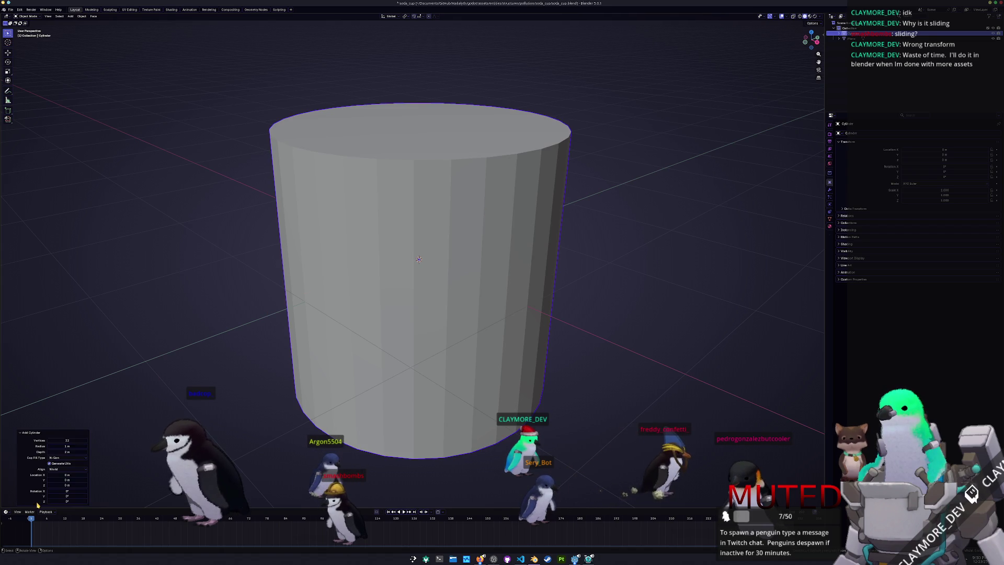
- Give the cylinder 18 vertices, scale it to 0.287, and lift it onto the plane
type("18")
key("Return")
key("s")
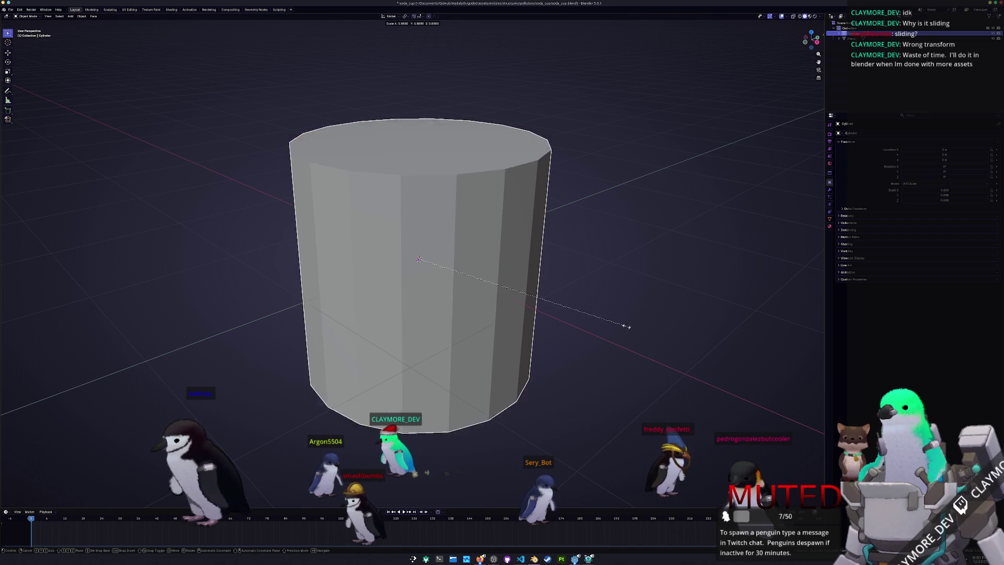
left_click(482, 291)
key("KP_1")
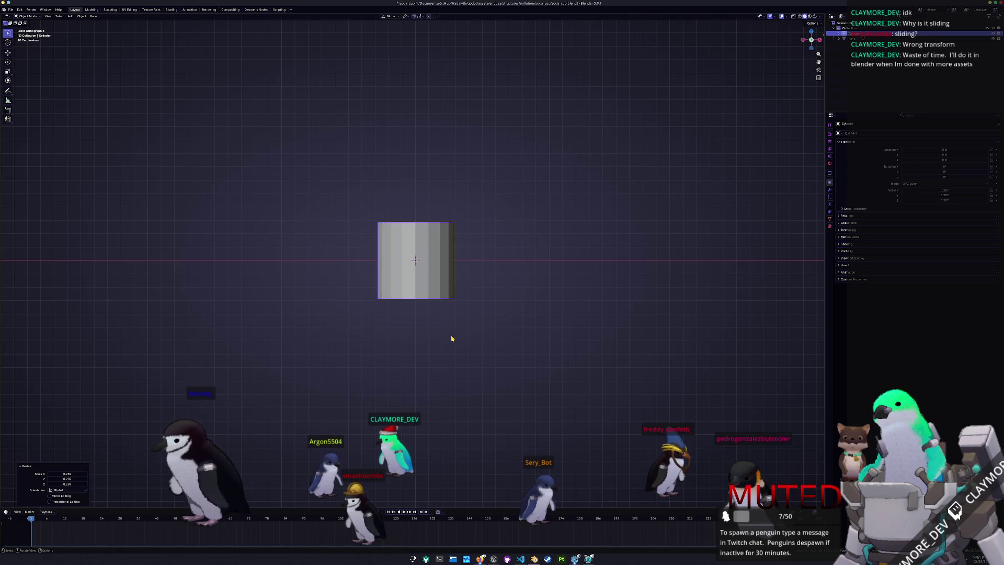
key("g")
key("z")
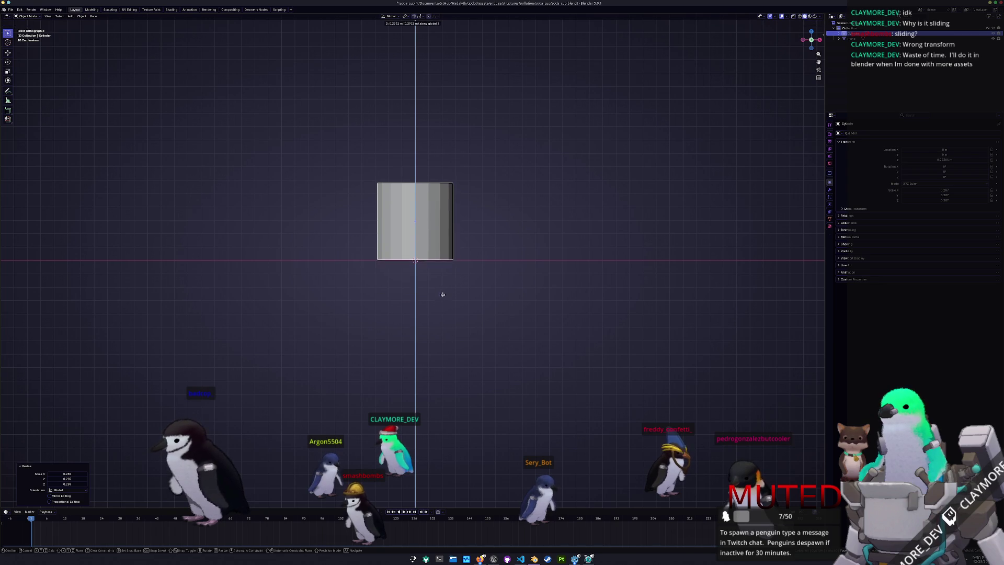
left_click(442, 295)
- Narrow the cylinder's bottom ring to 0.826 and raise its top rim vertically
key("Tab")
left_click_drag(500, 318, 307, 243)
key("s")
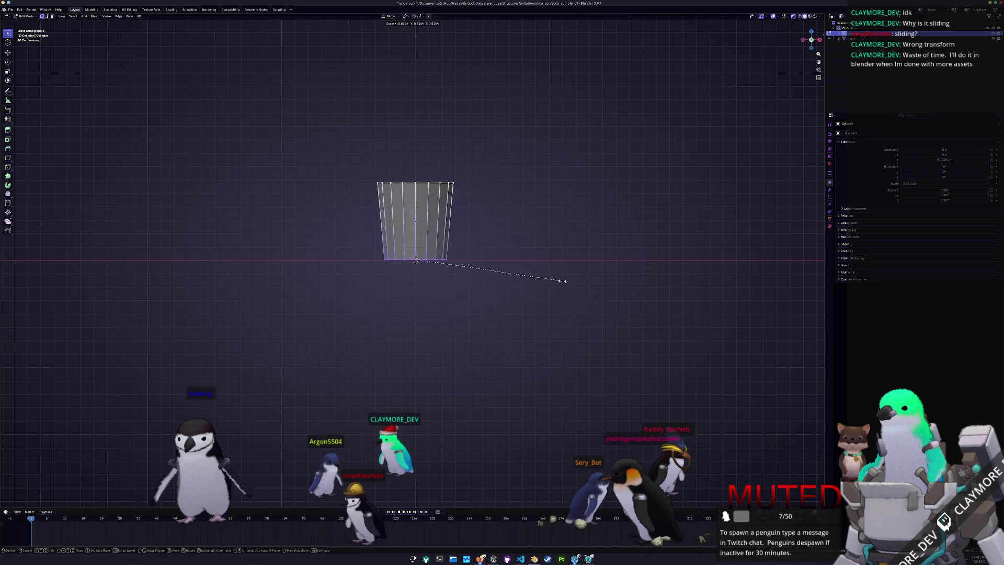
left_click(565, 259)
left_click_drag(526, 209, 361, 157)
key("g")
key("z")
left_click(477, 168)
- Leave Edit Mode and toggle X-ray to view the cup's bottom from above
mouse_move(478, 168)
left_mouse_down()
mouse_move(473, 204)
mouse_move(460, 208)
mouse_move(461, 156)
left_mouse_up()
key("Tab")
key("alt+z")
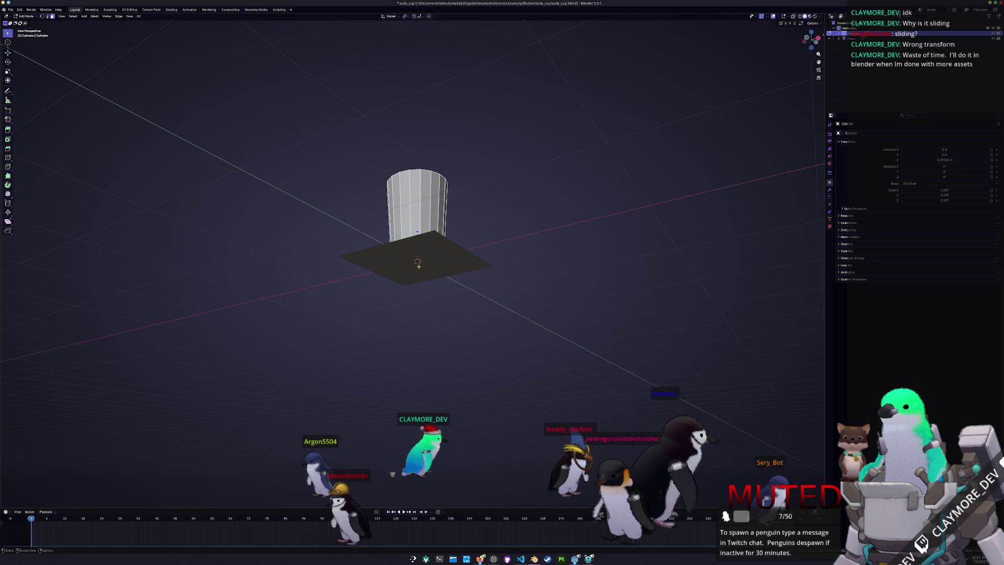
key("alt+z")
left_click_drag(417, 266, 417, 267)
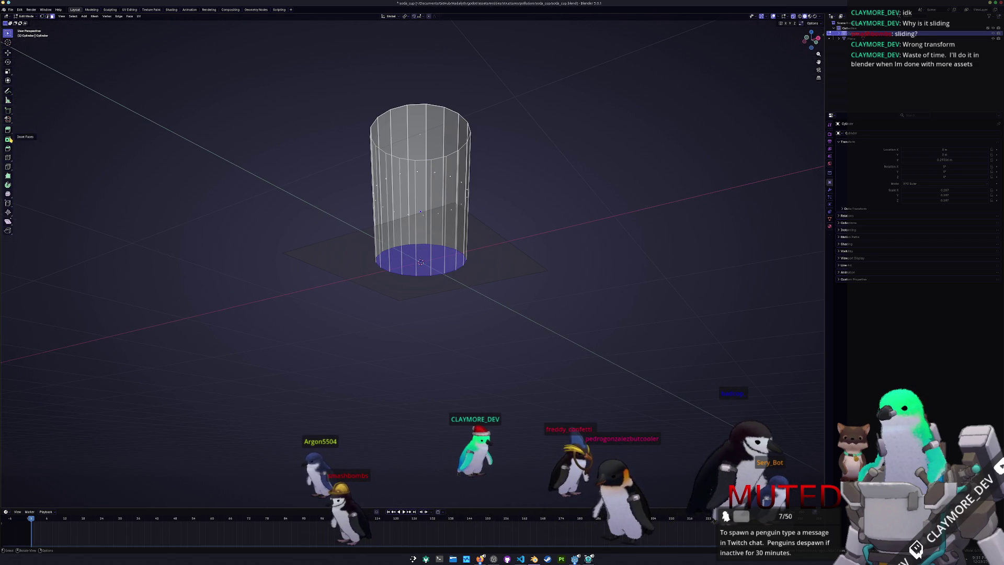
- Inset the cup's bottom face, extrude it inward, and scale it to 0.908
left_click(412, 265)
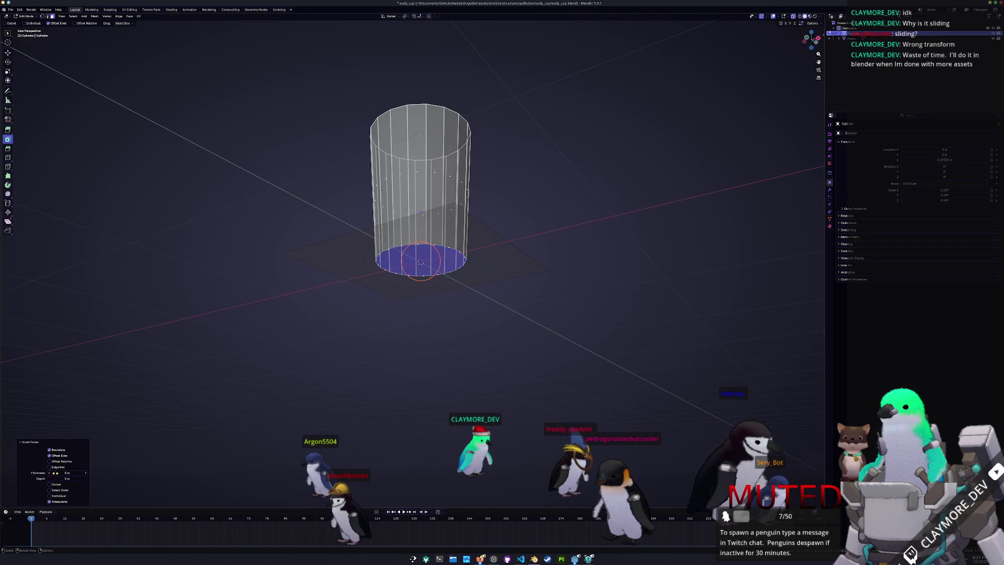
key("e")
left_click(252, 405)
key("s")
left_click(580, 273)
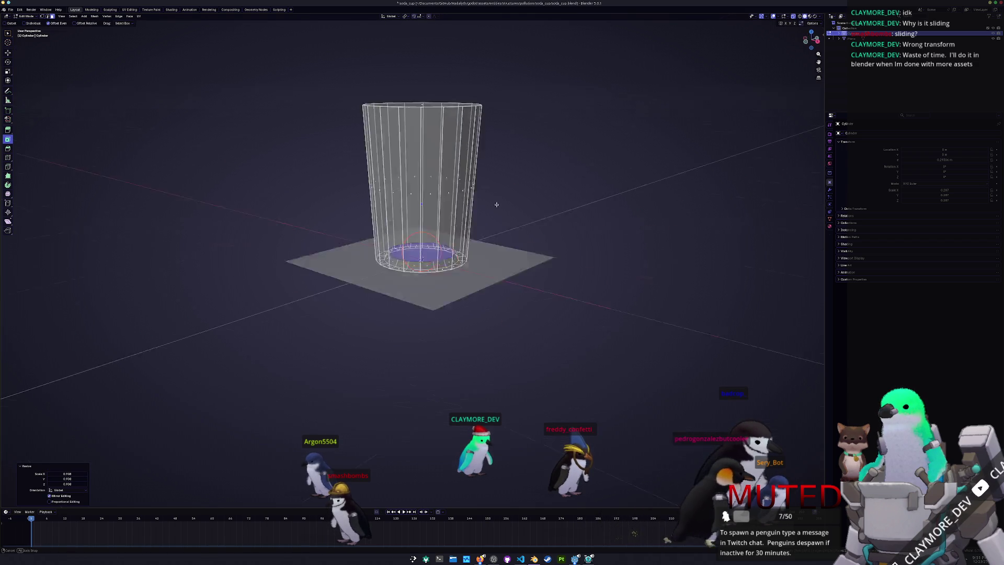
scroll(472, 249, "up", 2)
scroll(472, 249, "down", 3)
- Select the top face, return to Object Mode, and duplicate the cup along Z
left_click(418, 210)
right_click(478, 191)
left_click(533, 280)
key("Tab")
key("shift+d")
key("z")
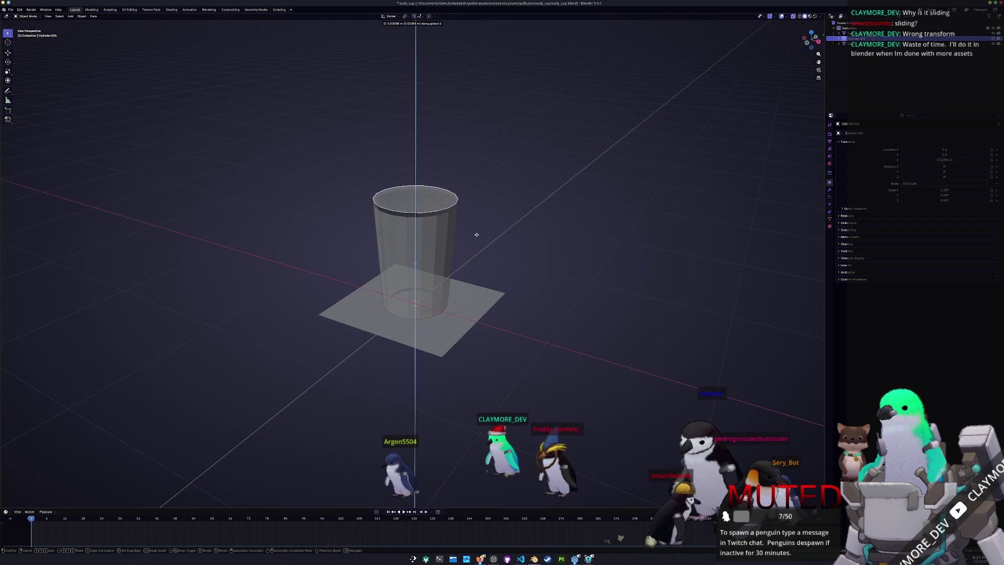
- Place the raised duplicate and flare its top face outward to 1.117 scale
left_click(475, 236)
key("Tab")
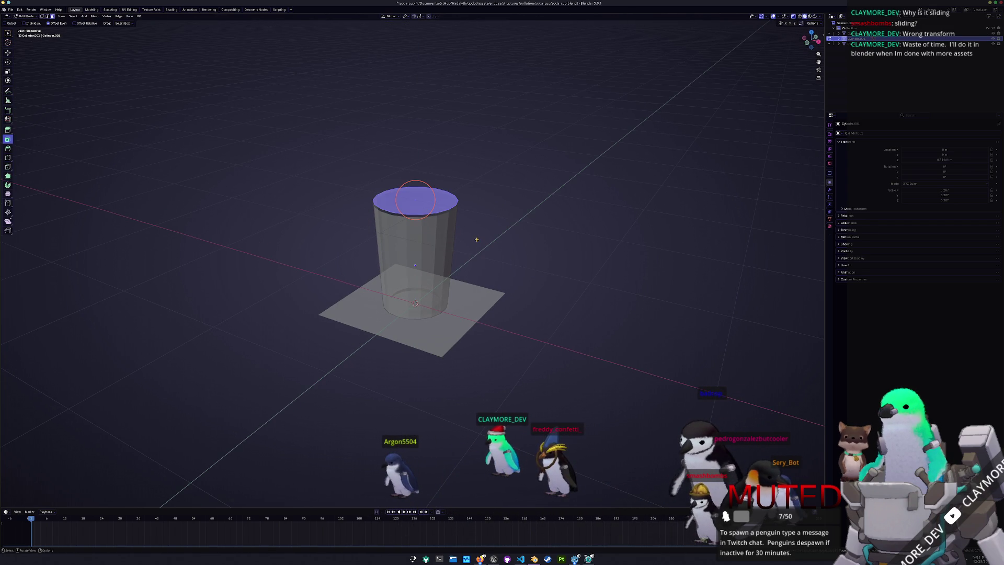
scroll(481, 232, "up", 1)
key("s")
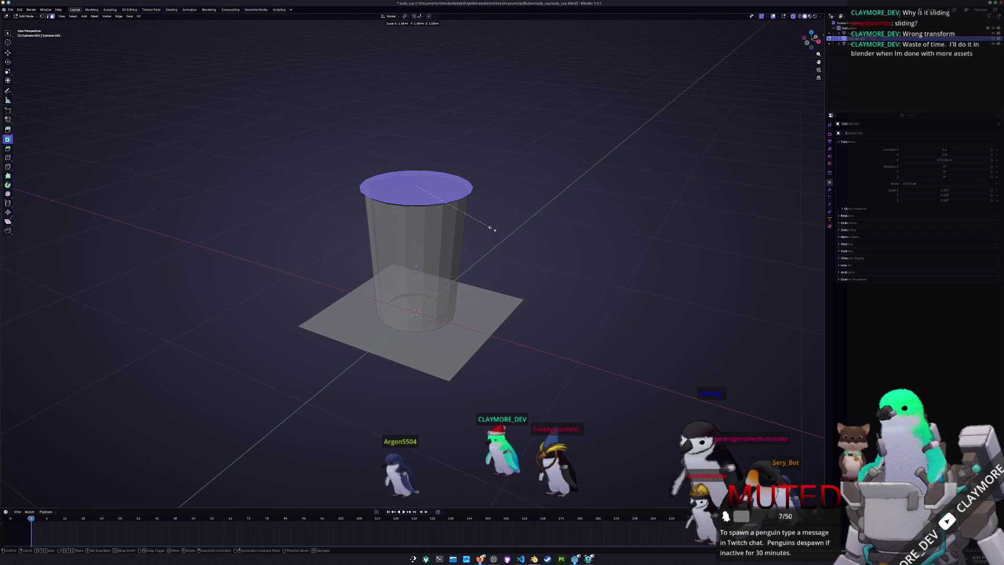
left_click(497, 225)
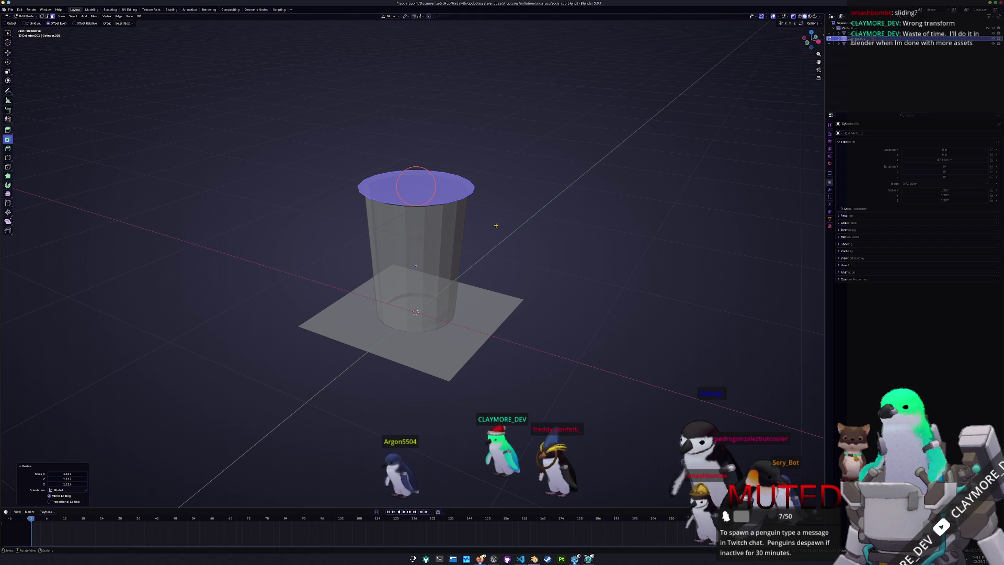
- Inset the top face so a narrow rim ring surrounds a smaller inner face
key("2")
scroll(505, 209, "up", 2)
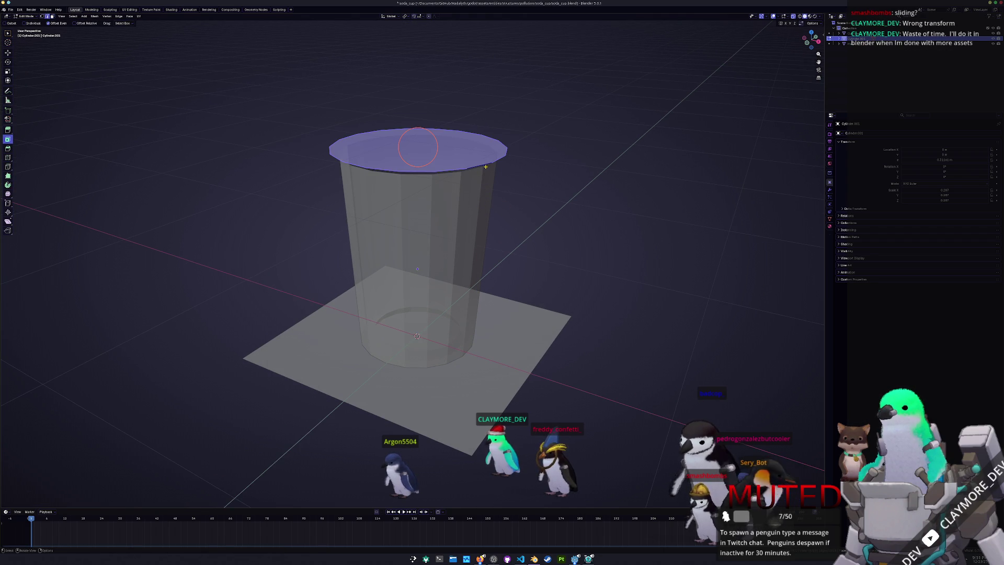
key("e")
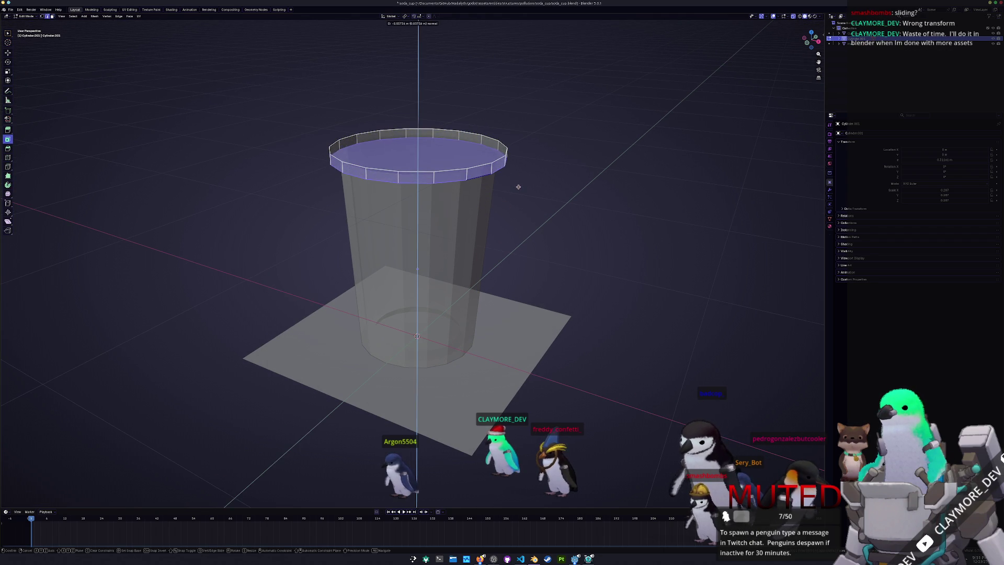
key("Escape")
left_click(479, 168, "alt")
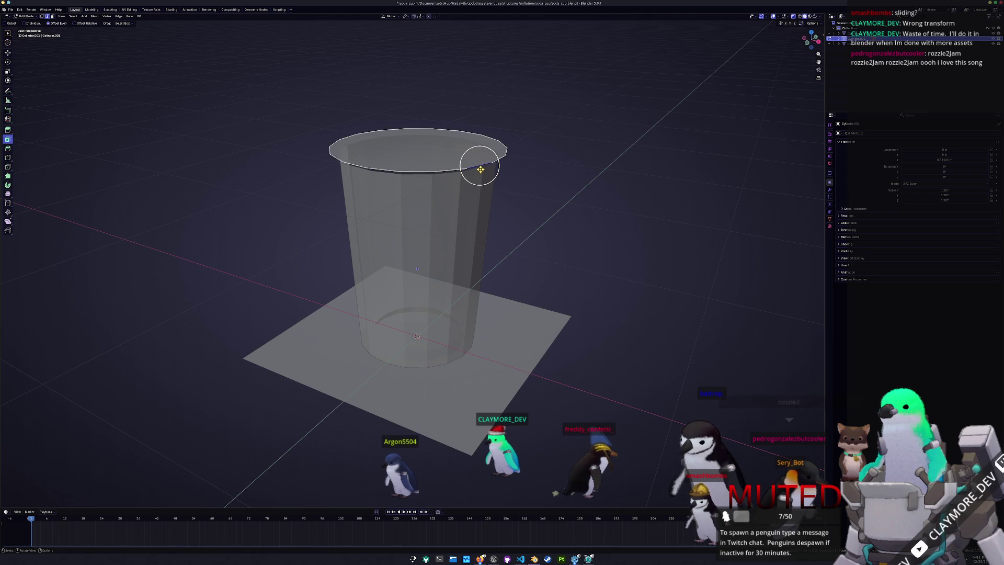
left_click(404, 157)
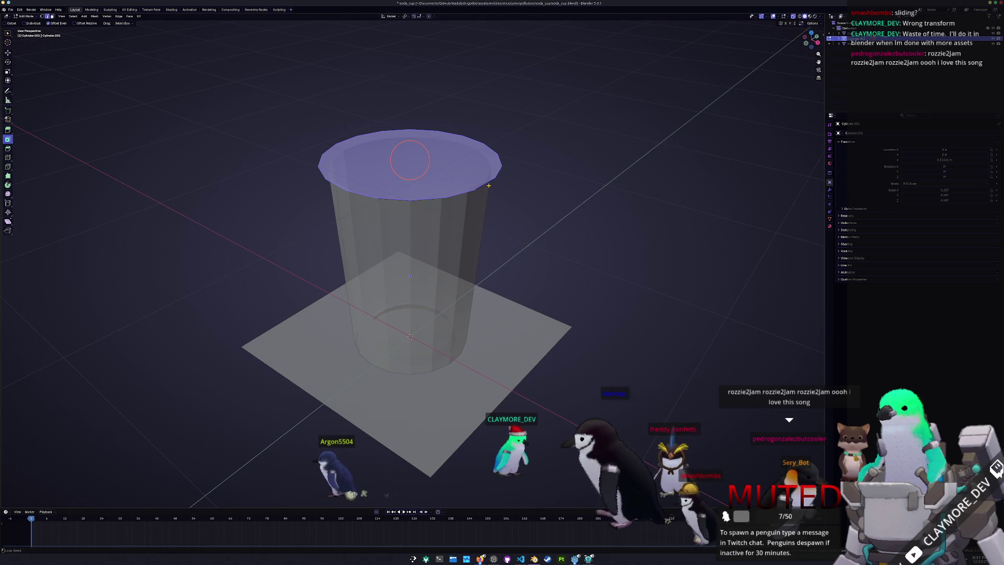
left_click(419, 166, "shift")
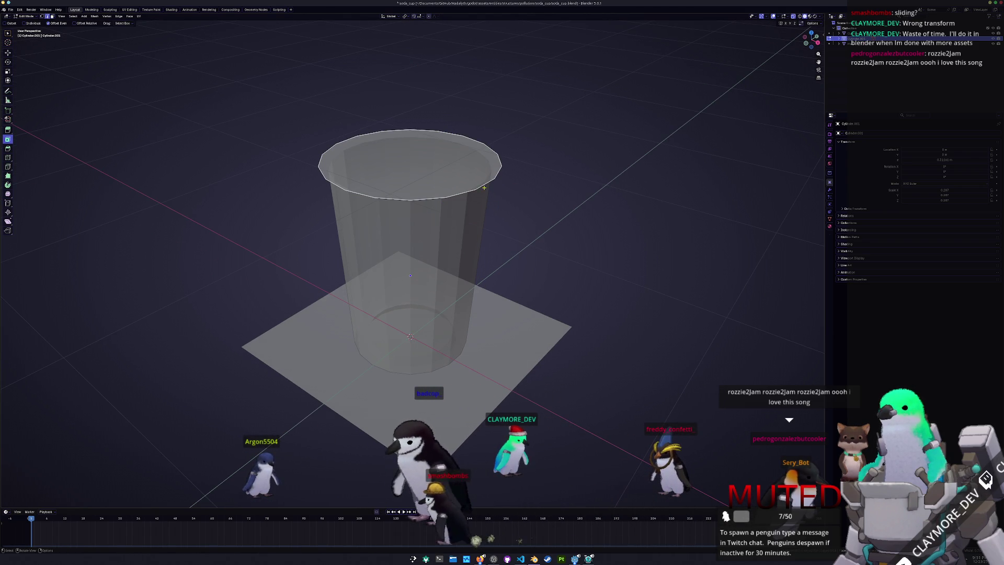
key("3")
left_click(412, 161)
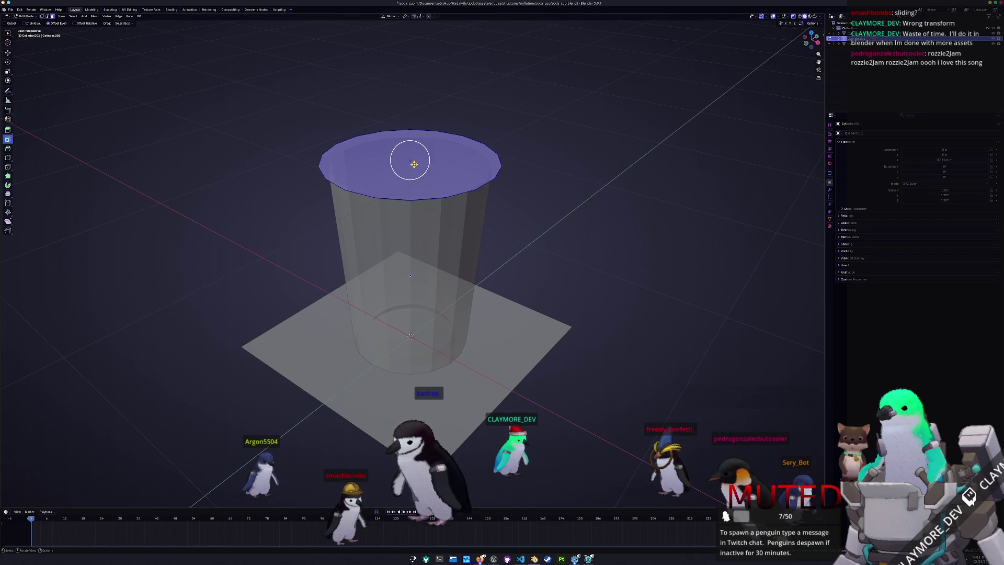
left_click(410, 160)
left_click_drag(62, 473, 84, 472)
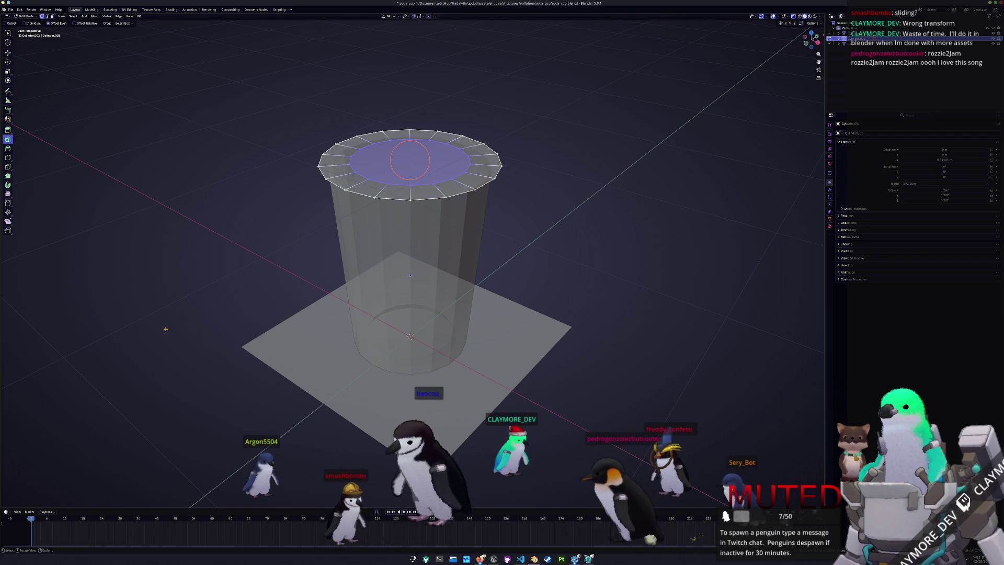
- In vertex mode, merge the lid's inner ring vertices at the centre
key("1")
key("ctrl+v")
mouse_move(209, 242)
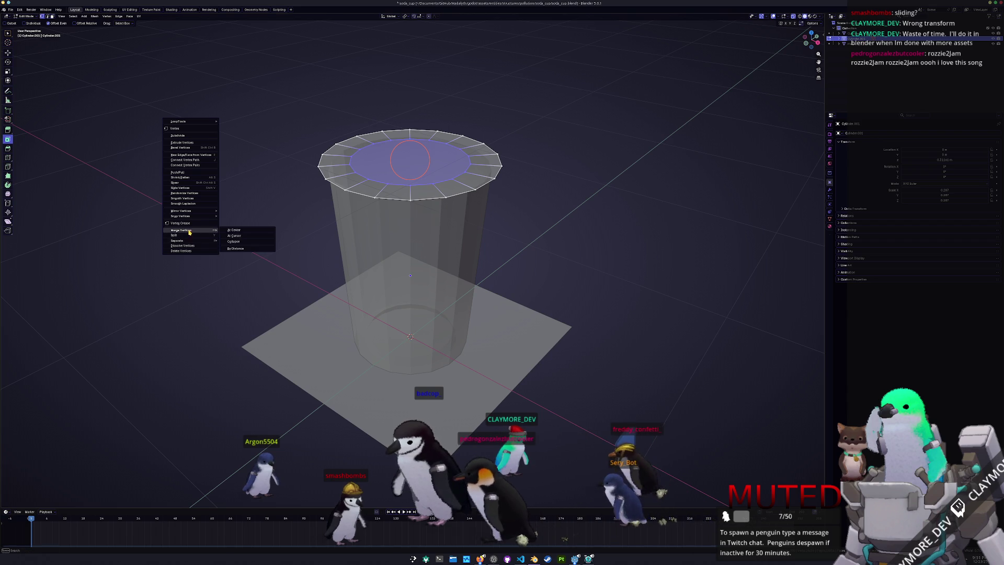
left_click(236, 230)
- Extrude the lid top upward and scale the new cap to 1.047
key("e")
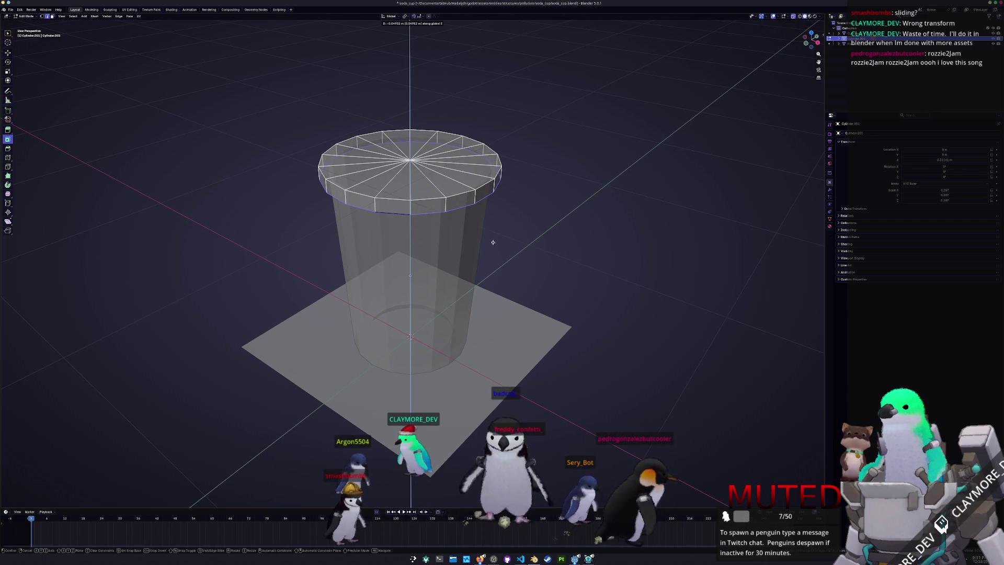
left_click(491, 240)
key("s")
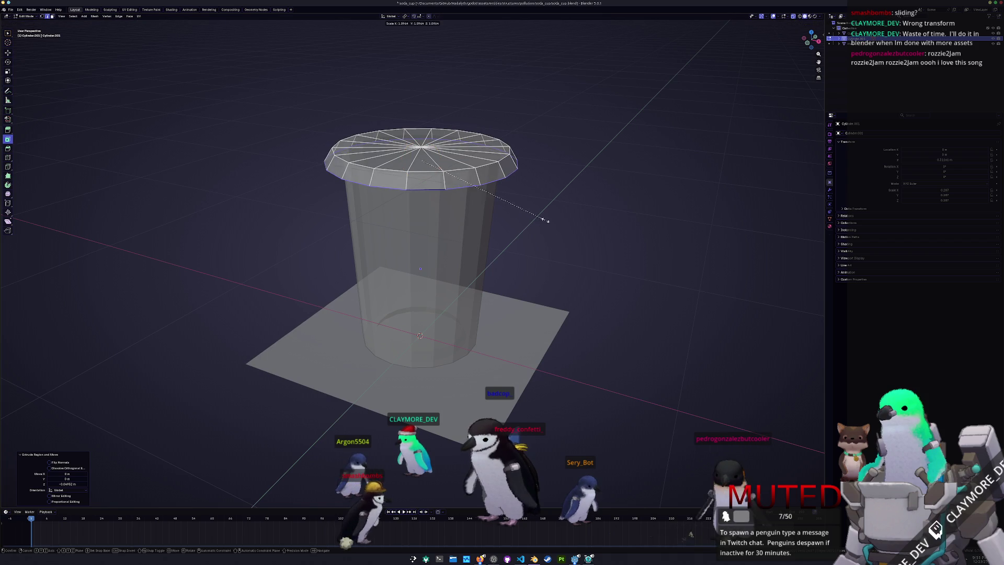
left_click(539, 220)
scroll(479, 173, "up", 2)
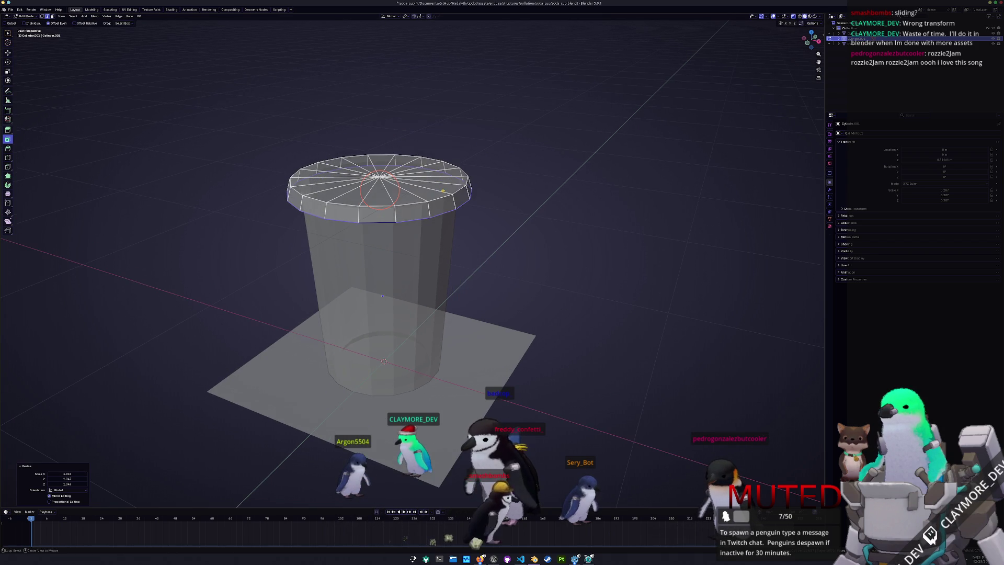
scroll(526, 197, "up", 3)
- Extrude the top again along Z, trying and cancelling a rim bevel, then view from above
key("e")
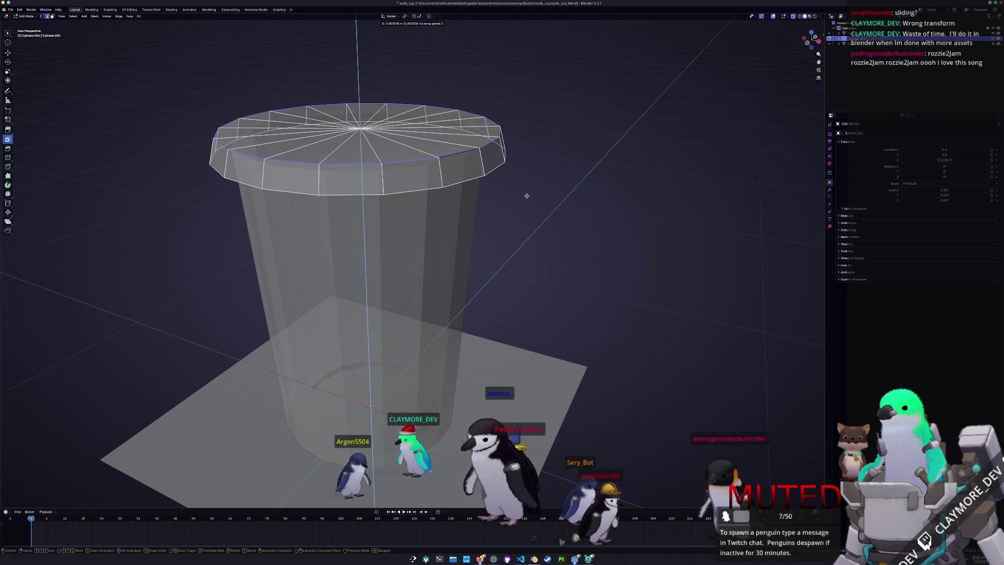
left_click(530, 196)
key("ctrl+b")
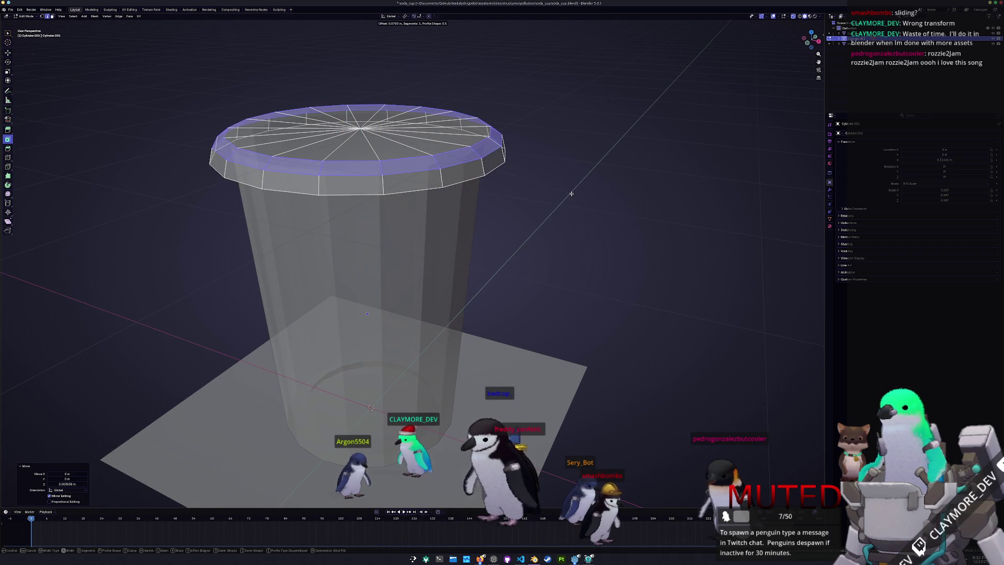
key("Escape")
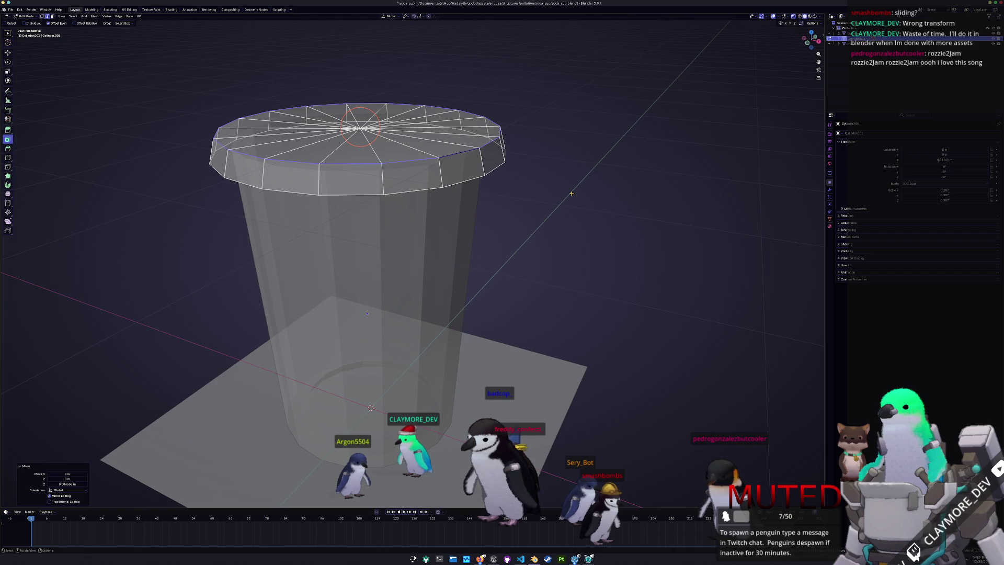
key("ctrl+b")
key("Escape")
scroll(382, 184, "up", 3)
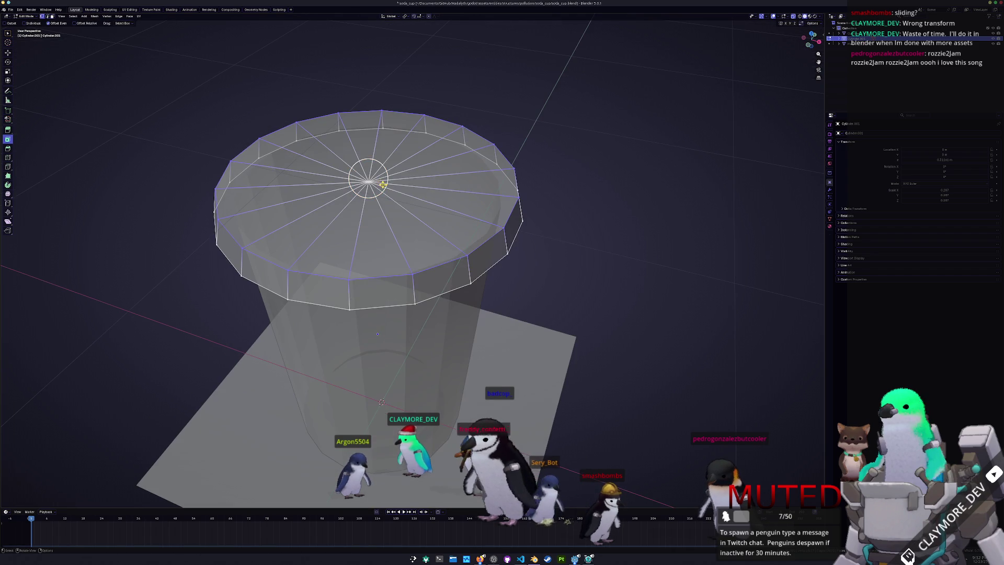
scroll(370, 182, "down", 3)
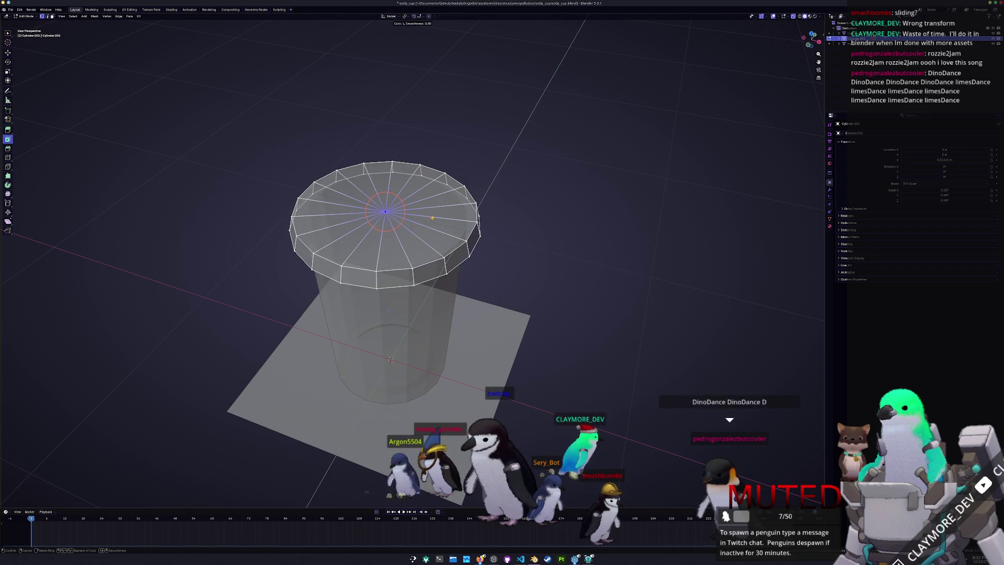
key("Escape")
key("KP_7")
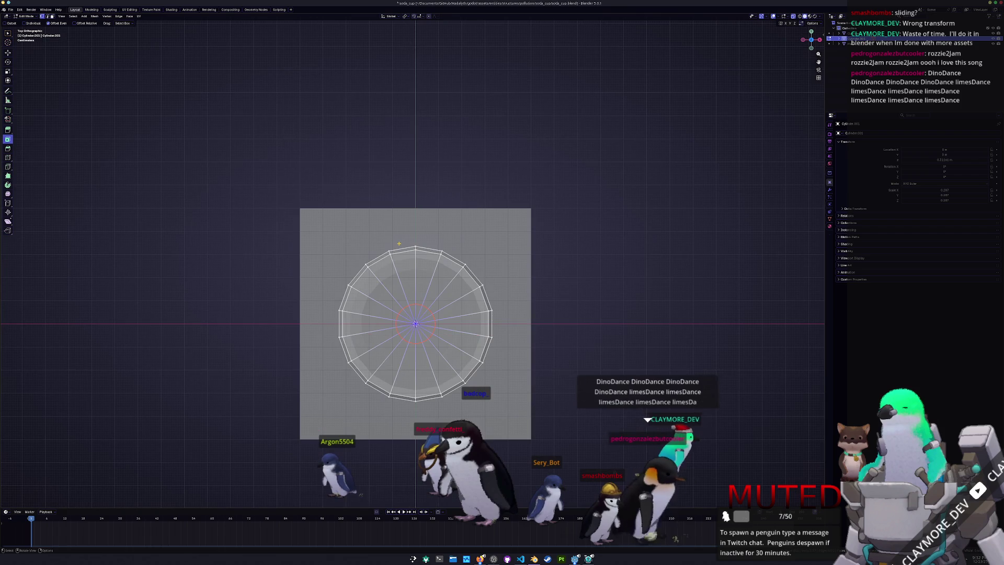
- Delete the cap's centre vertex, extrude, and shrink the inner ring to 0.165 for the straw hole
scroll(399, 246, "up", 2)
key("x")
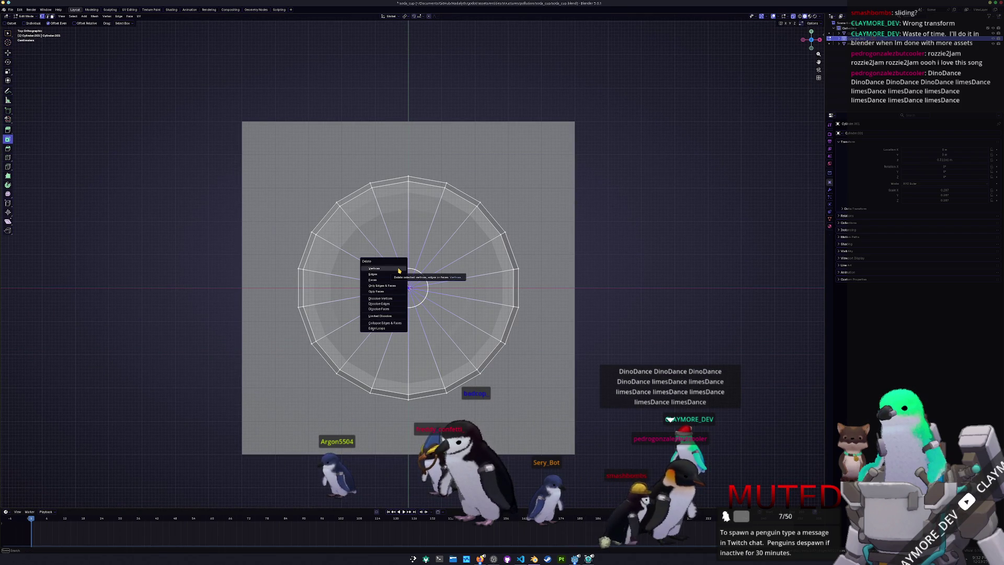
left_click(399, 268)
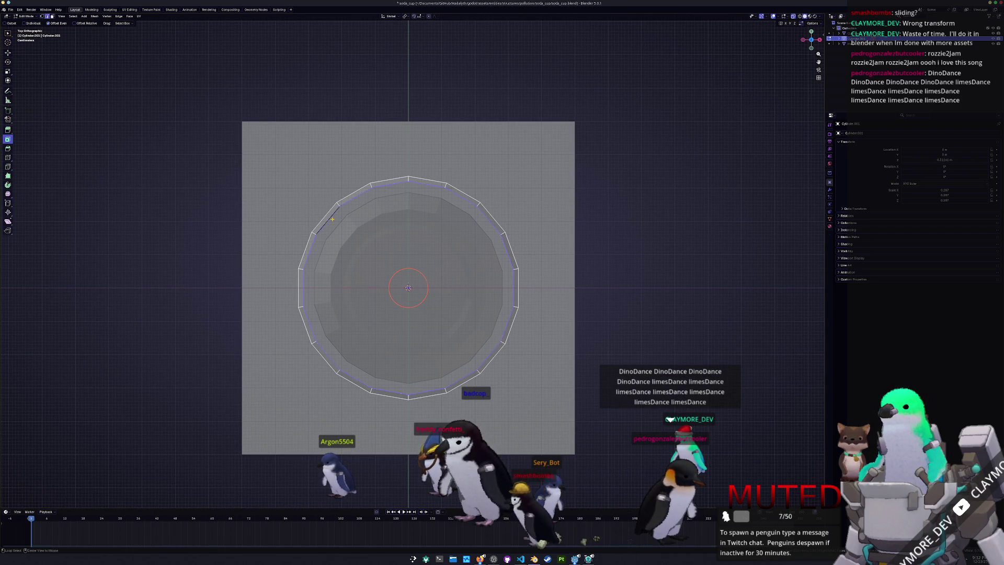
key("e")
key("Escape")
key("s")
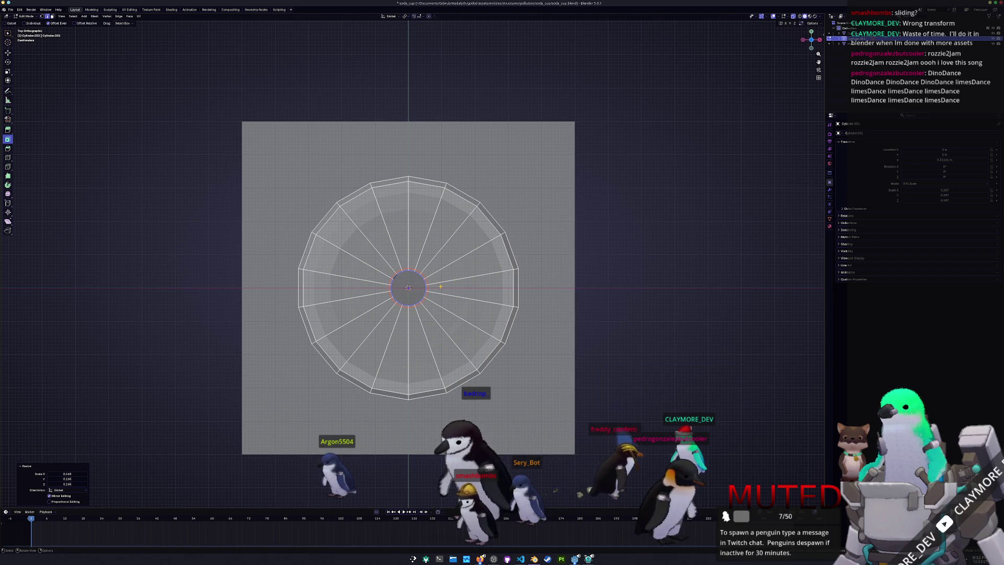
left_click(436, 290)
mouse_move(437, 312)
left_mouse_down()
mouse_move(449, 312)
mouse_move(435, 293)
left_mouse_up()
key("Tab")
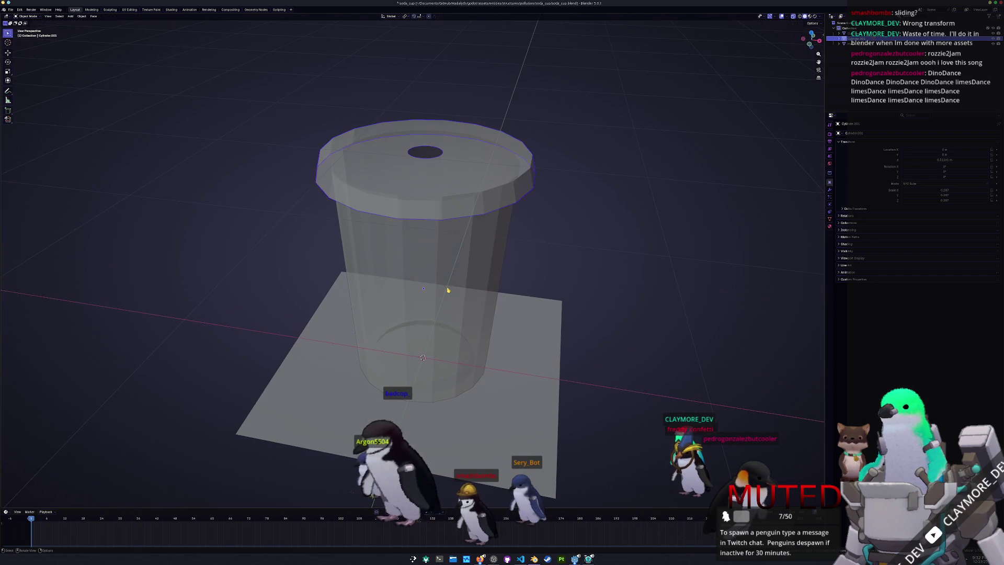
- Select adjacent lid-top wedges, try LoopTools Circle with scaling, then undo it
key("Tab")
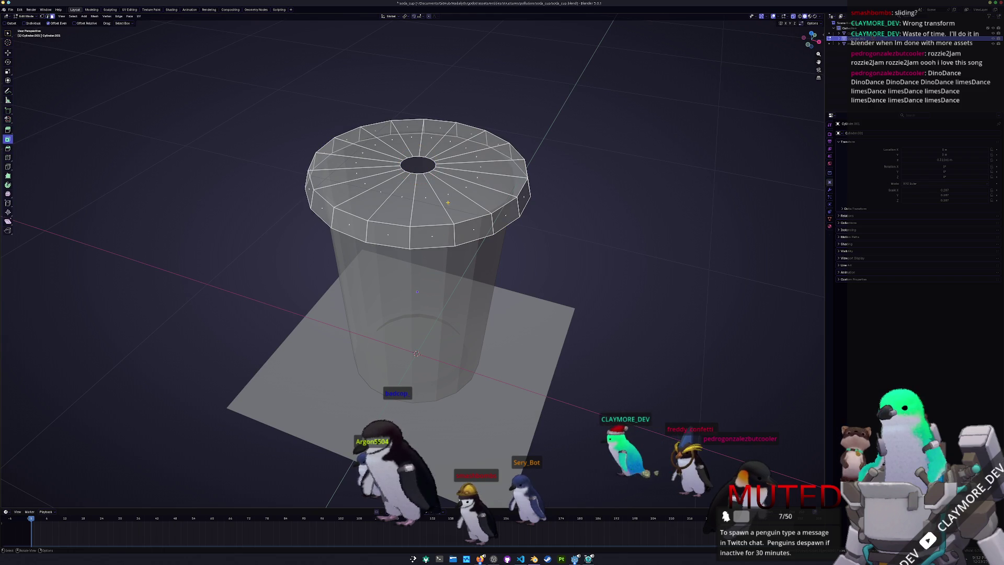
left_click_drag(447, 197, 442, 200)
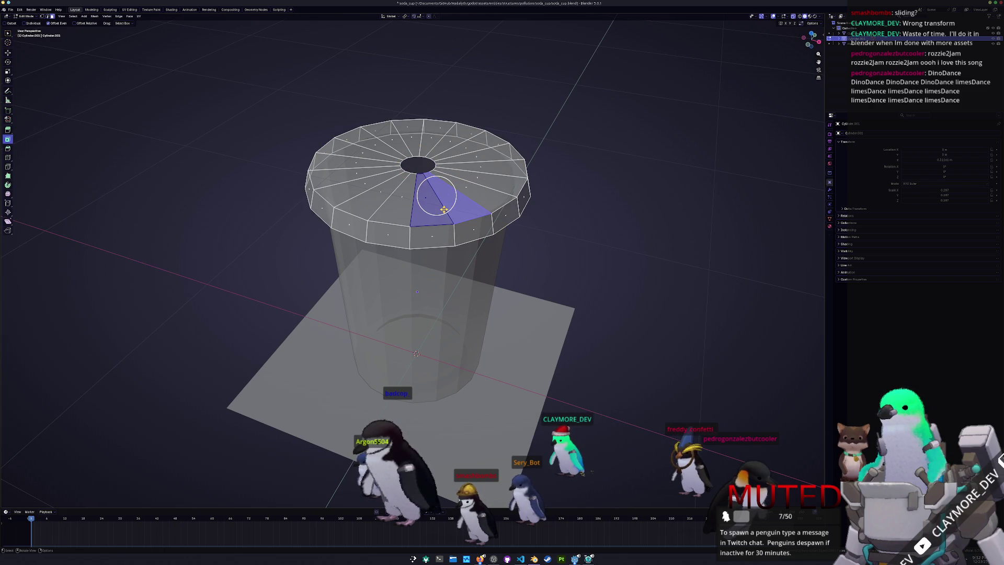
key("KP_7")
left_click(459, 326)
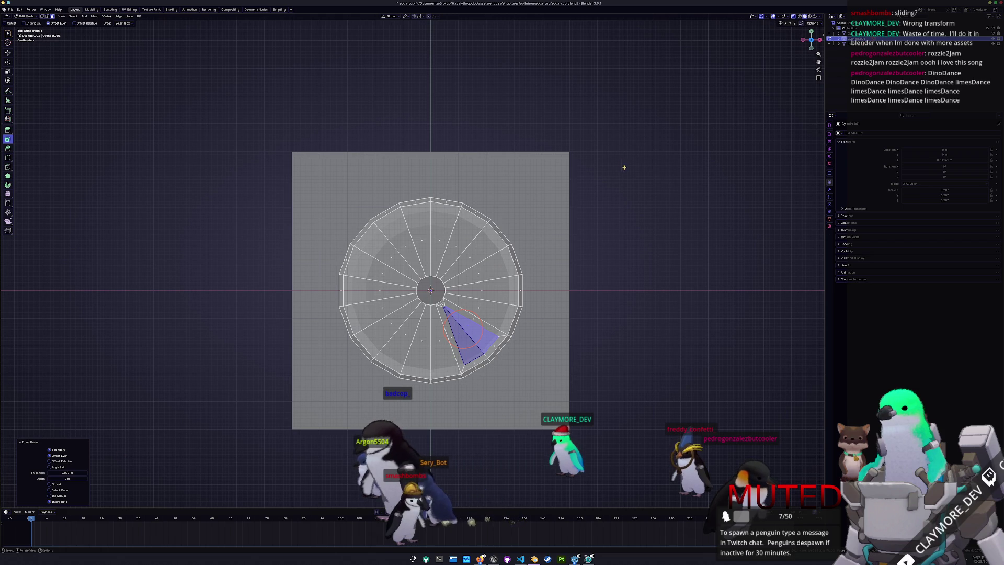
key("n")
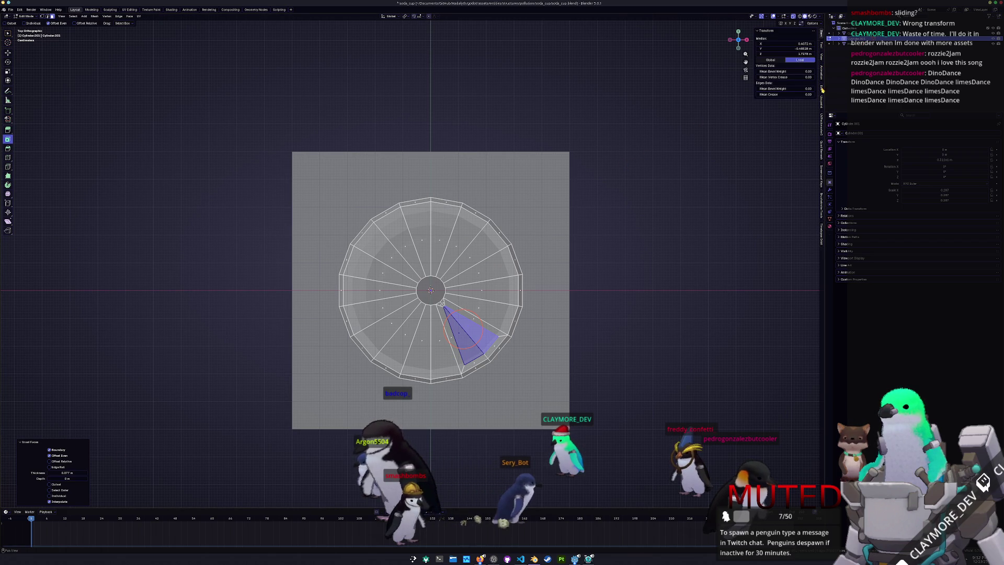
left_click(822, 89)
left_click(765, 30)
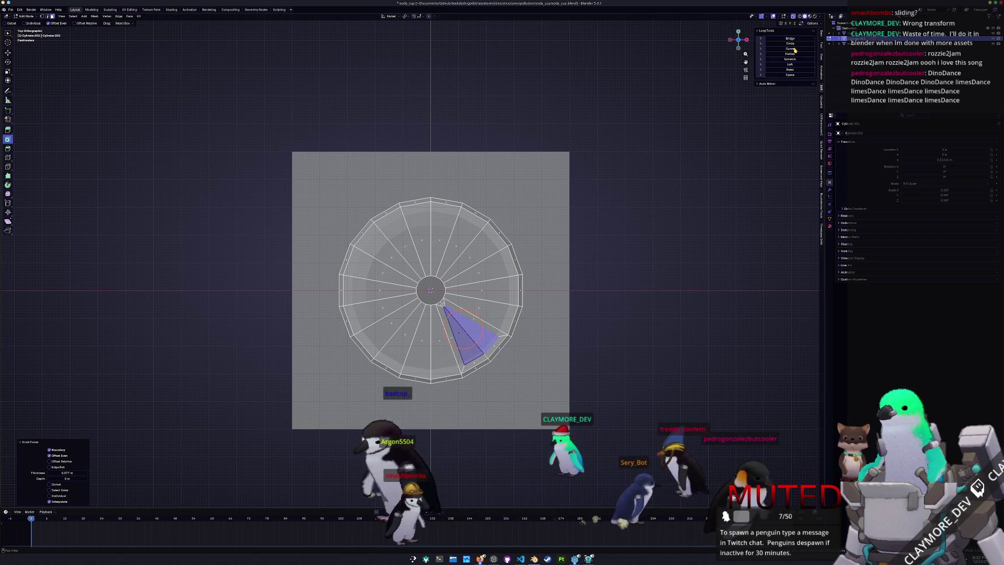
left_click(795, 49)
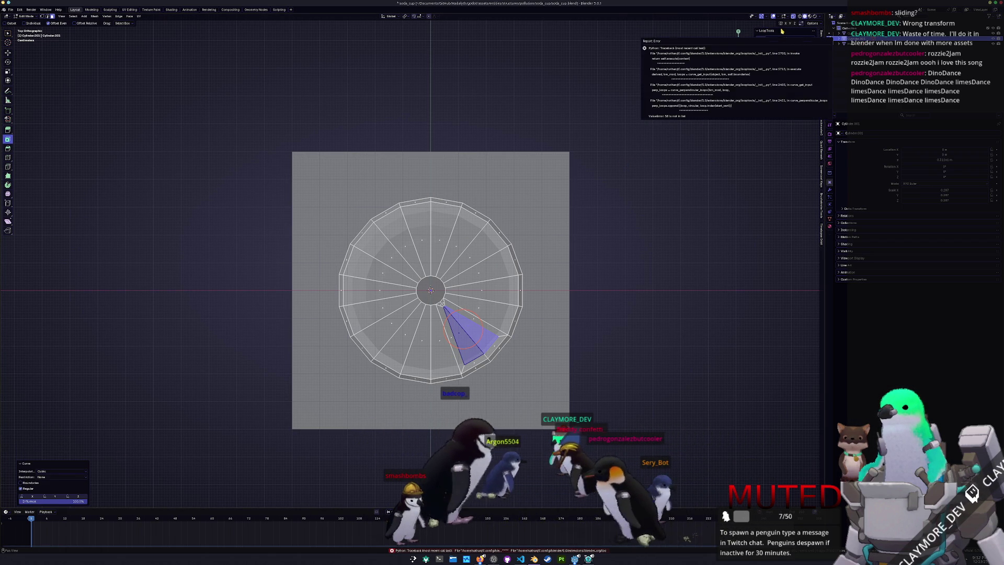
left_click(792, 45)
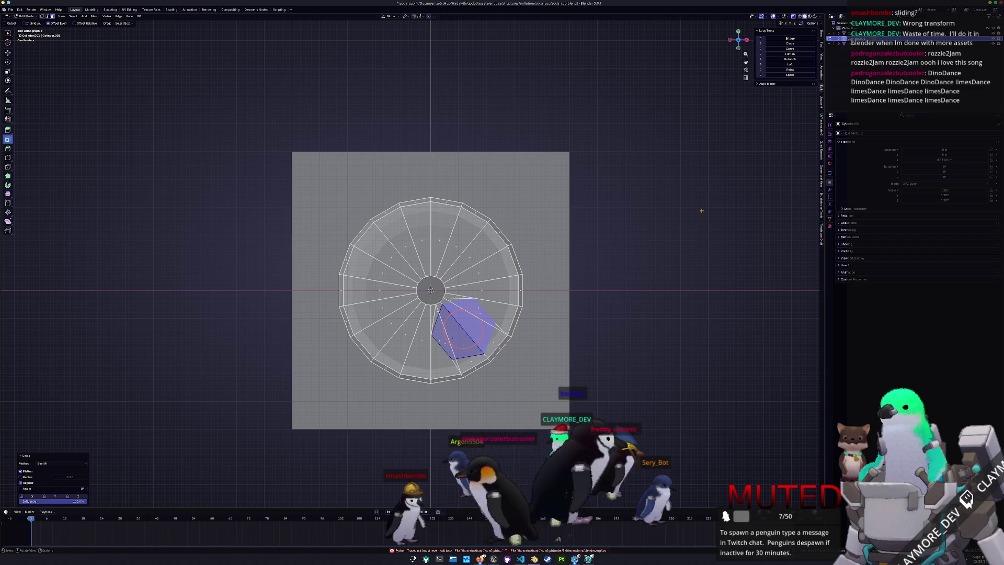
key("s")
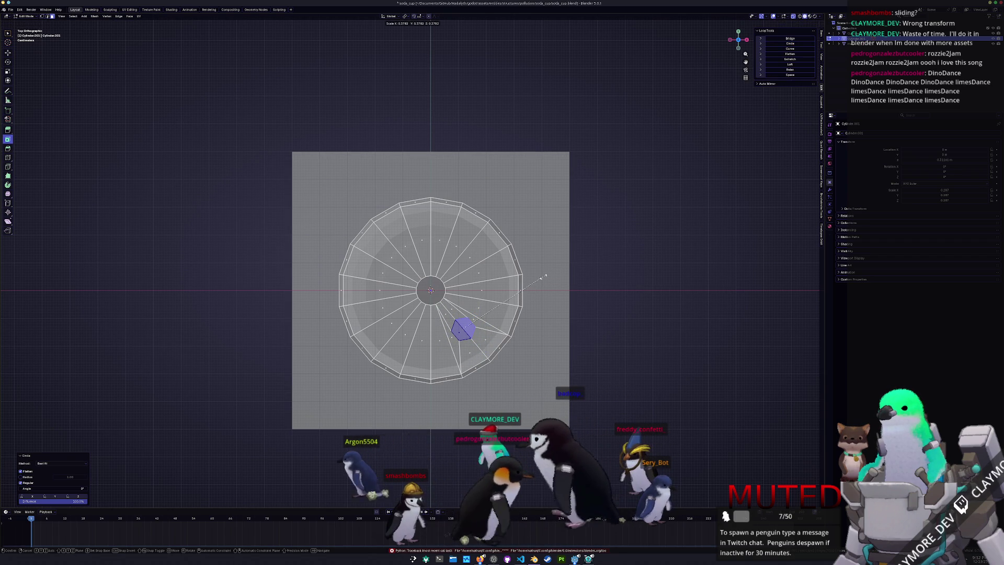
left_click(544, 275)
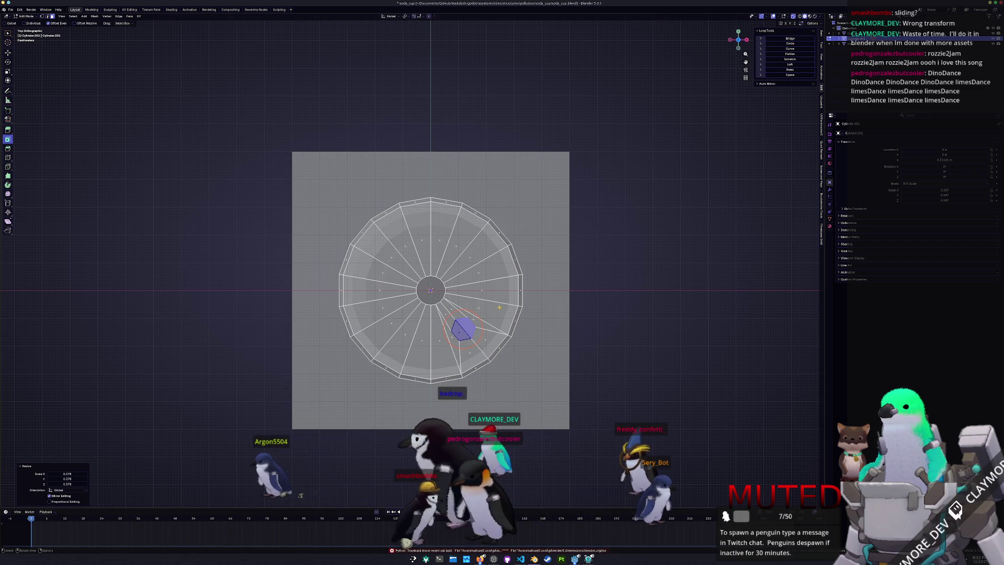
key("ctrl+z")
key("ctrl+z")
key("ctrl+z")
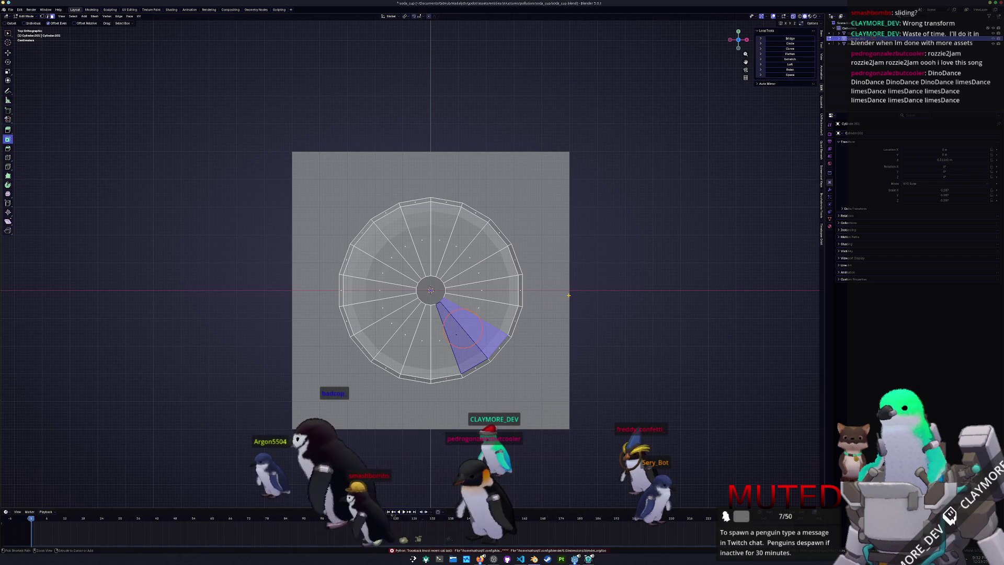
- Try insetting the wedge, including a 0.05 m thickness, undoing each attempt
left_click(447, 329)
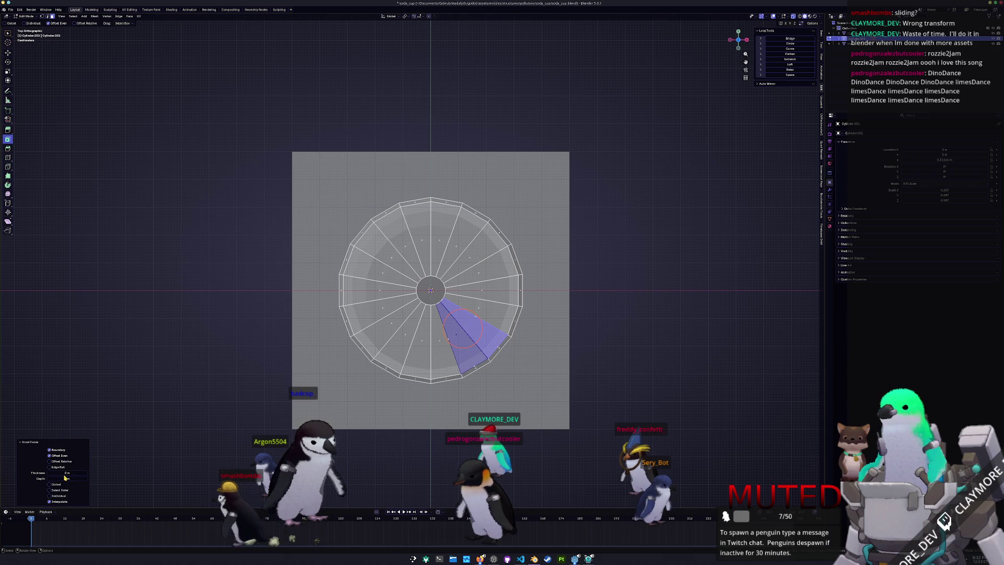
left_click_drag(448, 340, 451, 338)
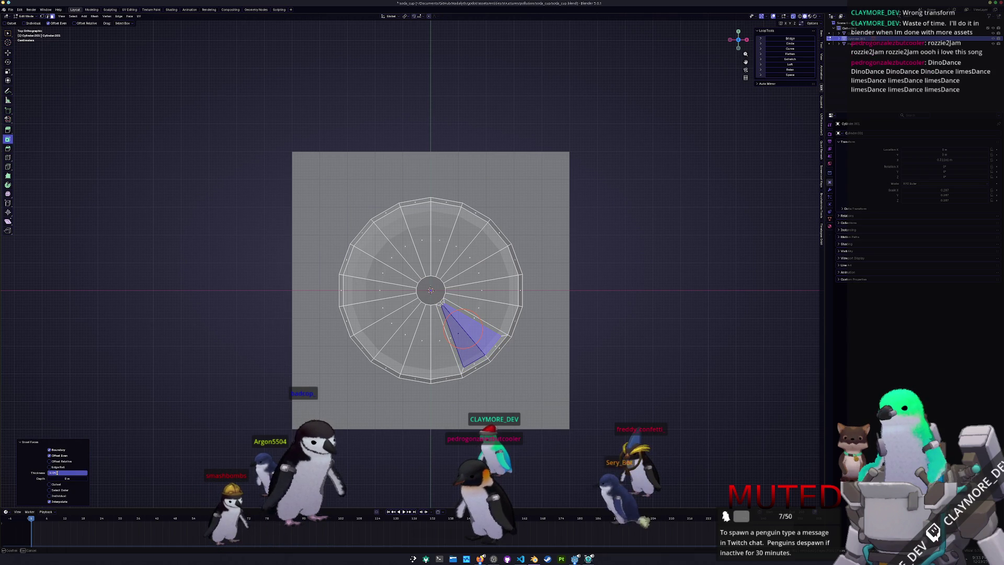
key("ctrl+z")
key("ctrl+z")
key("ctrl+z")
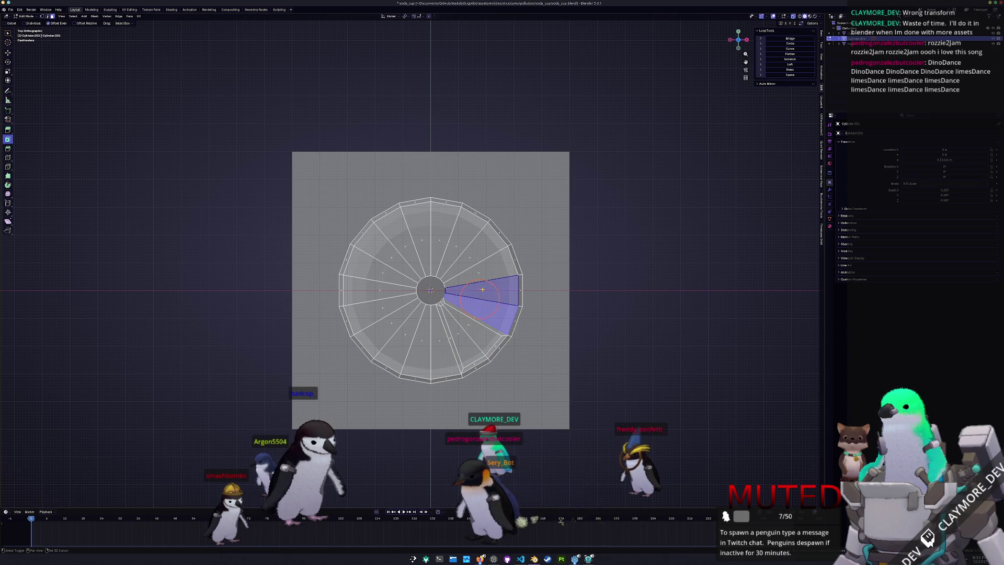
left_click(67, 473)
type("0.05")
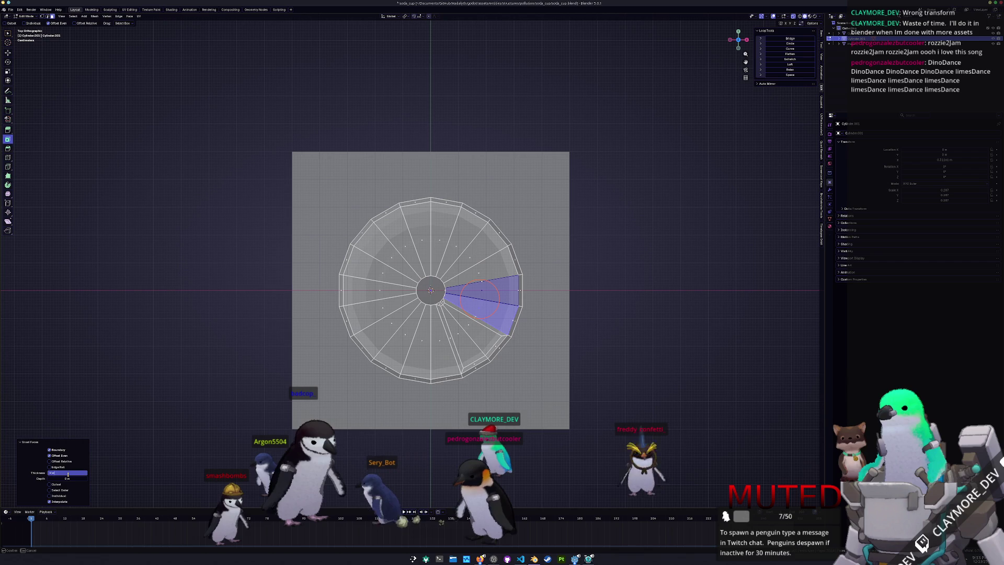
key("Return")
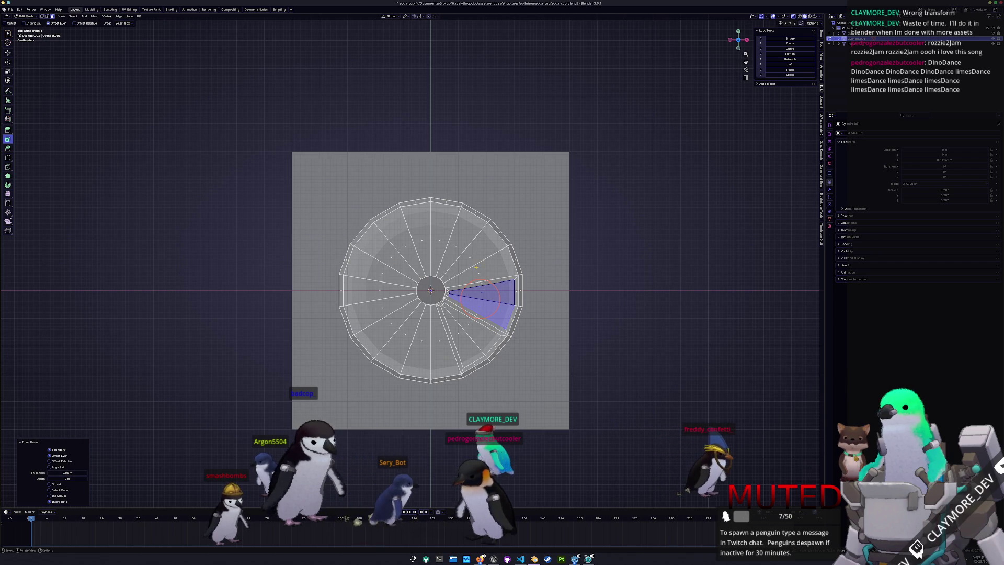
key("ctrl+z")
key("ctrl+z")
key("ctrl+z")
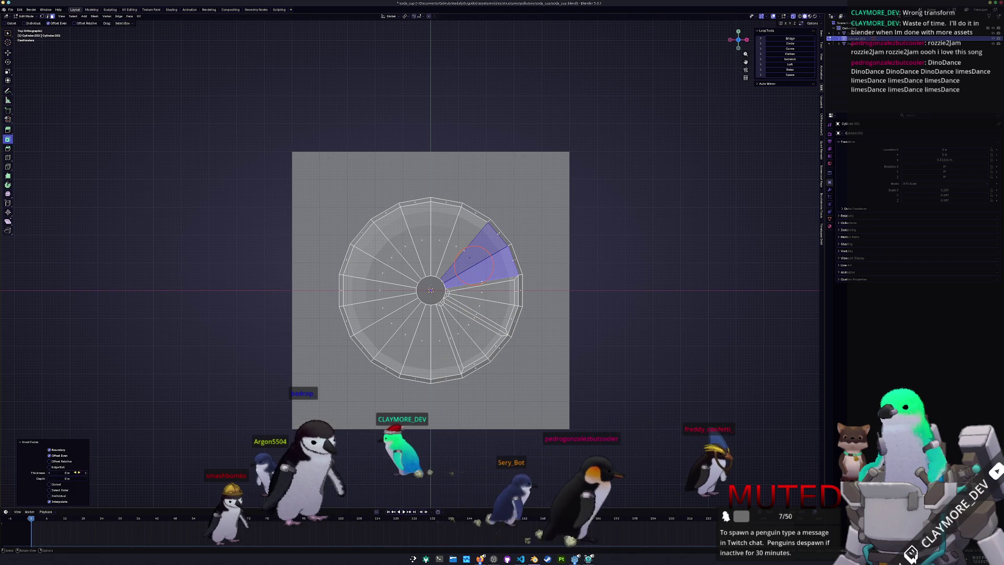
- Set inset thickness to 0.05 and inset the selected upper wedge faces
left_click(77, 472)
type("0.05")
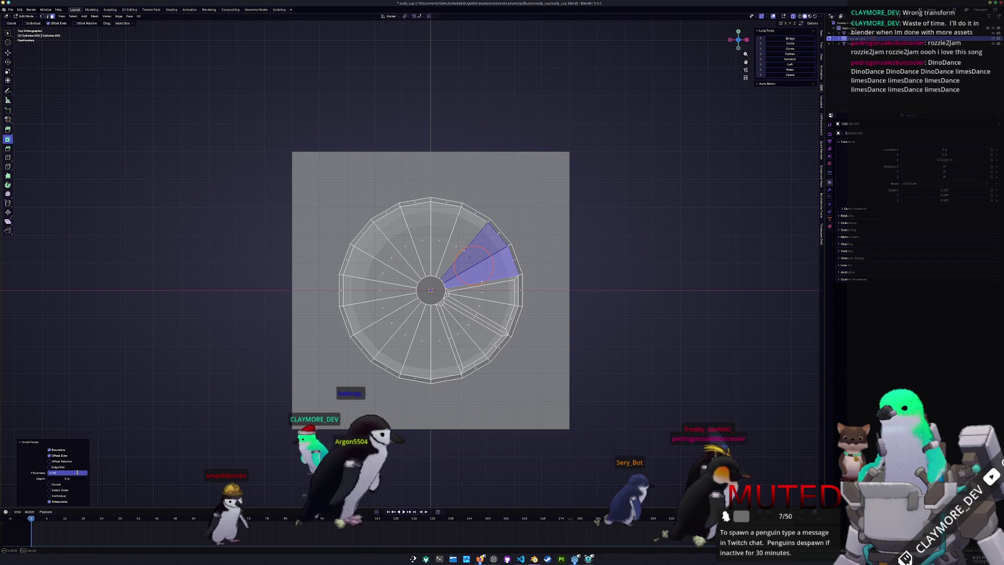
left_click(442, 241)
left_click(442, 241, "shift")
key("i")
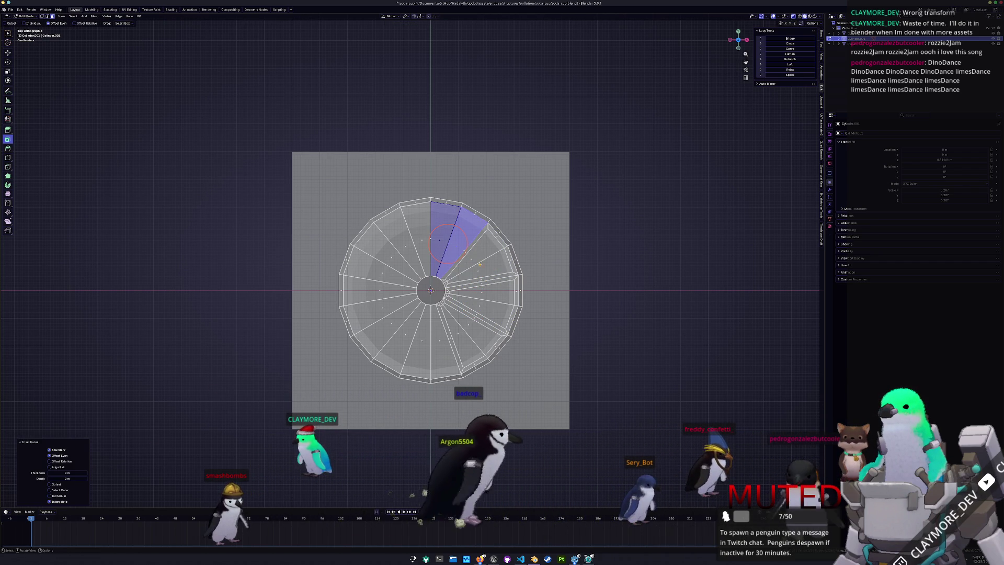
left_click(70, 473)
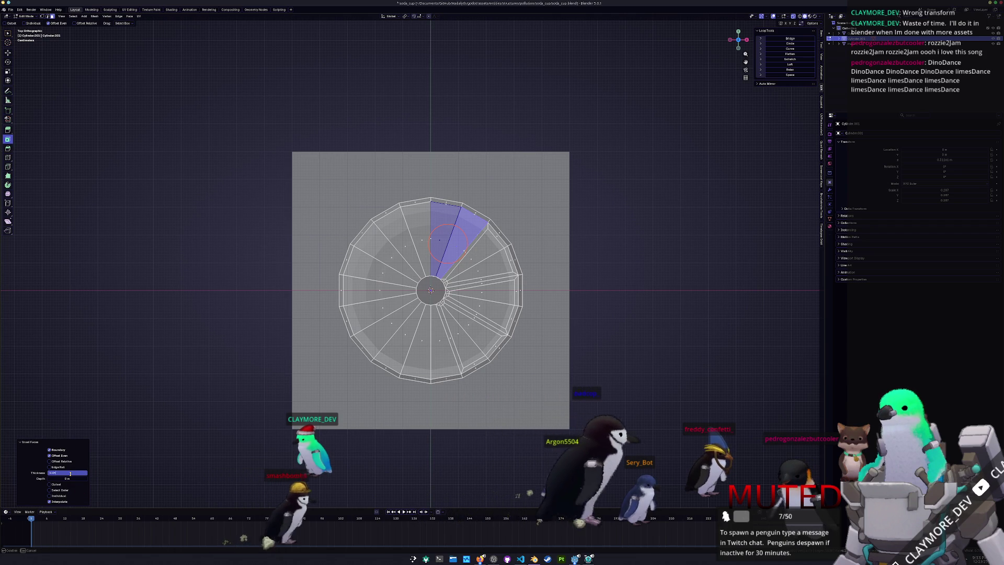
- Select the lower-right wedge, round it with LoopTools Circle and begin scaling it down
left_click(466, 331)
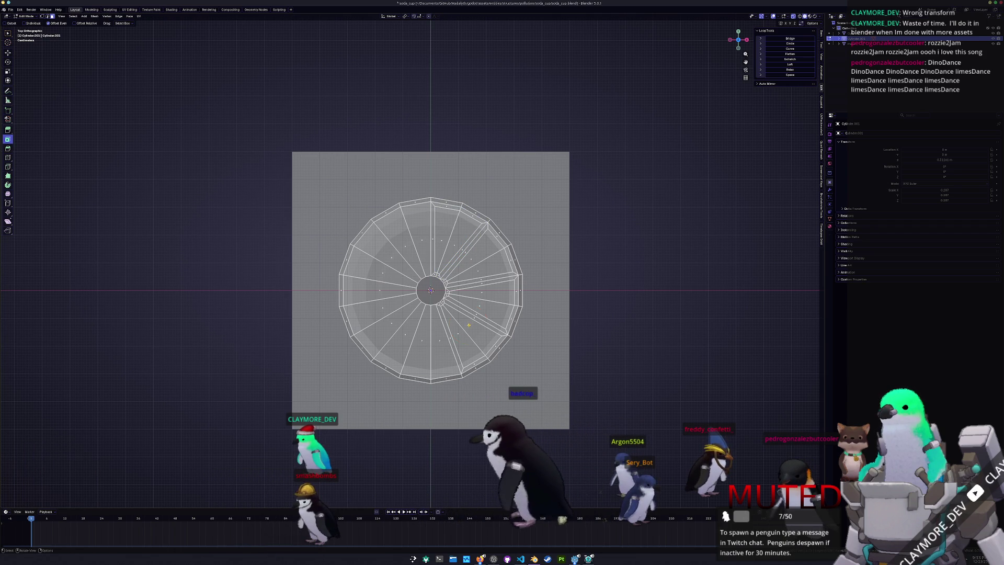
left_click(467, 331)
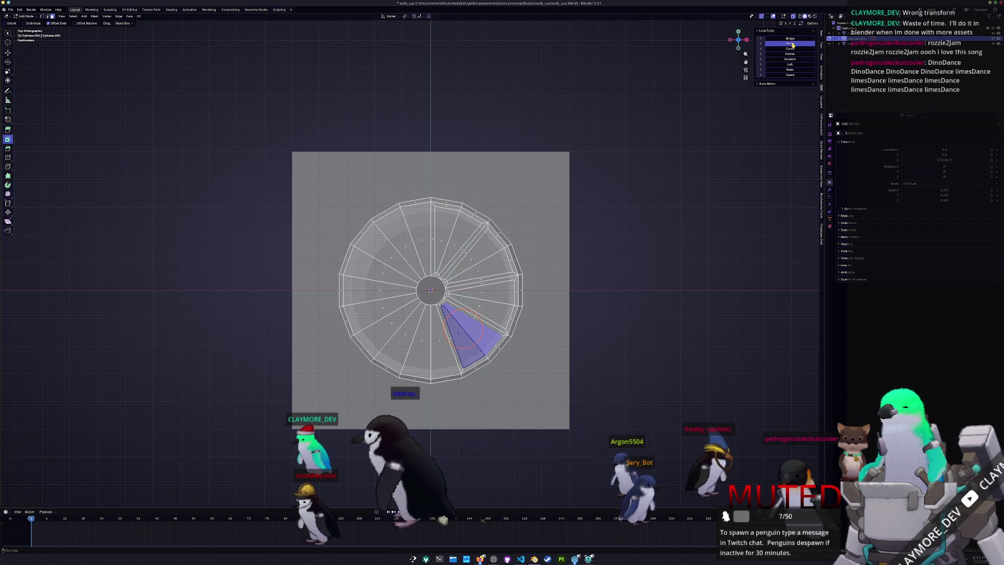
left_click(790, 44)
key("s")
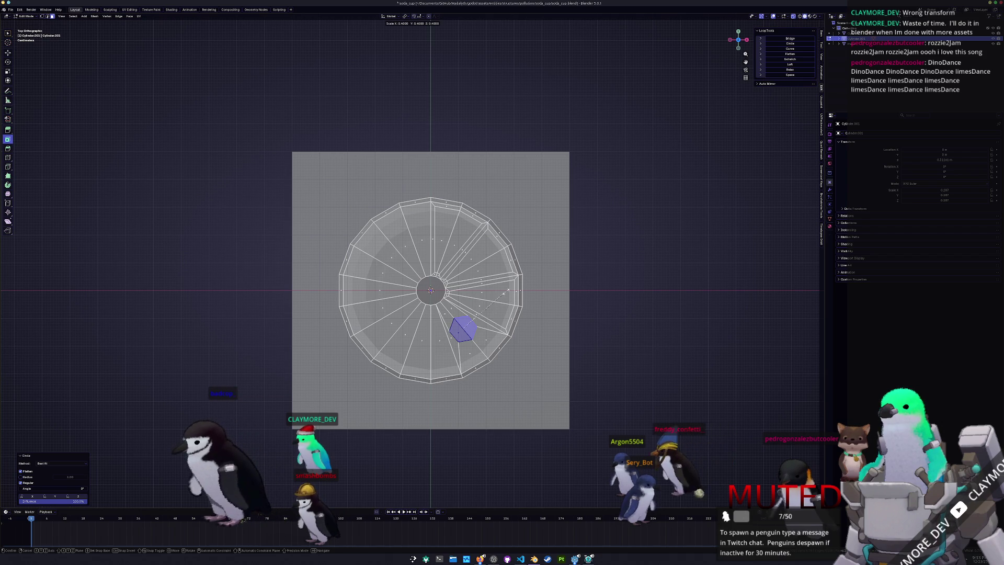
- Redo the LoopTools Circle on the lower-right wedge, cancelling the scale
left_click(506, 290)
key("ctrl+z")
key("ctrl+z")
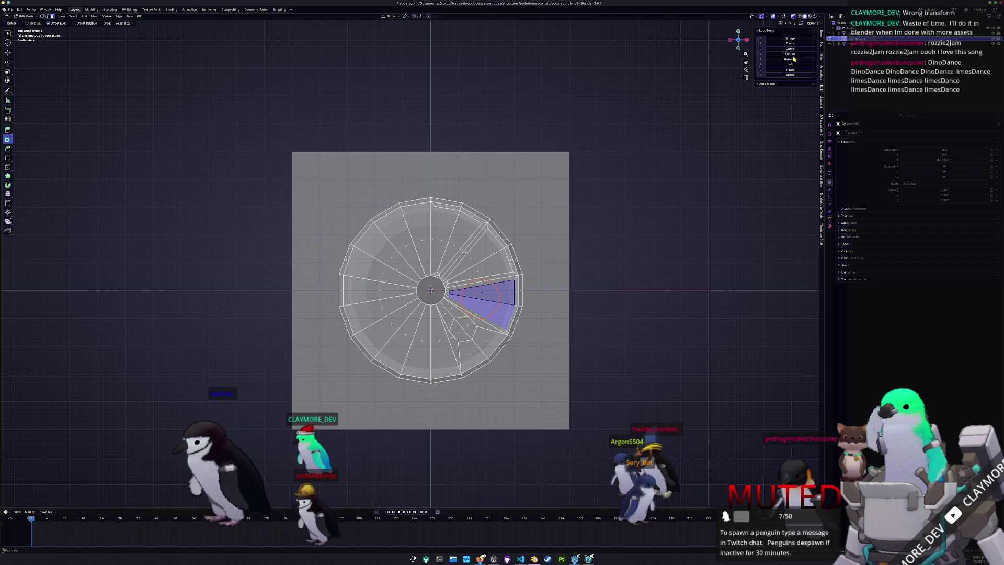
left_click(790, 43)
key("s")
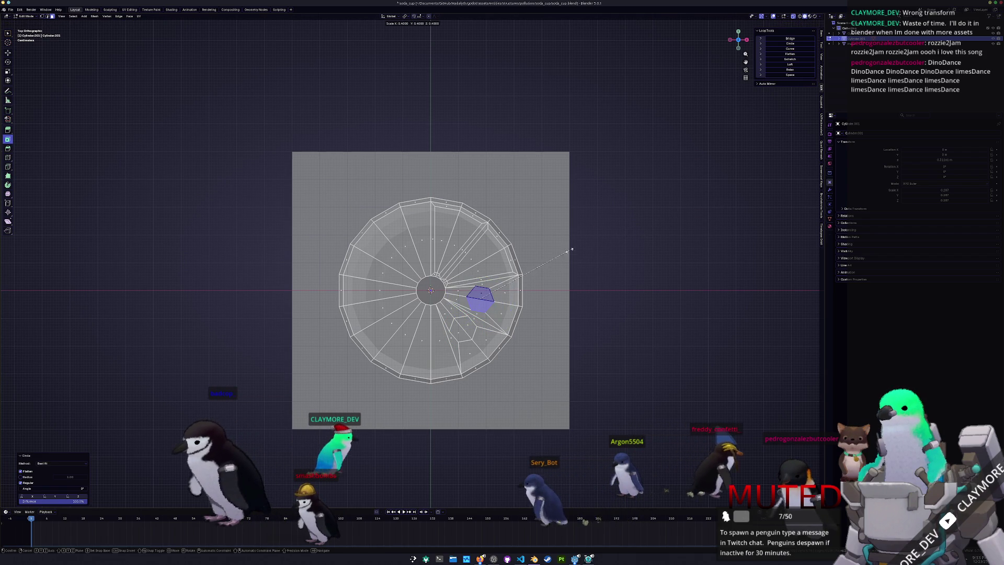
right_click(563, 253)
- Turn the upper-right and top wedges into circles scaled to 0.4
left_click(473, 264)
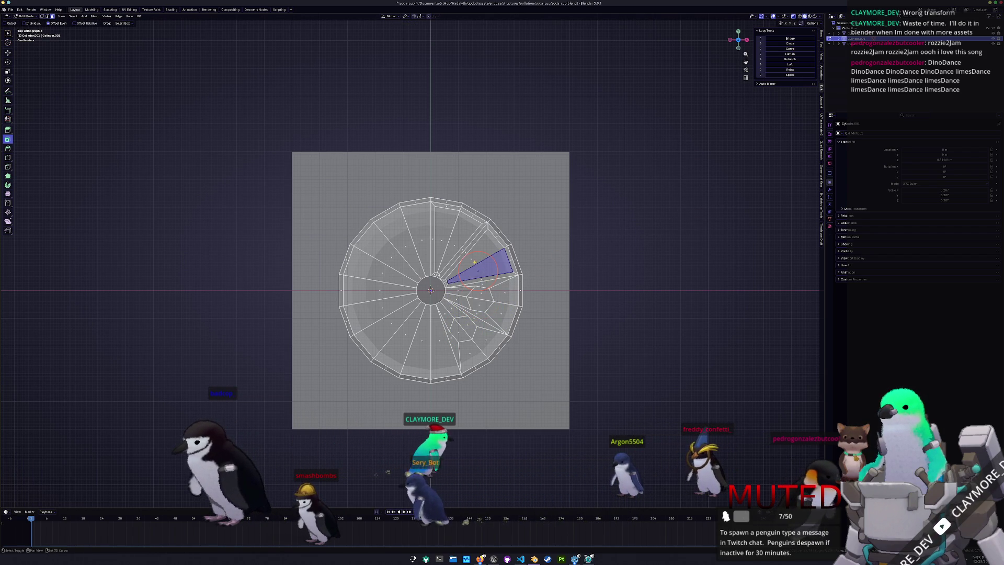
left_click(790, 43)
key("s")
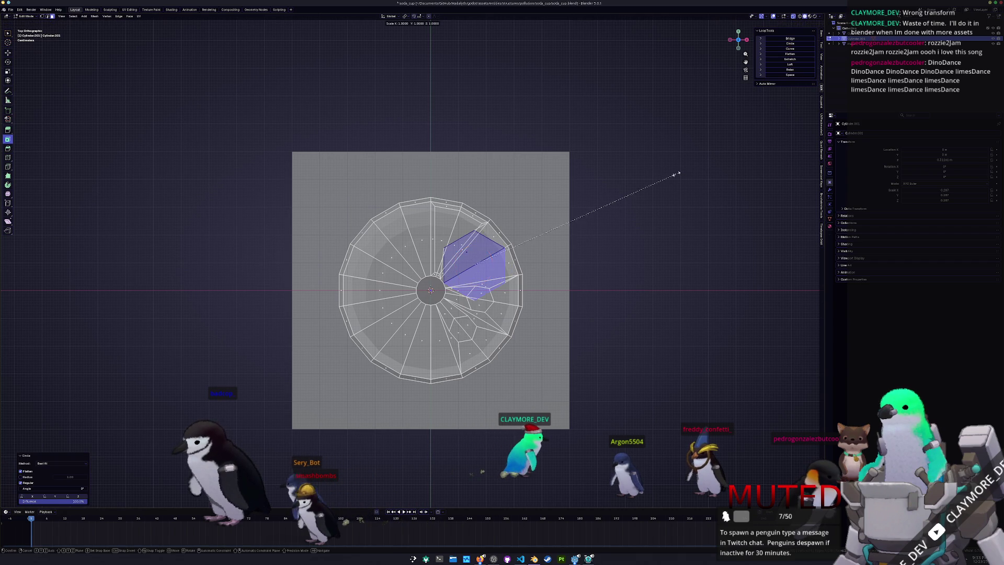
left_click(551, 220)
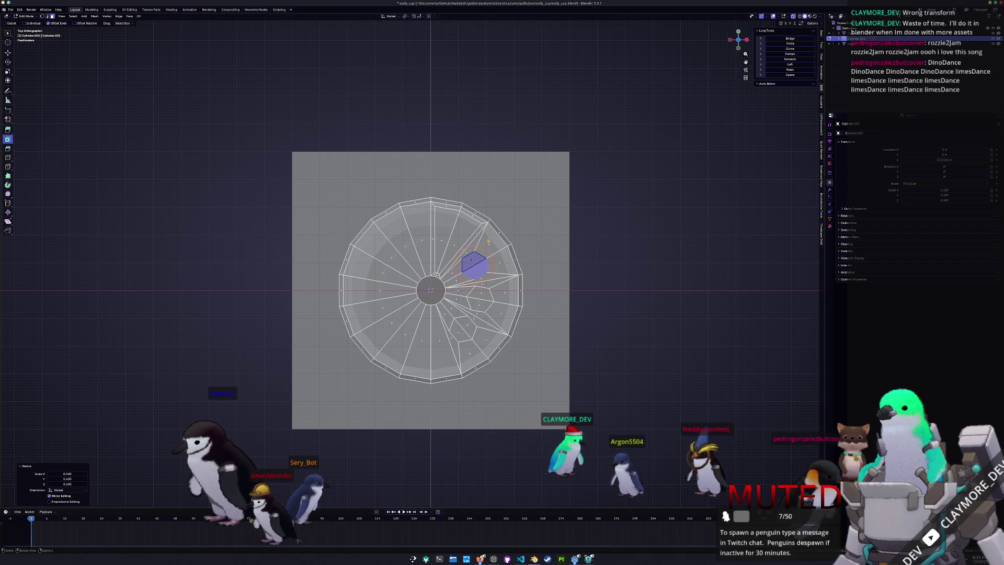
left_click(454, 246)
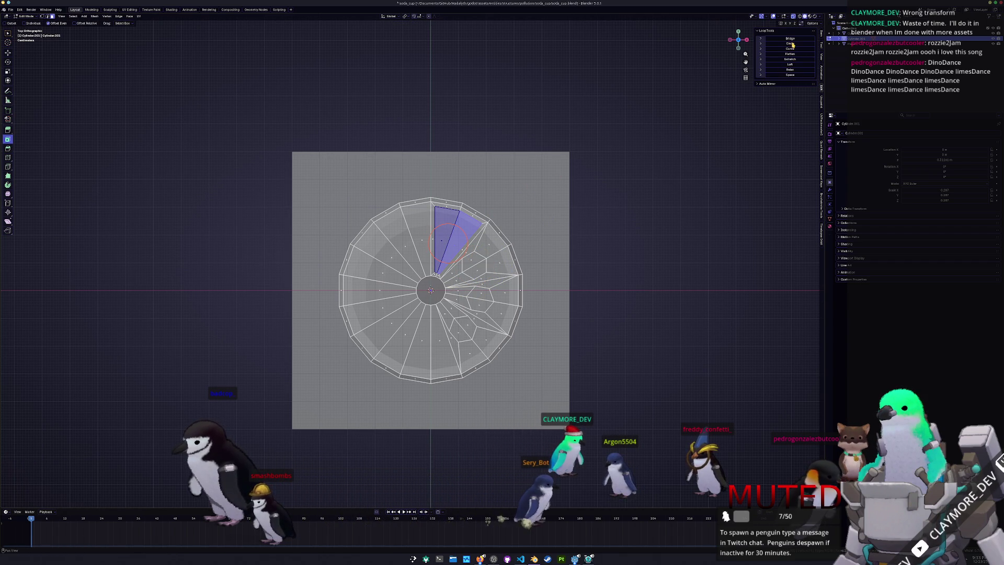
left_click(790, 44)
key("s")
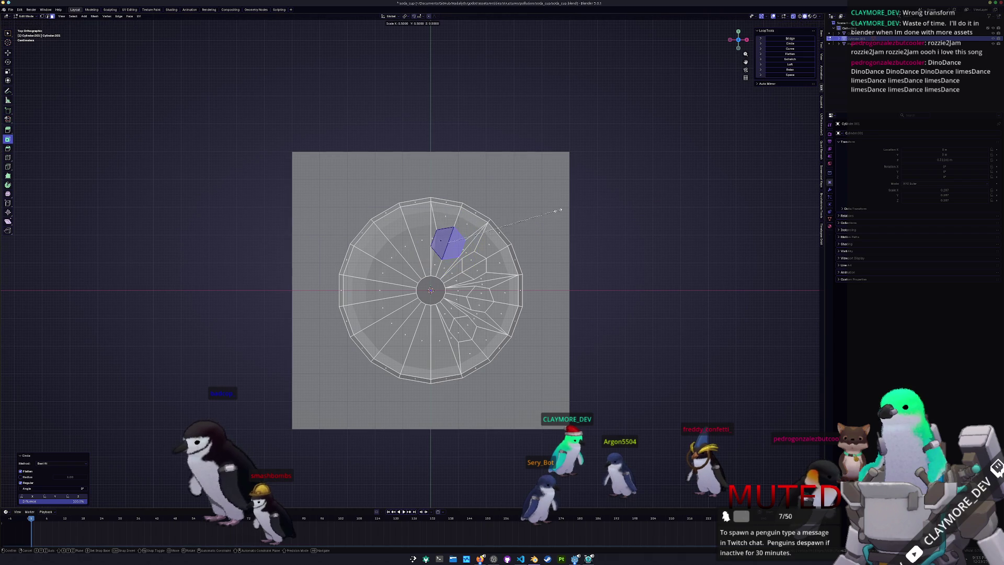
left_click(532, 216)
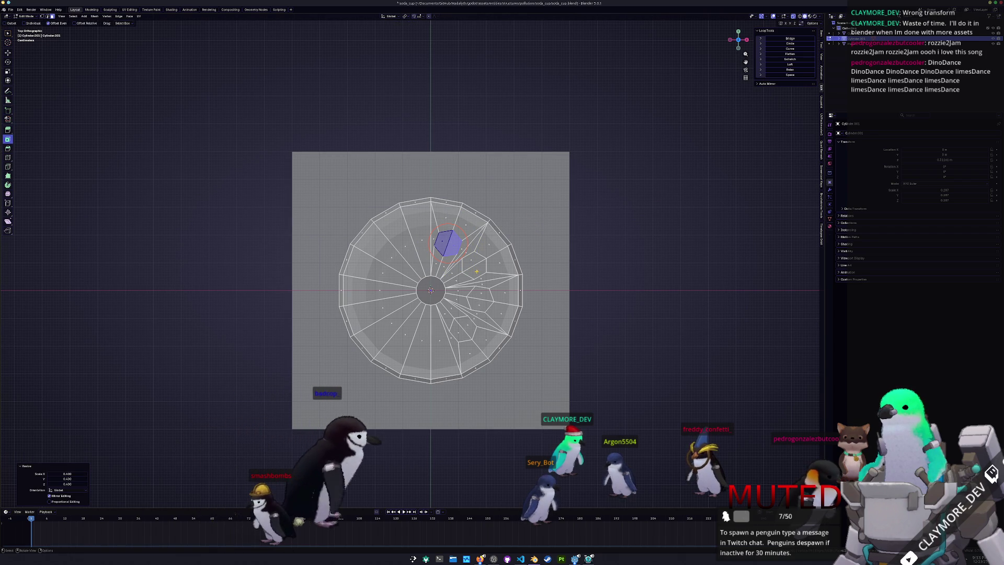
- Select all four small circle faces in face mode and extrude them along Z
left_click(472, 263, "shift")
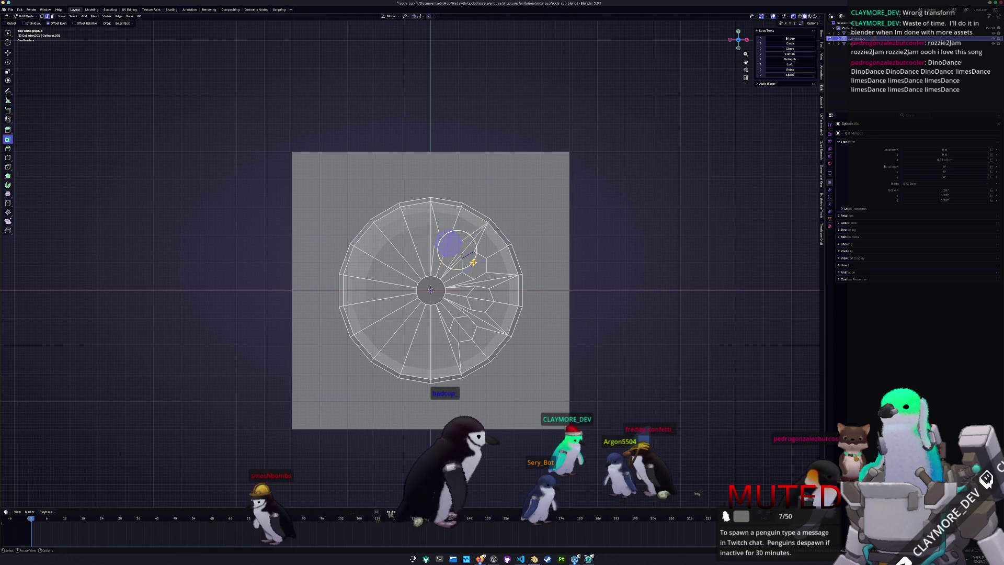
key("3")
left_click(474, 264, "shift")
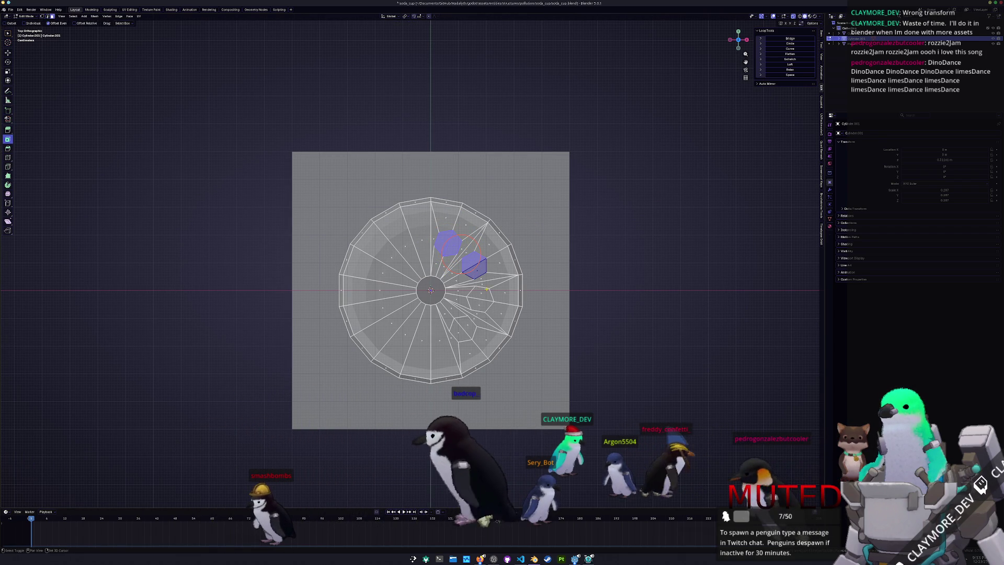
left_click(479, 299, "shift")
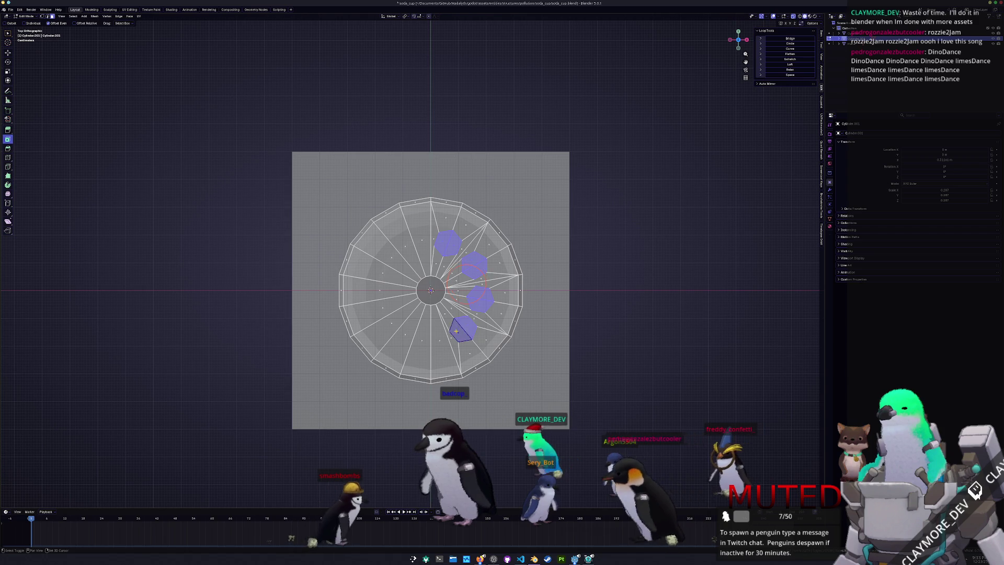
key("g")
key("z")
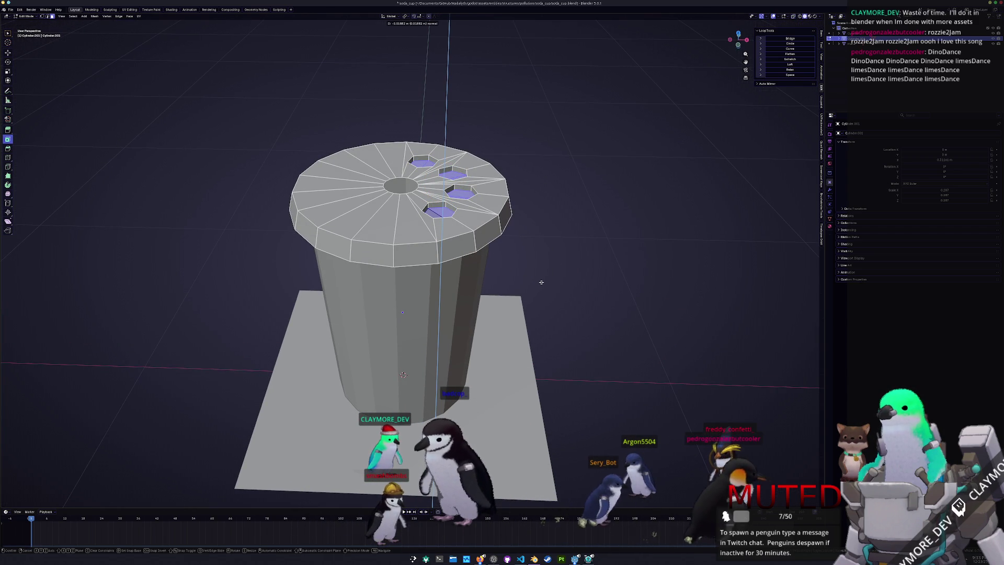
- Scale the four extruded faces to 0.496 about their own centres and move them along Z
left_click(541, 282)
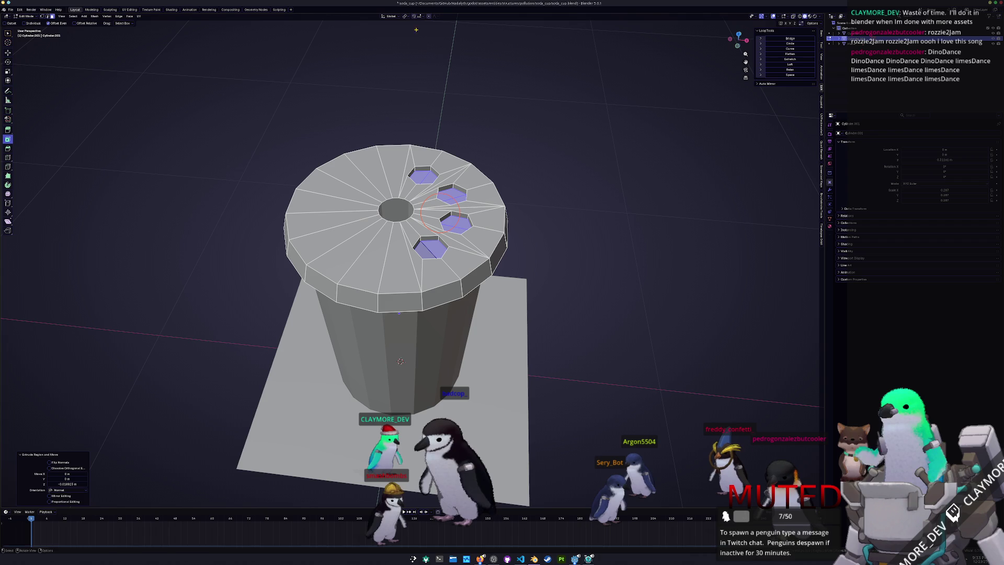
left_click(405, 17)
left_click(427, 40)
key("s")
left_click(540, 182)
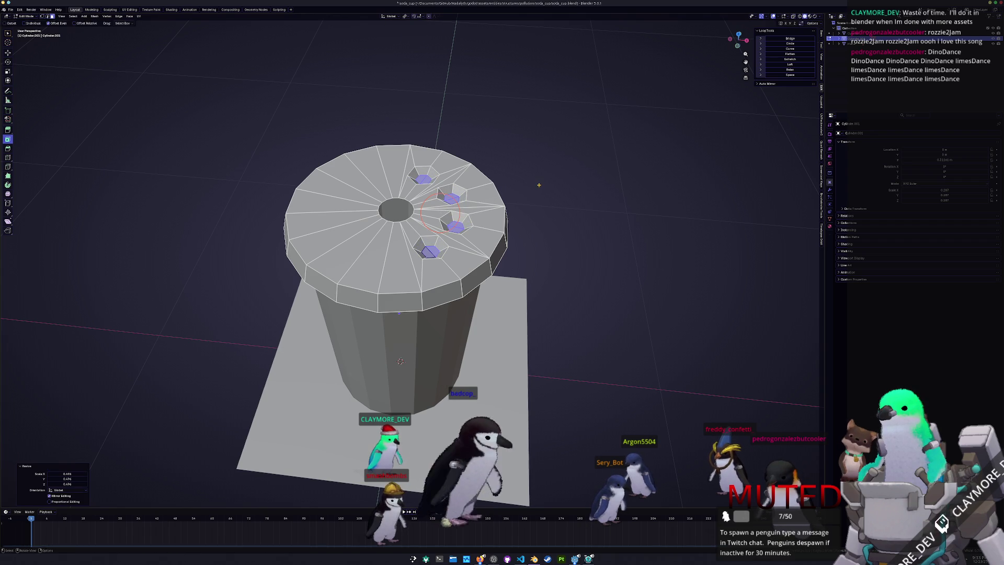
key("g")
key("z")
left_click(539, 183)
- Check the cup in Object Mode, then return to editing and cancel a stray duplicate
key("Tab")
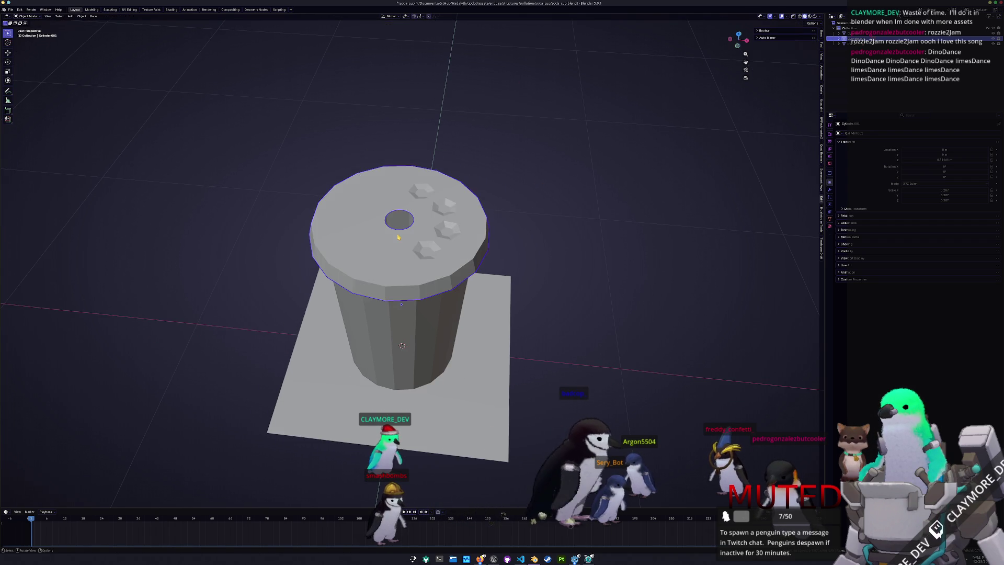
left_click_drag(369, 255, 381, 238)
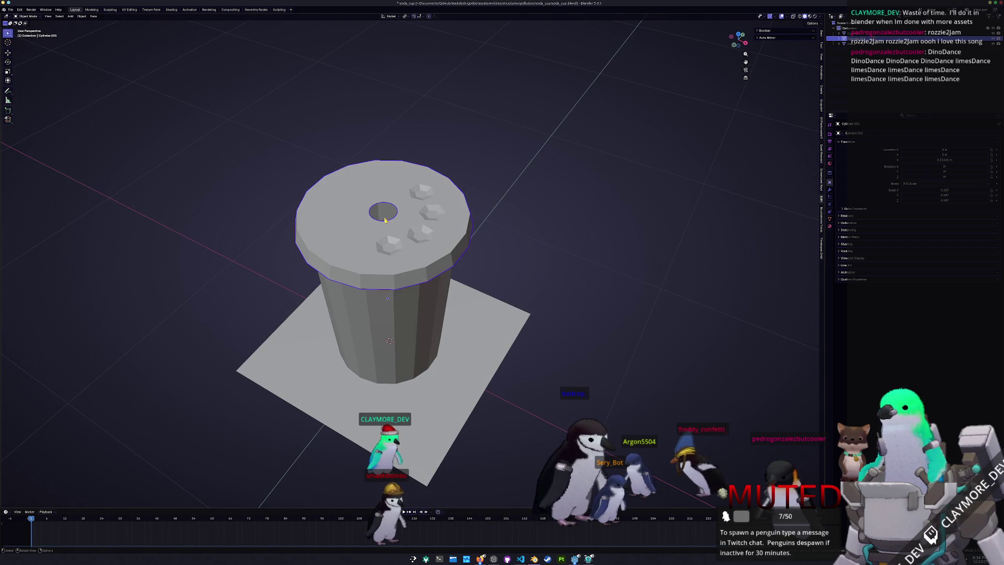
key("Tab")
right_click(508, 238)
key("Escape")
key("shift+d")
key("Escape")
- Apply the Edge menu command, return to Object Mode and select Cylinder.002
right_click(551, 215)
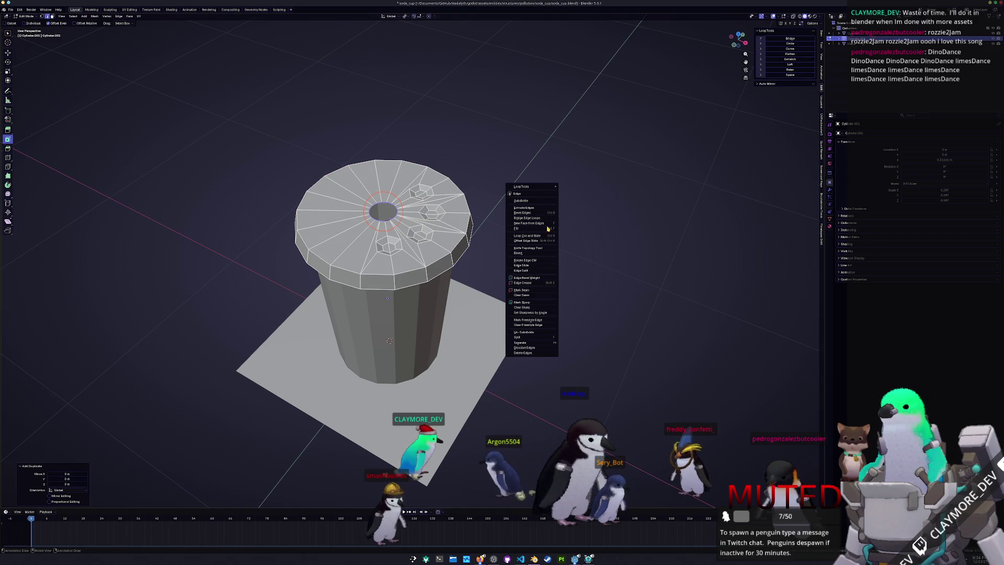
left_click(523, 348)
left_click_drag(544, 313, 556, 287)
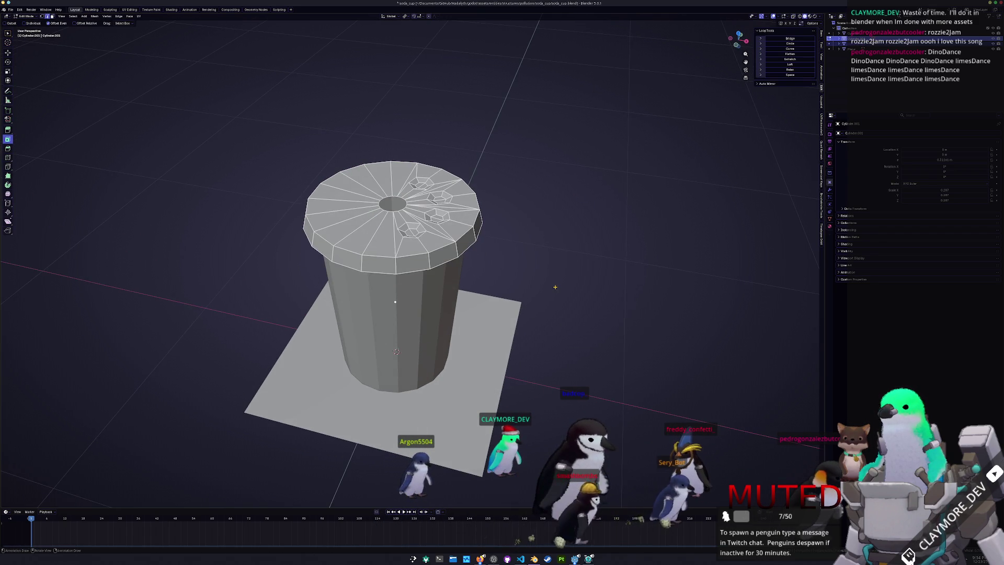
key("Tab")
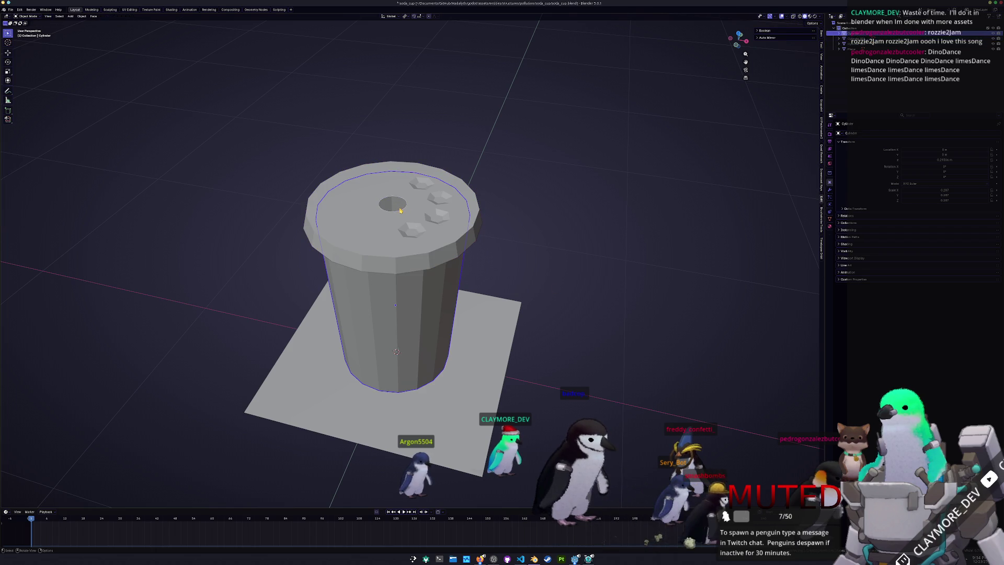
left_click(399, 211)
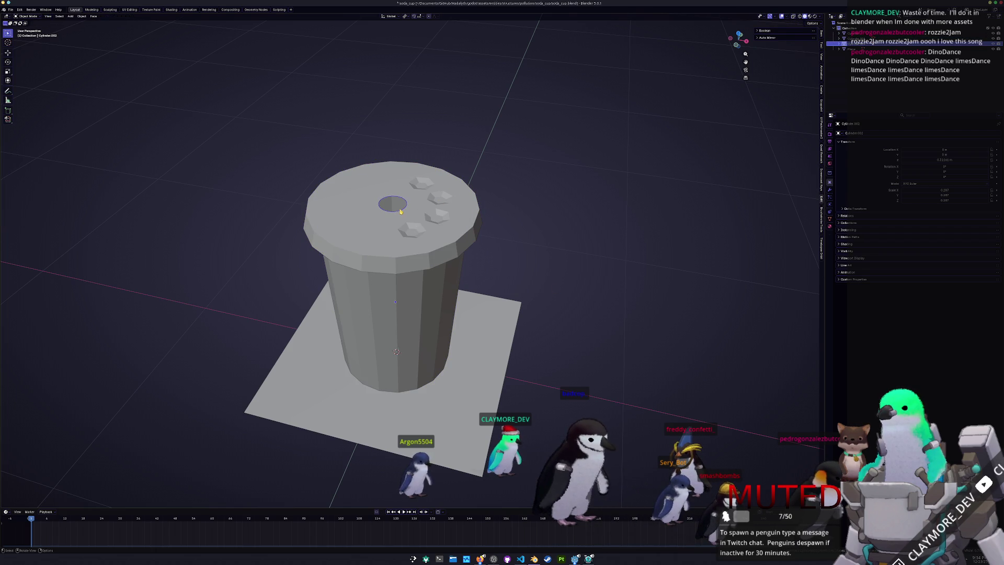
- From the front view, move the hole cylinder along Z until it sits at the lid
key("KP_1")
key("g")
key("z")
left_click(446, 250)
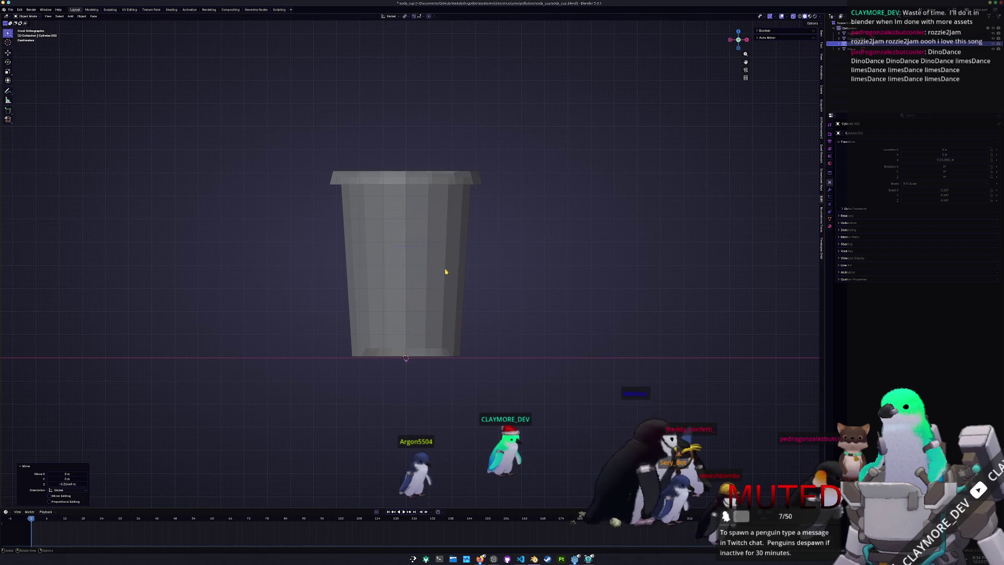
key("g")
key("z")
left_click(494, 250)
key("g")
key("z")
left_click(460, 242)
- Extrude the cylinder's top face 0.43 m upward into a straw and shear its top end
key("Tab")
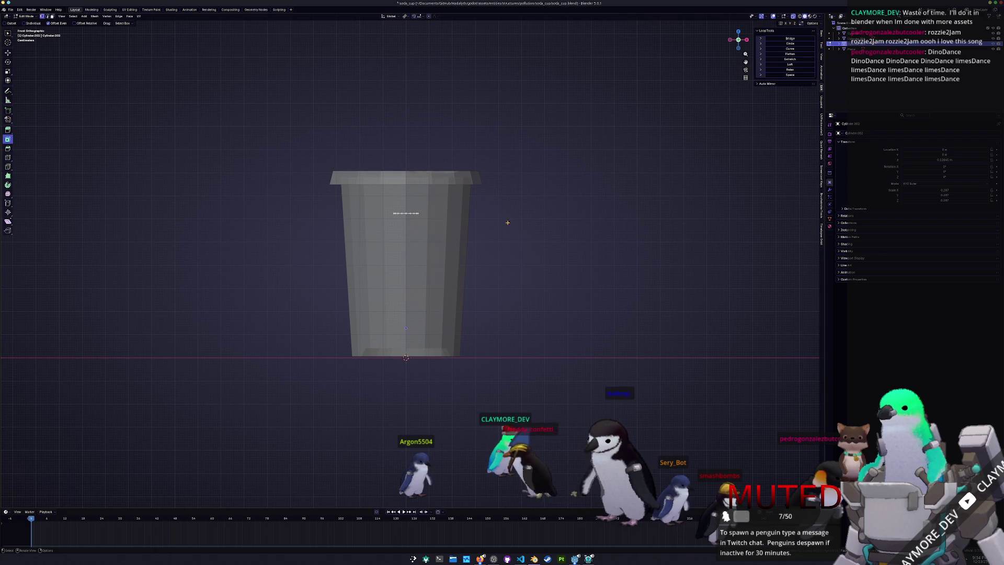
left_click_drag(495, 229, 463, 278)
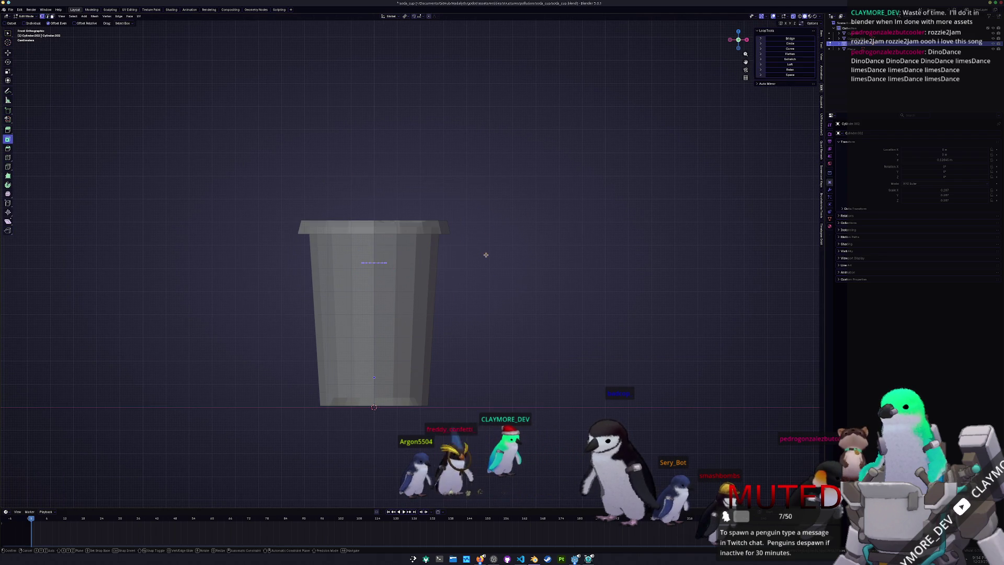
key("e")
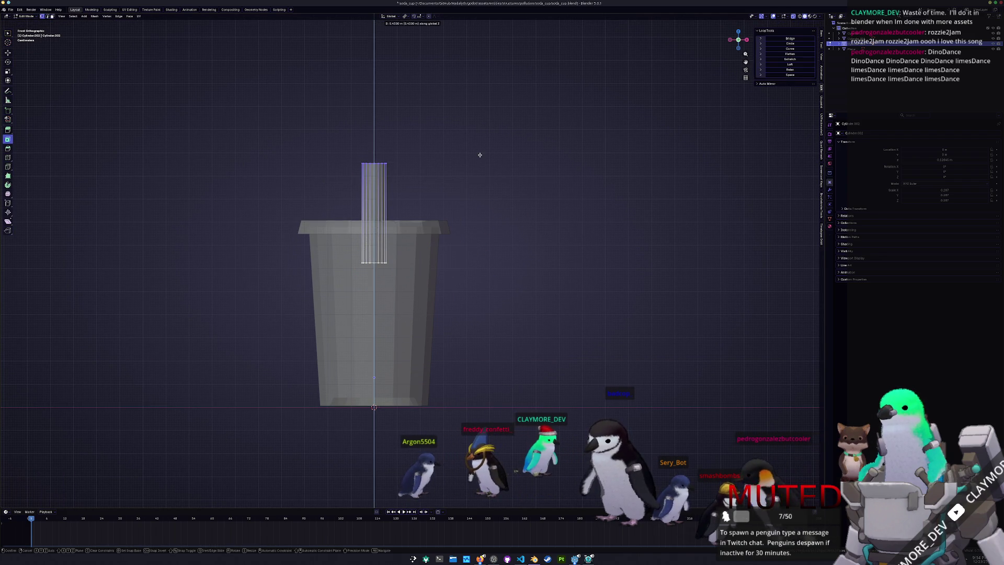
left_click(477, 155)
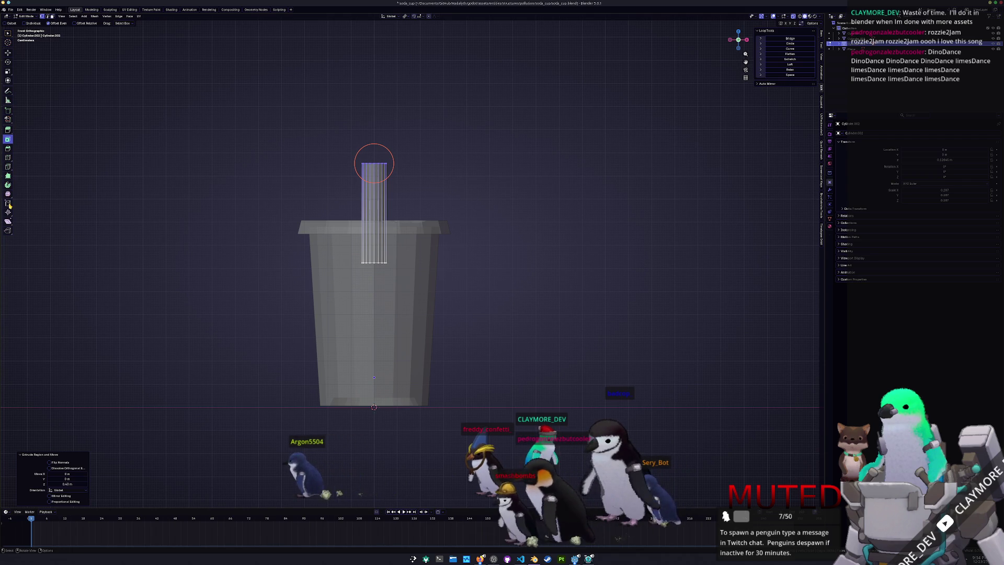
left_click(8, 222)
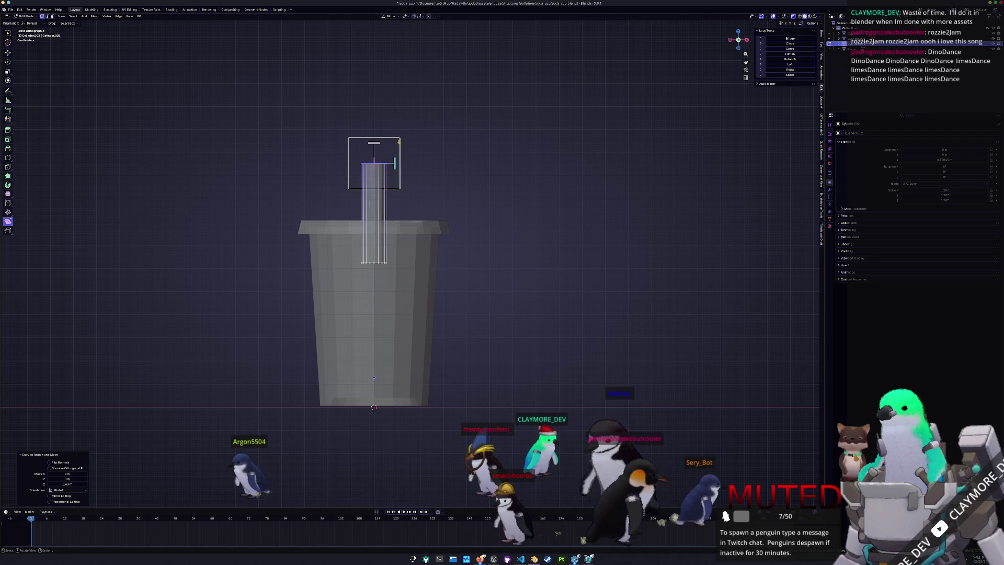
left_click_drag(393, 164, 393, 161)
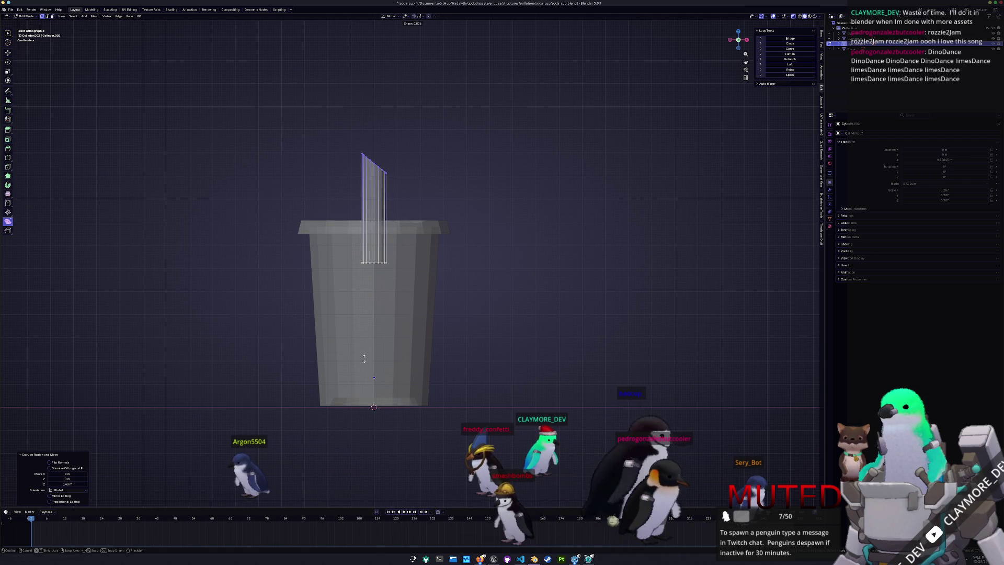
left_click(381, 321)
- From the side view, extrude the straw top upward into a new segment
key("e")
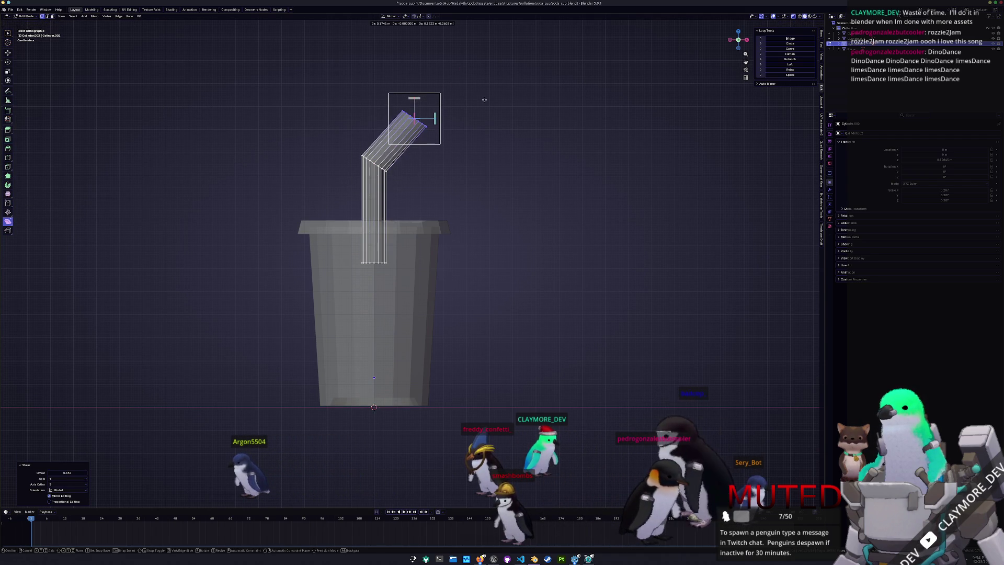
key("Escape")
key("ctrl+z")
mouse_move(470, 116)
left_mouse_down()
mouse_move(453, 148)
mouse_move(460, 156)
mouse_move(464, 138)
left_mouse_up()
key("e")
key("Escape")
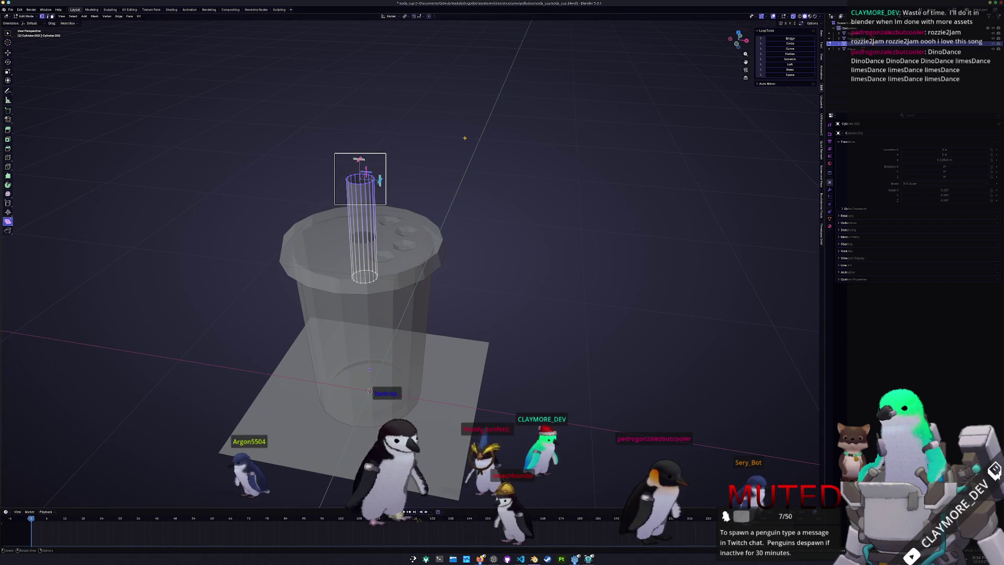
key("KP_3")
scroll(465, 138, "up", 2)
key("e")
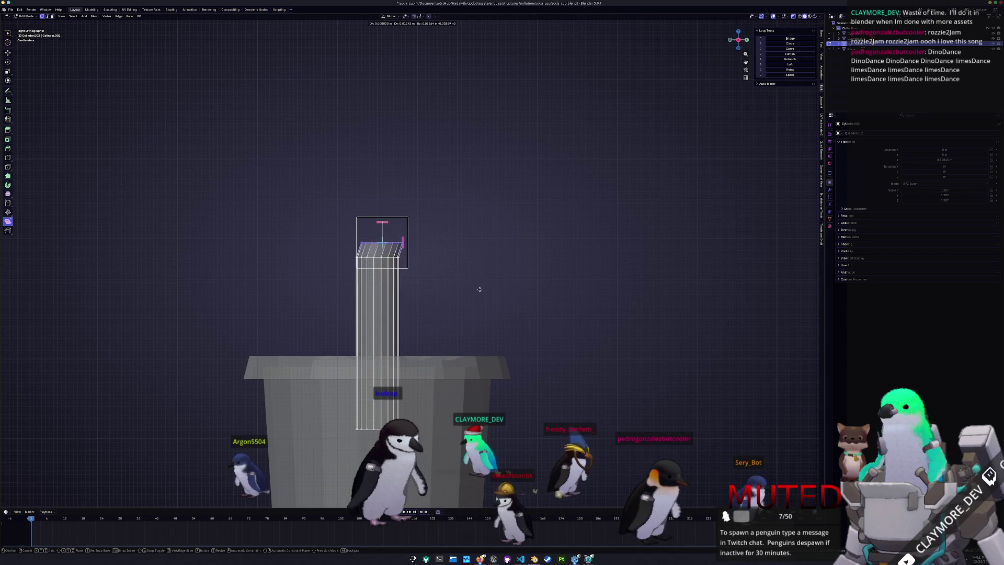
left_click(471, 197)
- Rotate the straw's top ring 30° and shift it sideways to form the bend
key("g")
left_click(532, 222)
type("r30")
key("Return")
key("g")
left_click(528, 261)
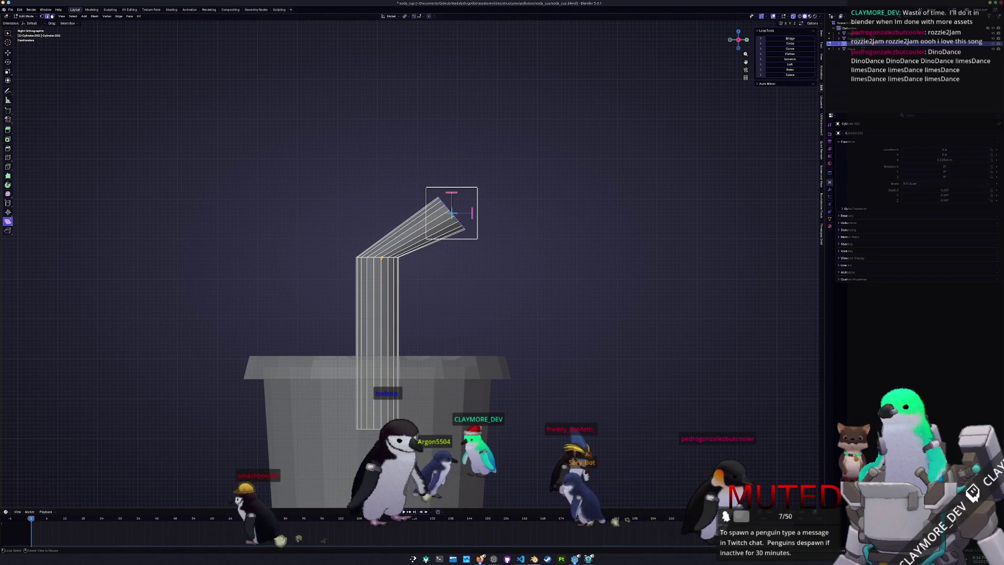
- Rotate the loop at the straw's bend 20° and lower it along Z
left_click(384, 257, "alt")
type("r20")
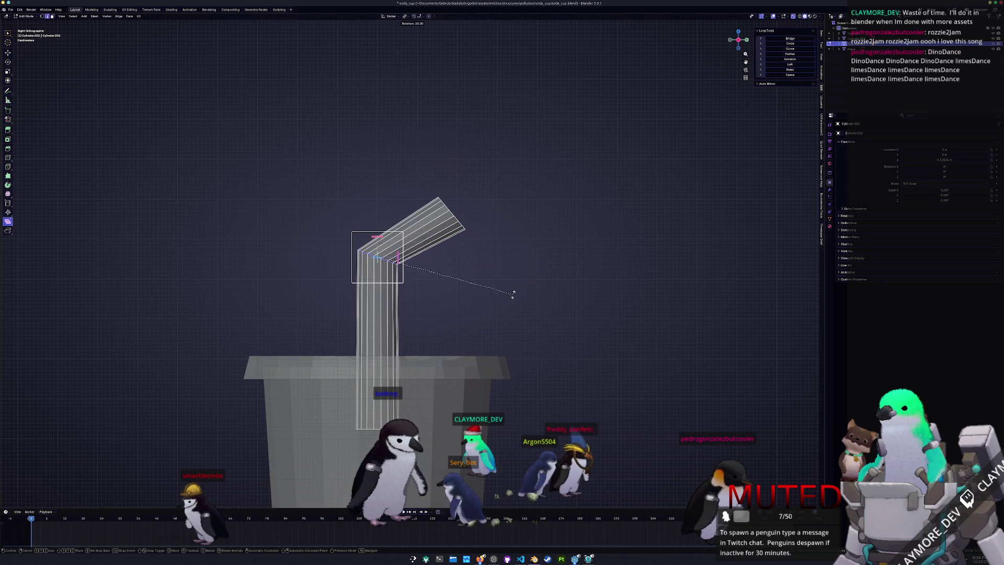
left_click(519, 279)
key("g")
key("z")
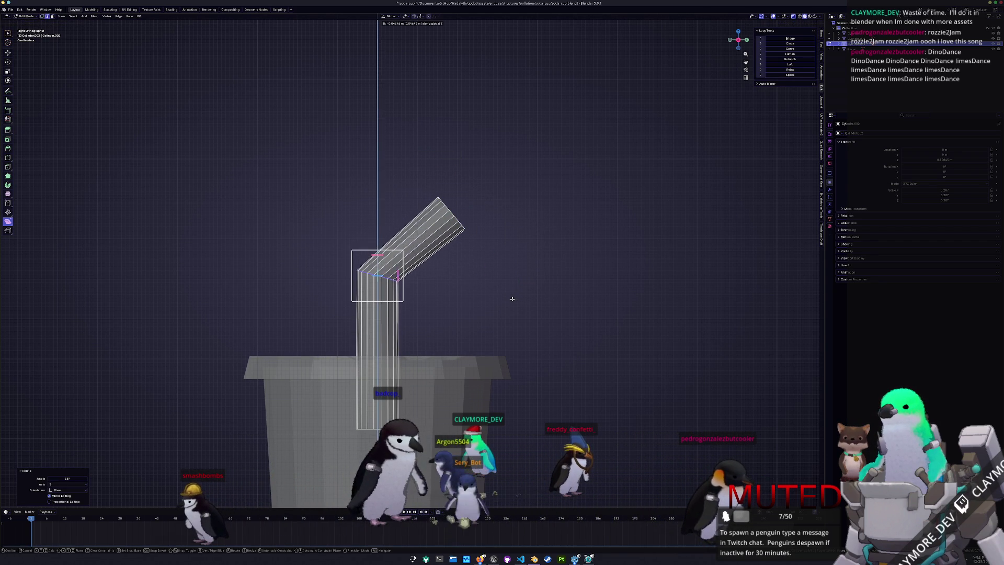
left_click(514, 293)
- Shrink the straw's end ring slightly and leave Edit Mode
left_click(452, 214, "alt")
key("s")
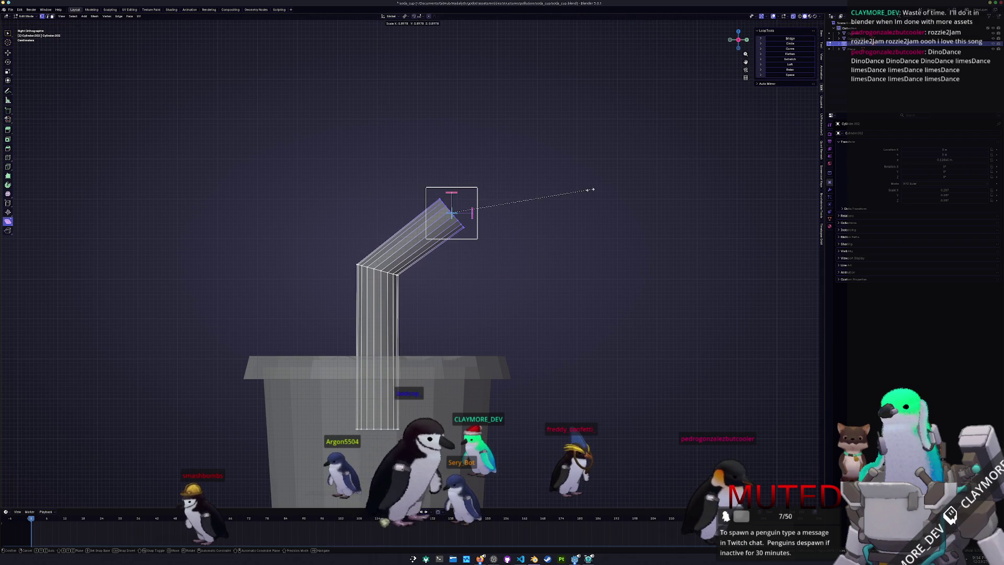
left_click(591, 189)
key("Tab")
scroll(575, 222, "down", 2)
- Tilt the whole straw slightly and settle it lower into the cup
key("Tab")
key("a")
key("r")
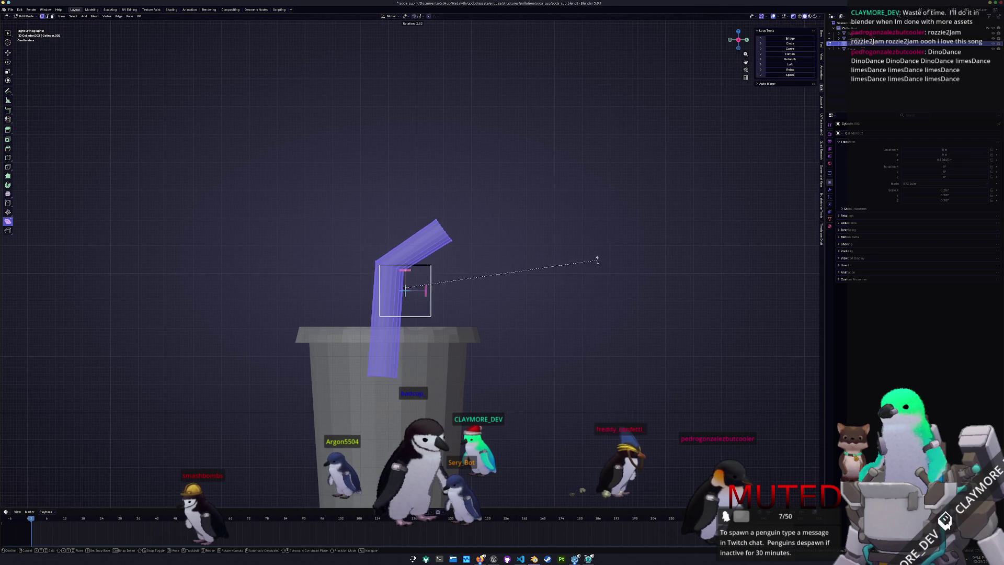
left_click(601, 290)
key("g")
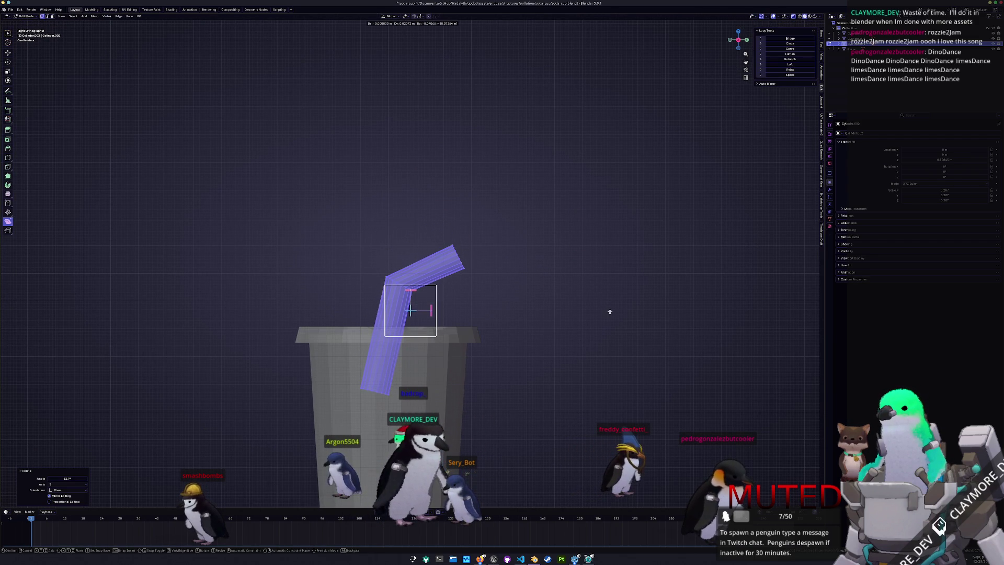
left_click(607, 312)
left_click_drag(583, 288, 416, 306)
key("Tab")
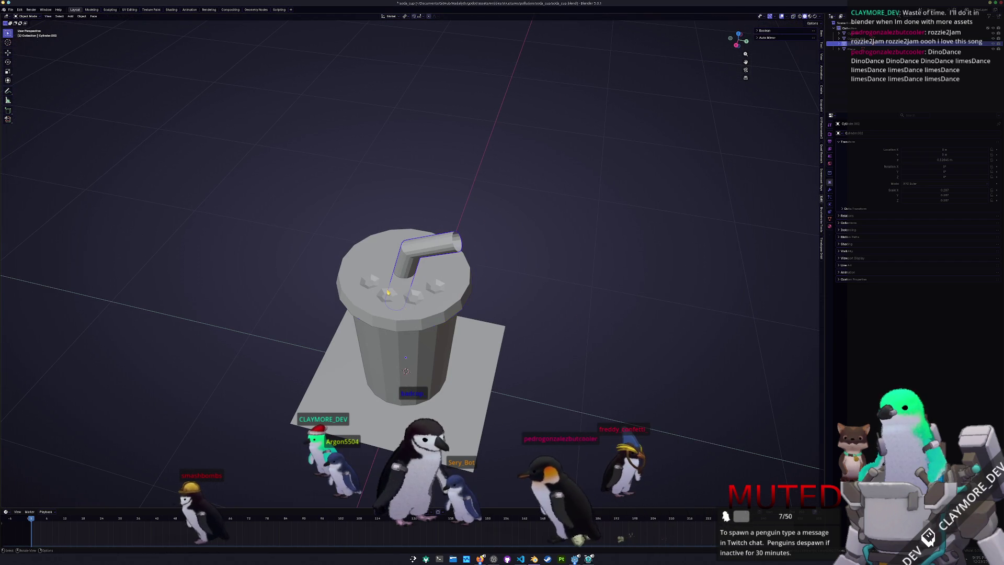
- Scale the lid's inner ring by 1.456 to widen its centre opening
left_click(388, 292)
key("Tab")
scroll(390, 289, "up", 2)
scroll(400, 293, "up", 2)
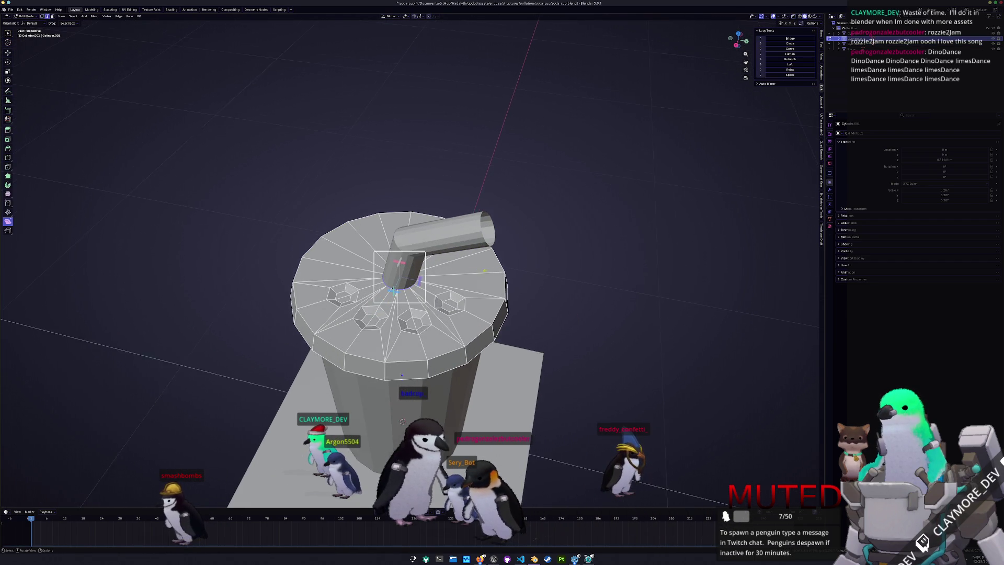
key("s")
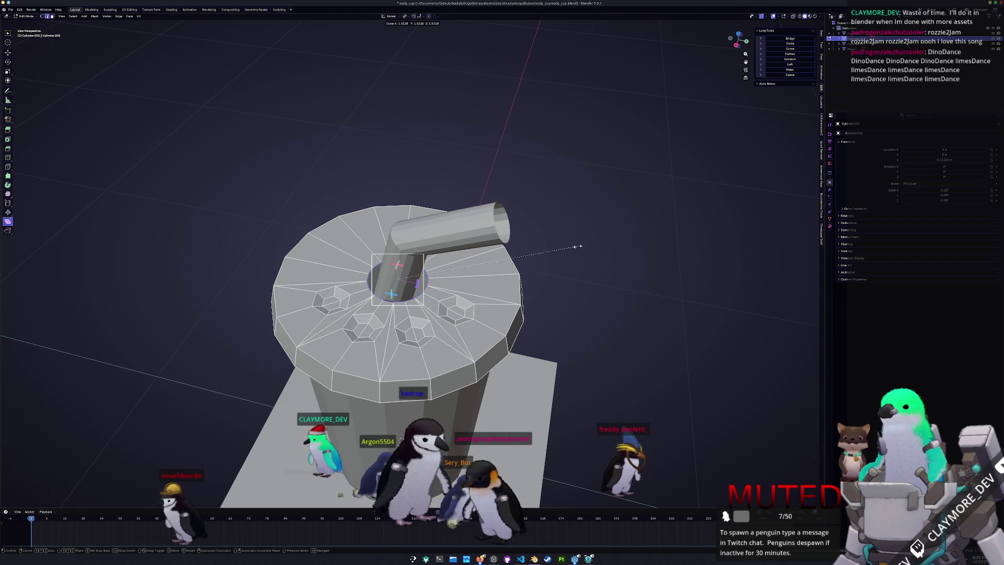
left_click(571, 245)
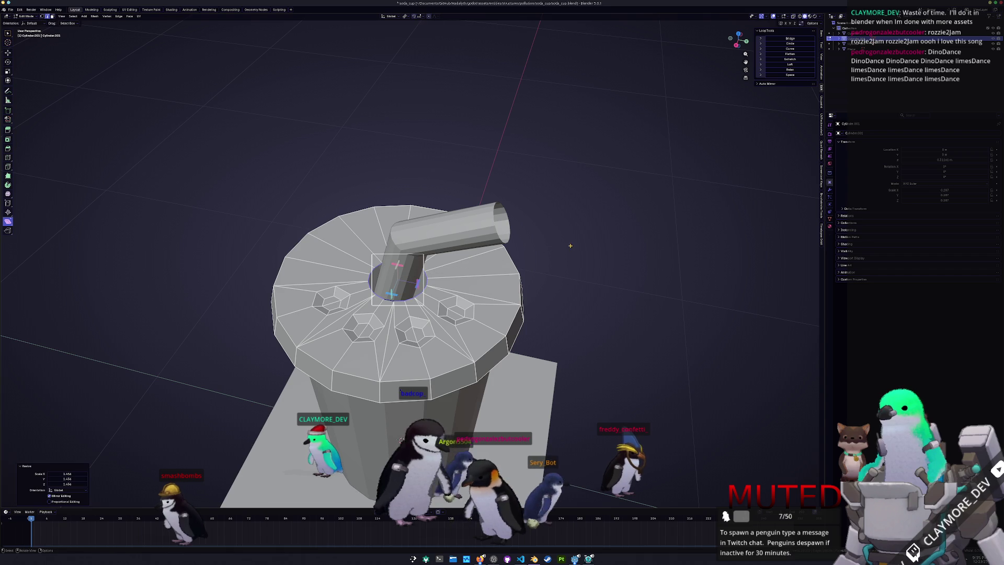
left_click(605, 248)
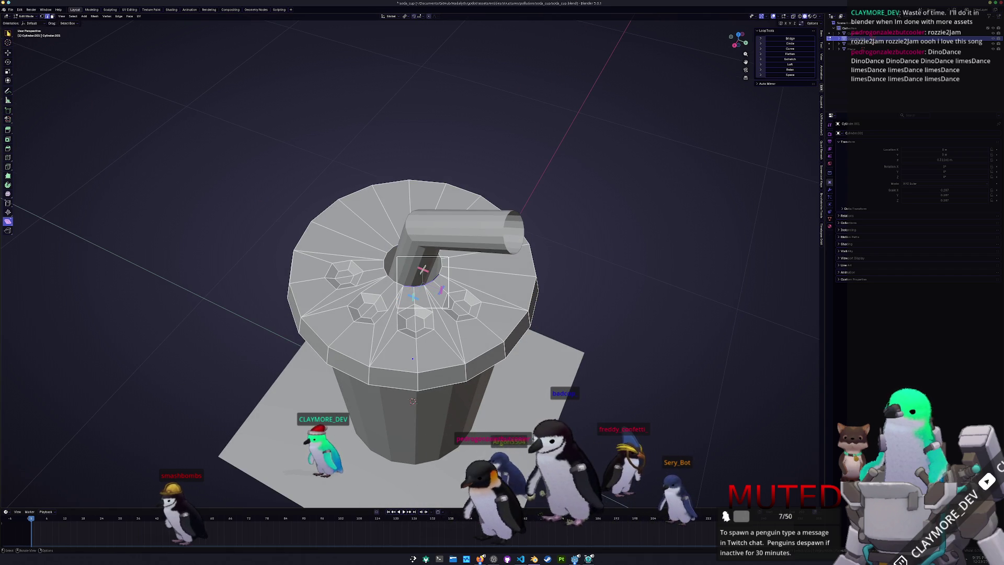
mouse_move(310, 214)
left_mouse_down()
mouse_move(443, 303)
mouse_move(438, 316)
left_mouse_up()
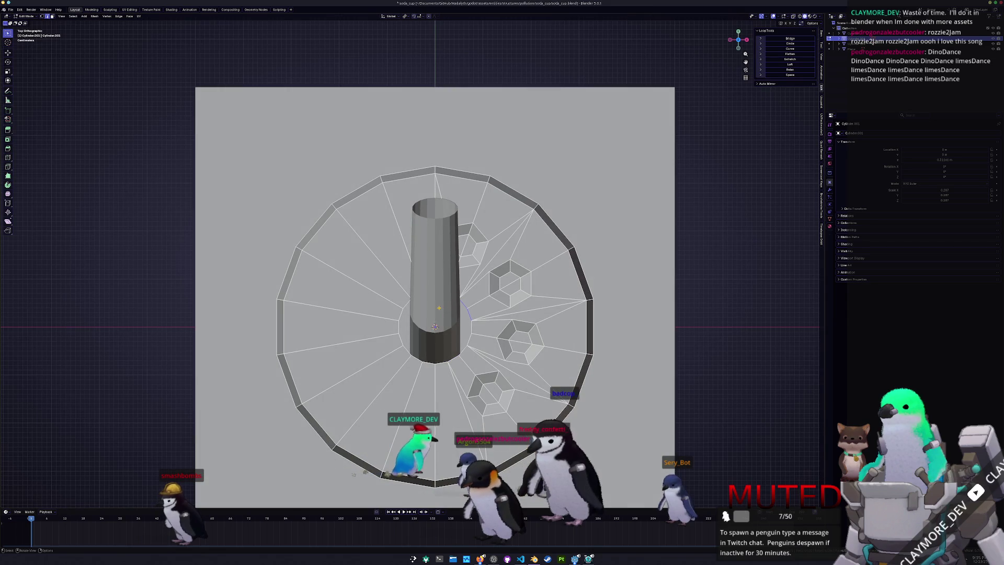
- With X-ray on, merge the lid's centre vertices At Center and shift the merged point
key("g")
left_click(438, 316)
key("alt+z")
scroll(448, 322, "up", 2)
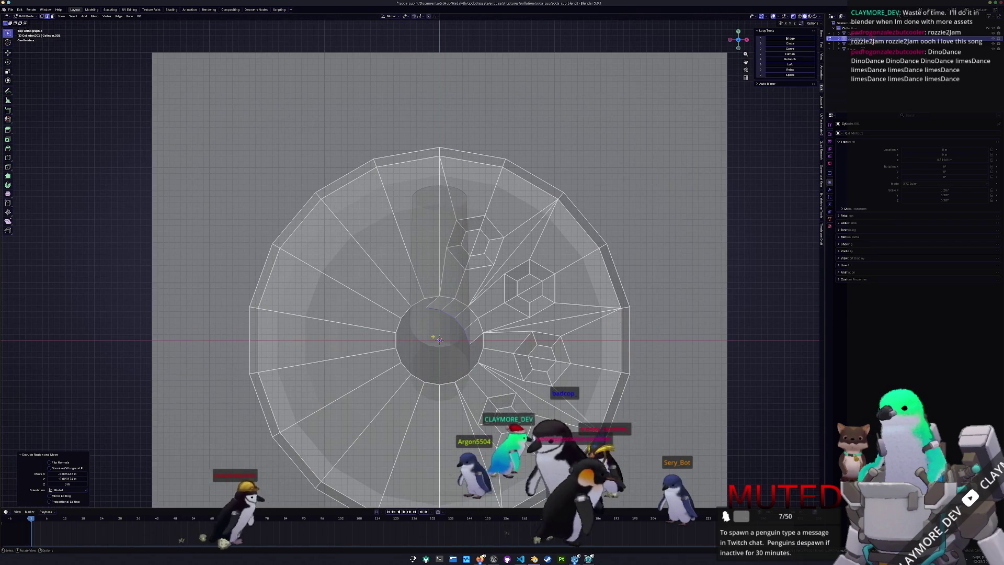
key("ctrl+e")
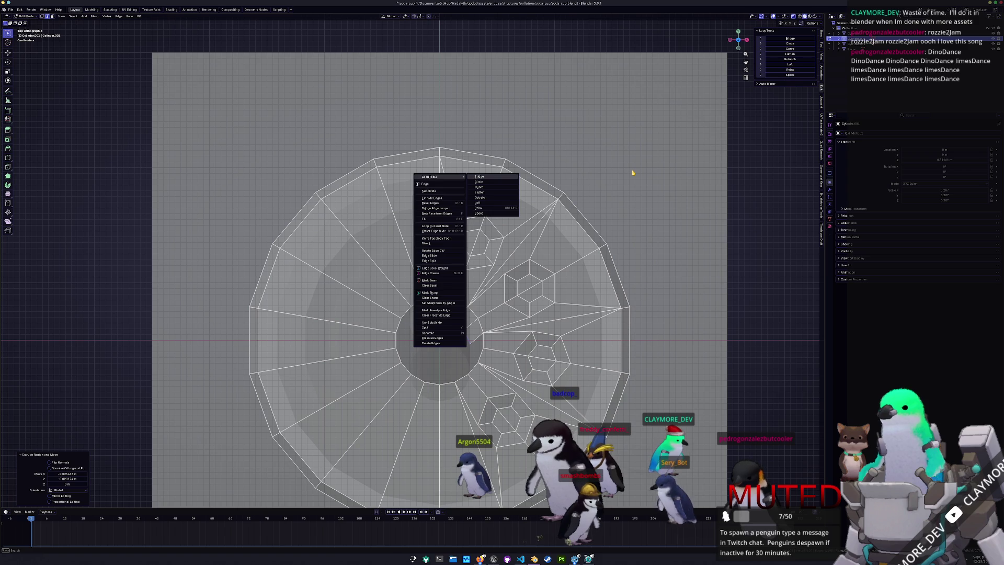
key("Escape")
key("ctrl+z")
key("ctrl+v")
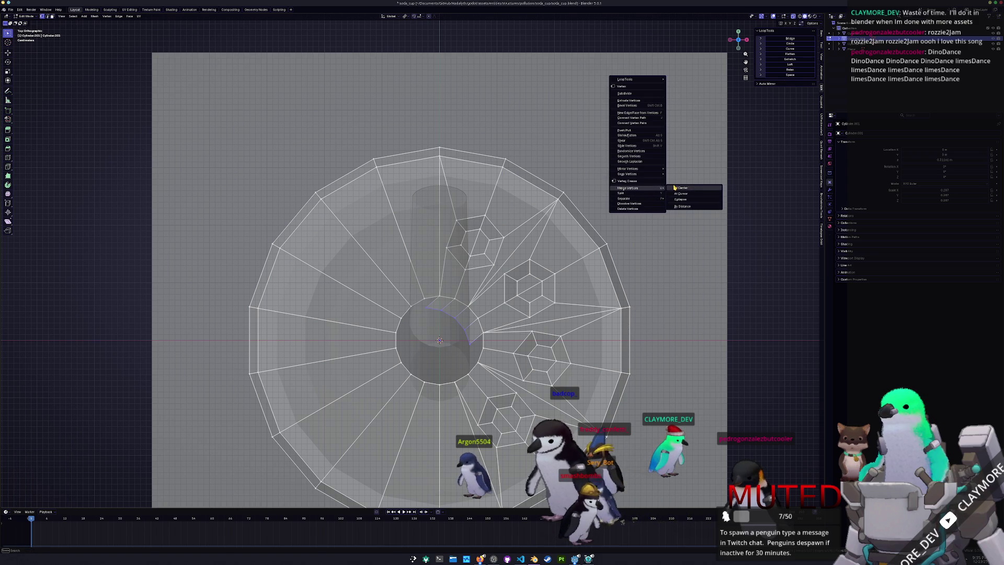
left_click(684, 189)
key("g")
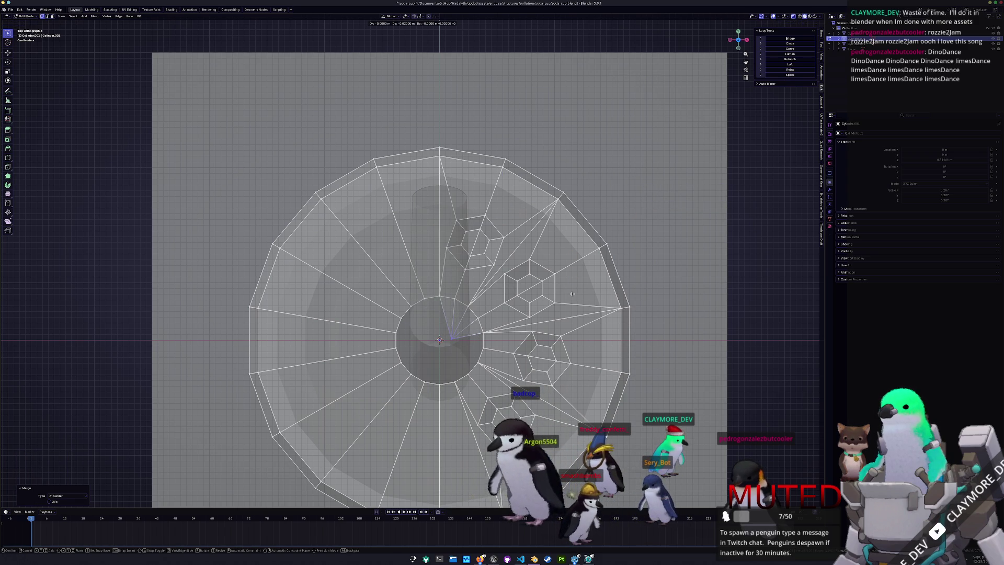
left_click(565, 295)
- Move the lid's centre edges, merge their vertices at centre, and undo the follow-up move
key("2")
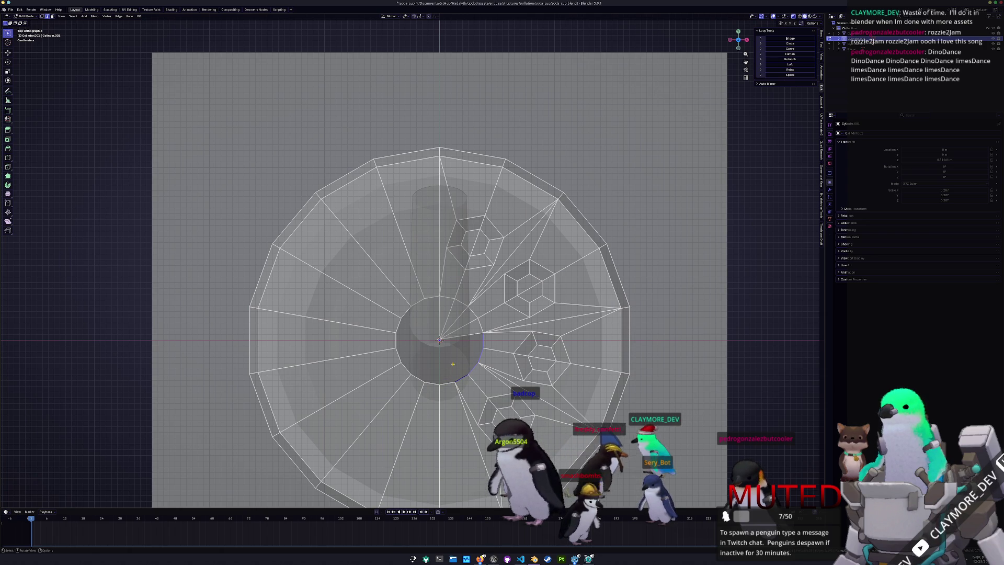
right_click(452, 365)
left_click(450, 361)
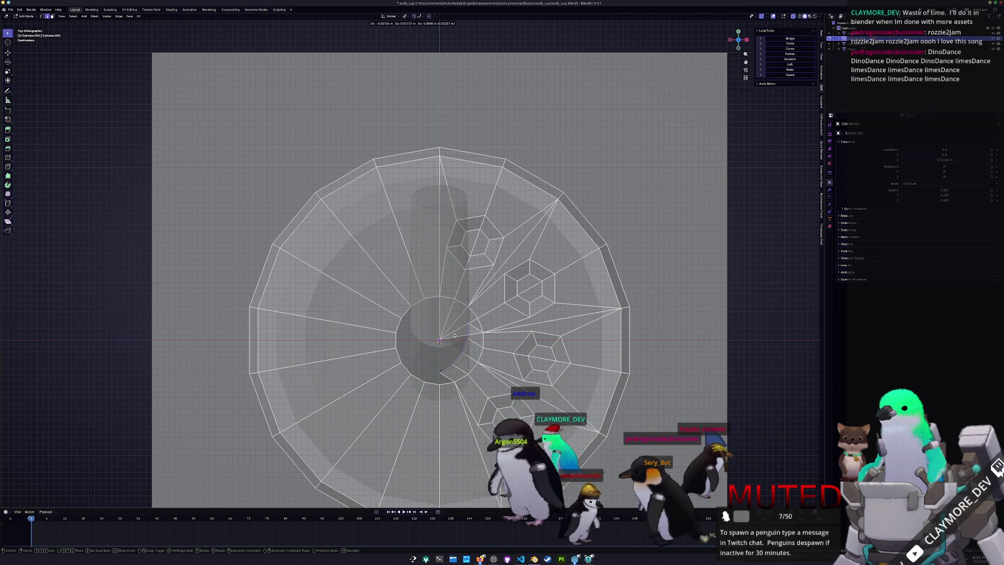
left_click(442, 337)
right_click(413, 336)
mouse_move(432, 316)
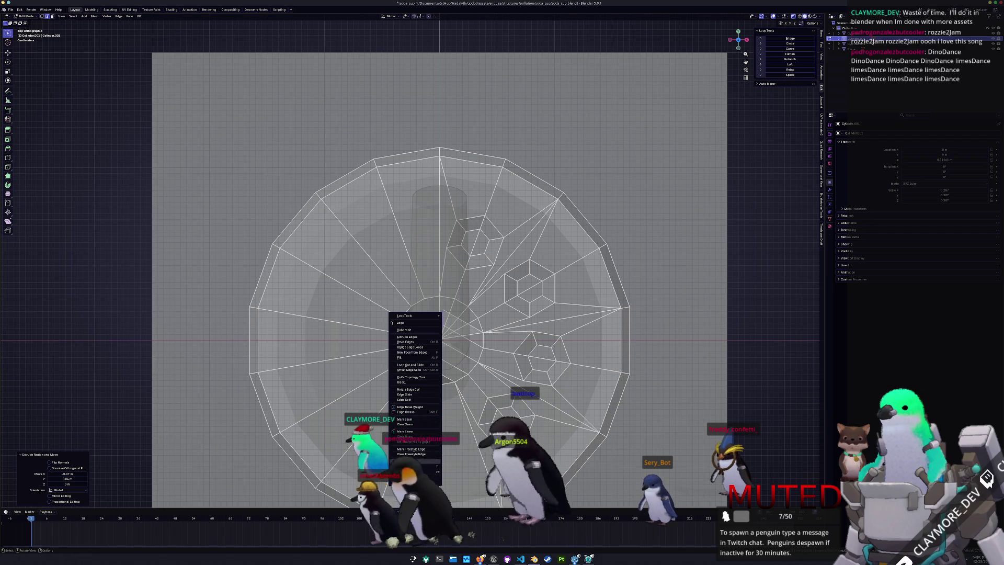
key("Escape")
key("1")
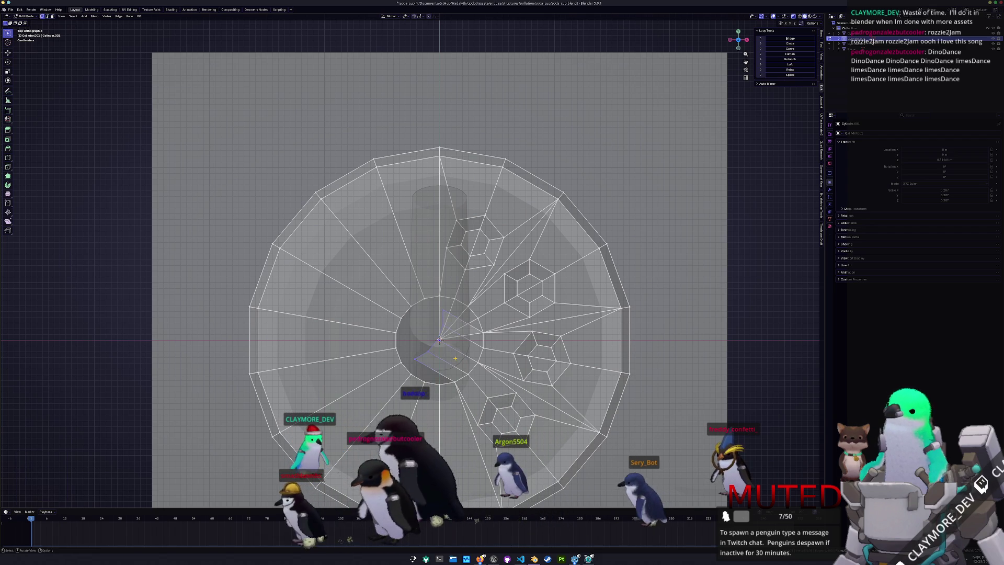
right_click(437, 271)
left_click(484, 360)
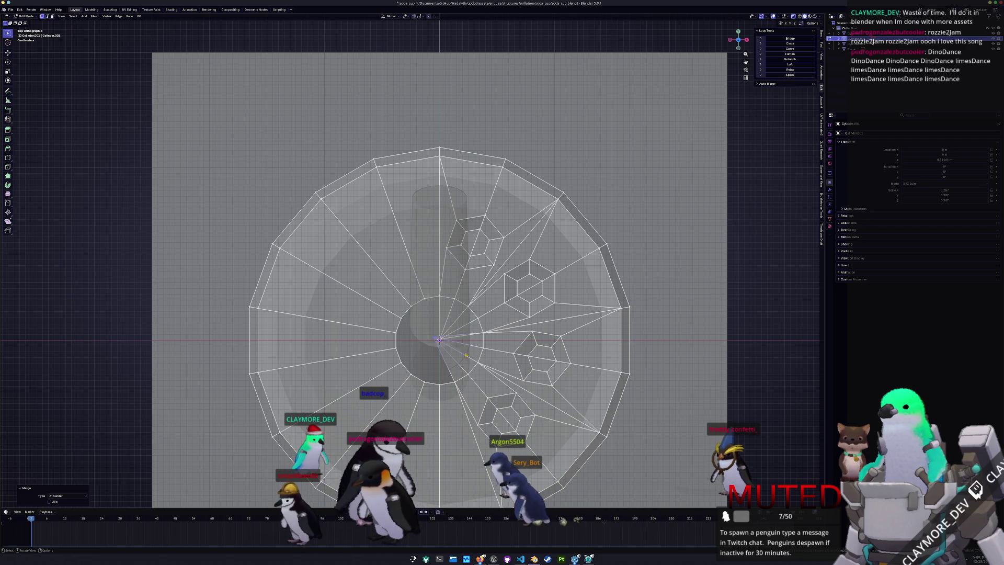
key("g")
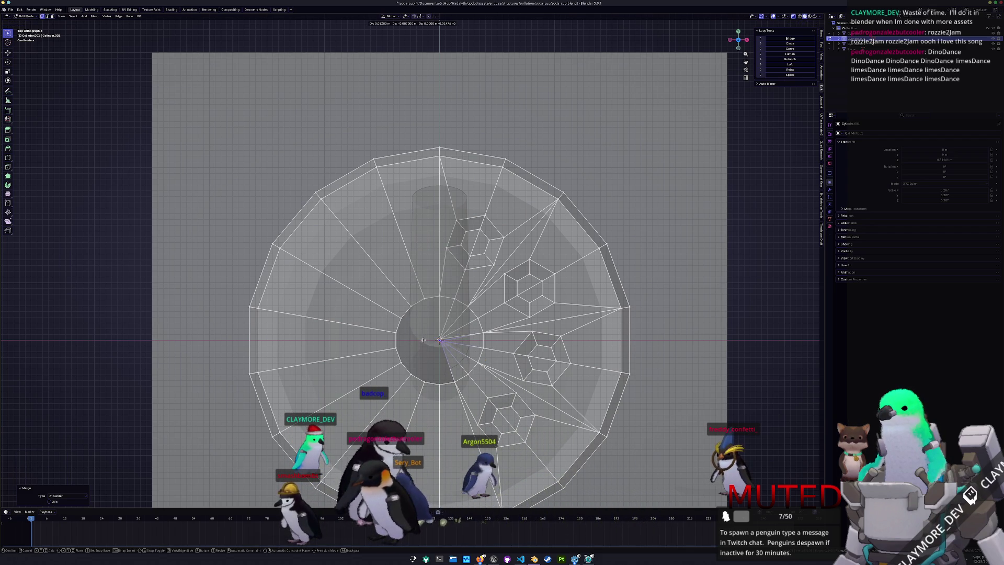
left_click(413, 340)
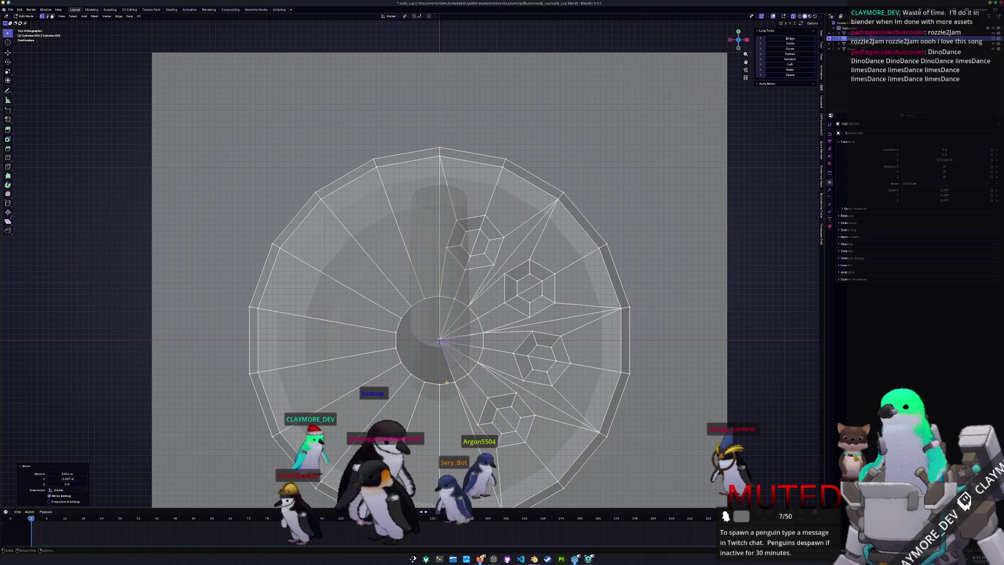
key("ctrl+z")
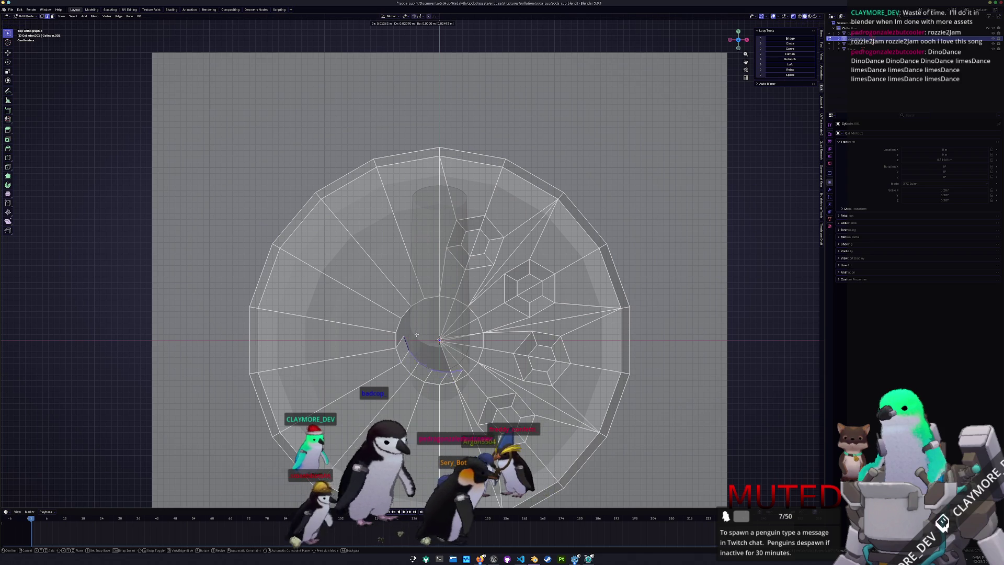
- Extrude the centre edges again and merge them into one centred vertex
key("e")
left_click(419, 342)
key("ctrl+e")
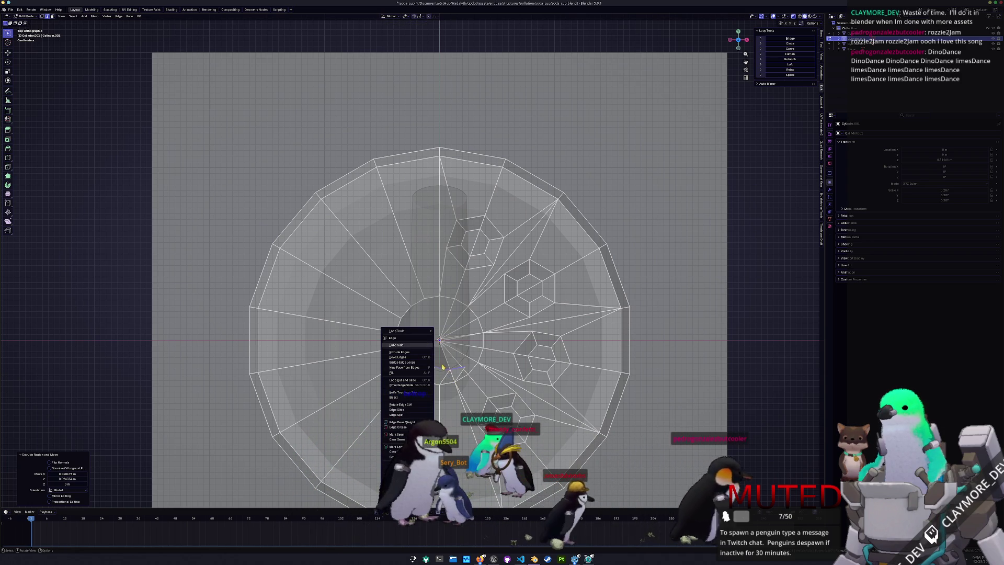
key("ctrl+v")
mouse_move(418, 364)
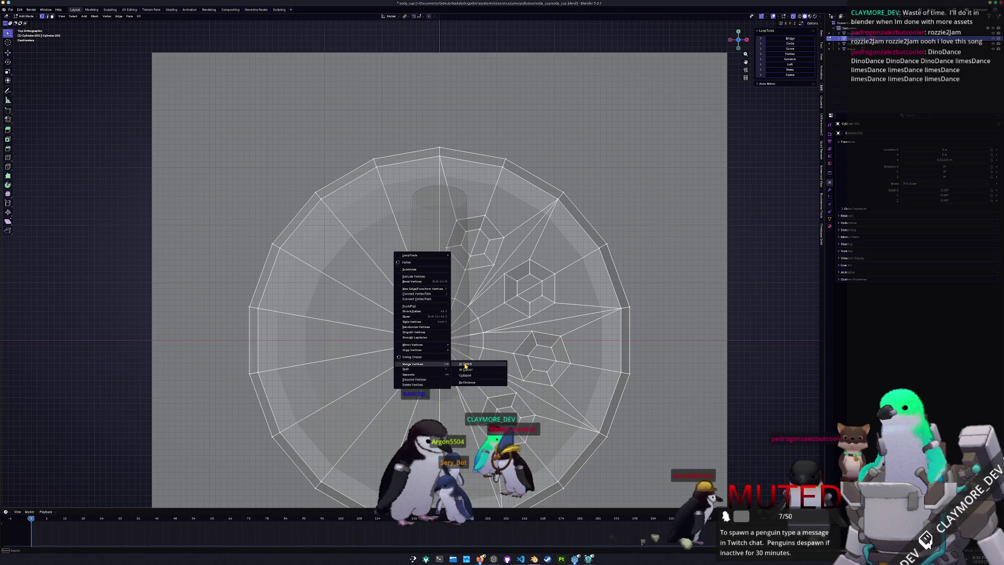
left_click(466, 364)
key("g")
right_click(445, 345)
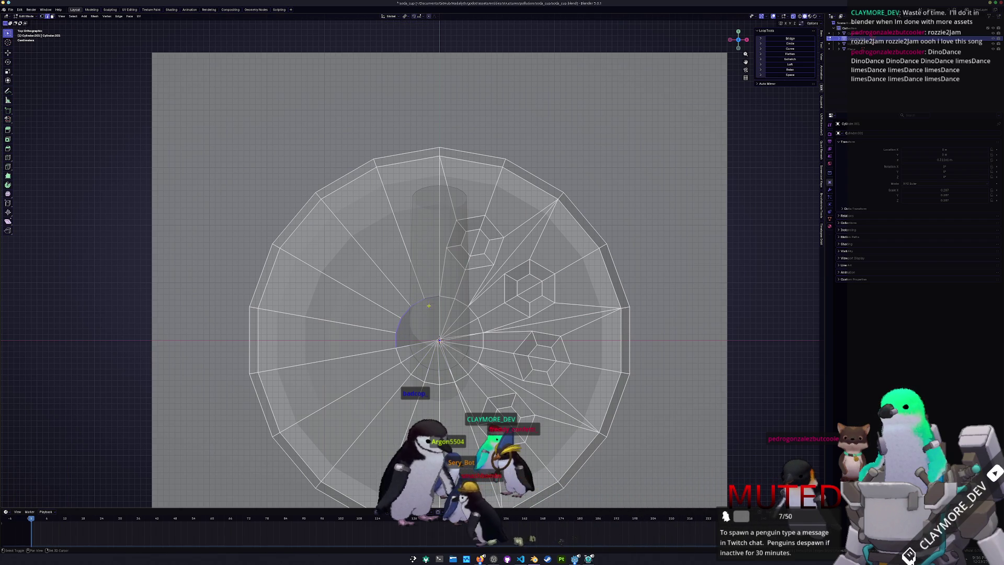
- Extrude the edges around the lid centre and merge them to a single slightly nudged vertex
key("e")
left_click(439, 324)
right_click(427, 330)
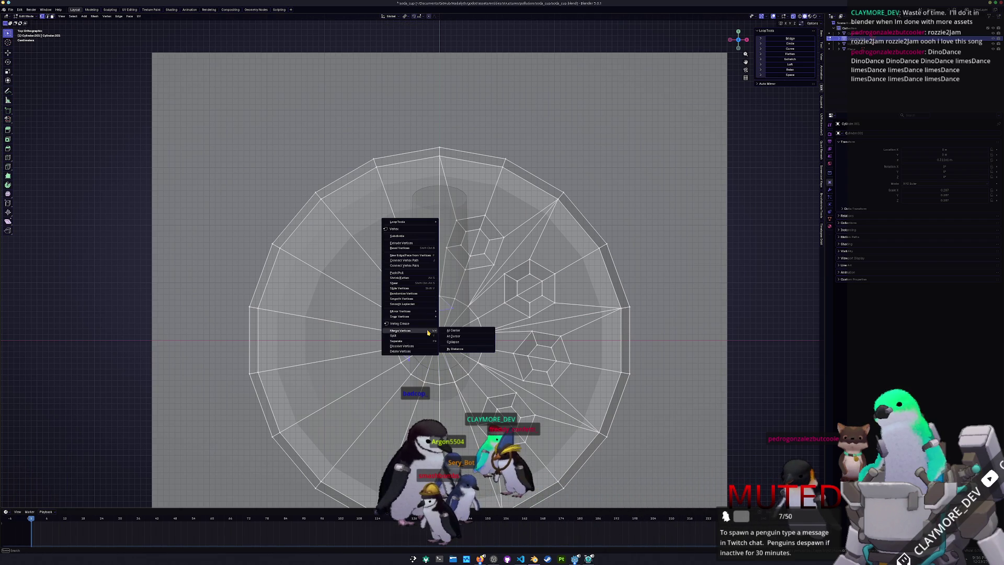
left_click(450, 331)
key("g")
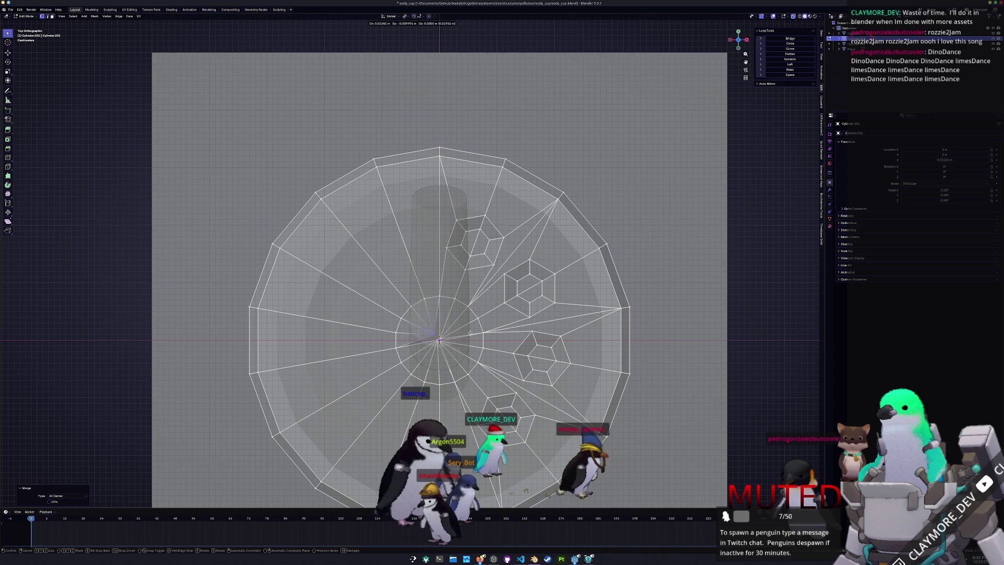
left_click(475, 339)
- Sink the merged centre vertex slightly below the lid along Z, then view the cup in Object Mode
left_click_drag(475, 339, 427, 344)
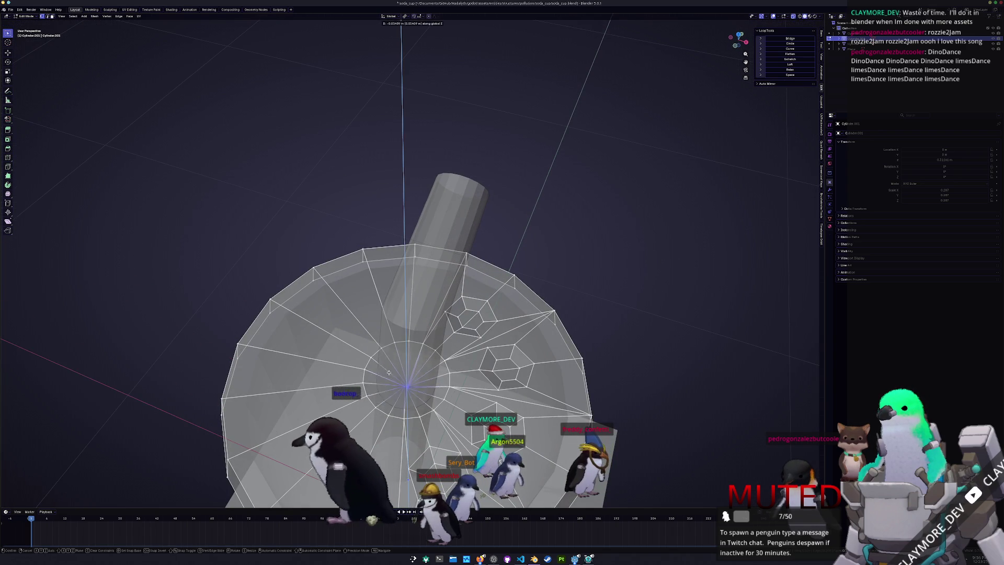
key("g")
key("z")
left_click(404, 399)
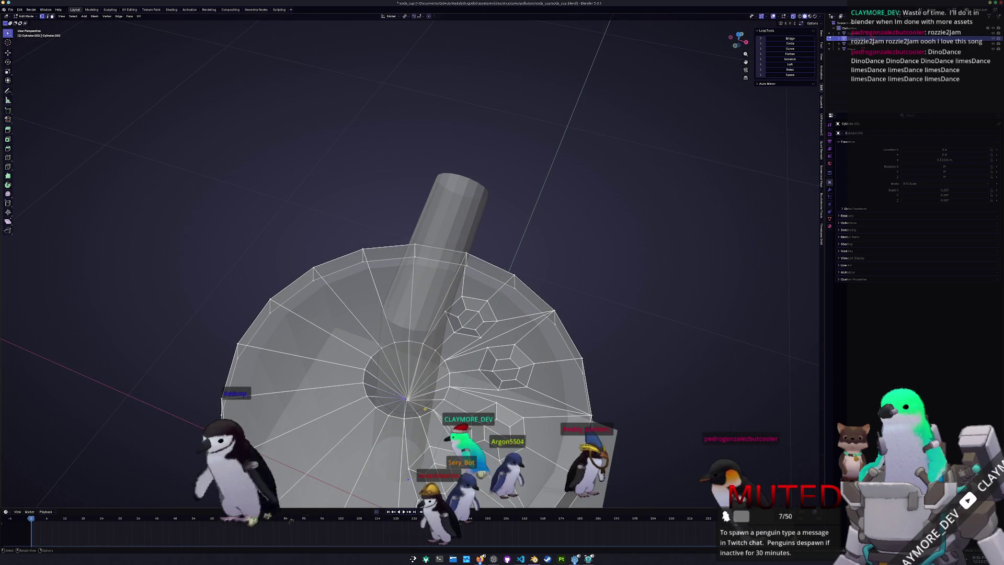
key("KP_7")
key("g")
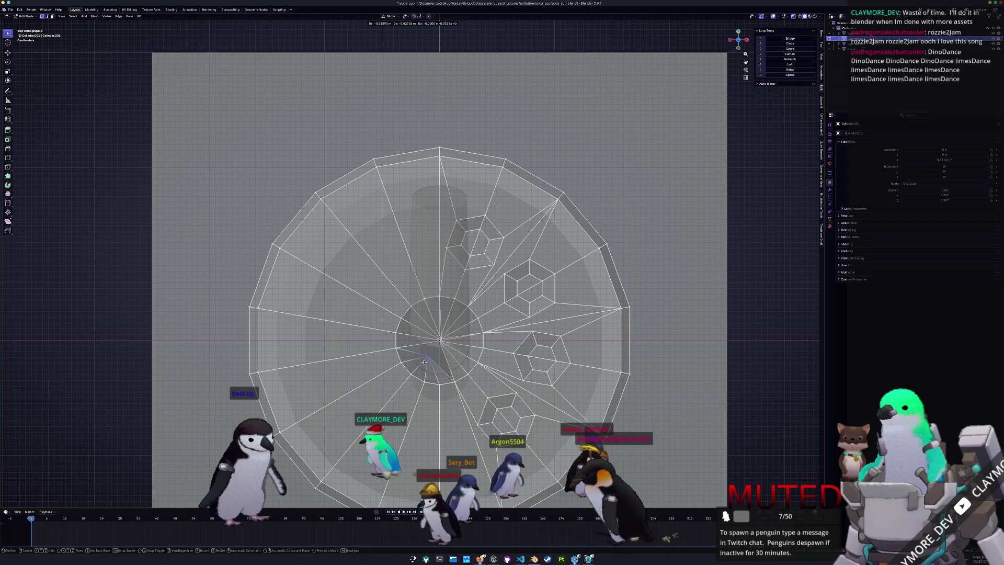
left_click(425, 333)
key("g")
left_click(451, 323)
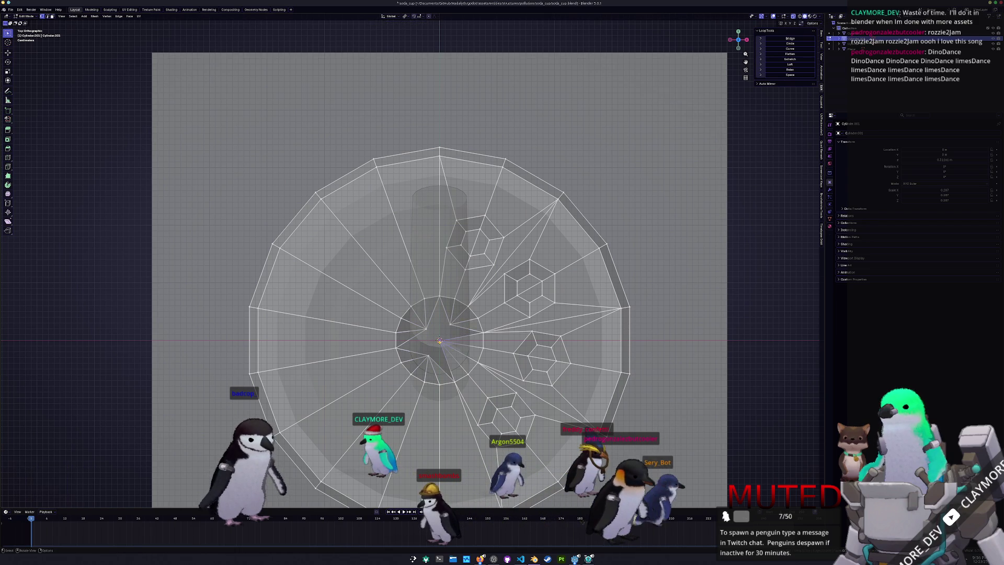
key("Tab")
left_click_drag(455, 363, 453, 340)
left_click_drag(570, 309, 548, 305)
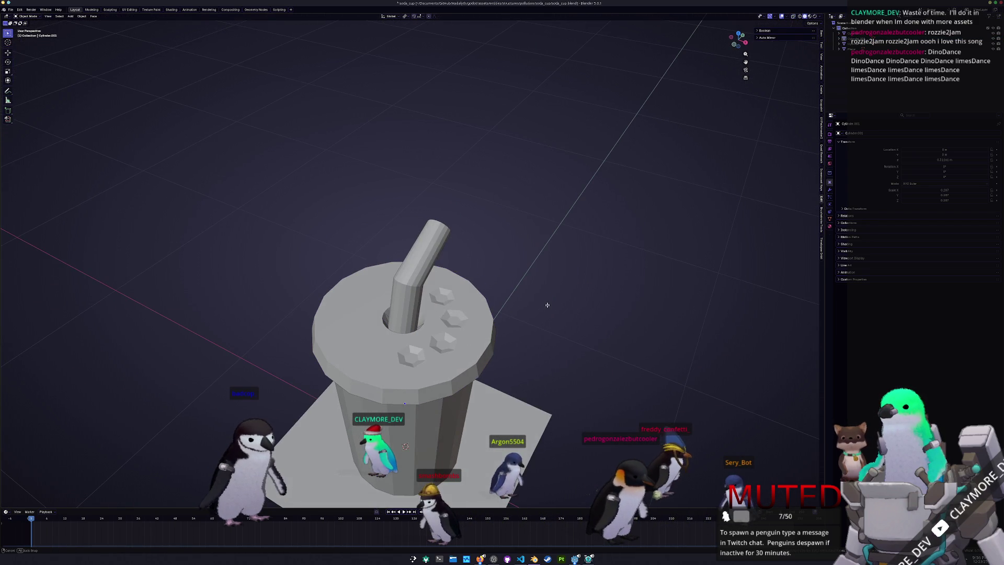
- In top view with X-ray, delete the two faces at the lid centre to open a hole
key("Tab")
scroll(444, 337, "up", 2)
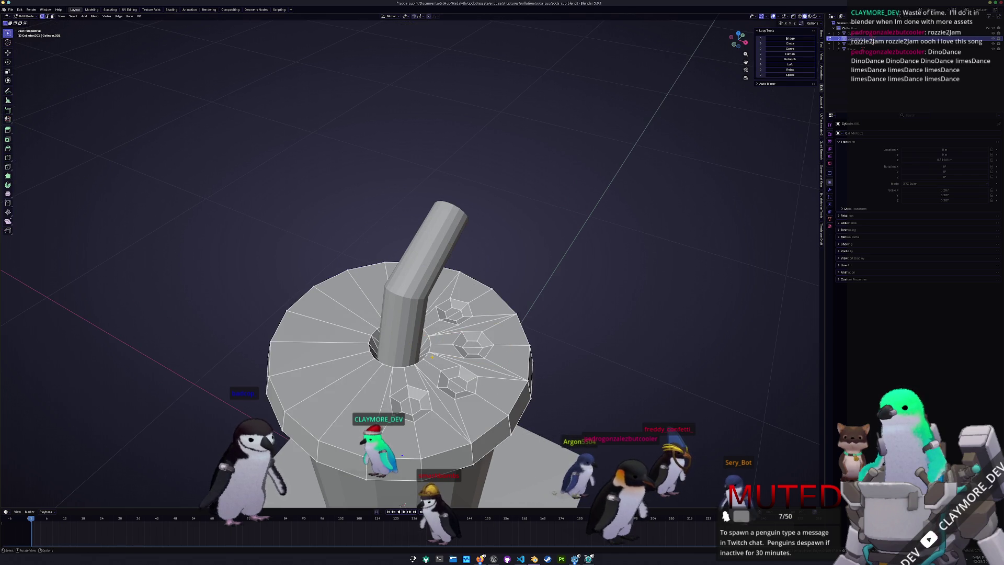
key("KP_7")
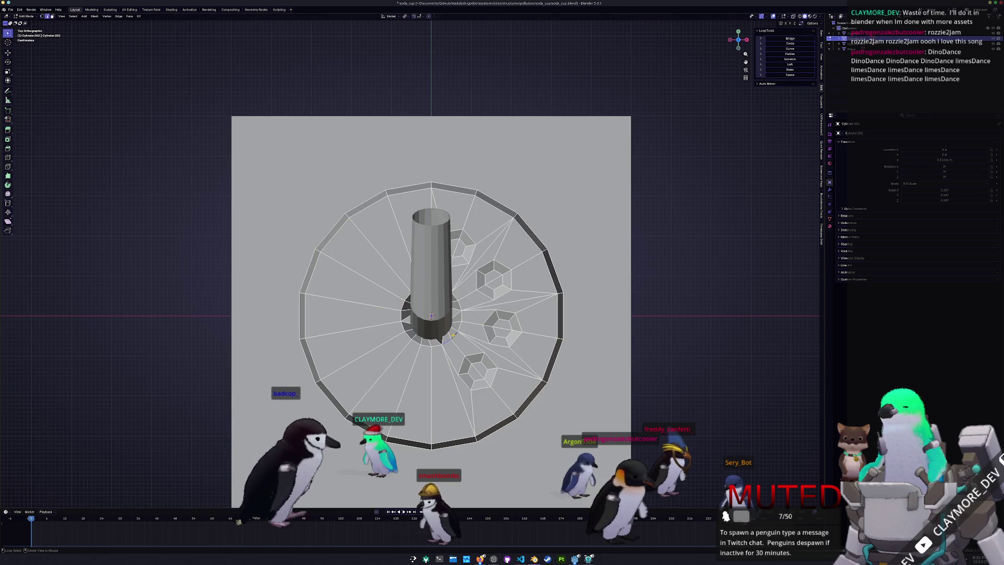
key("alt+z")
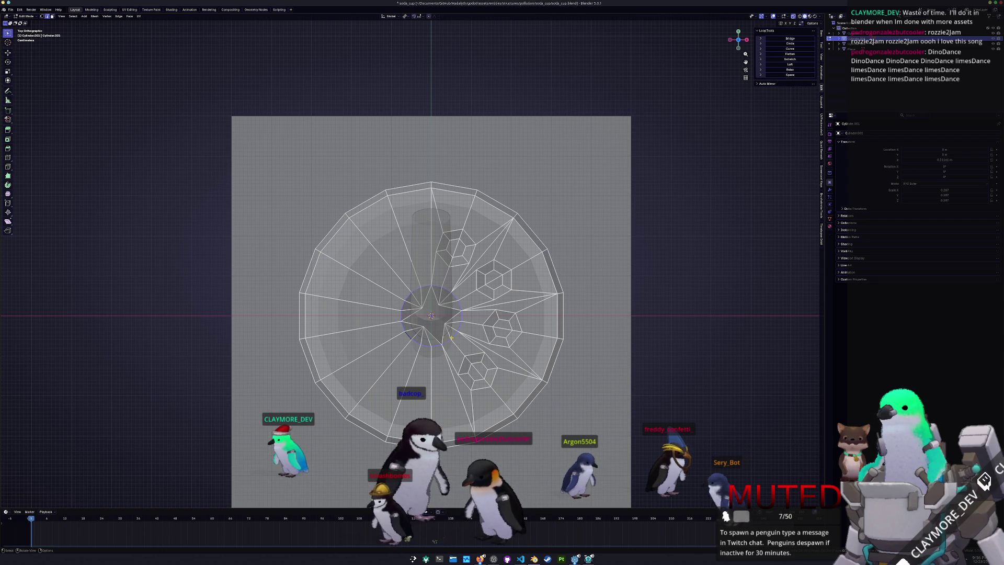
left_click(447, 330, "shift")
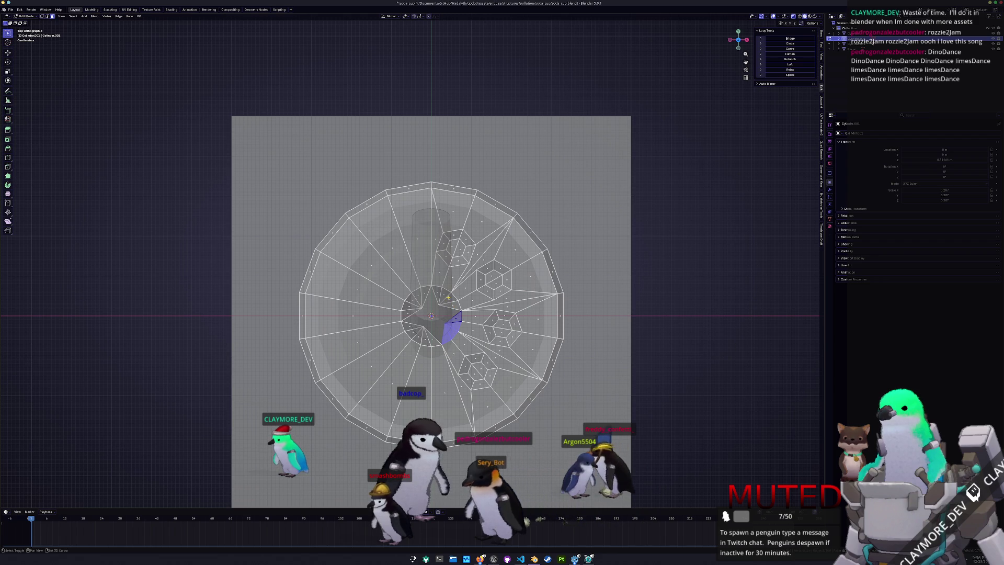
left_click(436, 293, "shift")
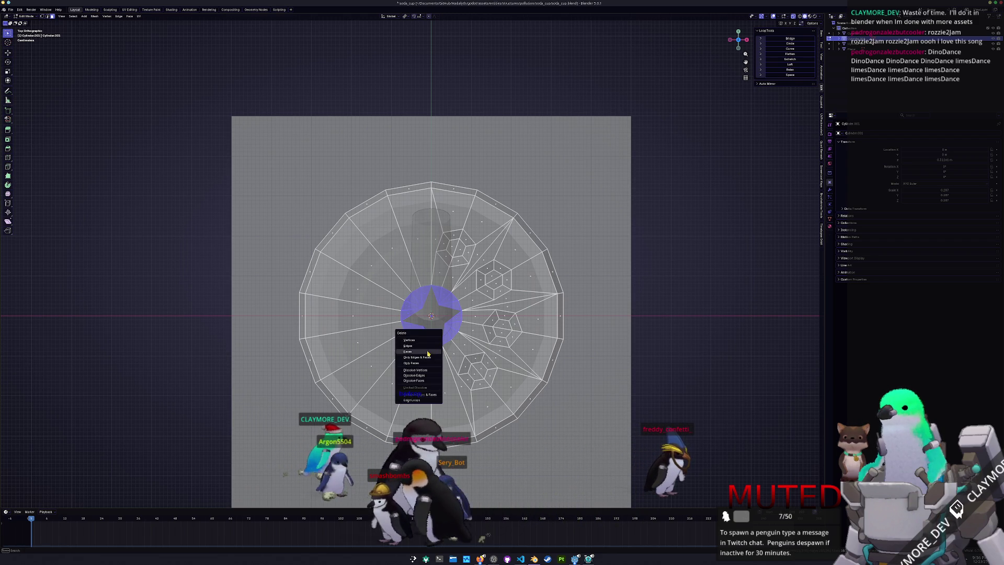
left_click(428, 352)
- Inset the hole's edge into a smaller ring and extrude that ring upward
key("g")
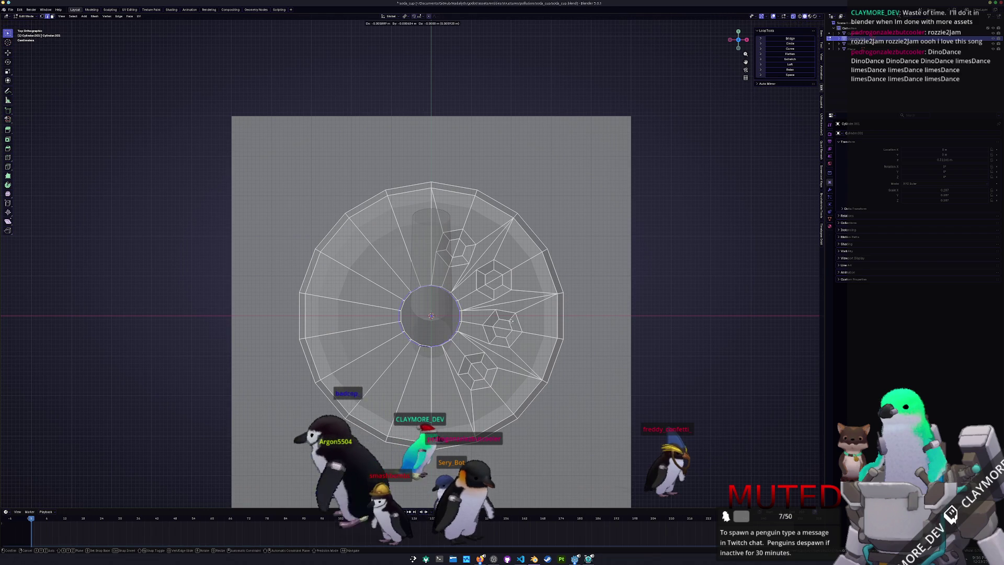
right_click(507, 320)
key("s")
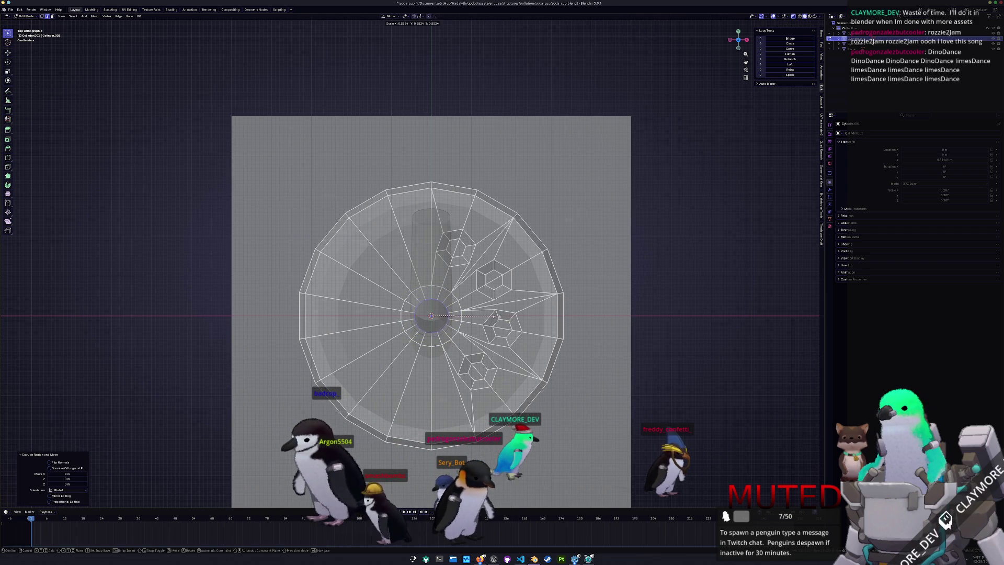
left_click(453, 325)
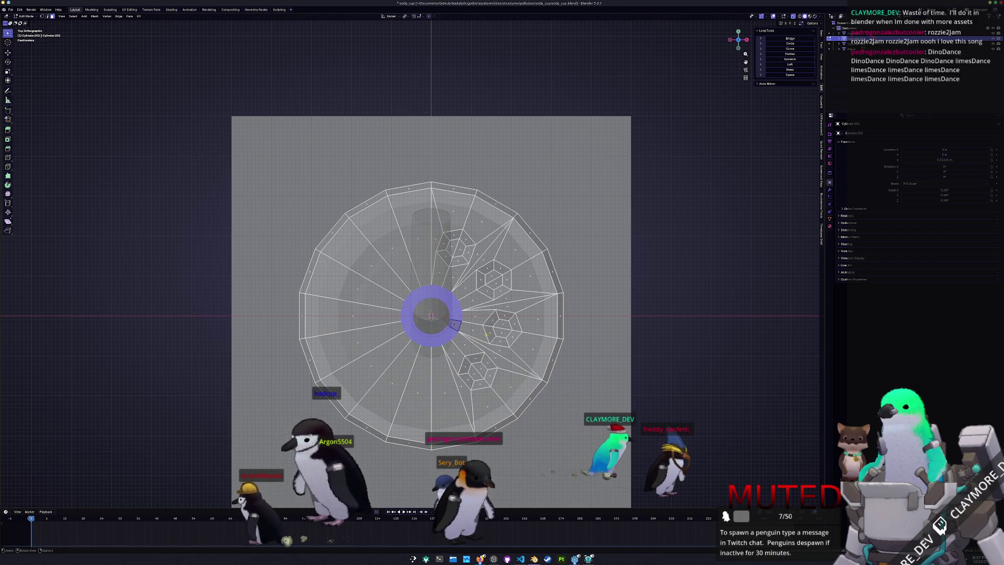
key("e")
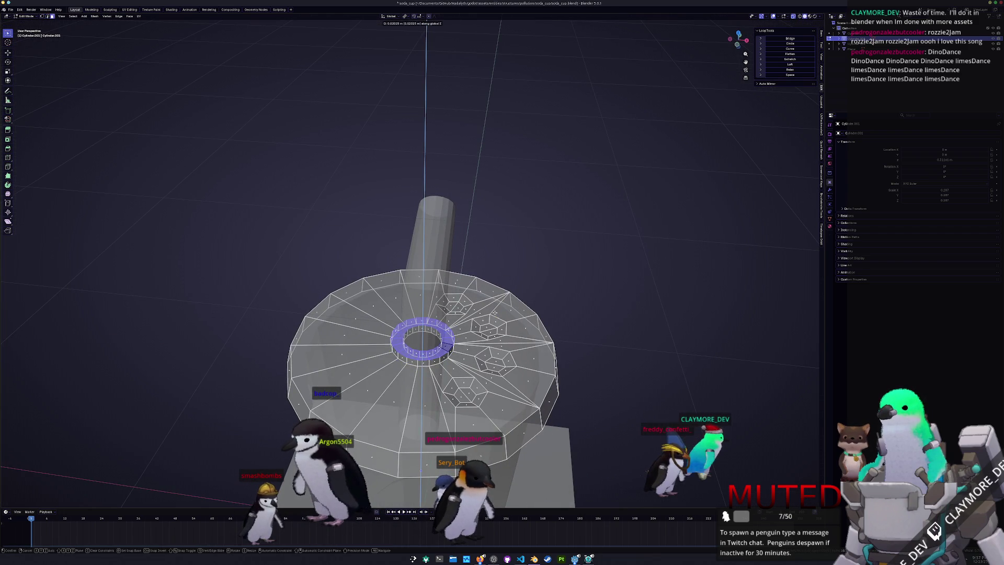
left_click(495, 313)
- Widen the raised centre ring about 1.47 times with Z locked, then exit Edit Mode
key("alt+z")
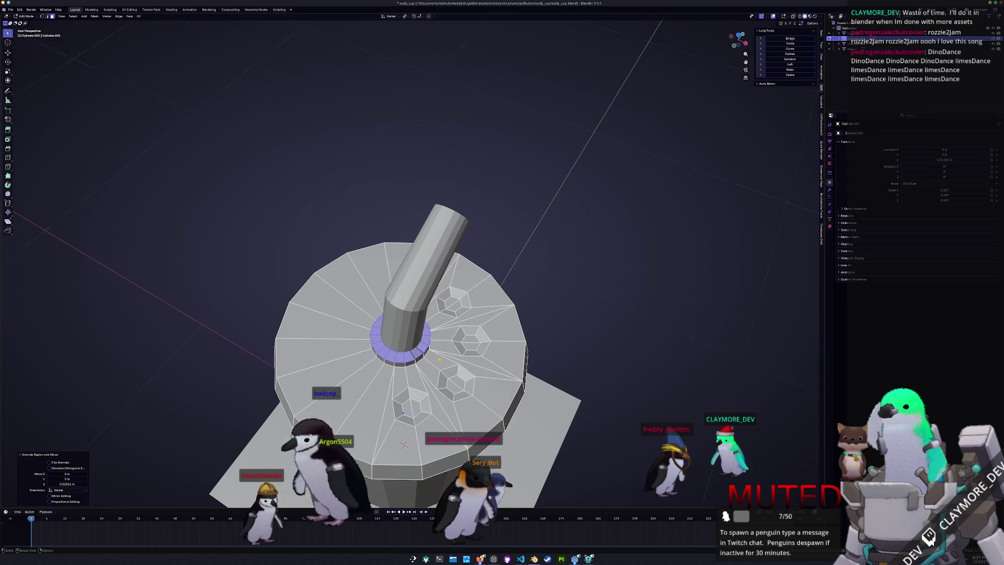
key("KP_7")
key("alt+z")
left_click_drag(464, 353, 352, 281)
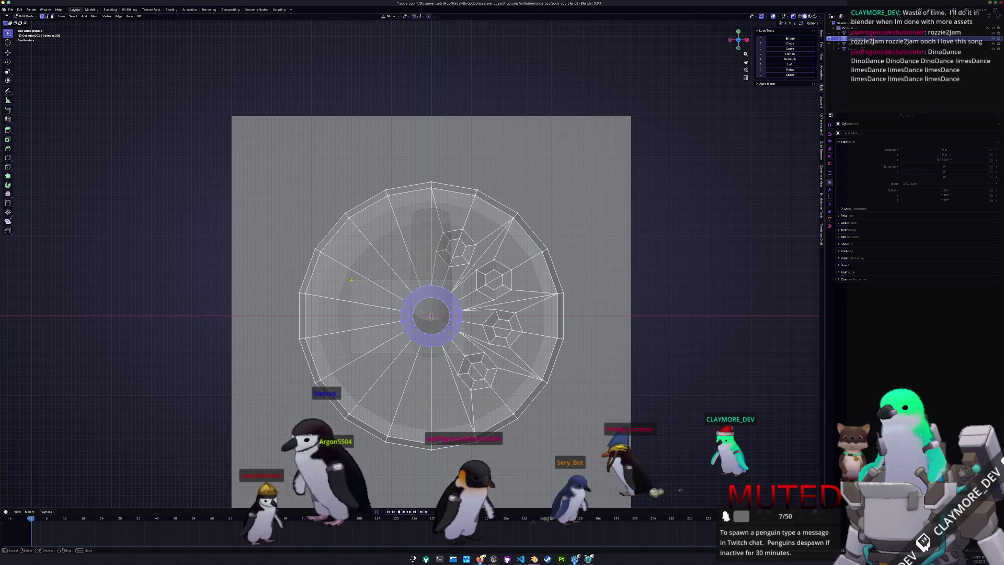
key("alt+z")
key("s")
key("shift+z")
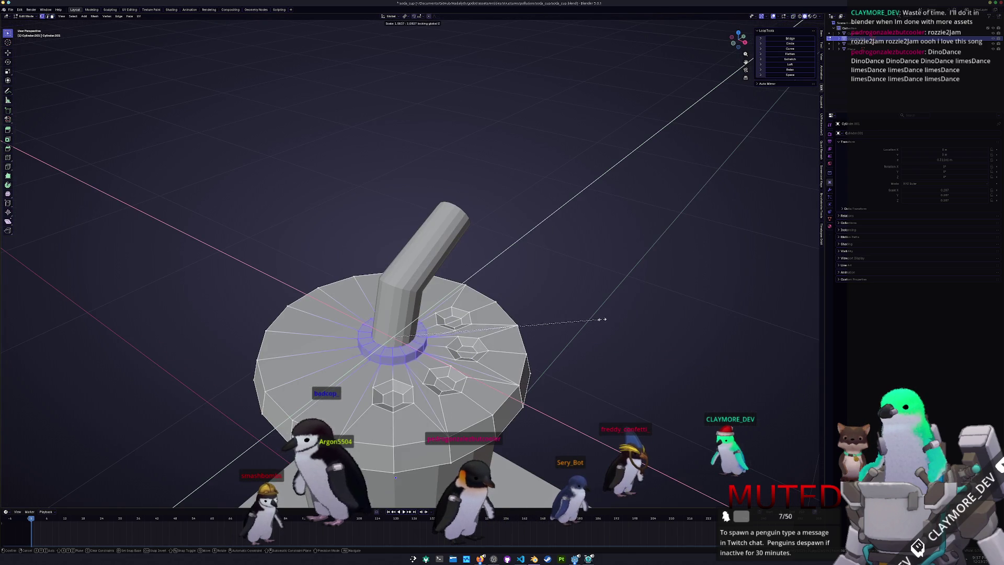
left_click(675, 302)
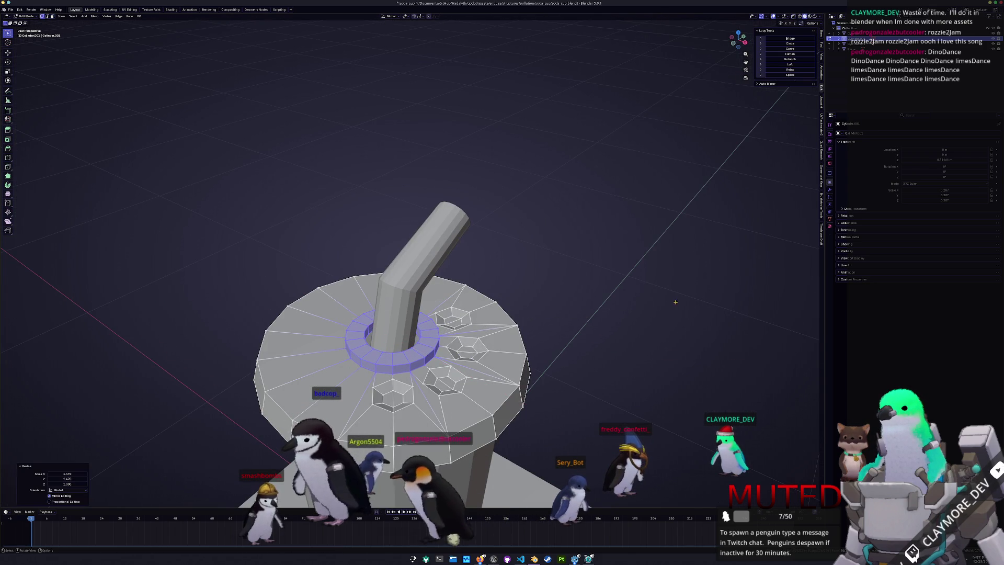
key("2")
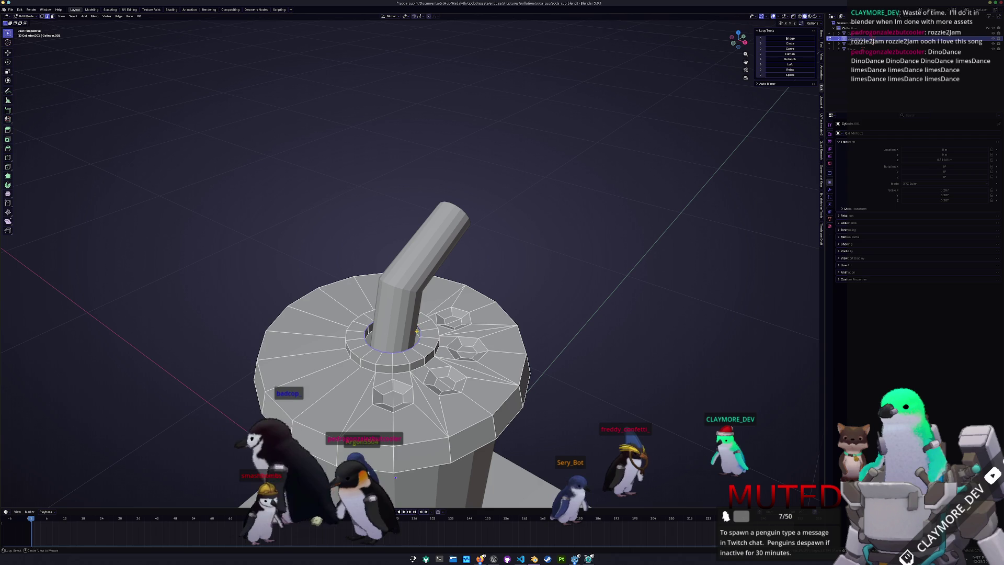
key("shift+z")
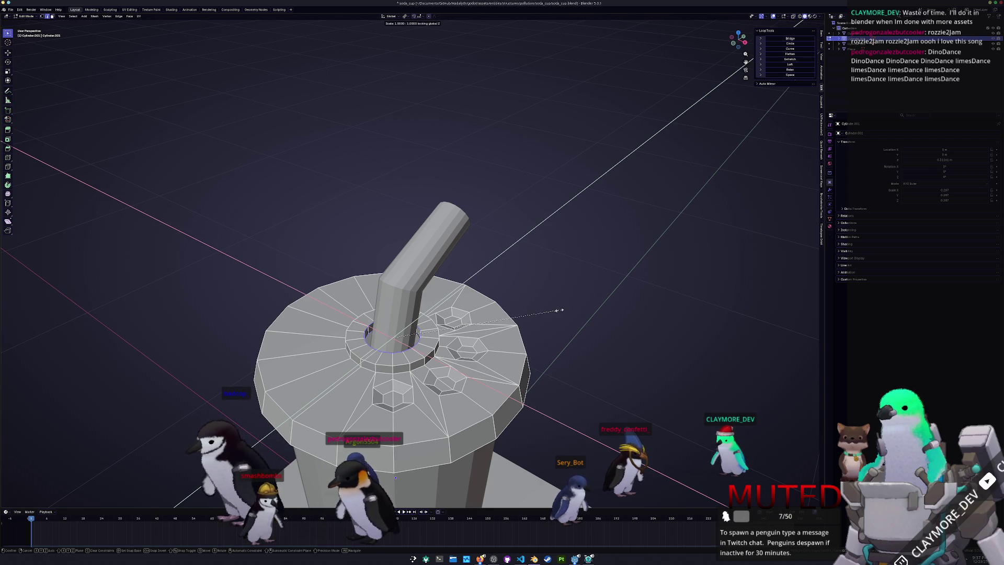
left_click(532, 314)
key("Tab")
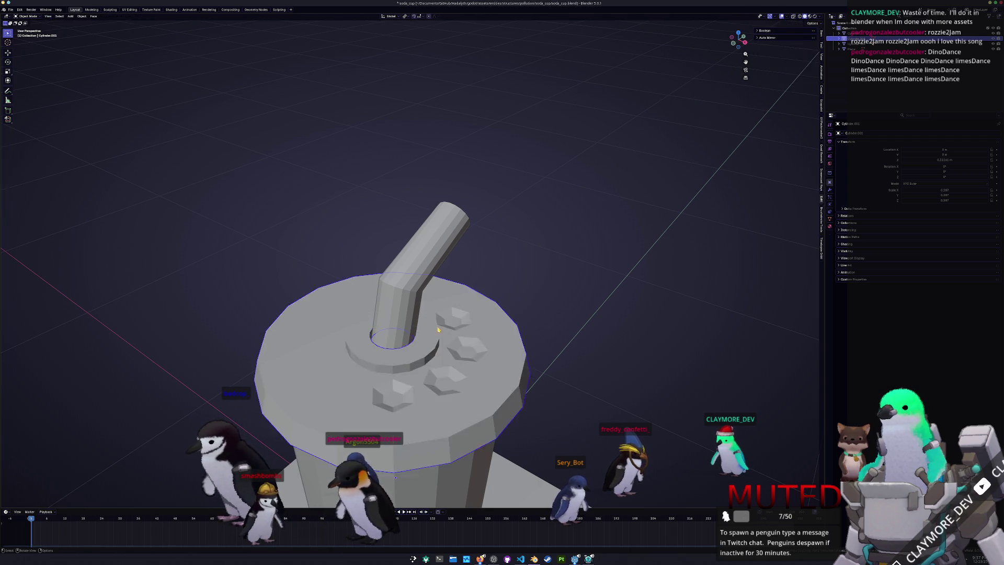
- Turn off X-ray and apply Shade Smooth to the cup and lid
scroll(538, 319, "down", 5)
key("alt+z")
left_click(525, 333)
key("alt+z")
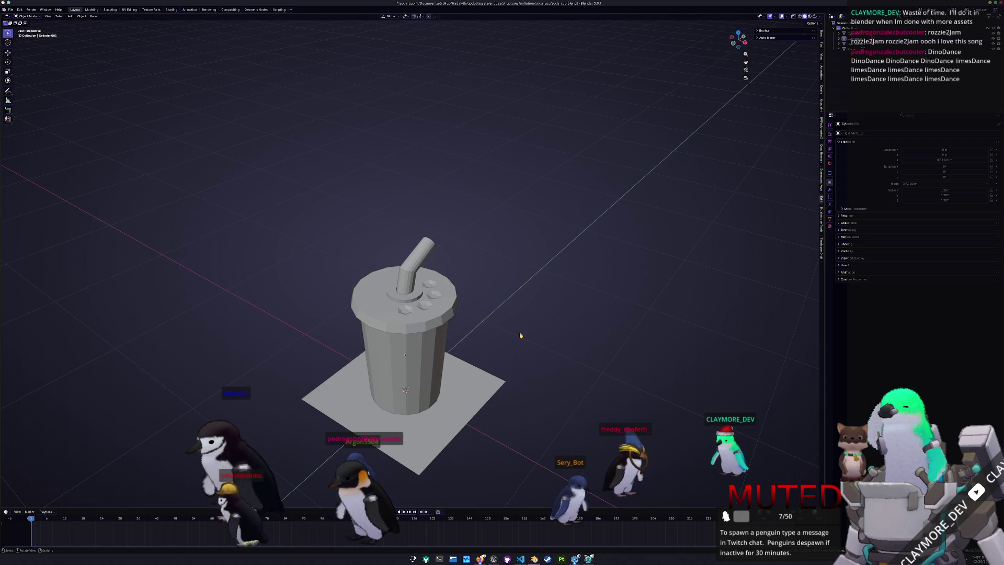
left_click(419, 321)
right_click(419, 321)
left_click(381, 285)
- Convert the cup body to a plain mesh with its modifiers applied
left_click_drag(539, 306, 519, 313)
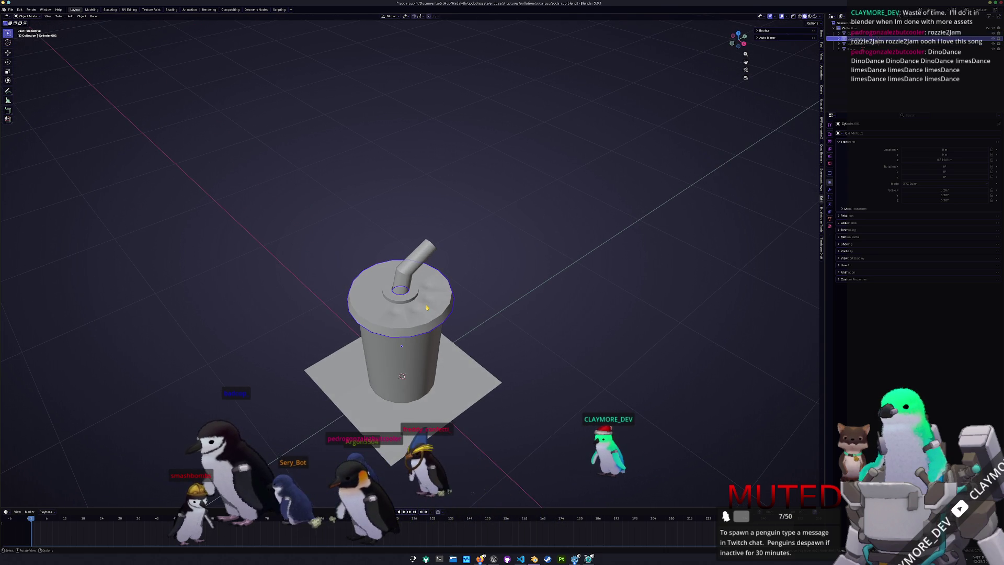
left_click(401, 284)
left_click_drag(505, 312, 495, 275)
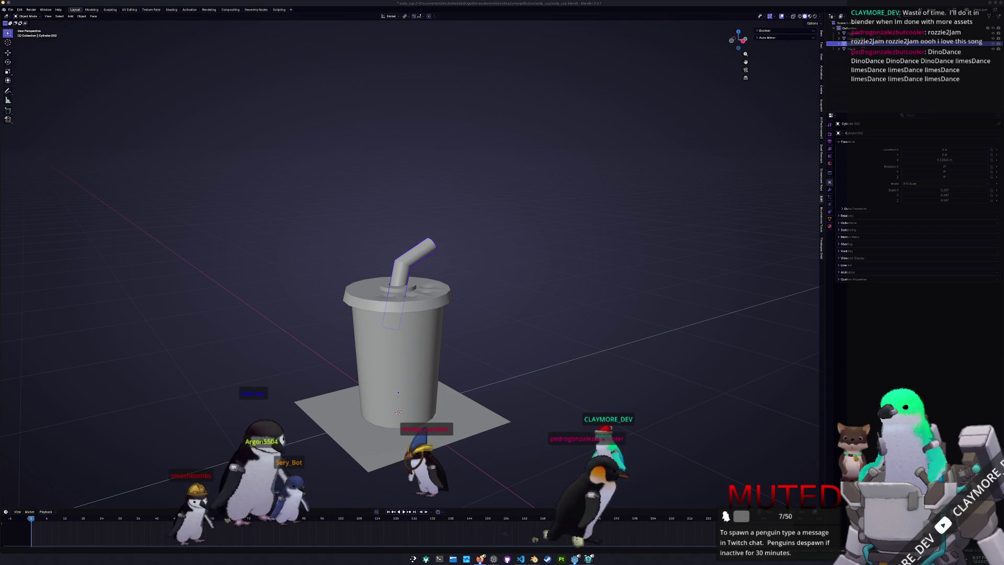
left_click(678, 334)
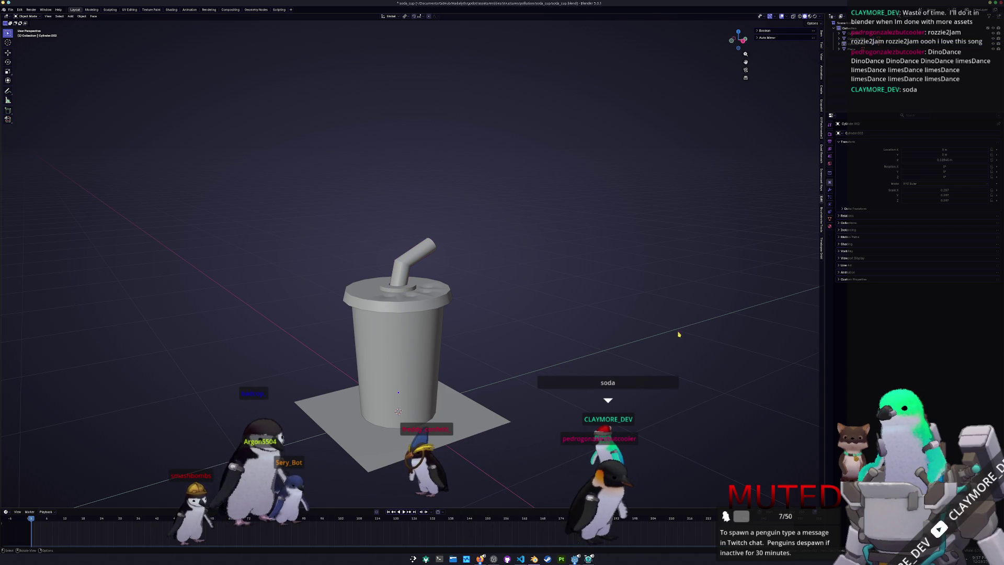
left_click(414, 280)
right_click(489, 331)
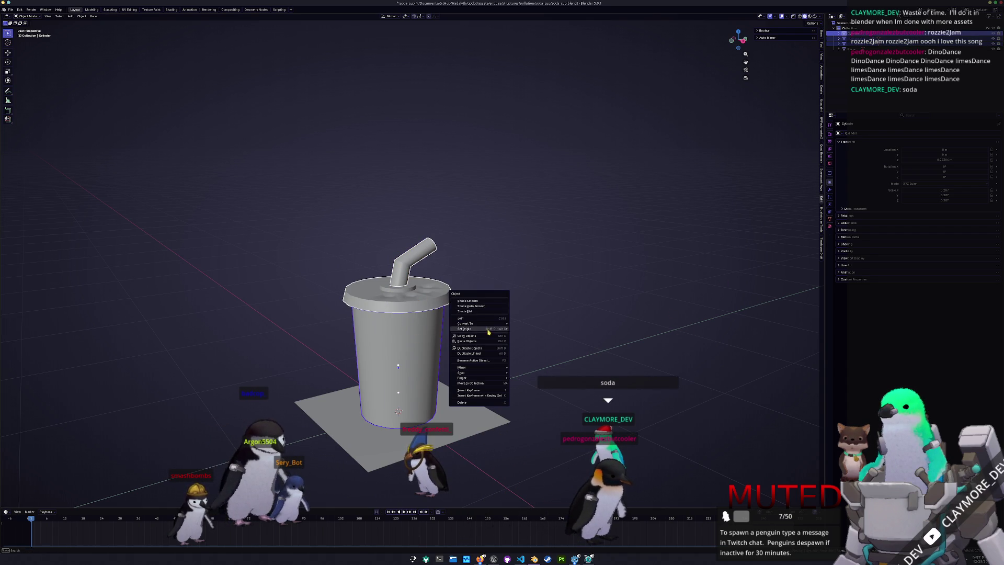
mouse_move(493, 324)
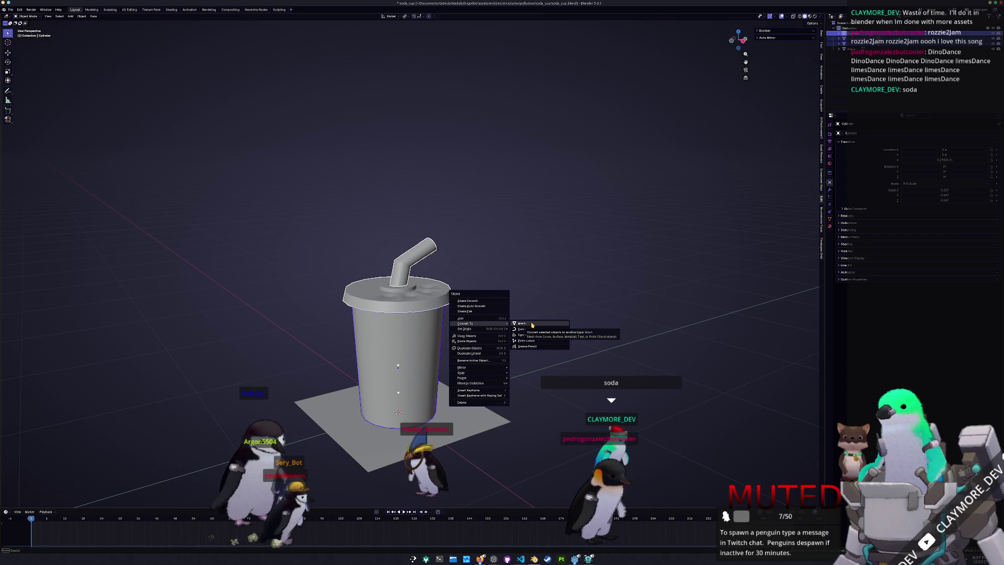
left_click(532, 325)
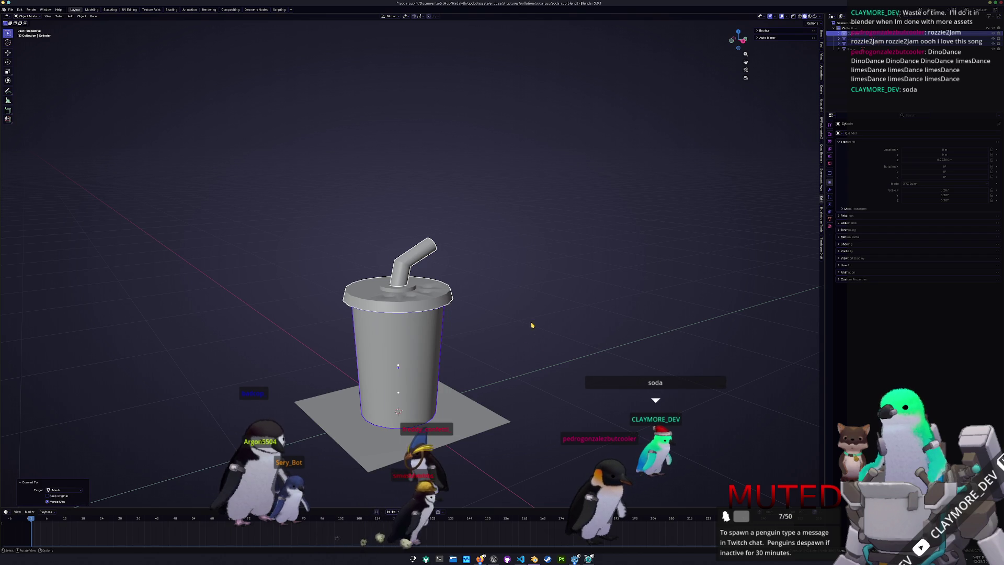
left_click(15, 9)
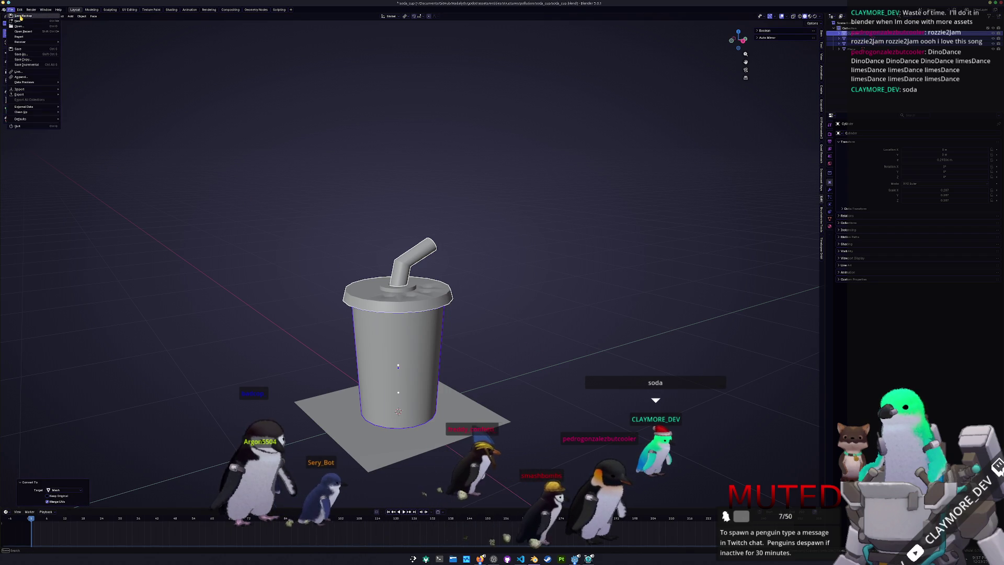
- Select only the cup body and scale it down to 0.84
left_click(401, 351)
left_click(401, 351, "shift")
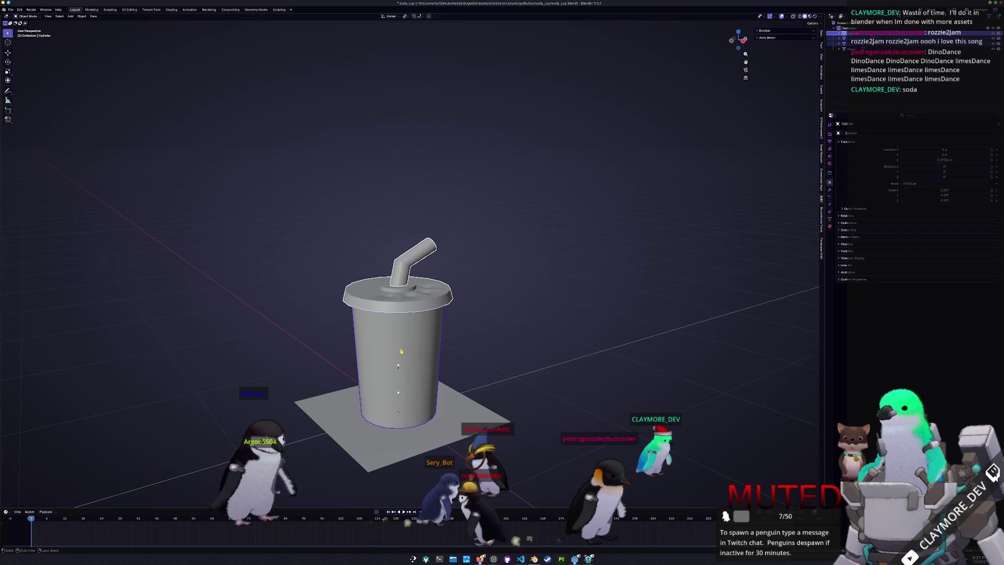
left_click(401, 351)
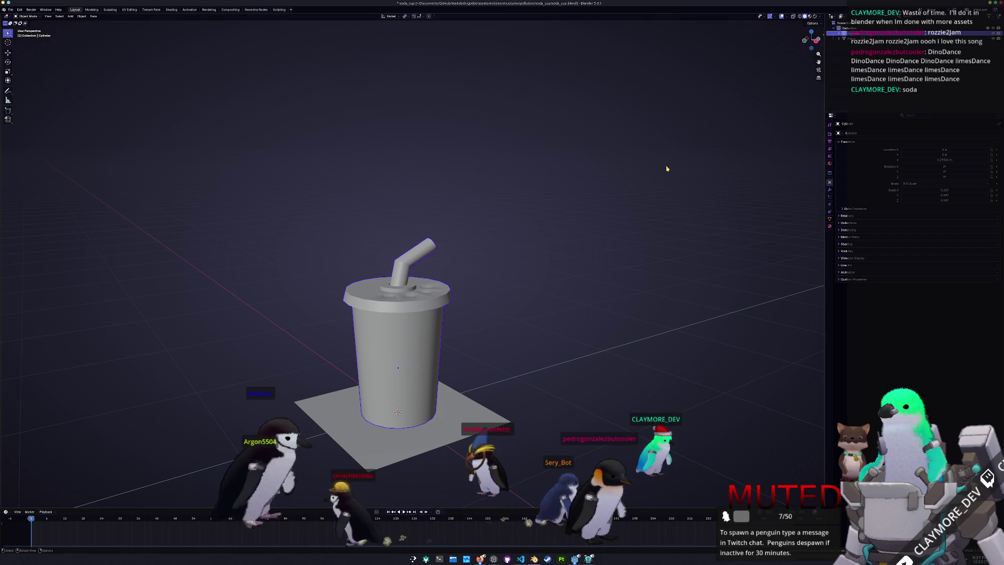
key("n")
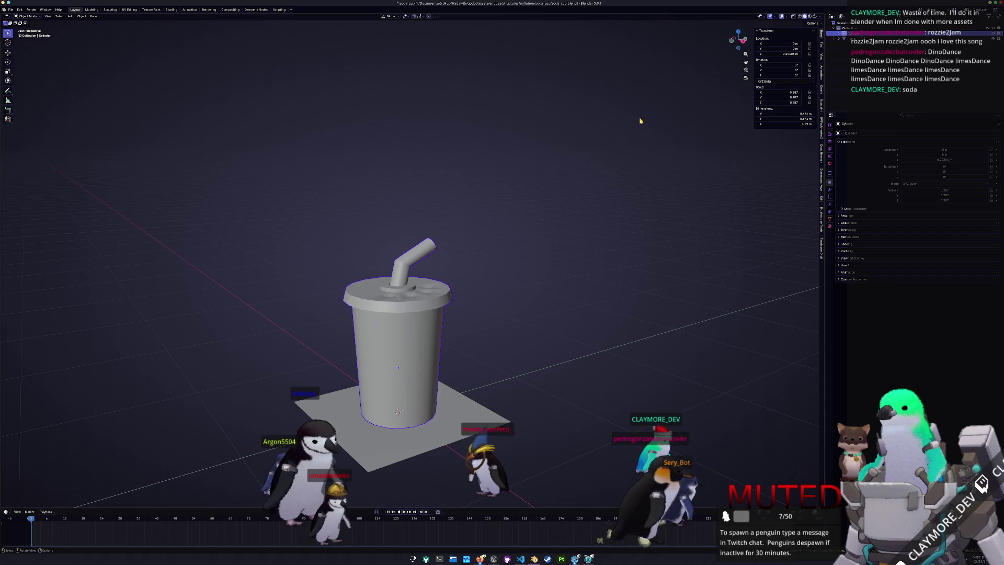
left_click_drag(738, 39, 737, 136)
key("s")
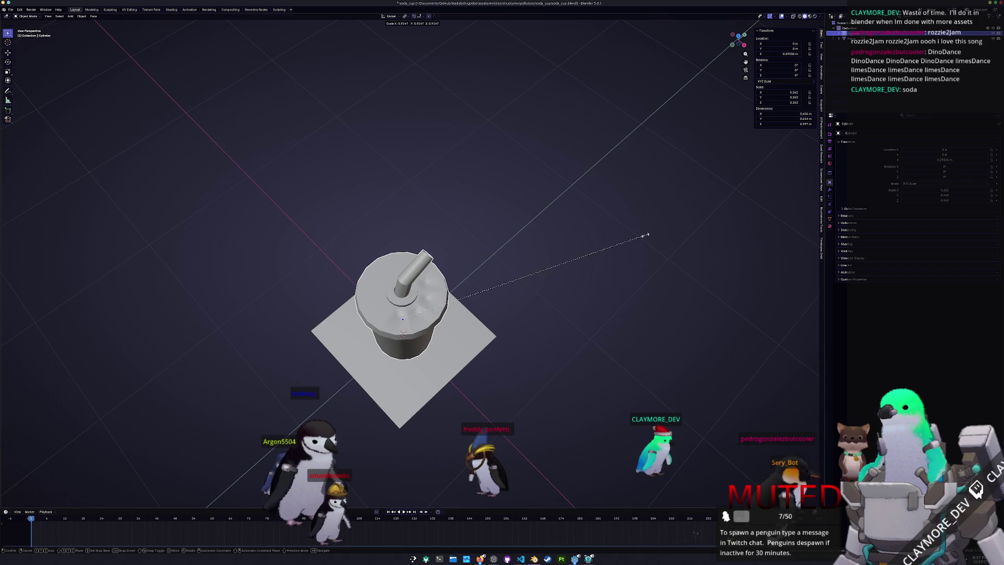
left_click(617, 256)
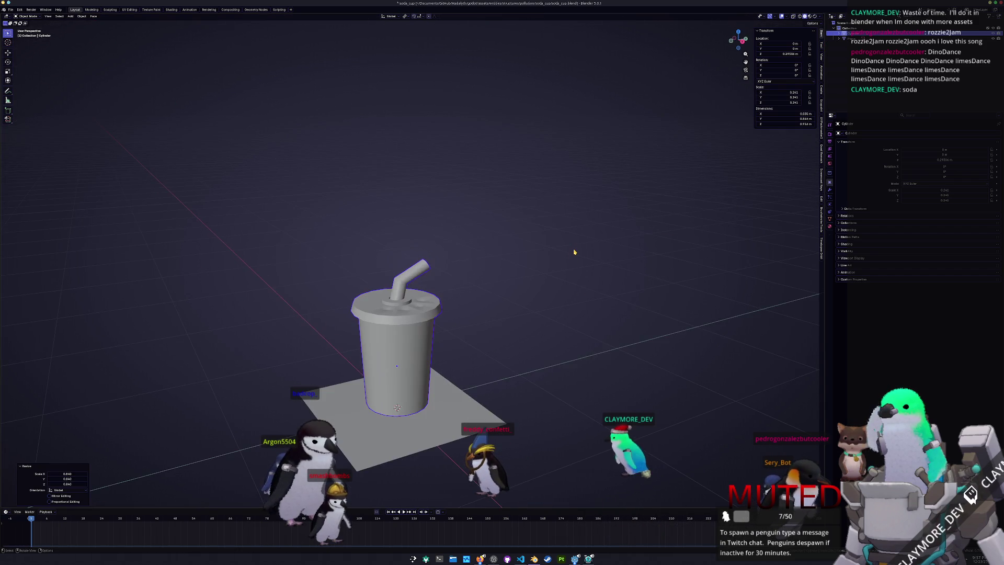
- Lower the cup along Z and apply all transforms
key("KP_1")
key("g")
key("z")
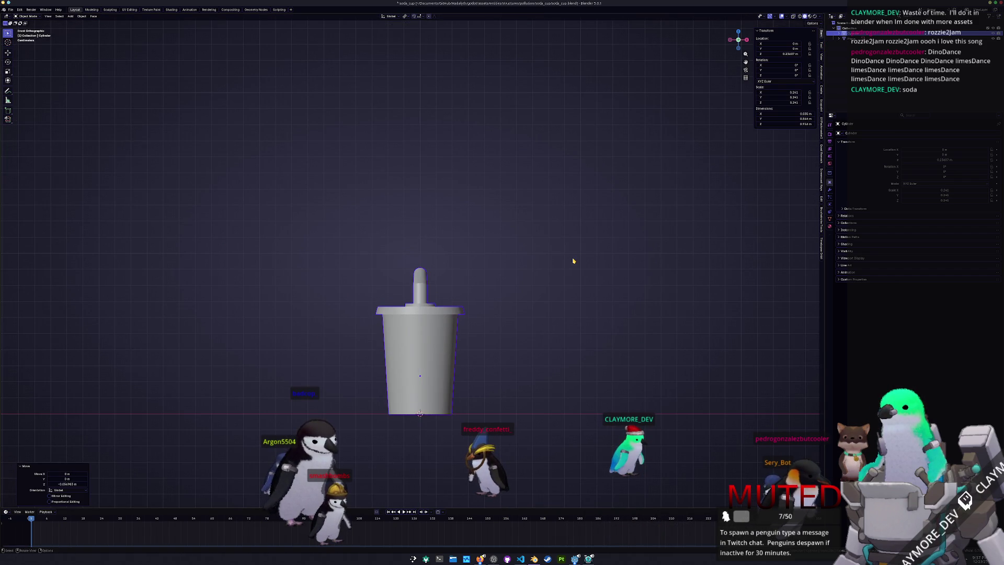
left_click(571, 267)
key("ctrl+a")
left_click(568, 262)
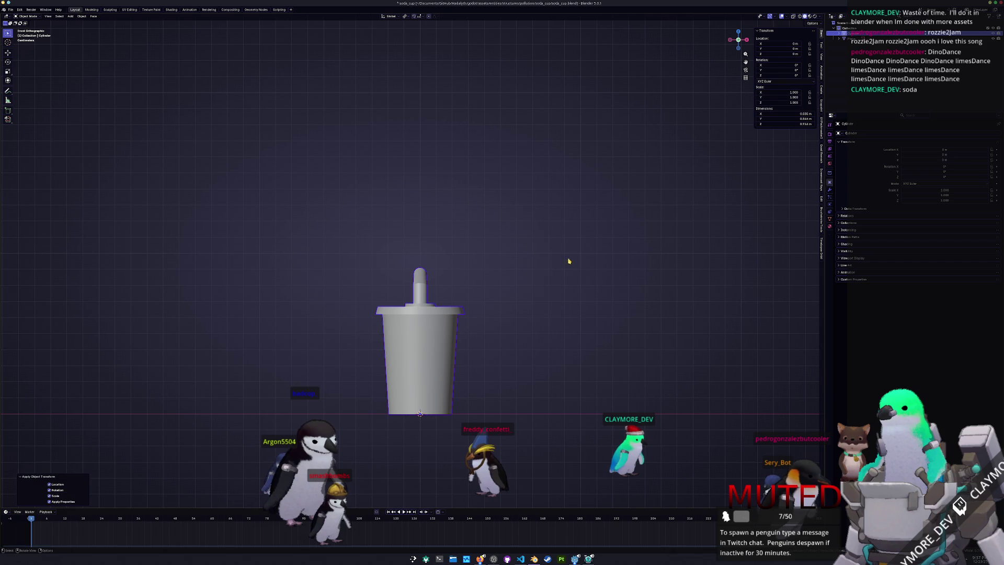
- Rotate the cup −28.1° around Z and give it a slight trackball tilt
key("r")
key("z")
left_click(529, 379)
key("r")
key("r")
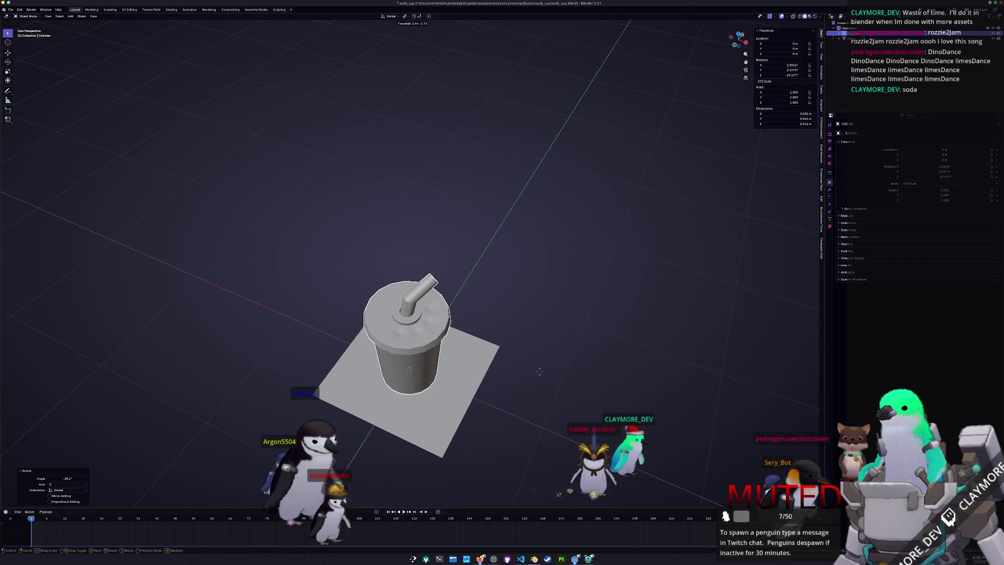
left_click(540, 375)
left_click_drag(540, 374, 526, 346)
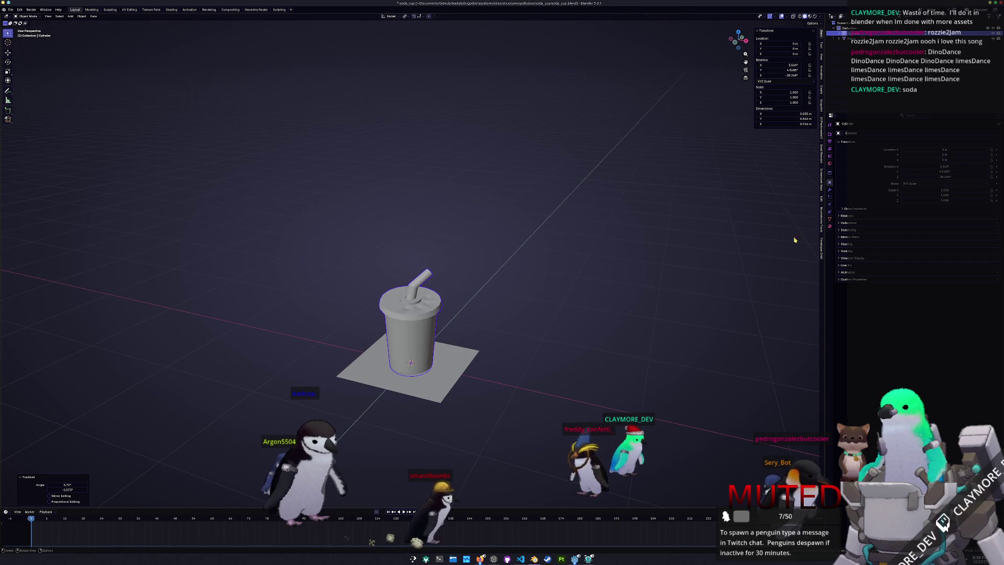
- Rename the cup object to soda_cup and give it a new material
left_click(850, 133)
type("soda_cup")
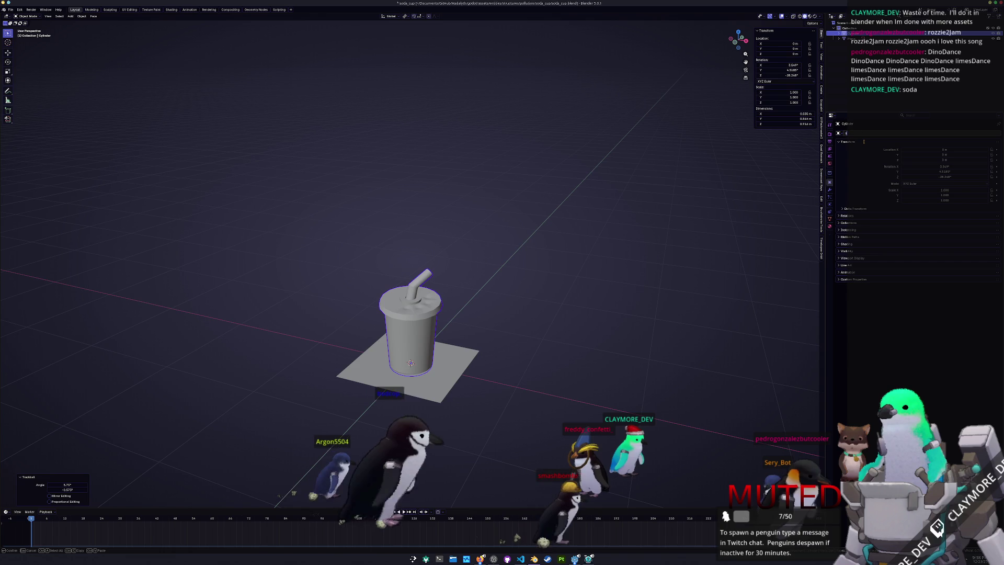
key("Return")
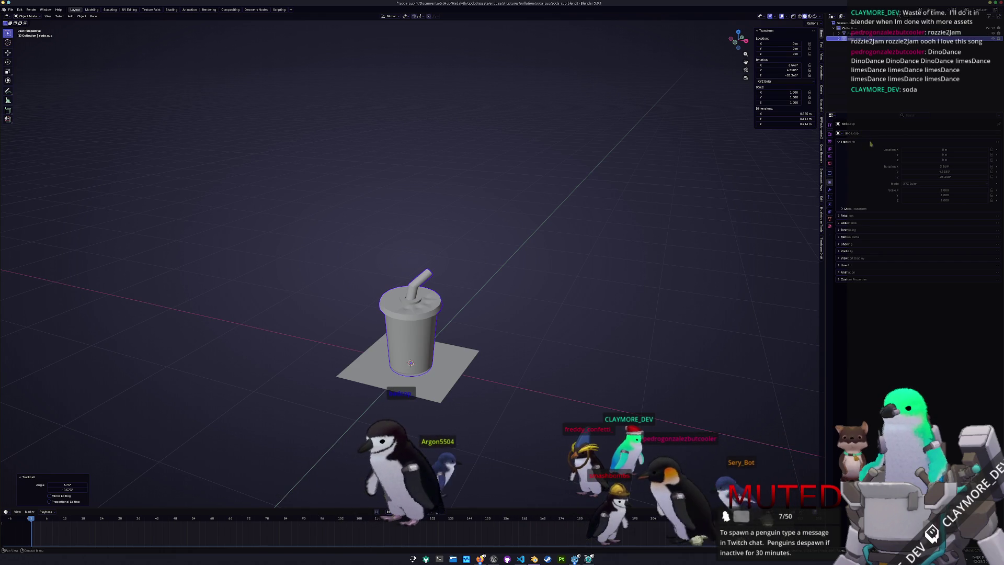
left_click(830, 219)
left_click(830, 227)
left_click(883, 156)
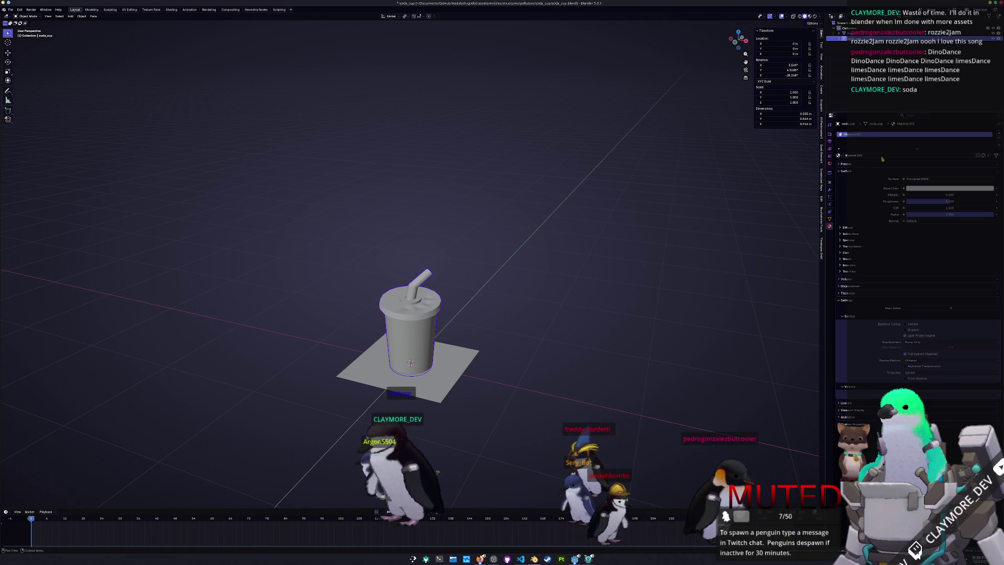
key("Tab")
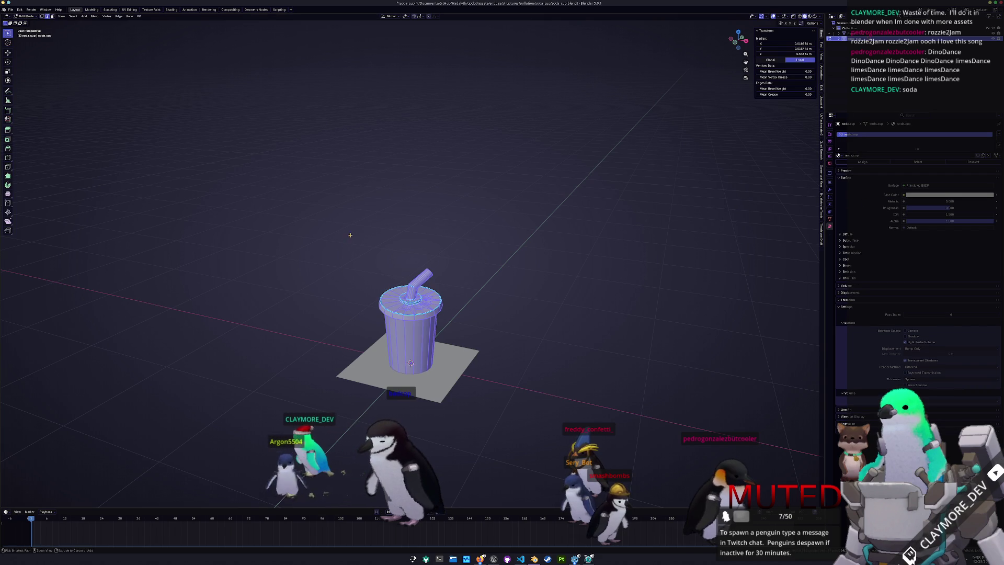
- In the UV Editing workspace, unwrap the soda cup with Smart UV Project
left_click(128, 9)
key("Home")
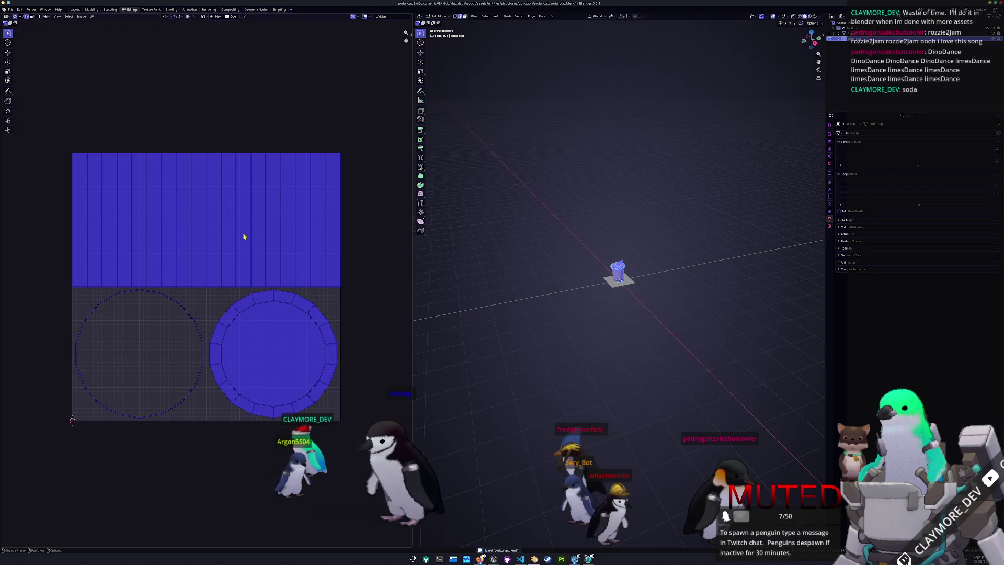
left_click(552, 17)
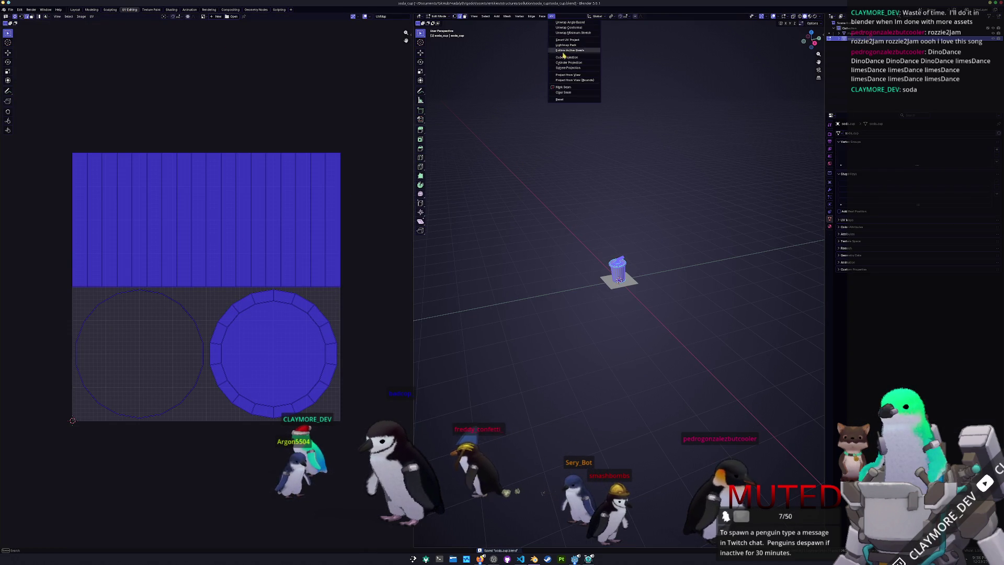
left_click(567, 40)
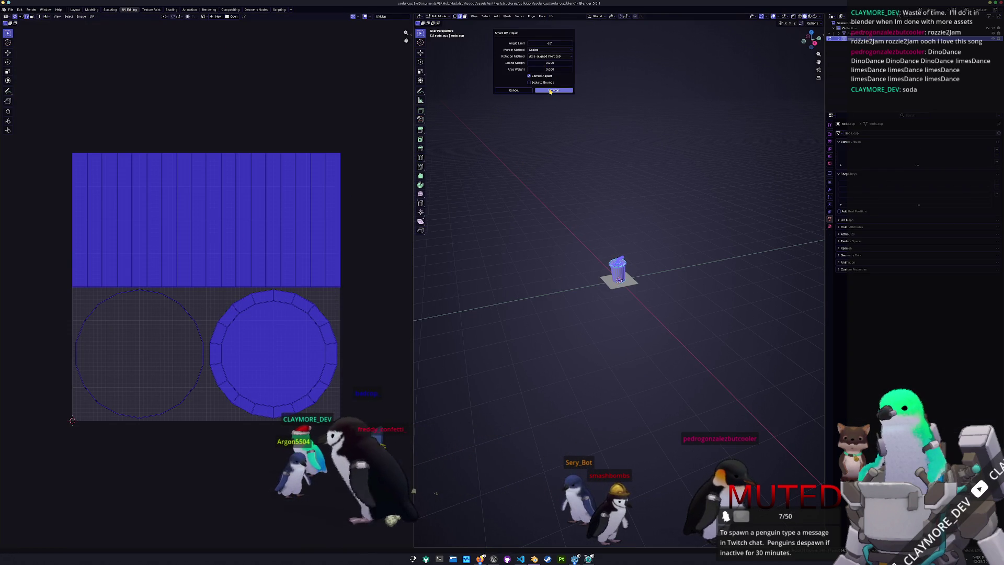
left_click(551, 91)
scroll(283, 201, "up", 2)
scroll(302, 203, "down", 2)
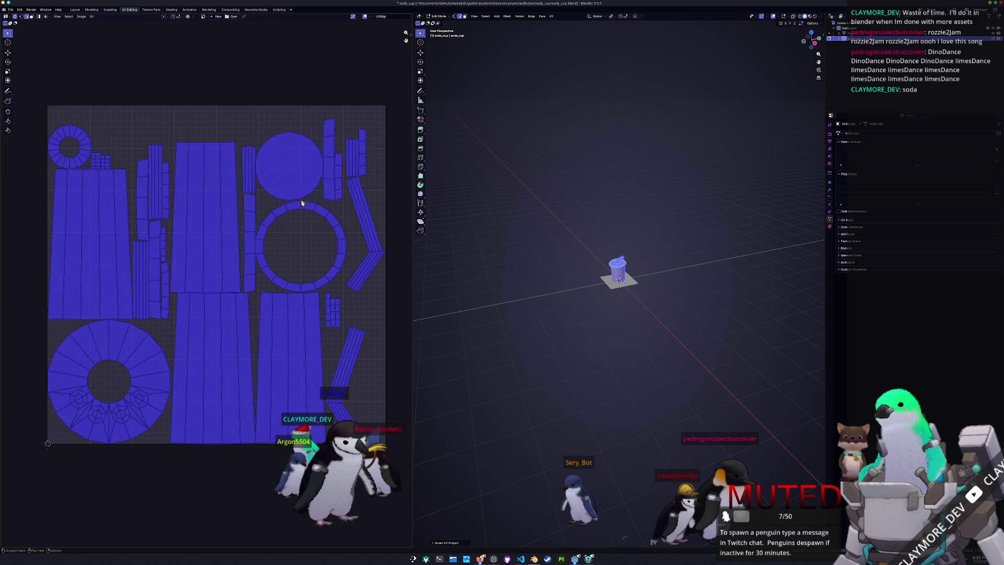
- Repack the UV islands with UVPackmaster to fill the texture square
key("n")
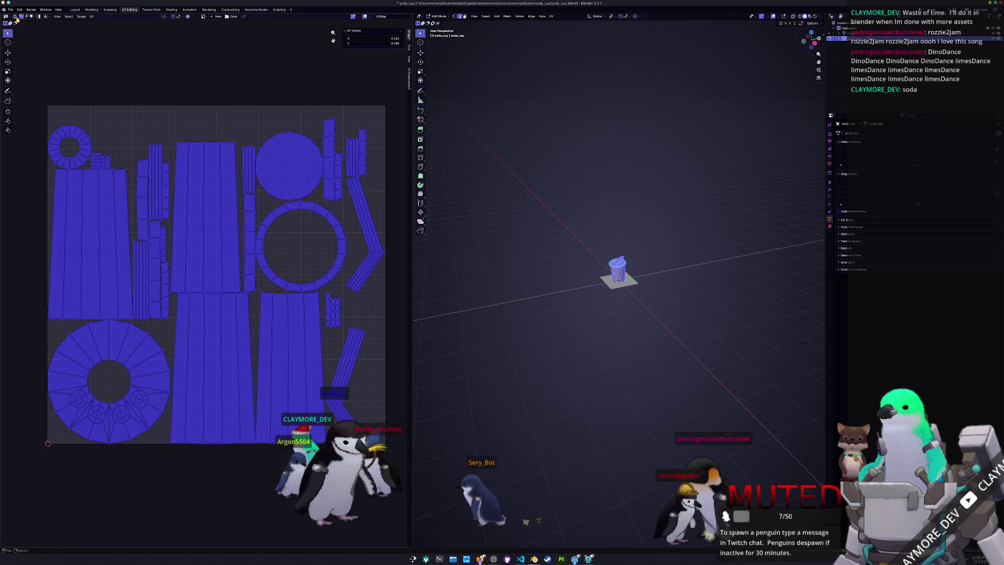
left_click(409, 77)
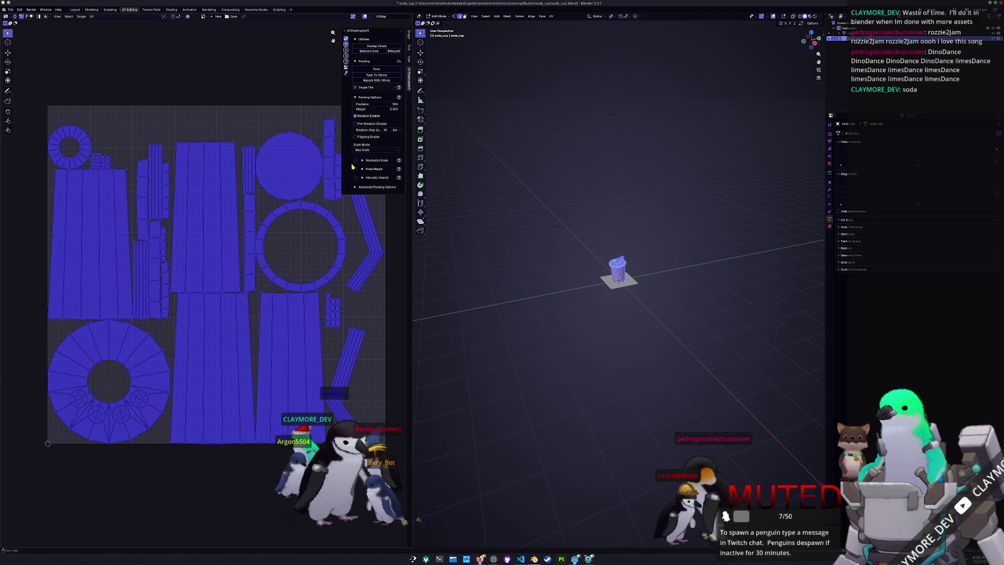
left_click(377, 81)
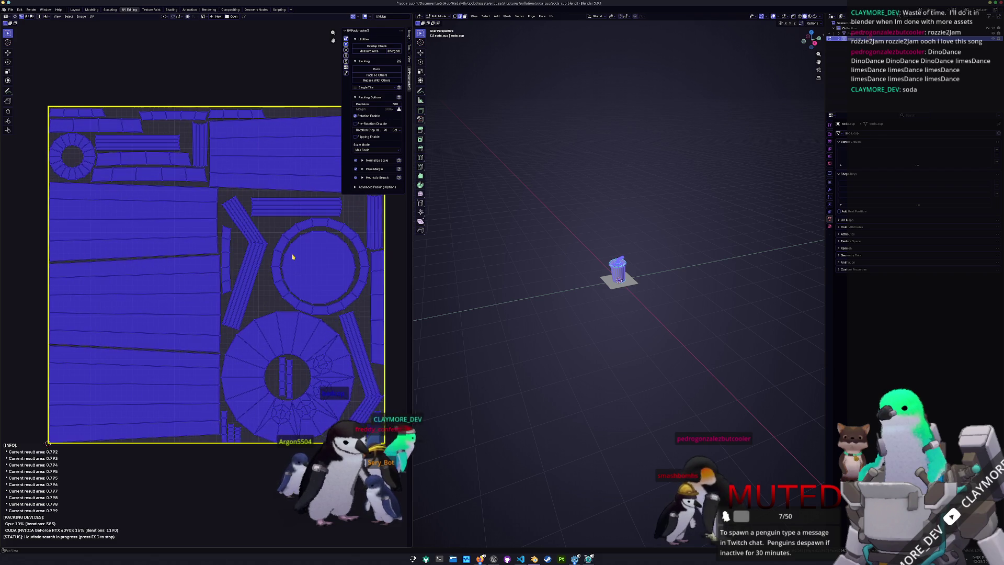
key("Tab")
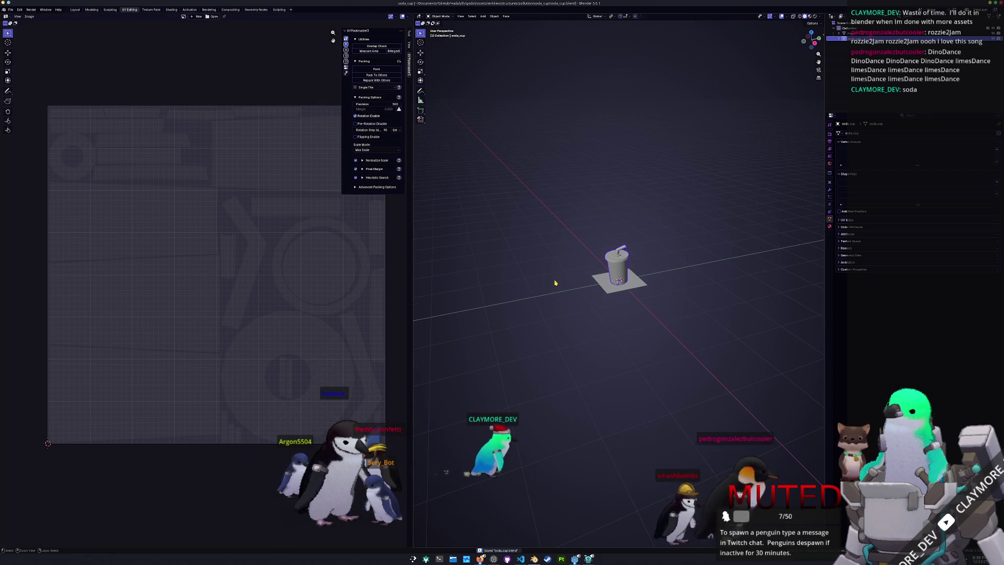
- Save the file and export the cup as FBX into a new 'exports' folder
scroll(555, 282, "up", 2)
key("ctrl+s")
left_click(10, 9)
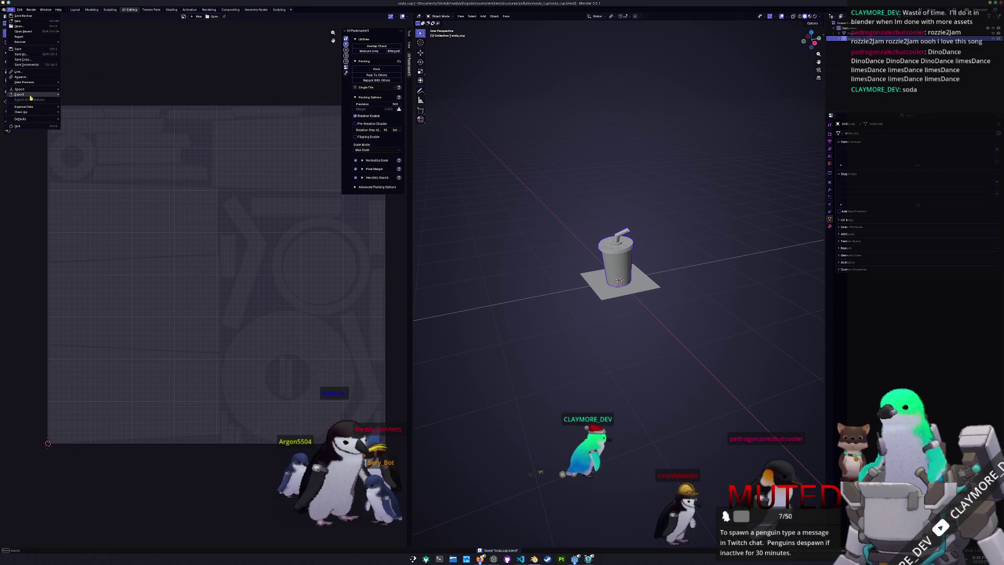
mouse_move(21, 95)
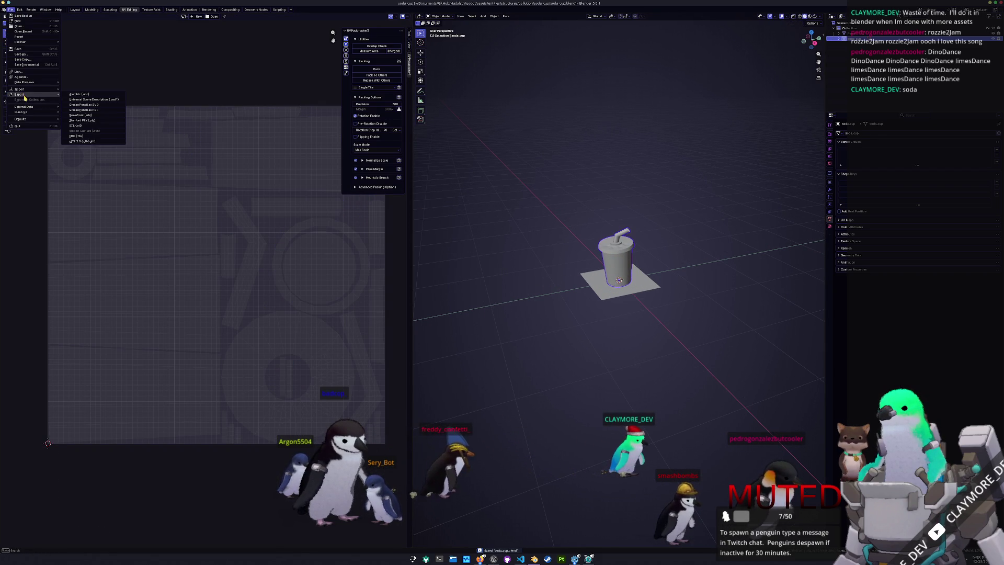
left_click(80, 136)
left_click(391, 92)
type("exports")
key("Return")
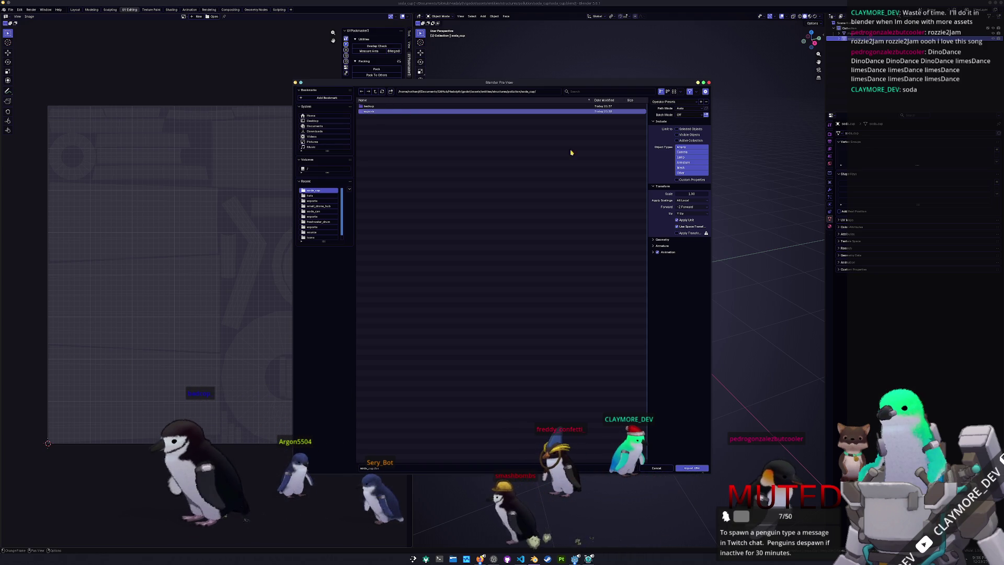
key("Return")
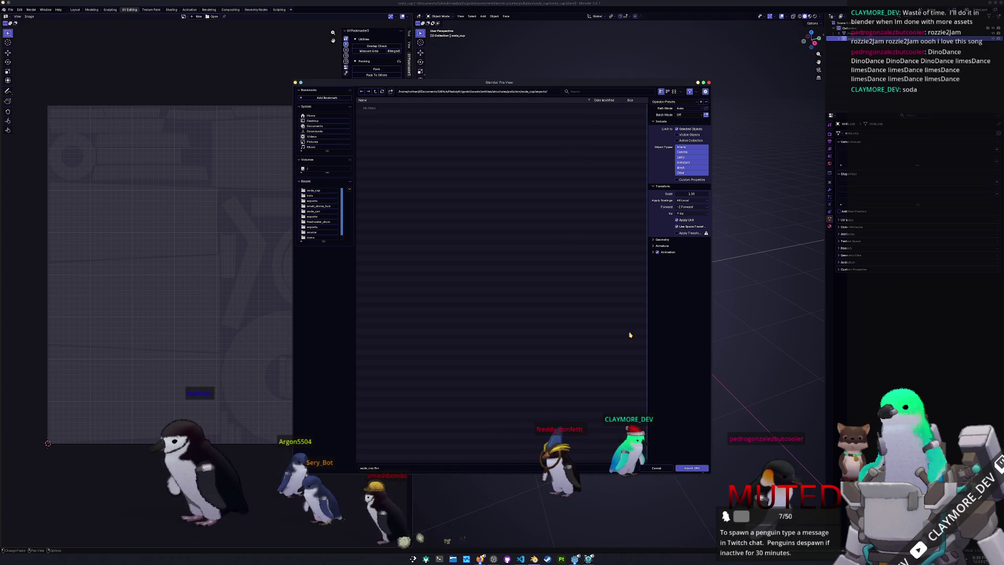
left_click(692, 468)
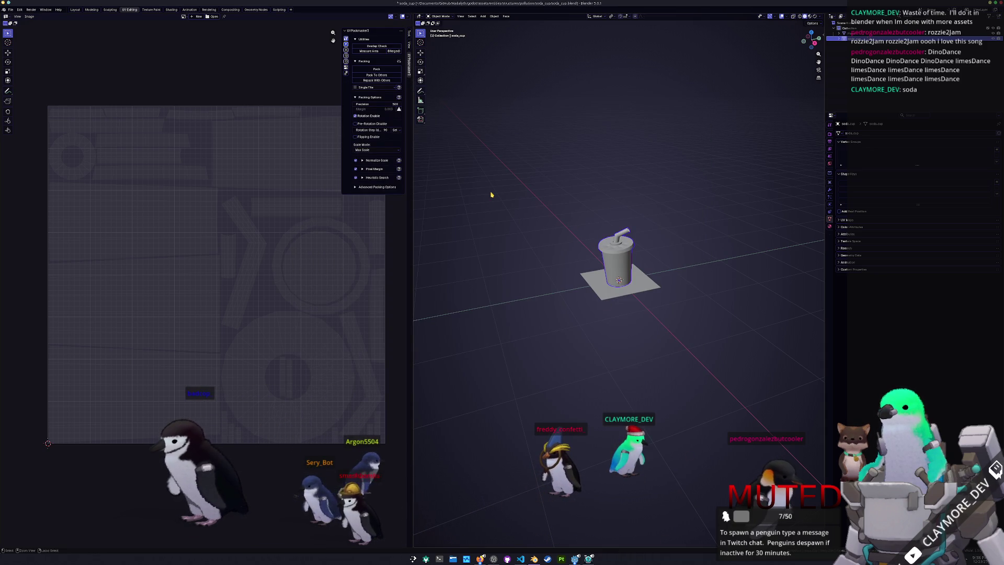
- Export the cup as glTF 2.0 with Images set to None
left_click(10, 9)
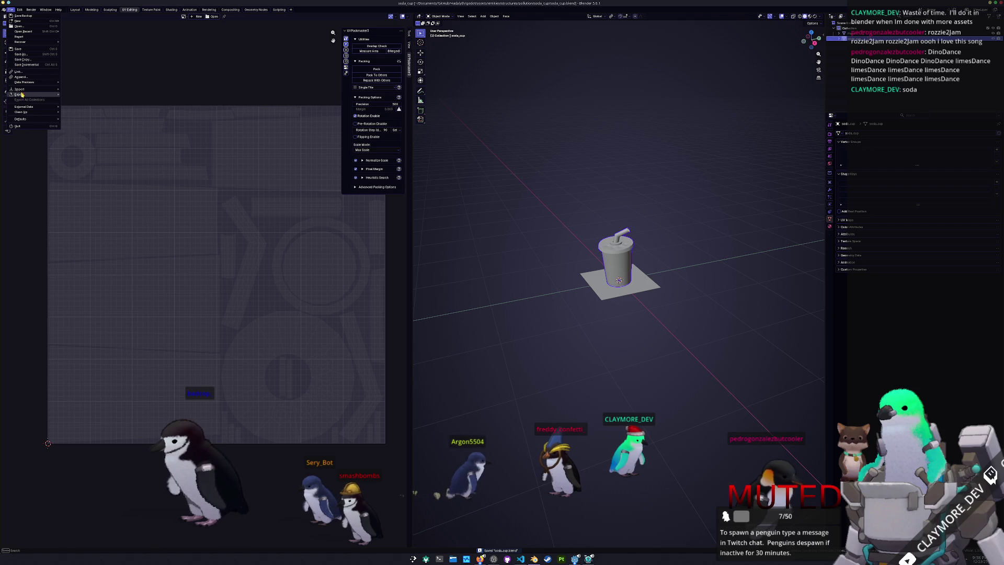
mouse_move(32, 94)
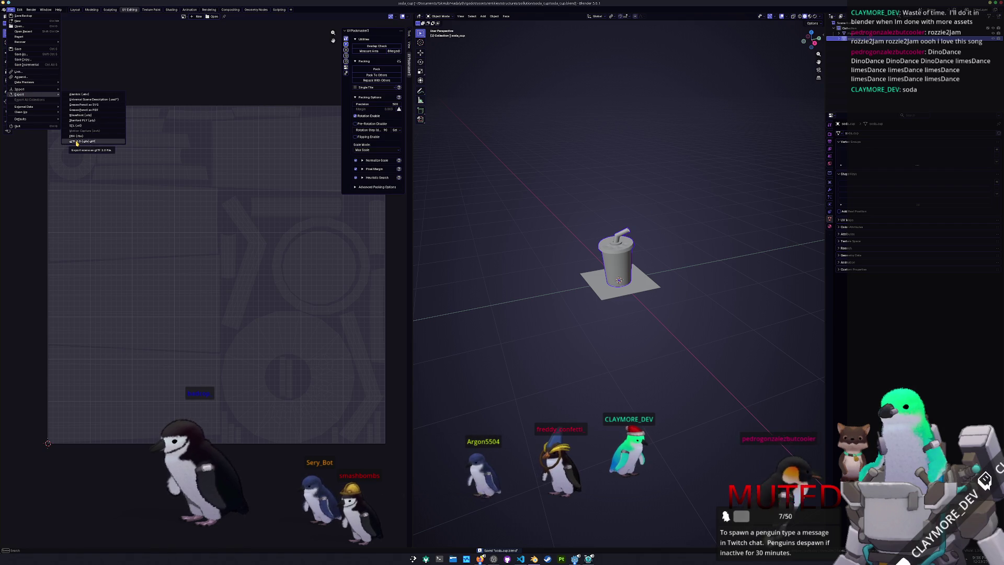
left_click(77, 142)
left_click(661, 129)
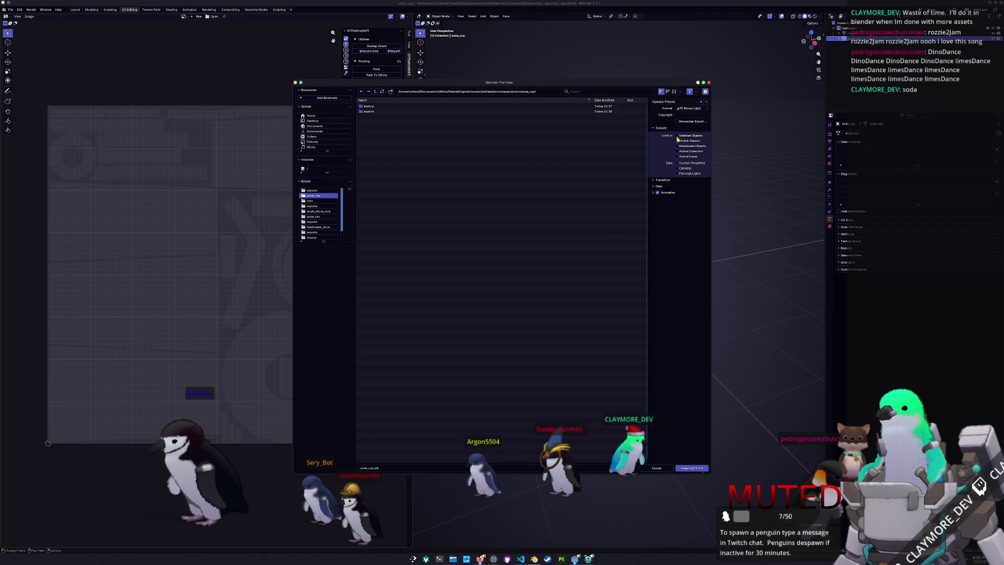
left_click(659, 187)
left_click(662, 207)
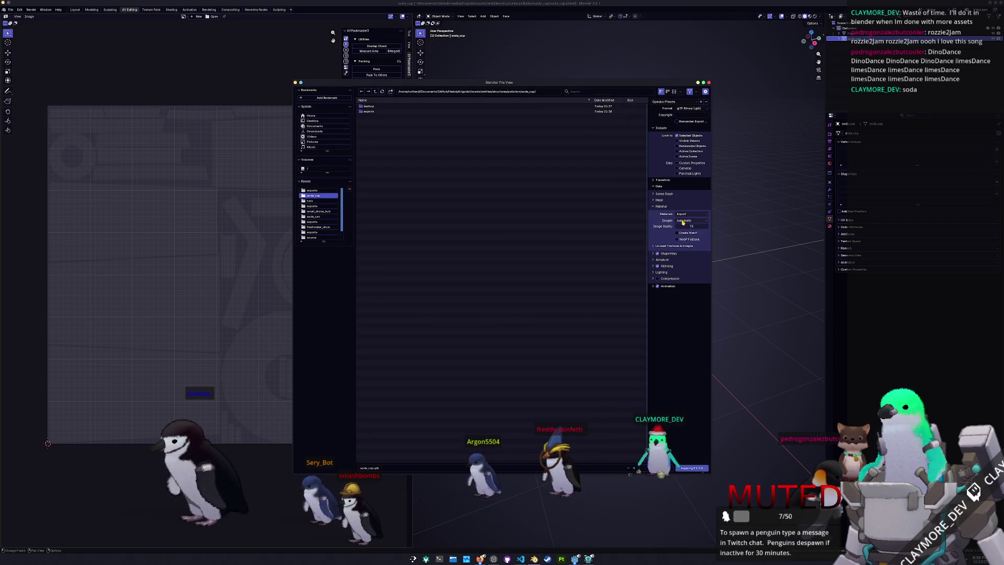
left_click(672, 244)
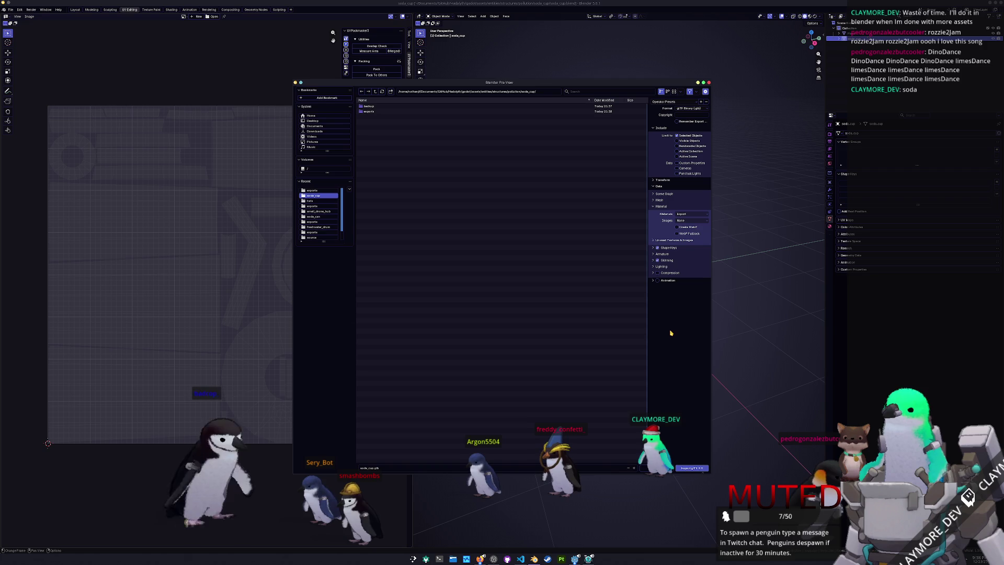
key("Return")
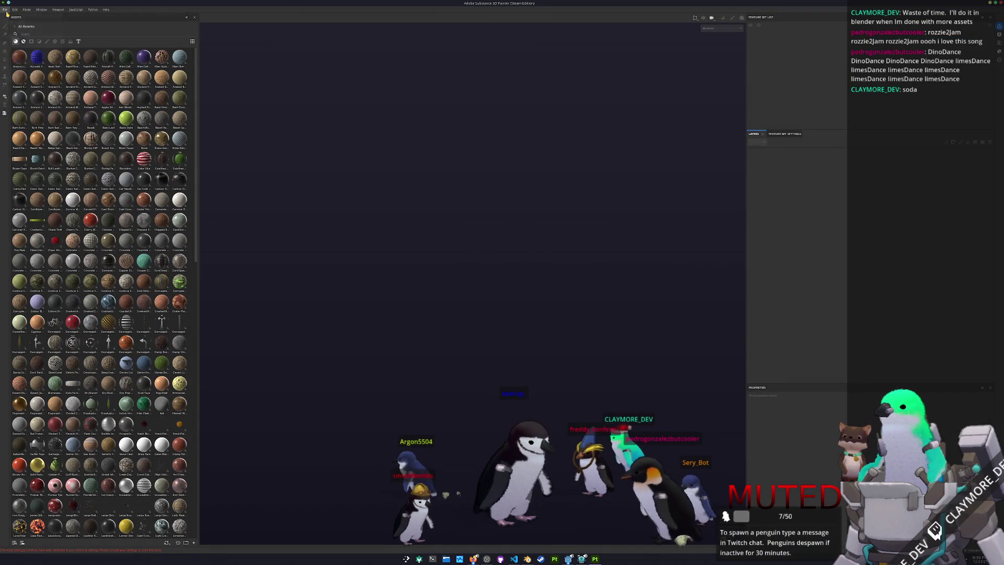
- Create a new project using soda_cup.fbx from the soda_cup folder
key("ctrl+n")
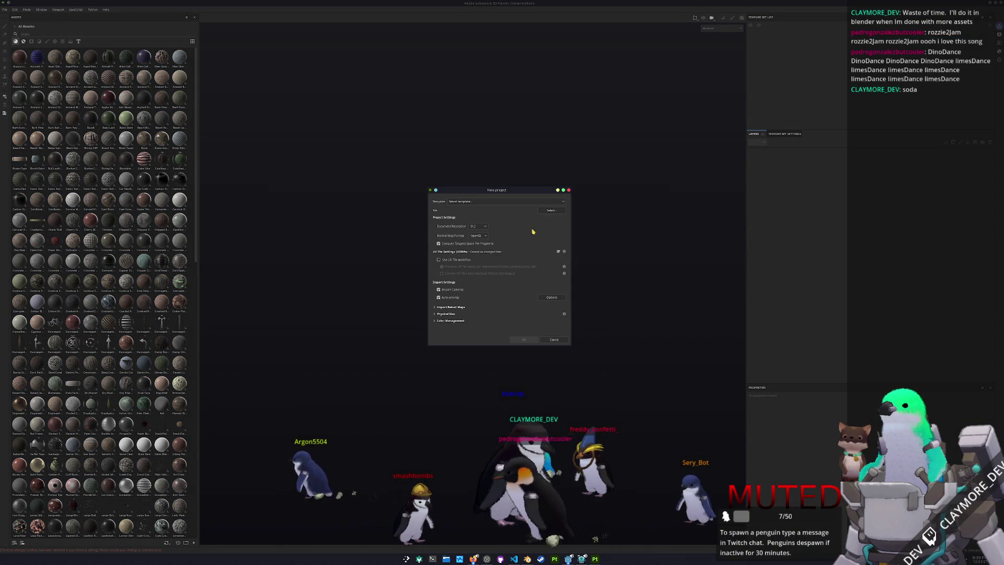
left_click(549, 211)
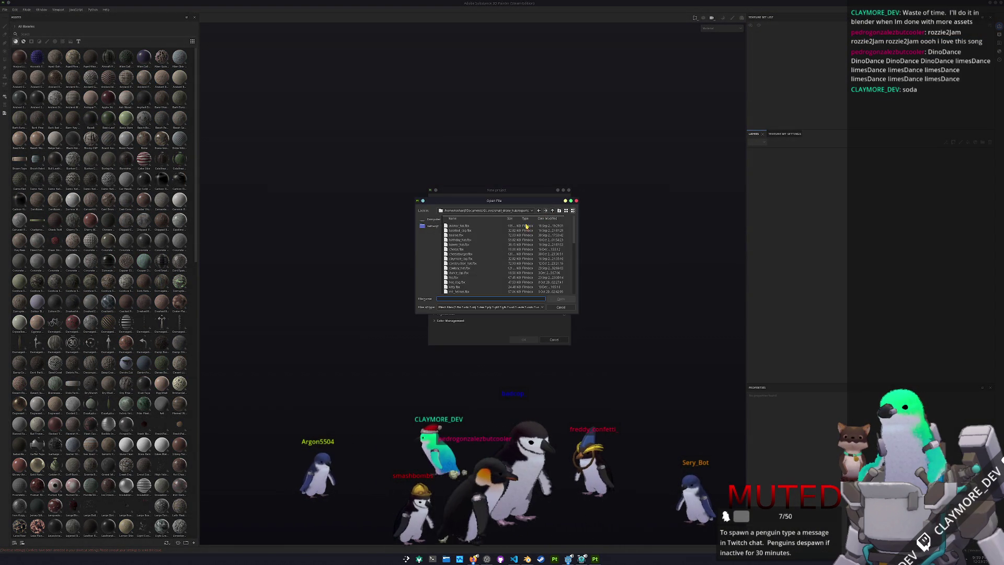
left_click(553, 210)
left_click(554, 210)
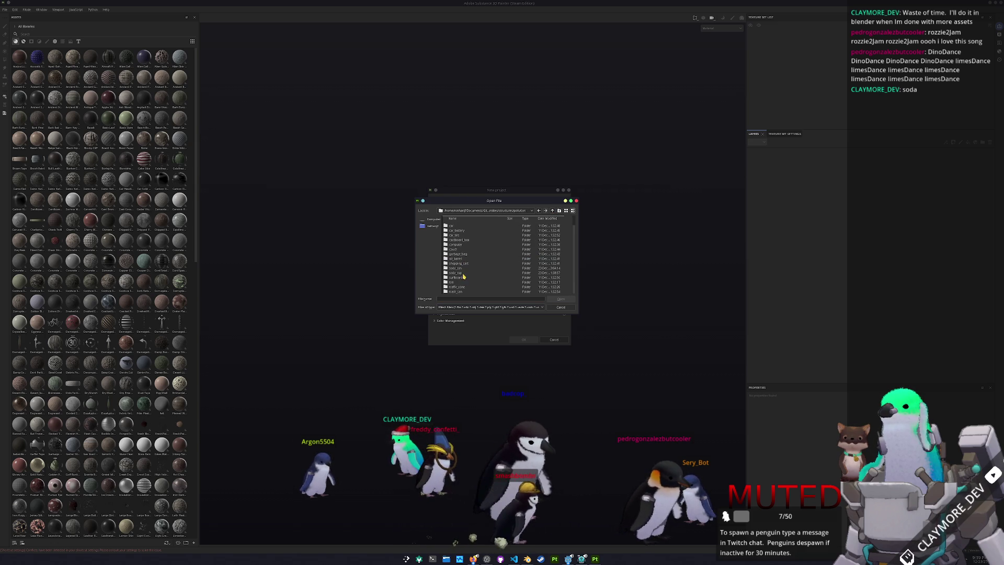
double_click(461, 272)
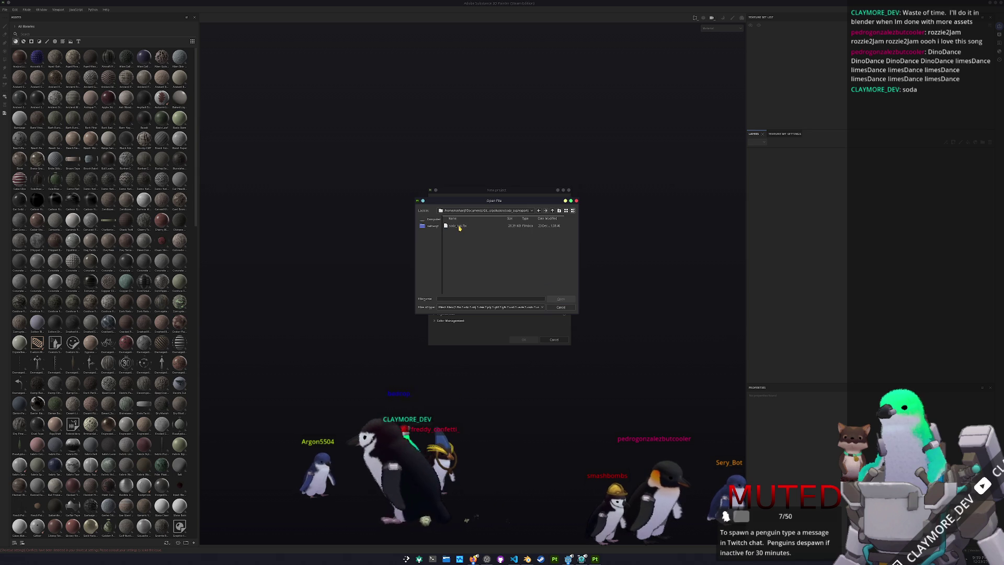
double_click(458, 226)
left_click(513, 341)
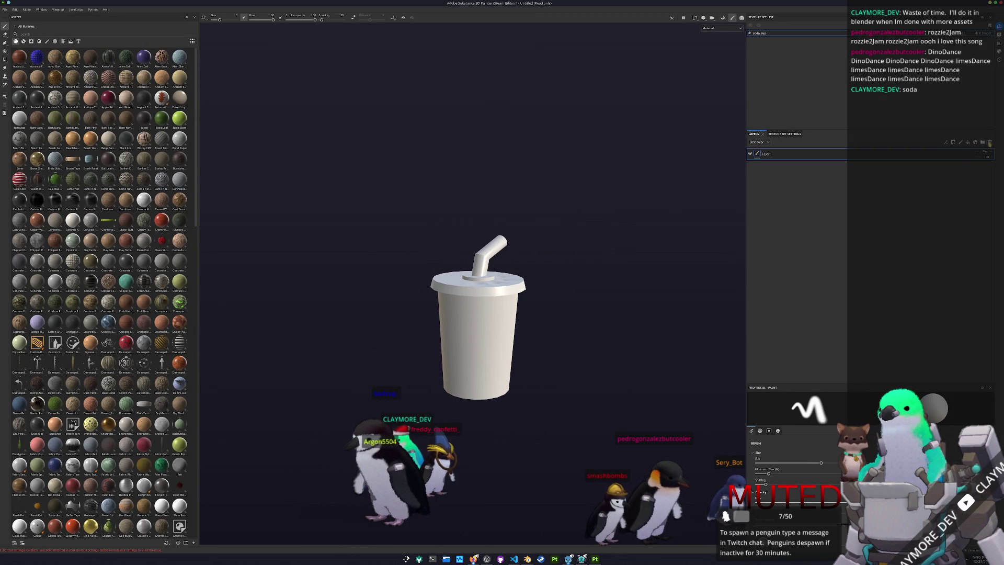
- Delete the default Layer 1 and bake the cup's mesh maps
left_click(987, 143)
key("ctrl+shift+b")
left_click(624, 533)
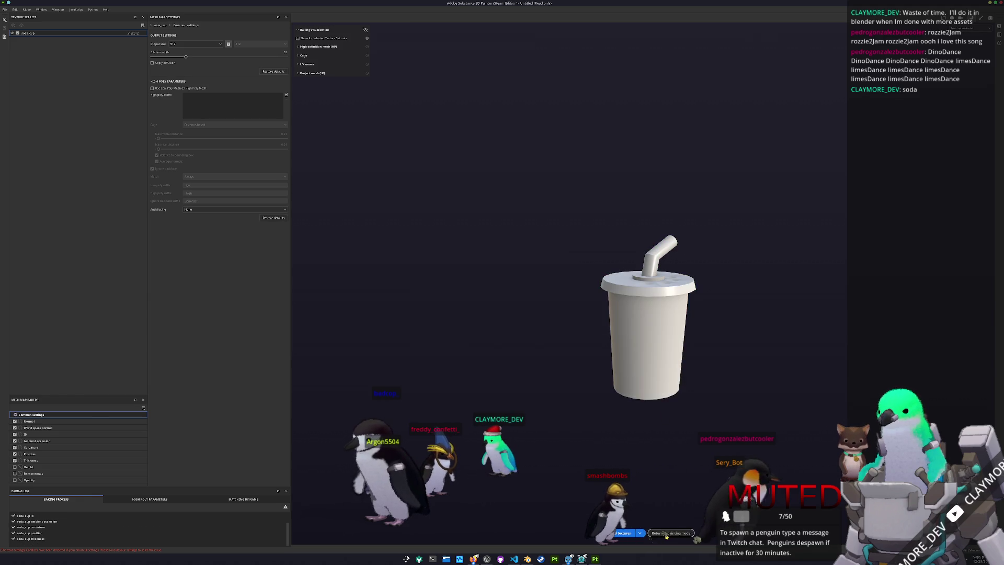
left_click(666, 533)
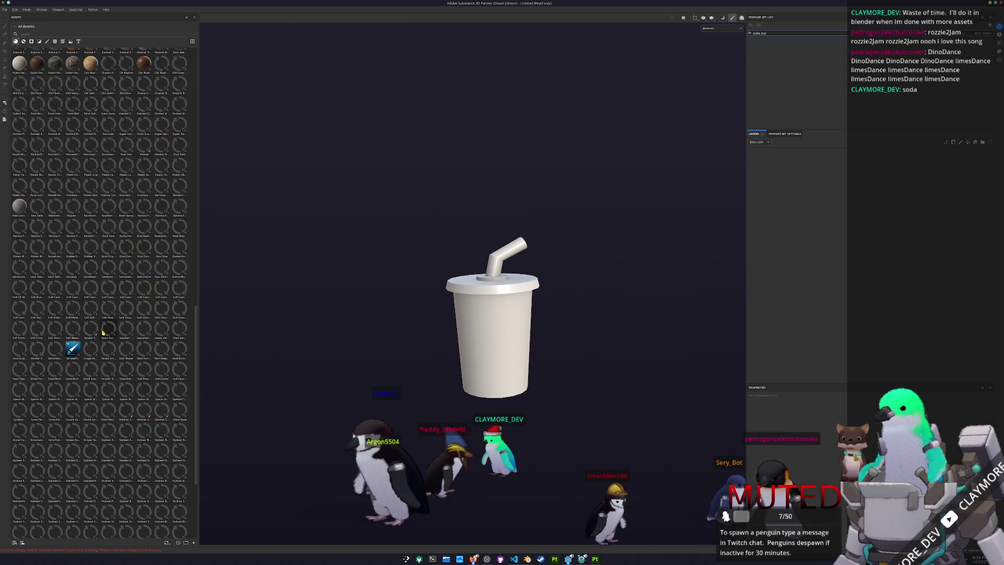
- Apply SimpleDiffuse to the cup, lighten its base colour to off-white, and duplicate the layer
left_click_drag(74, 347, 491, 319)
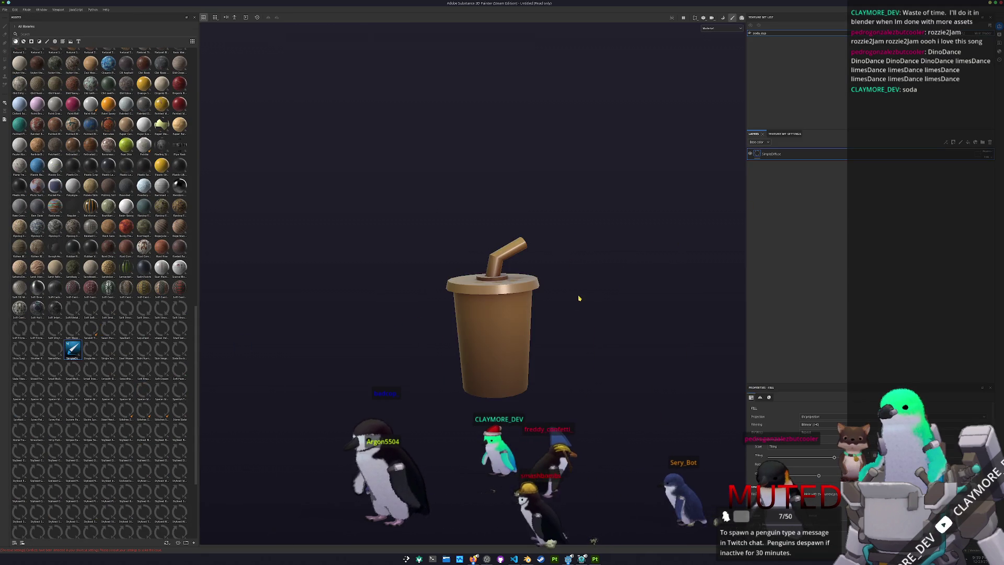
left_click_drag(578, 299, 587, 337)
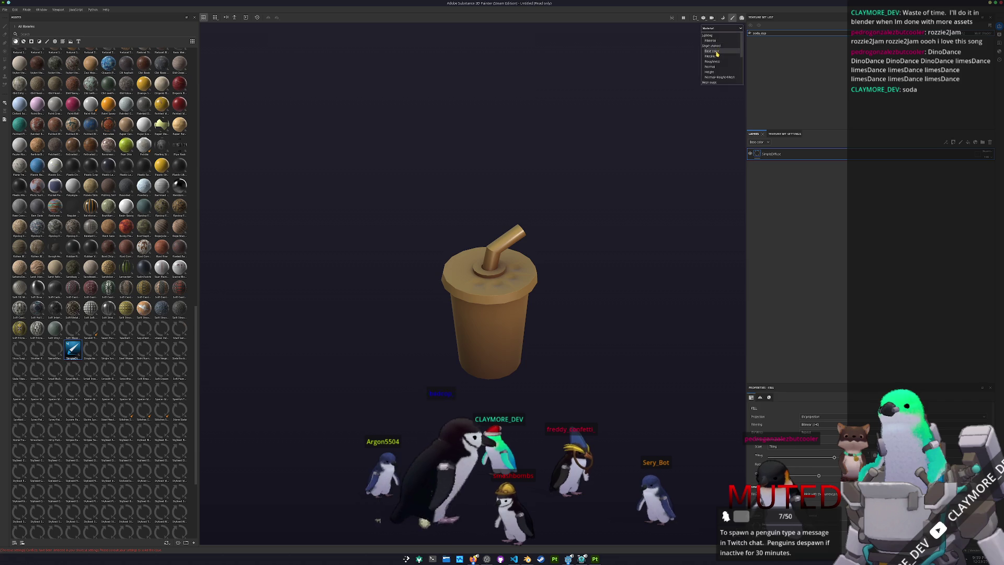
left_click(714, 51)
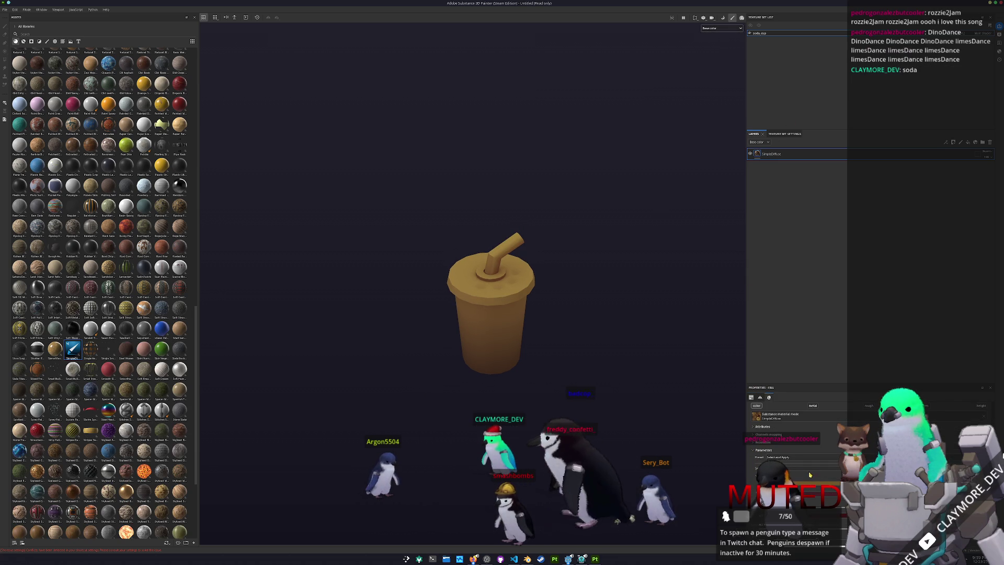
left_click_drag(836, 456, 810, 428)
left_click(773, 155)
key("ctrl+d")
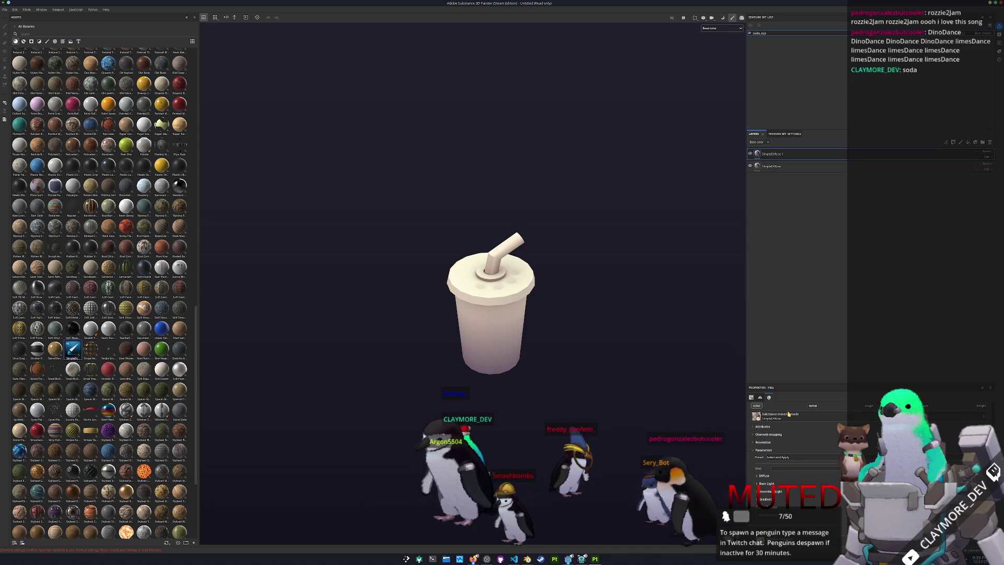
left_click(784, 457)
left_click(783, 482)
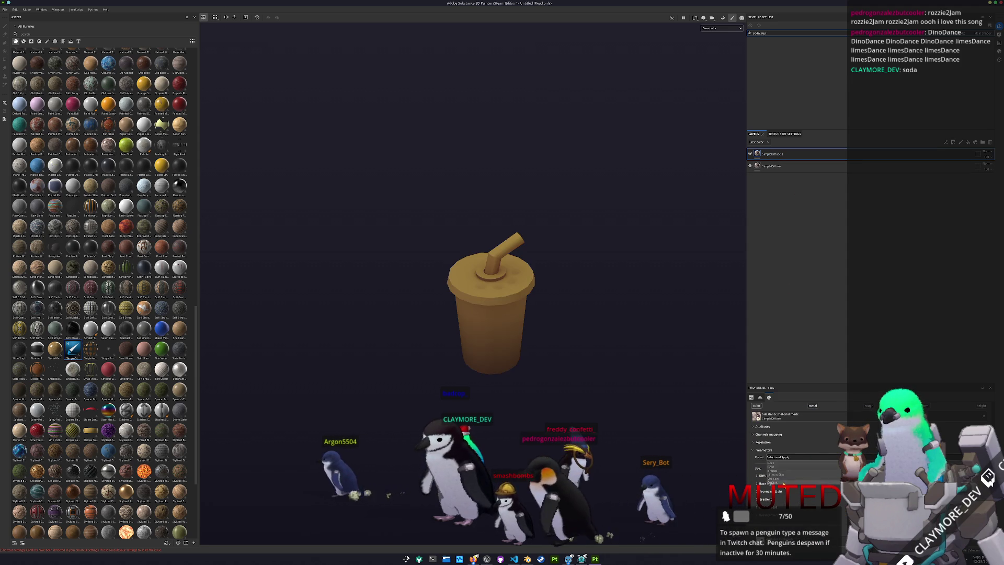
- Add a Dirt generator to the SimpleDiffuse 1 layer's mask
right_click(778, 153)
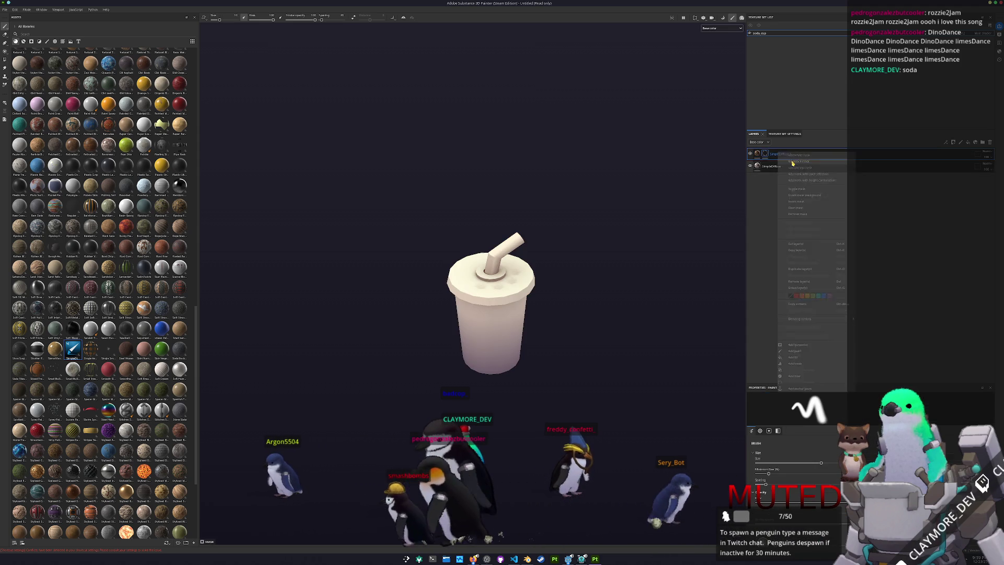
left_click(798, 345)
left_click(825, 416)
left_click(825, 500)
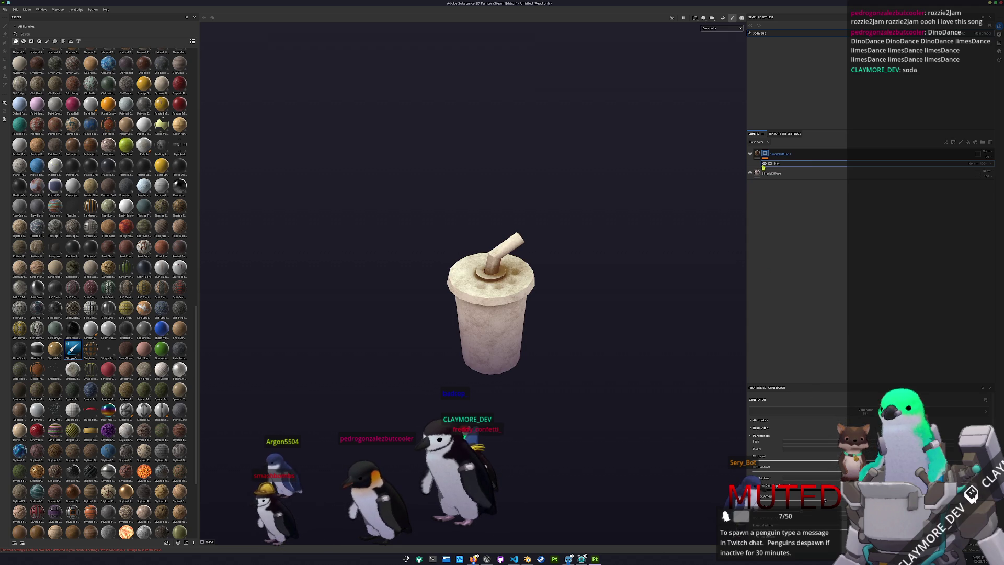
- Add a second mask generator set to 3D Linear Gradient with a chosen blend mode
right_click(769, 153)
left_click(788, 320)
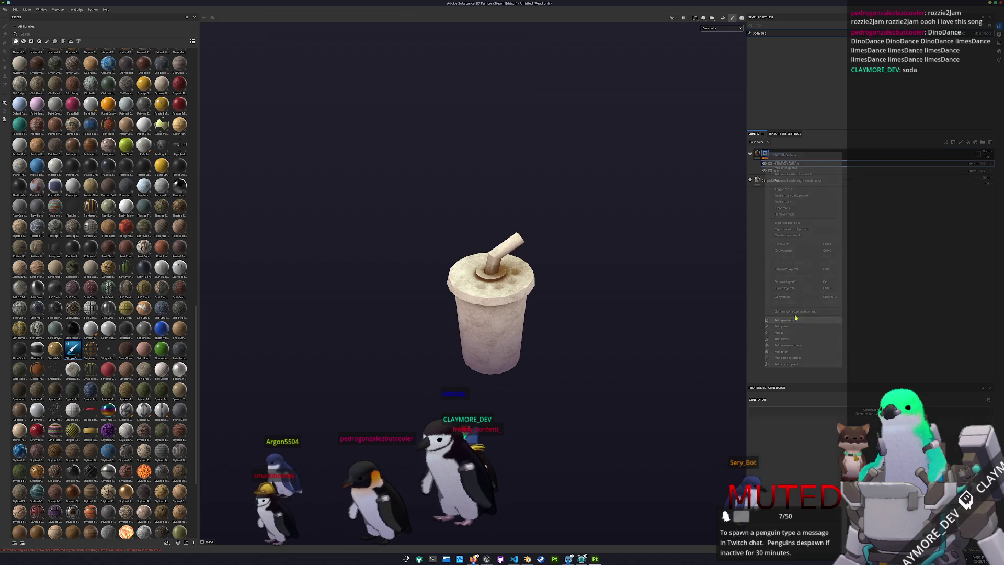
left_click(976, 164)
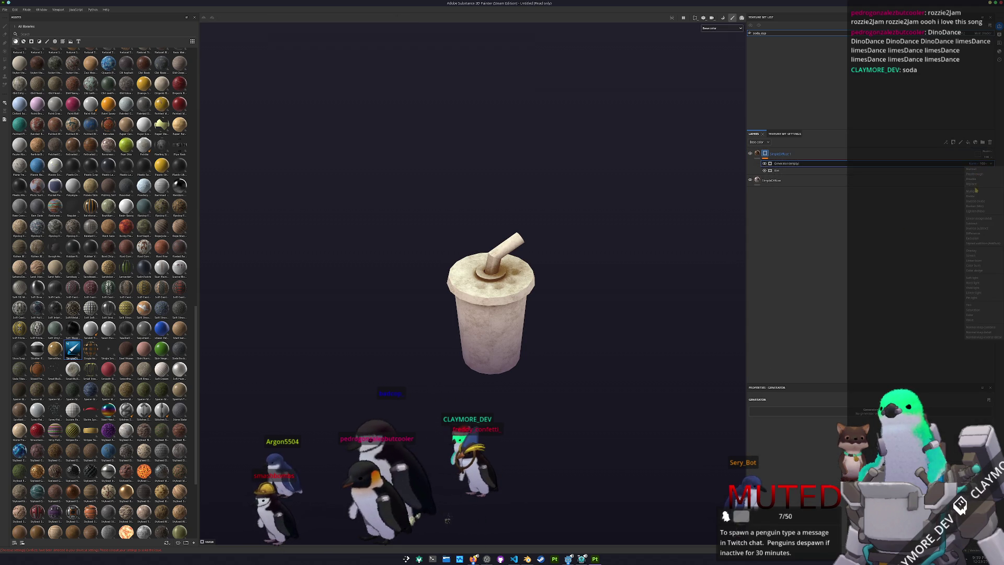
left_click(981, 221)
left_click(802, 413)
left_click(825, 434)
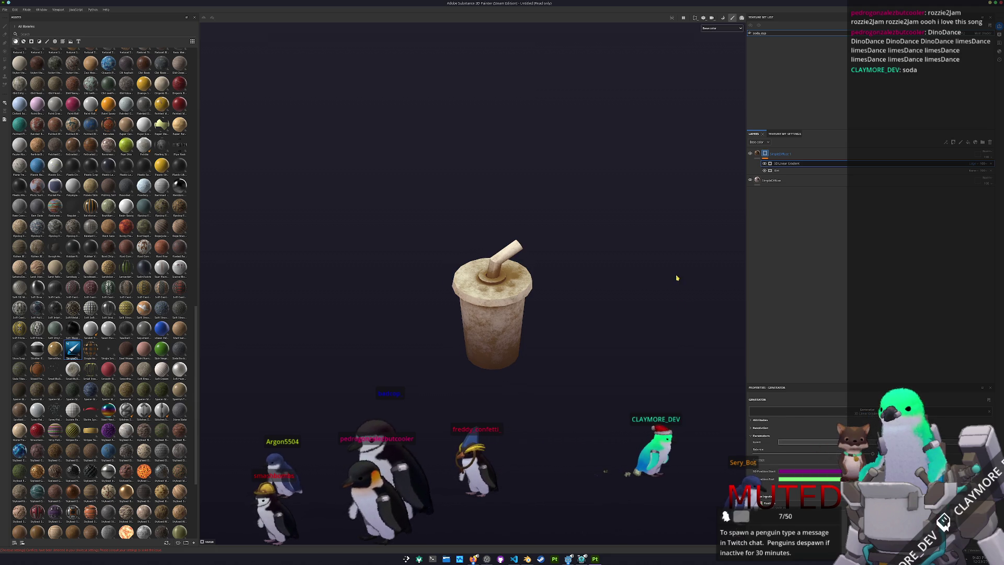
left_click(801, 170)
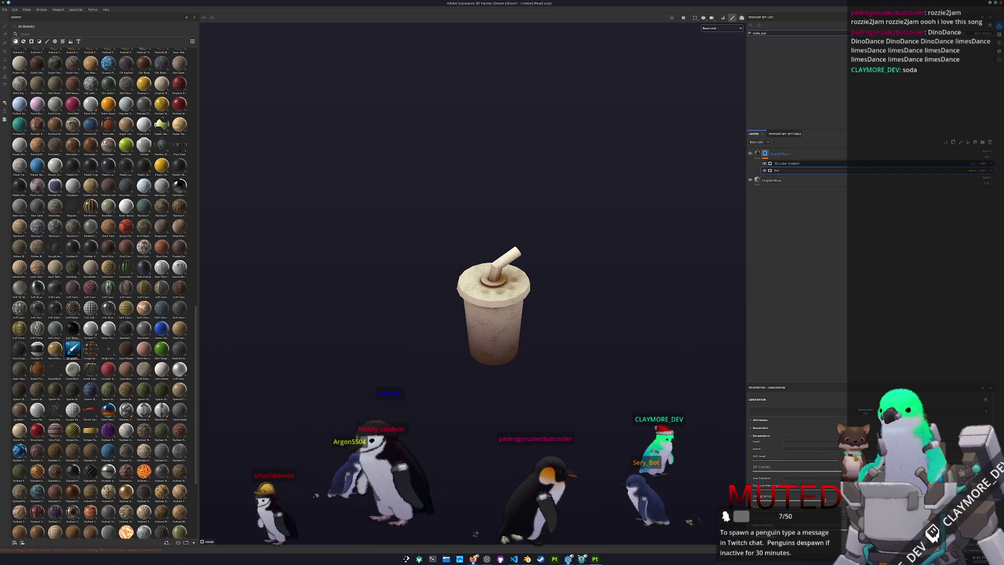
- Duplicate the base SimpleDiffuse layer and open its Base Color picker in sRGB
left_click(781, 181)
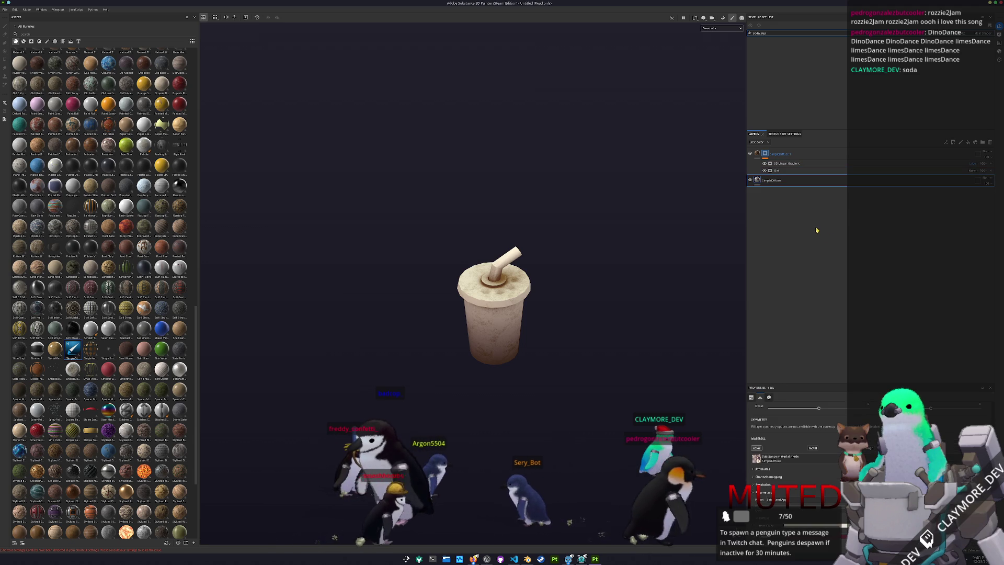
key("ctrl+d")
left_click(764, 455)
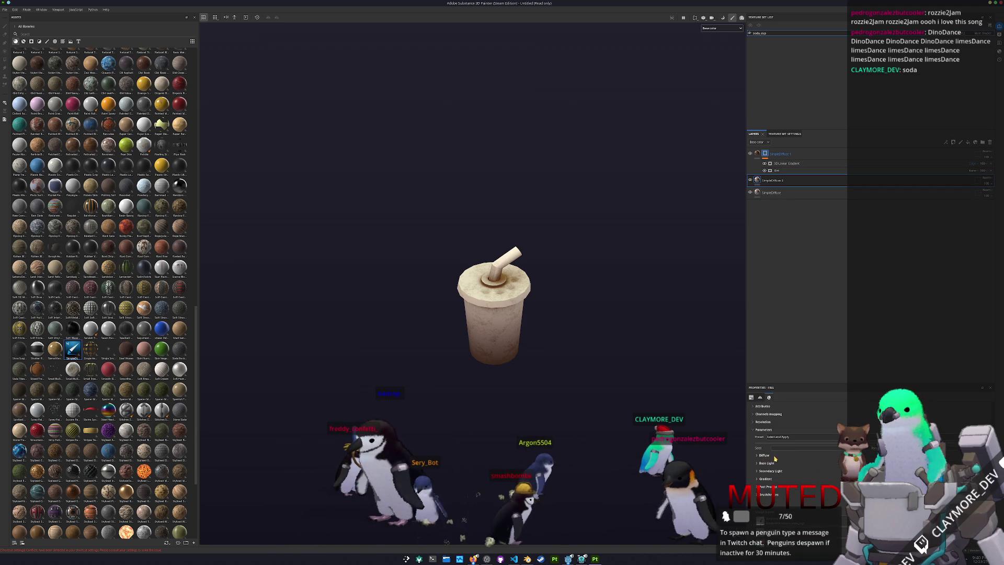
left_click(803, 463)
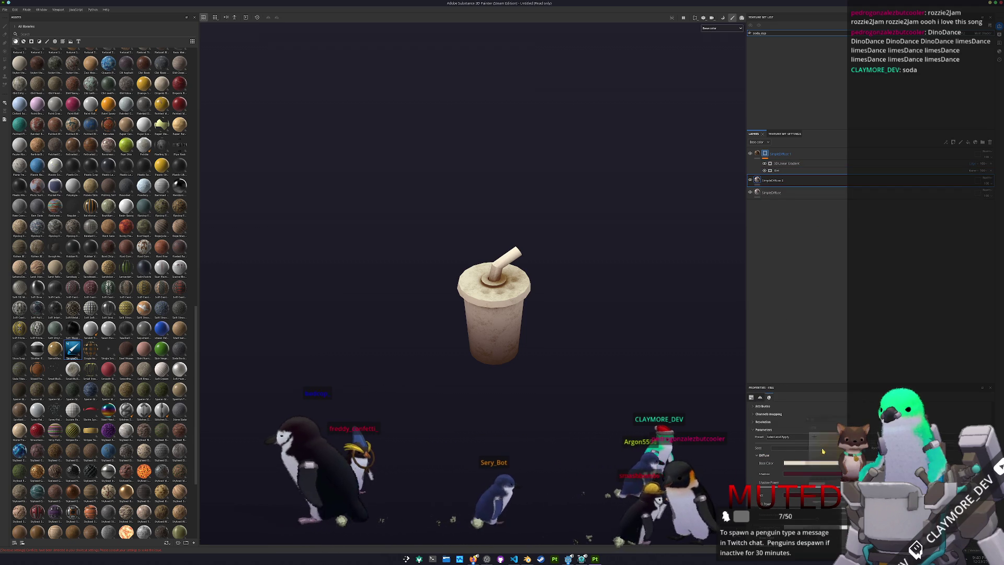
left_click(807, 424)
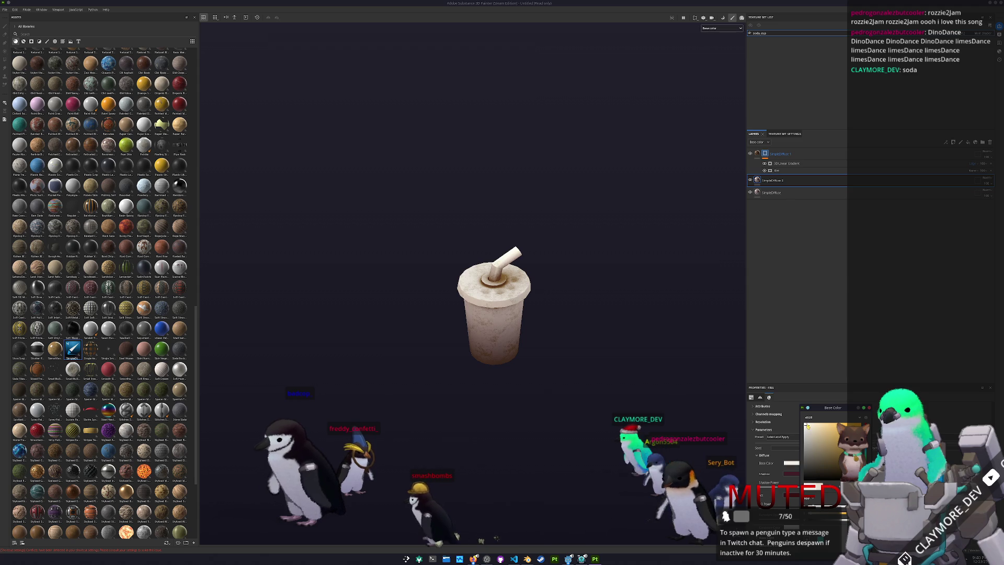
right_click(772, 181)
- Give SimpleDiffuse 2 a black mask with a Paint effect using mesh-mode Polygon Fill
left_click(790, 189)
right_click(765, 179)
left_click(788, 355)
left_click(788, 355)
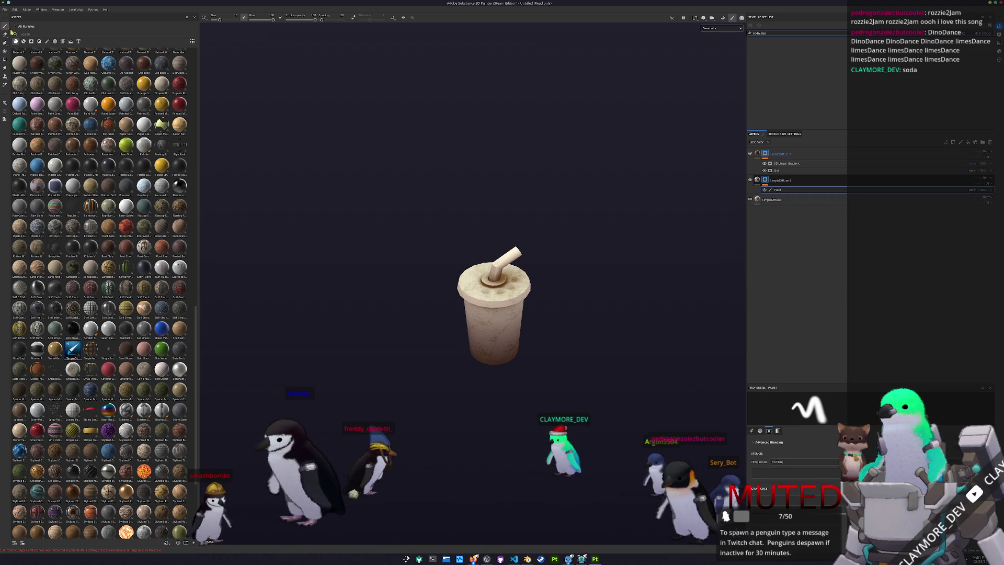
left_click(5, 59)
left_click(220, 18)
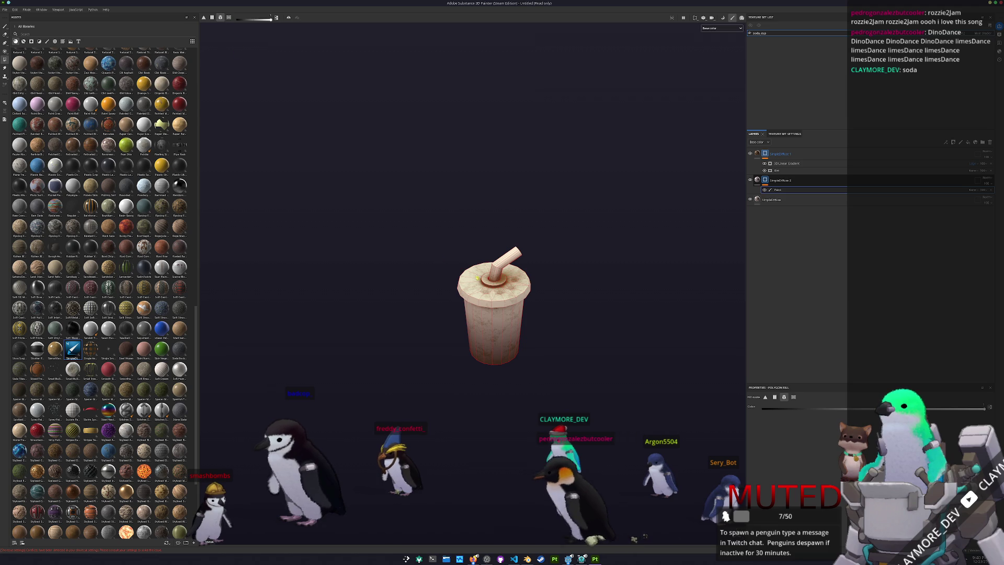
- Duplicate the masked layer, set its Base Color red for the straw, and add a new folder
scroll(636, 250, "up", 2)
key("ctrl+d")
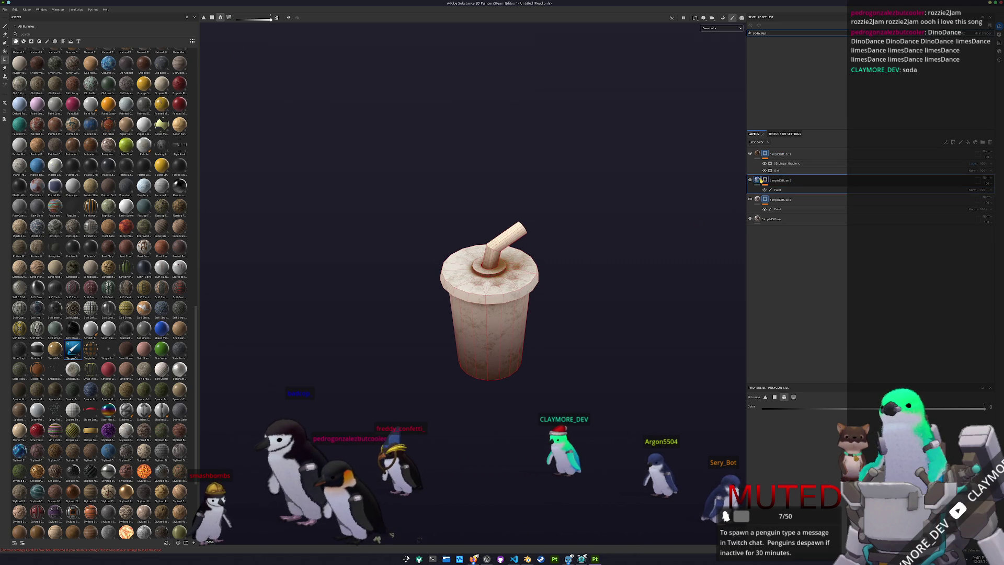
key("Delete")
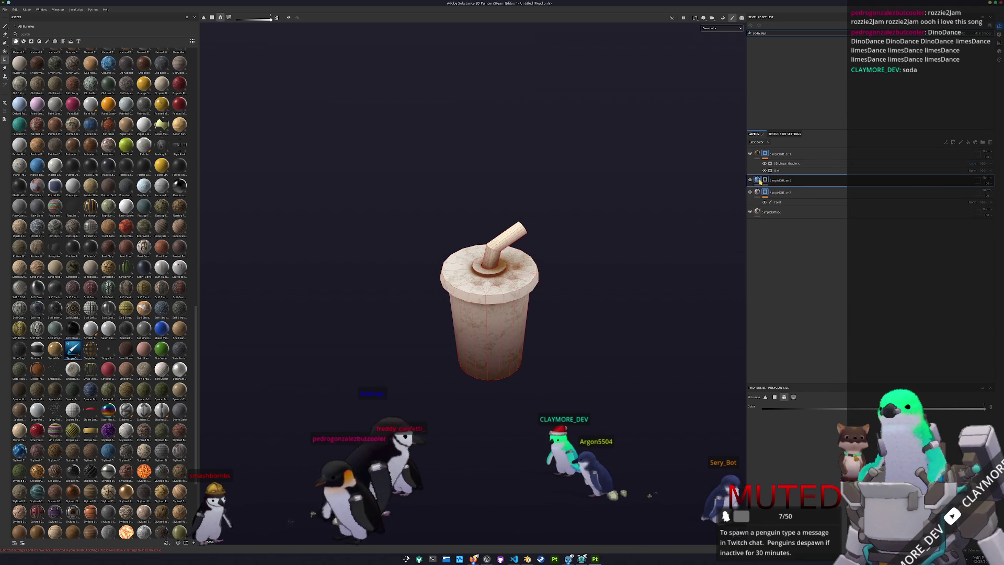
left_click(764, 455)
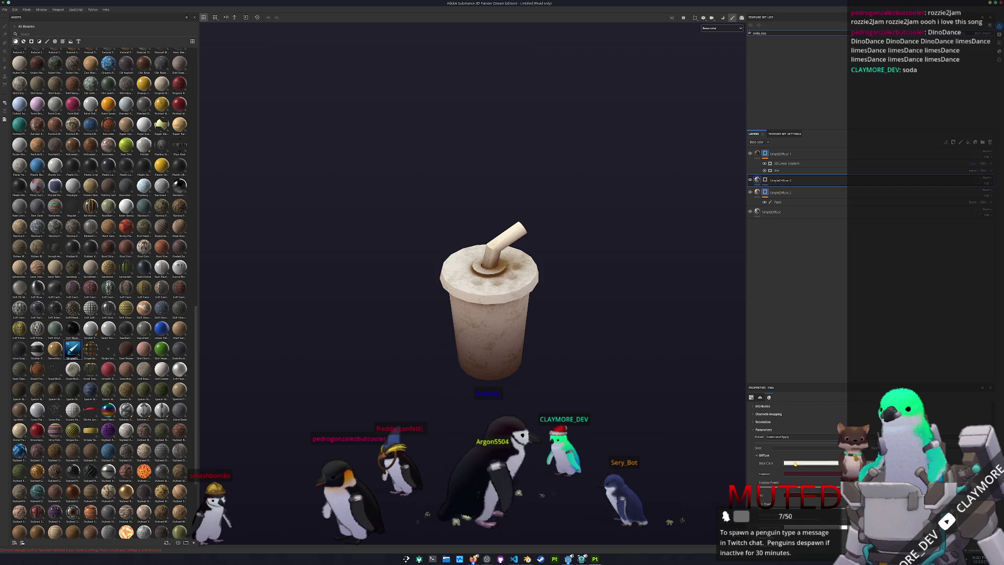
left_click(815, 463)
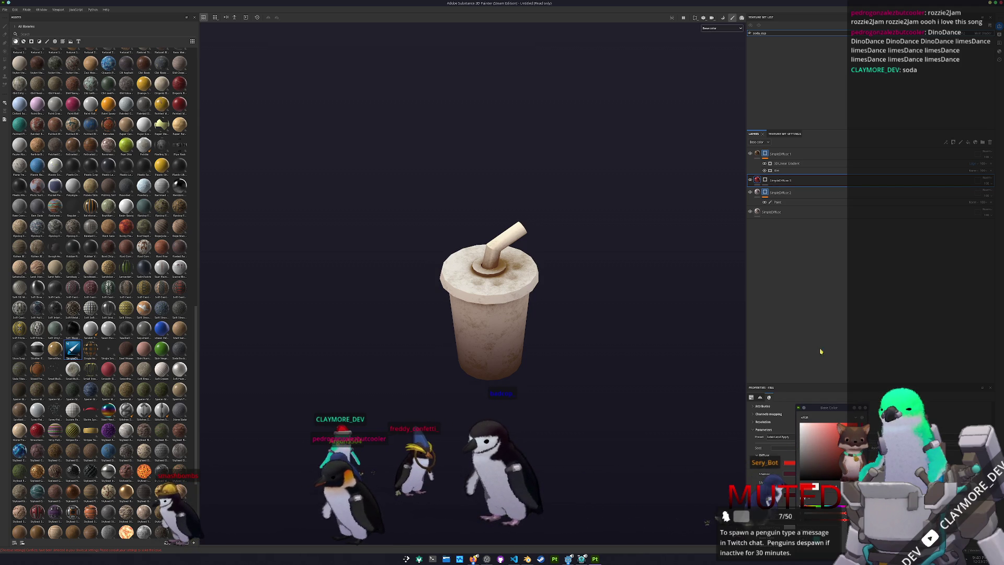
left_click(765, 181)
left_click(784, 354)
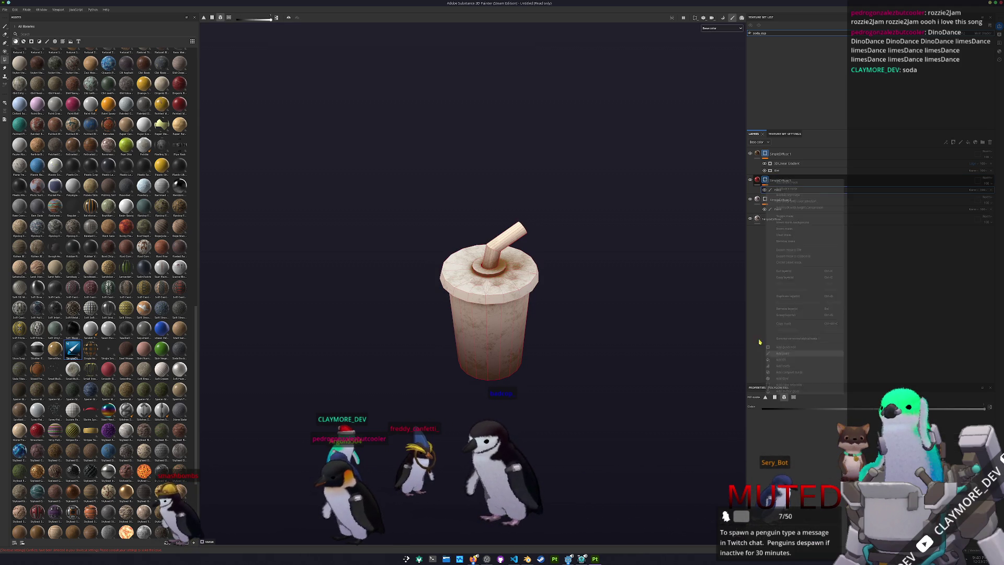
key("ctrl+g")
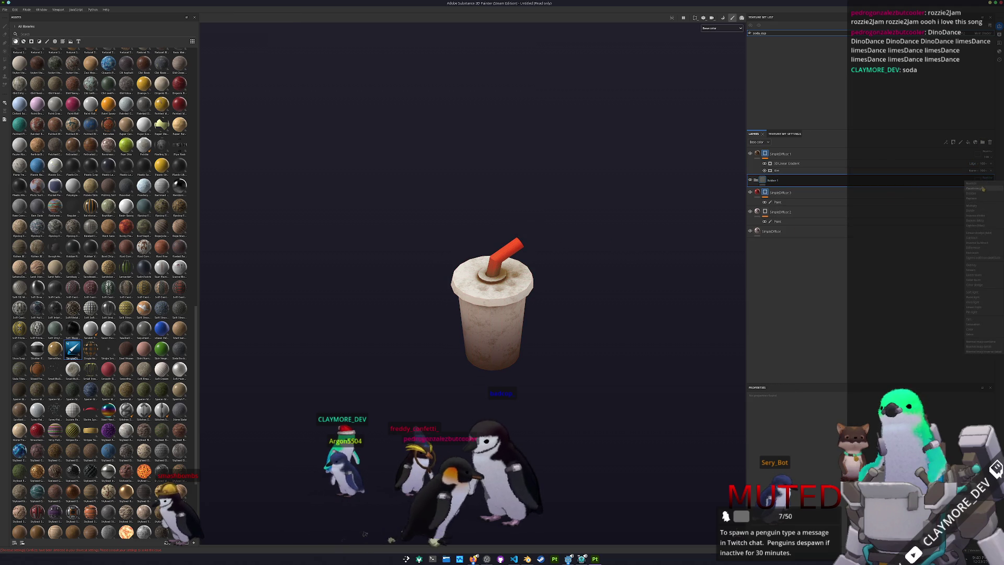
left_click(973, 183)
- Move Folder 1 to the top of the stack, remove its mask and add a filter
left_click_drag(781, 180, 780, 152)
right_click(789, 154)
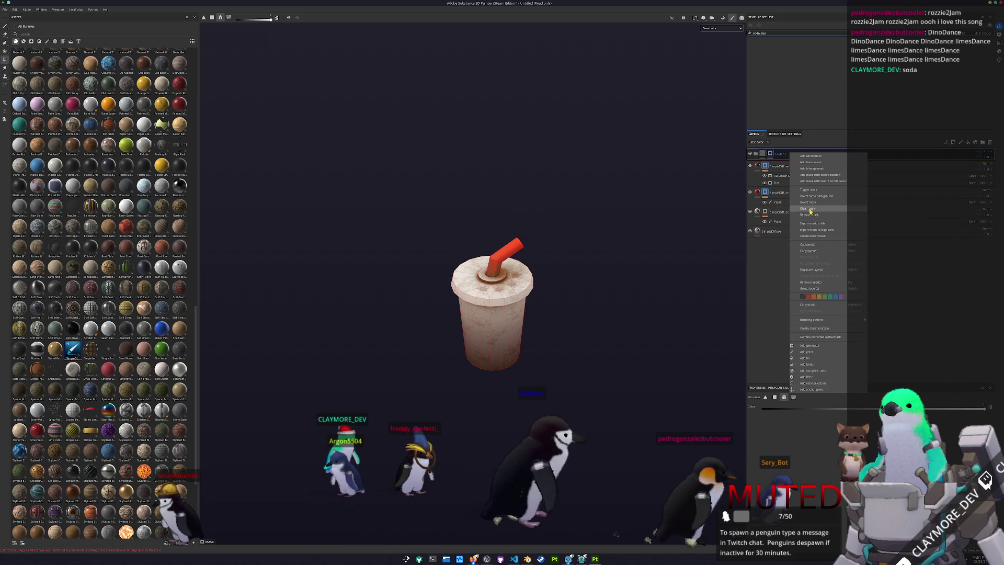
left_click(809, 214)
right_click(773, 154)
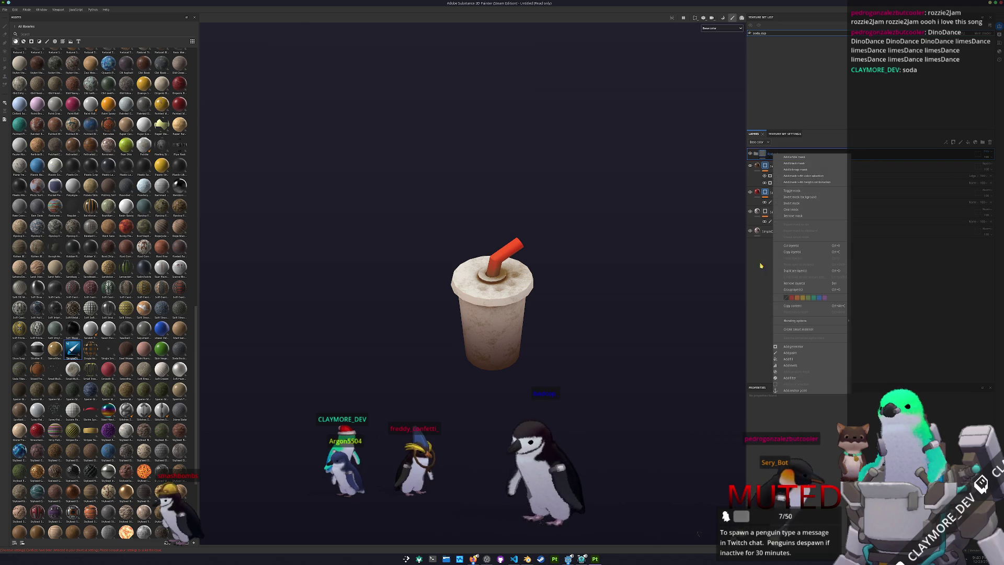
left_click(789, 377)
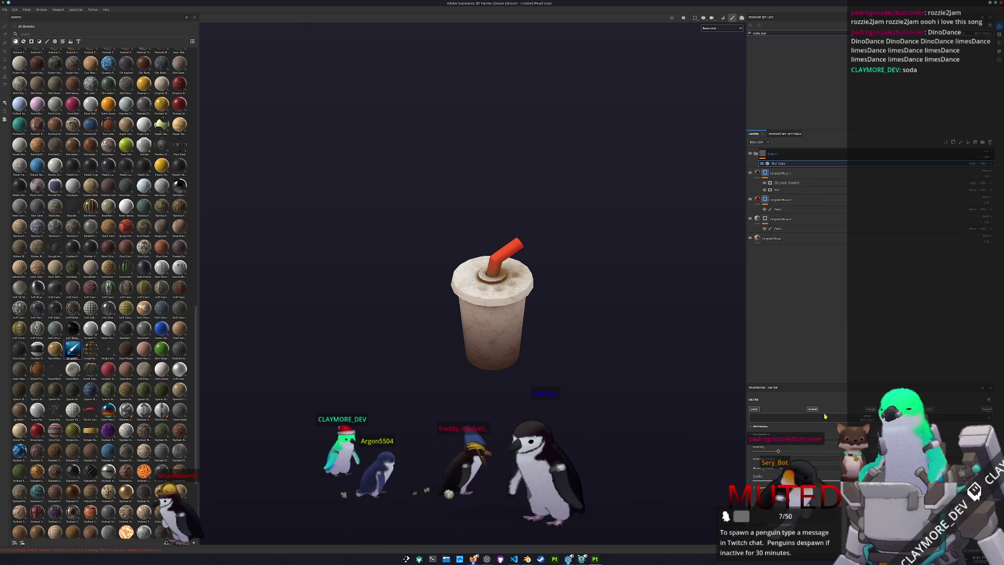
scroll(645, 309, "up", 2)
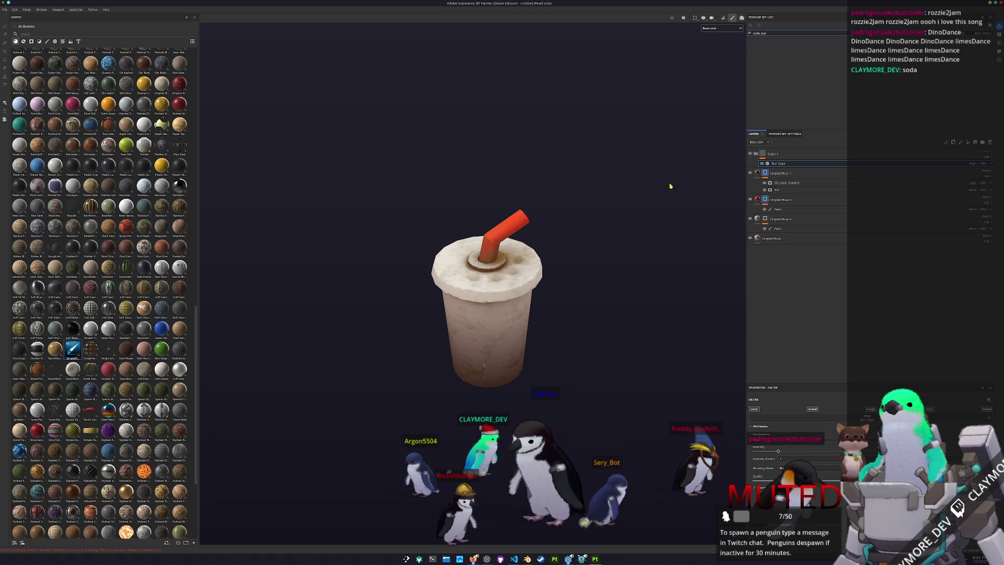
- Save the project as soda_cup in the structures/pollution/soda_cup folder
key("ctrl+s")
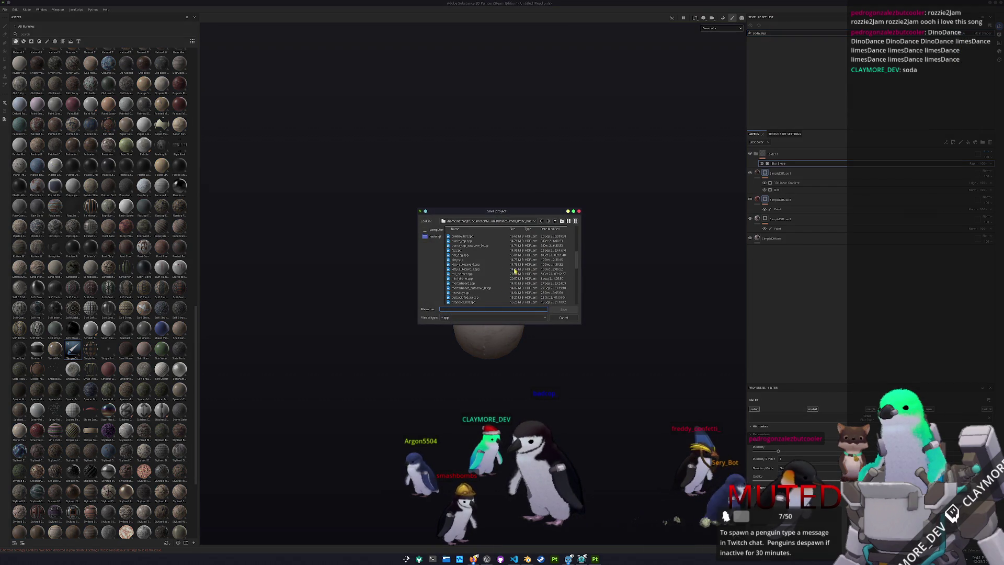
left_click(557, 223)
left_click(557, 223)
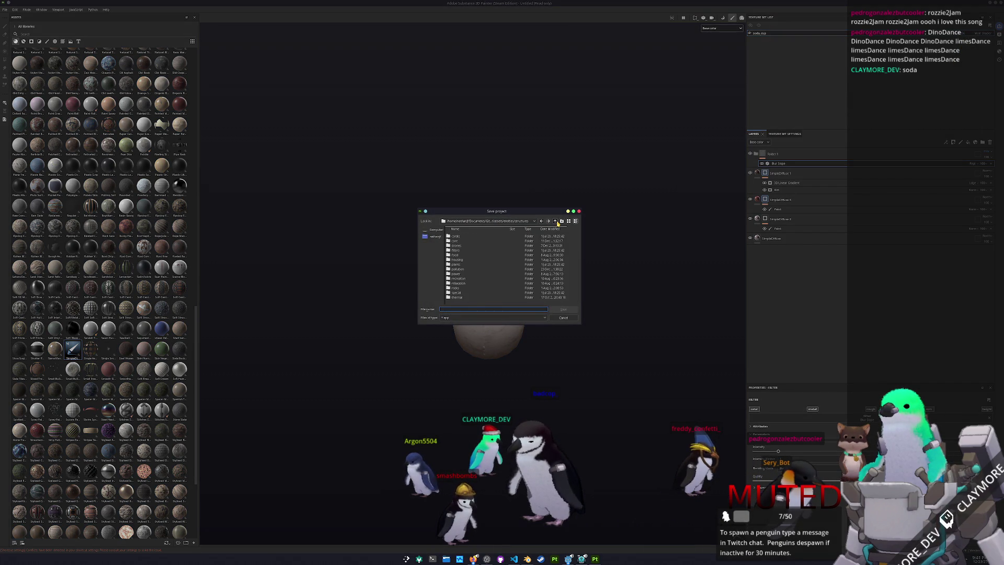
double_click(458, 270)
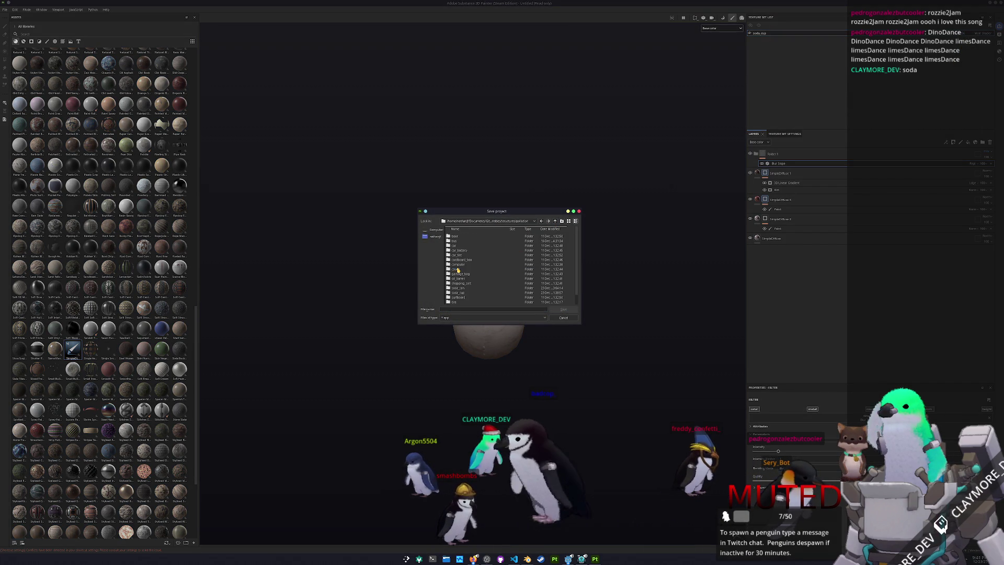
double_click(462, 283)
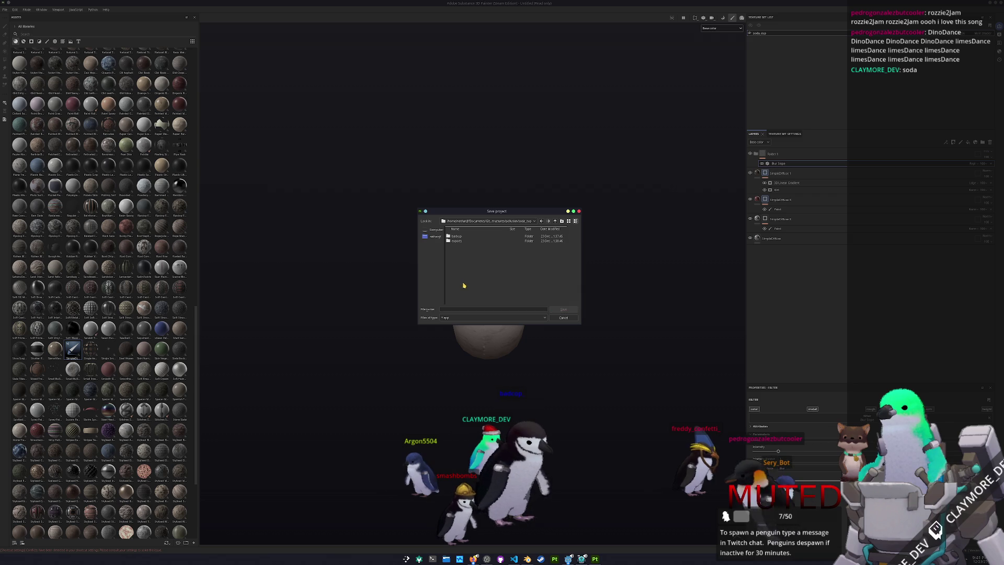
key("Return")
key("ctrl+shift+e")
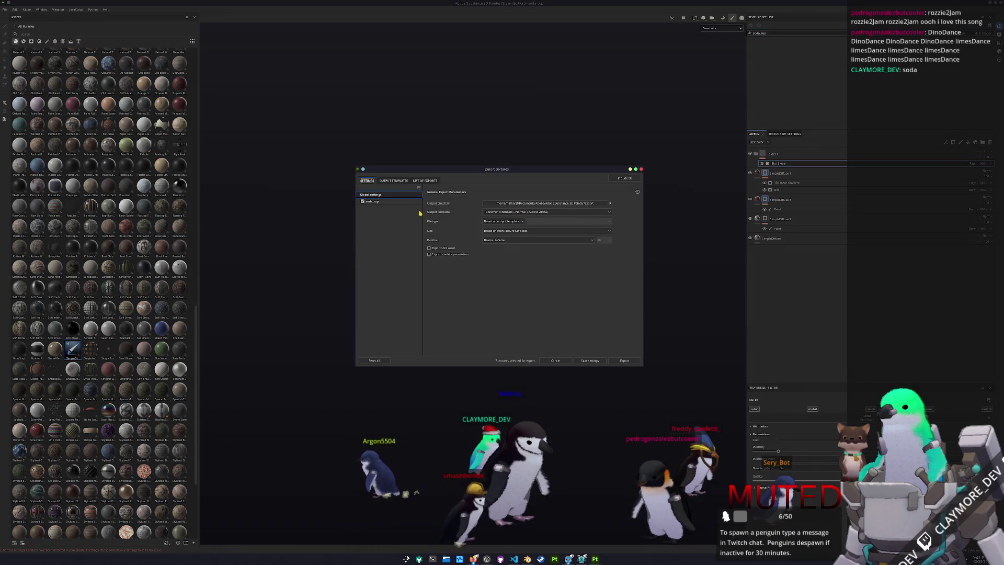
- Set the texture output directory to a new 'textures' folder inside soda_cup
left_click(531, 204)
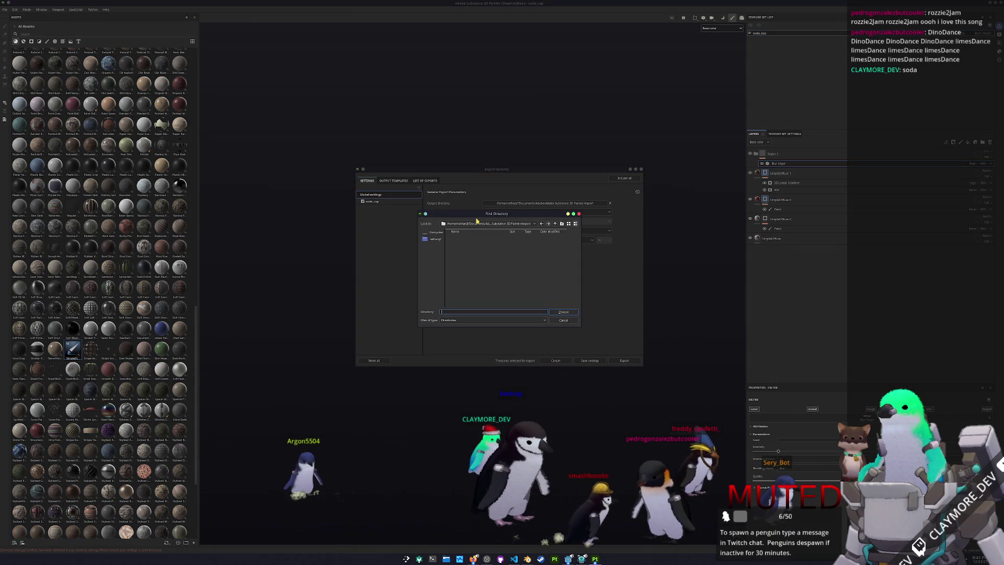
left_click(518, 224)
left_click(500, 253)
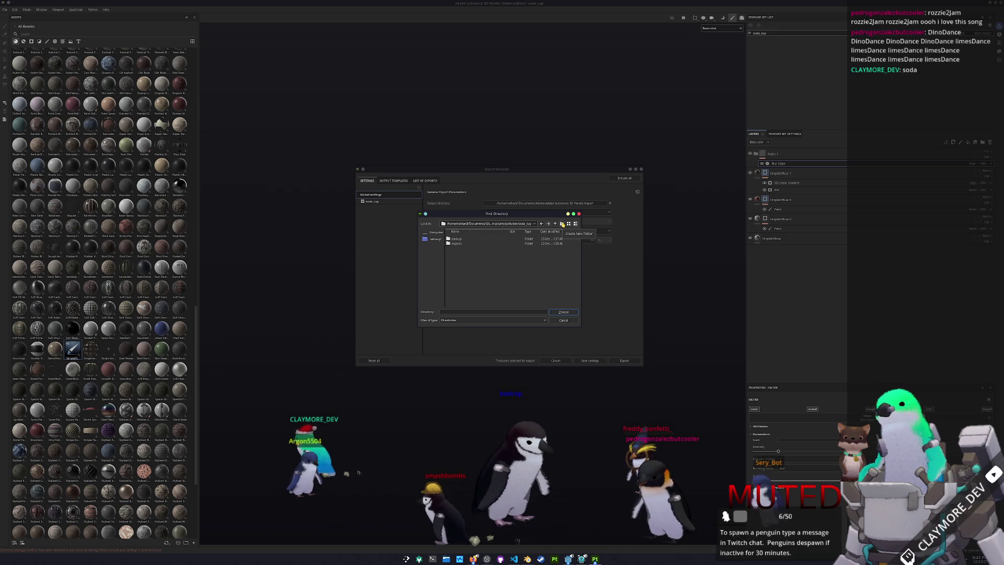
left_click(562, 224)
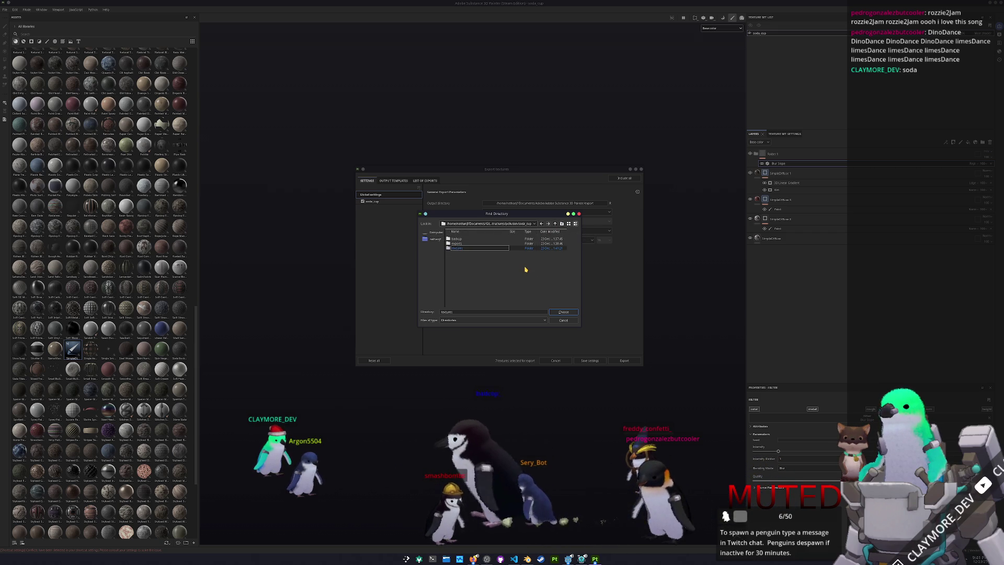
double_click(510, 248)
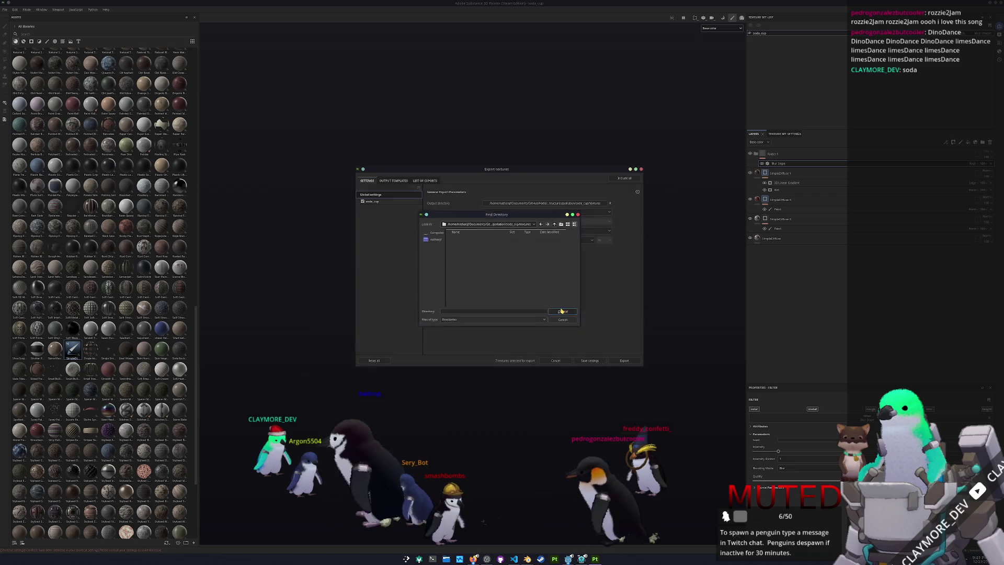
left_click(564, 313)
- Review the soda_cup export maps and export the cup's textures
left_click(376, 204)
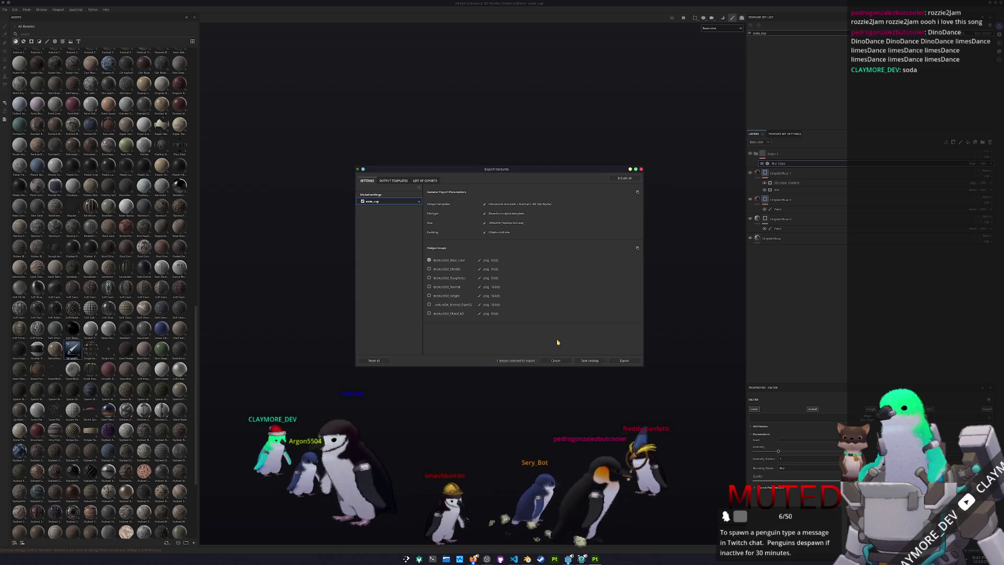
left_click(624, 361)
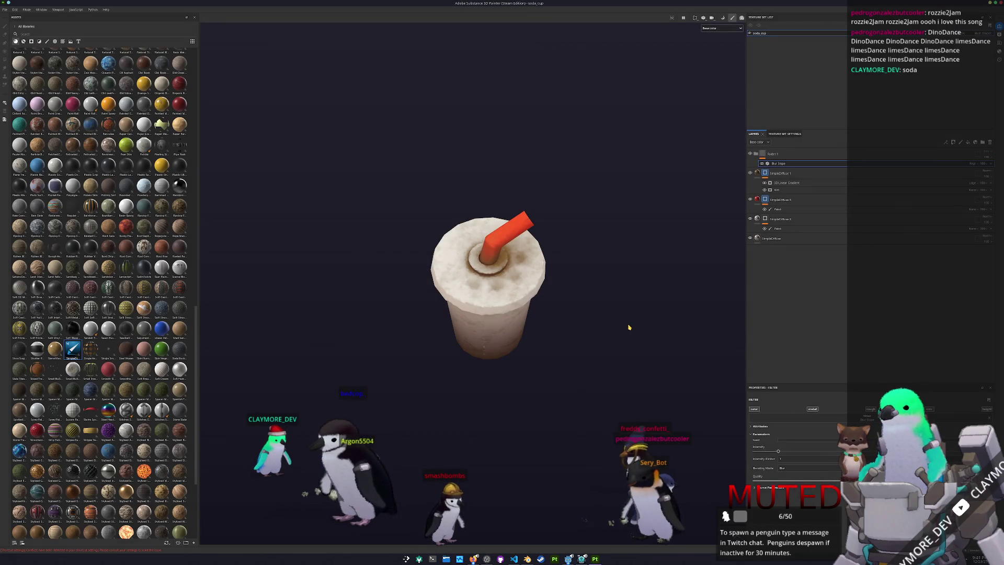
scroll(596, 285, "down", 3)
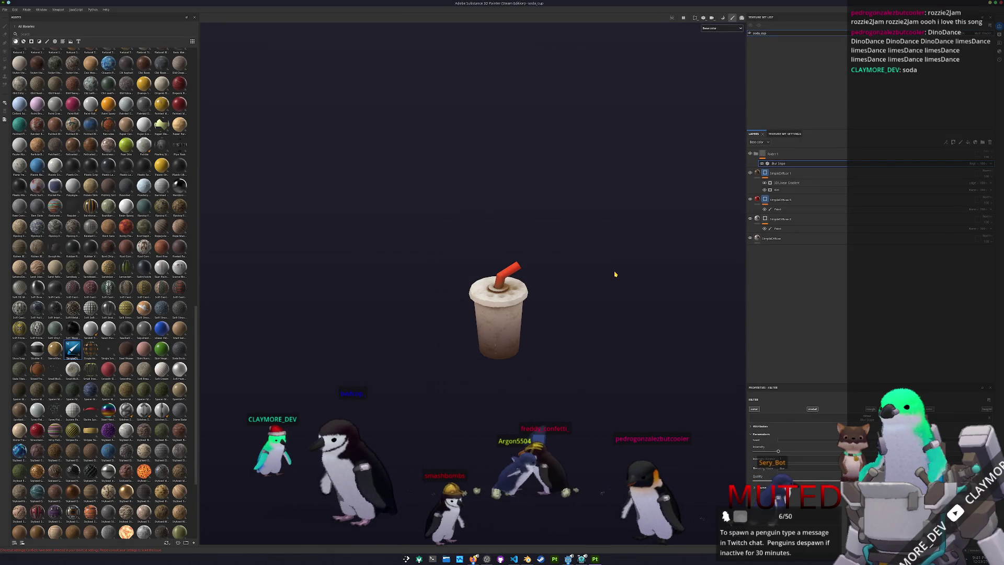
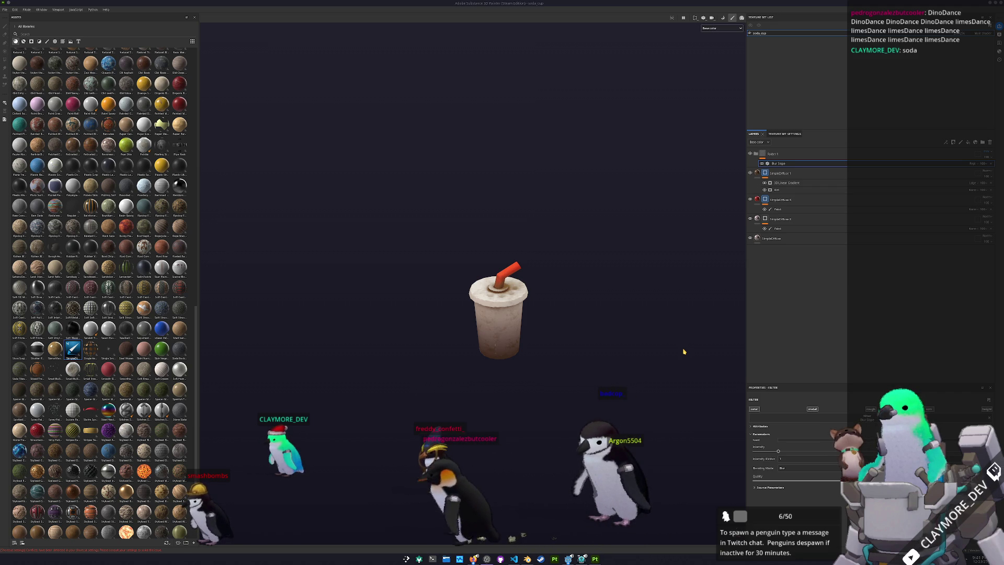
- Switch from Substance Painter to the Godot editor and open the KDE application launcher
scroll(648, 327, "up", 3)
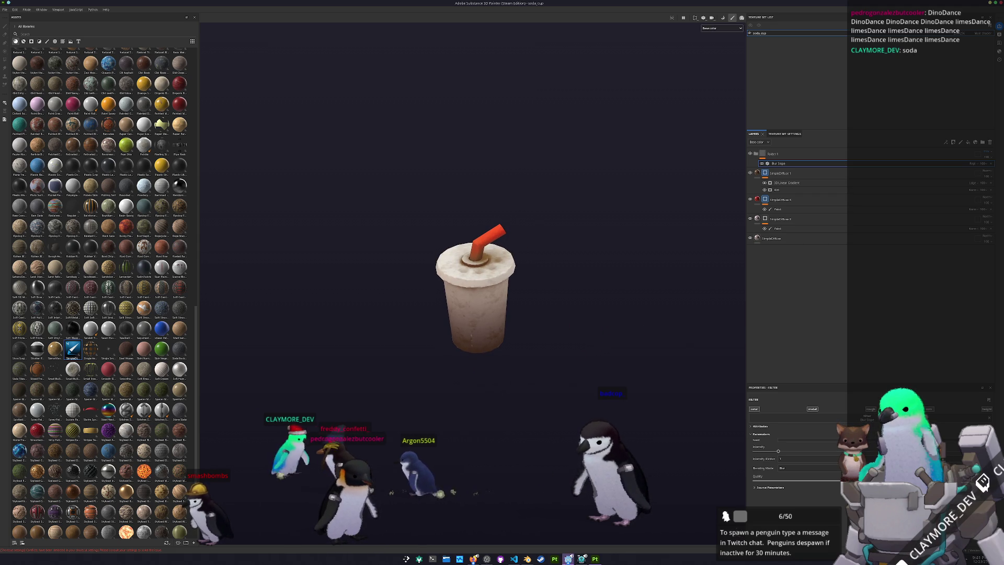
key("alt+Tab")
key("super")
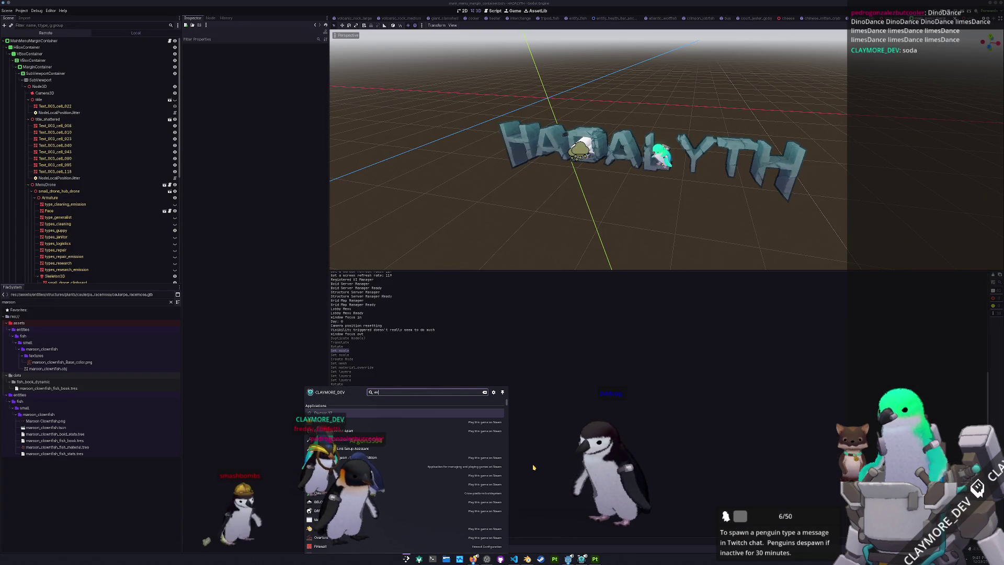
- Launch LibreOffice Calc and reopen structure_stats.ods from Recent Documents
key("BackSpace")
key("BackSpace")
key("BackSpace")
type("calc")
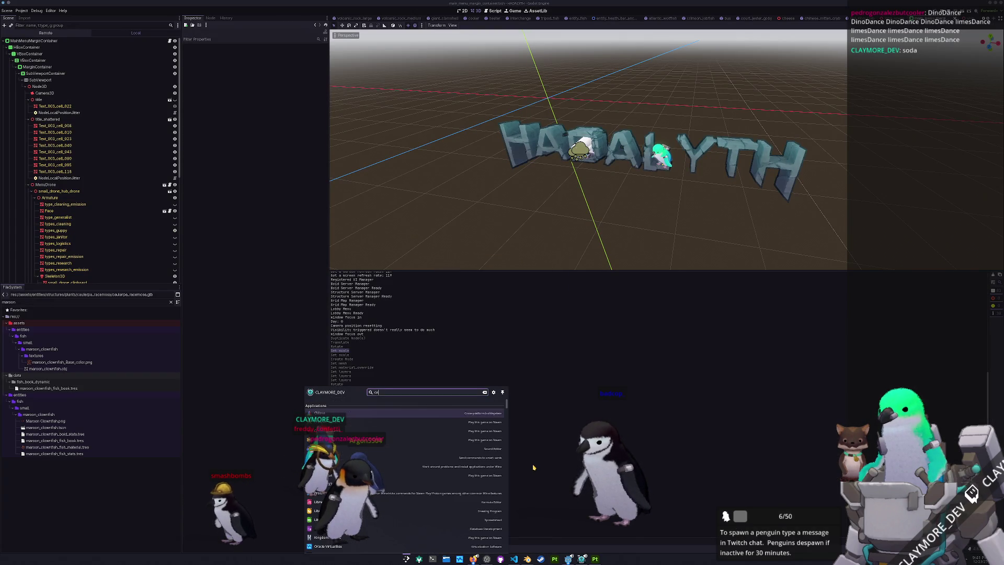
key("Return")
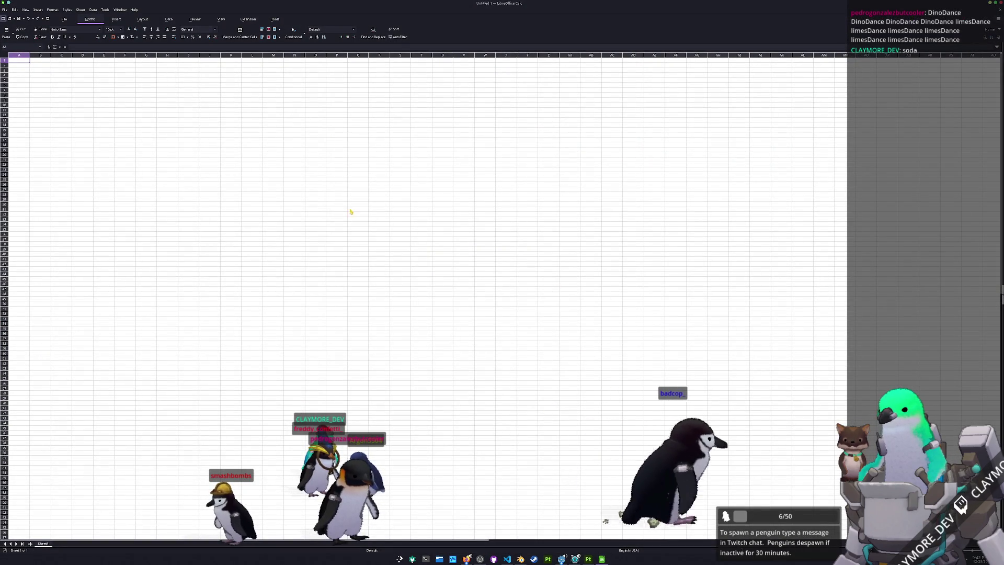
left_click(5, 10)
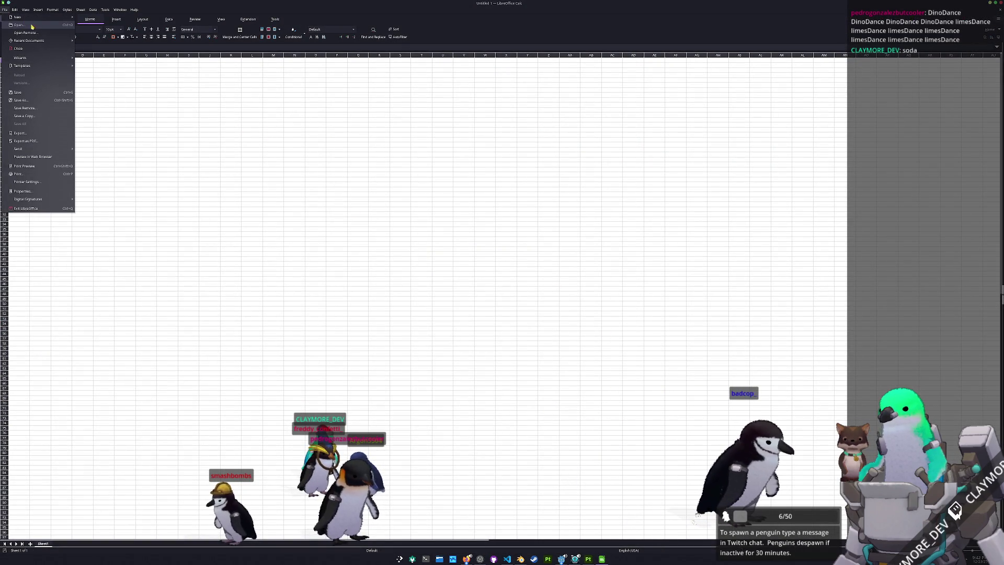
mouse_move(43, 43)
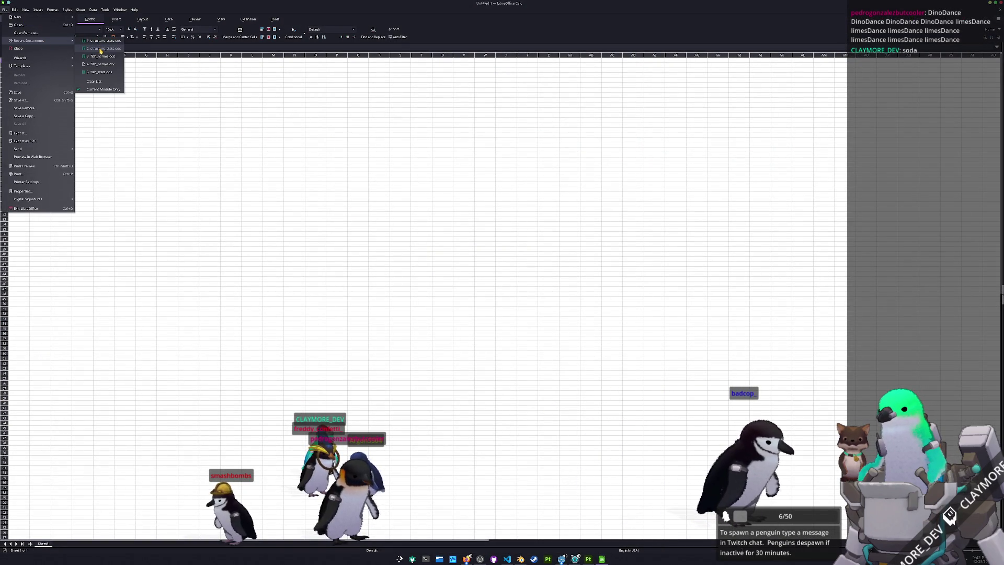
left_click(103, 41)
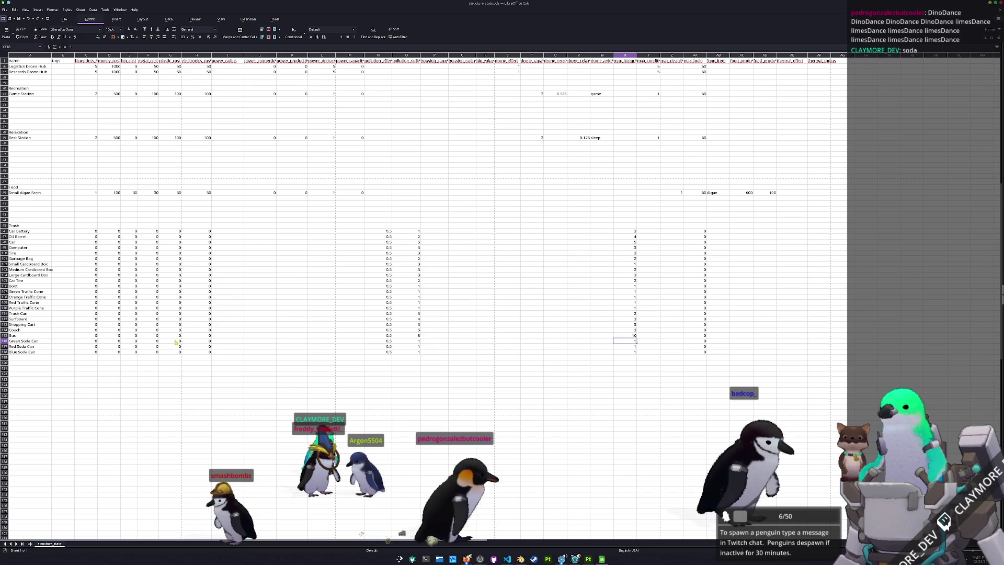
- Copy the Blue Soda Can row into row 119, rename it 'Soda Cup', and return to Godot
left_click(29, 352)
key("shift+Right")
key("shift+Right")
key("shift+Right")
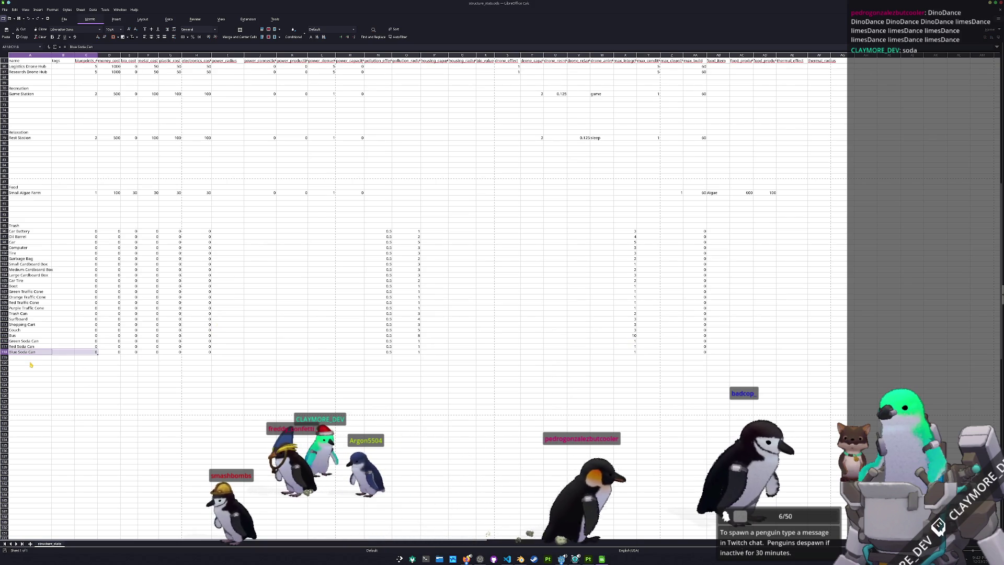
key("shift+space")
key("ctrl+c")
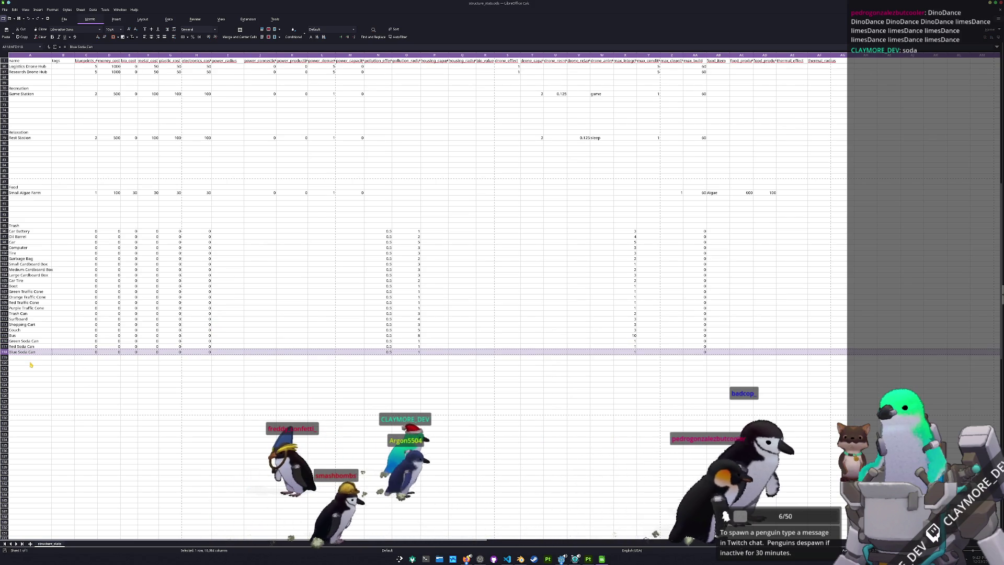
key("Down")
key("ctrl+v")
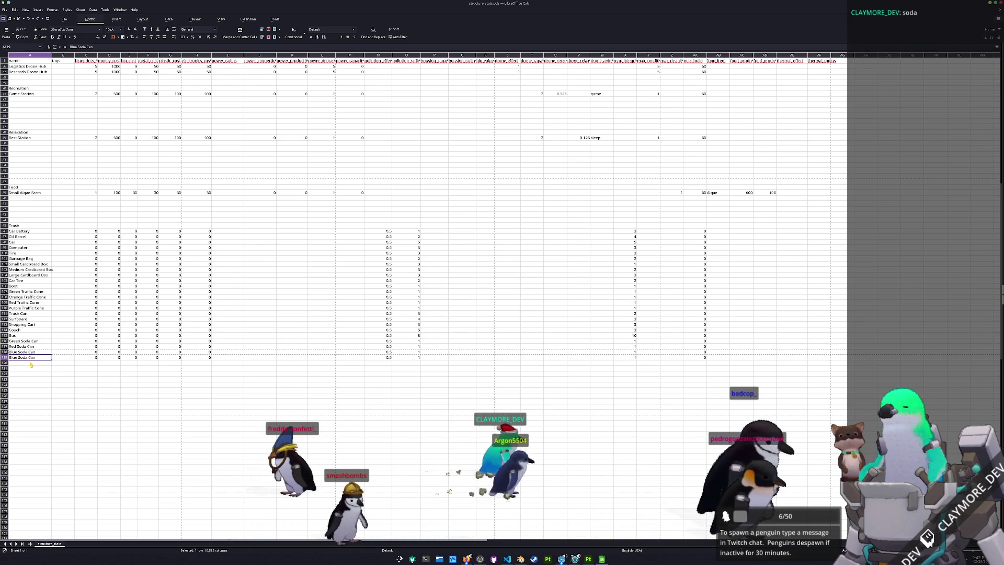
type("Soda Cup")
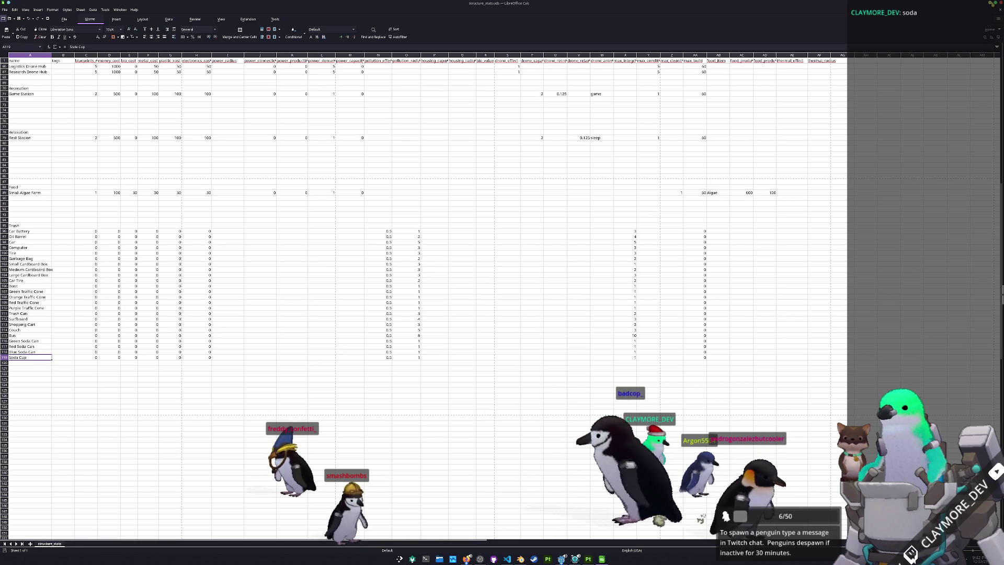
key("alt+Tab")
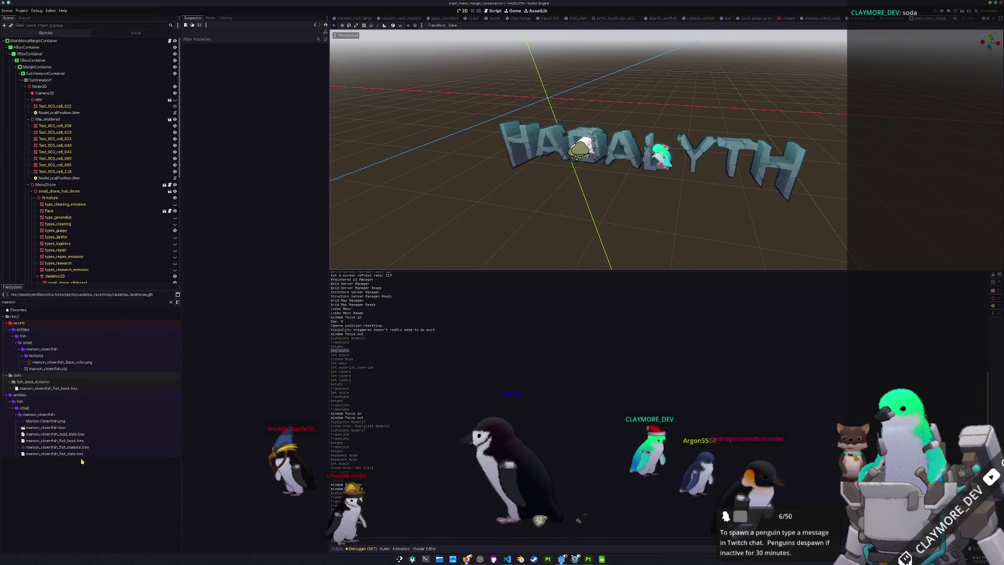
- Clear the FileSystem filter and create a materials folder inside soda_cup
left_click(171, 302)
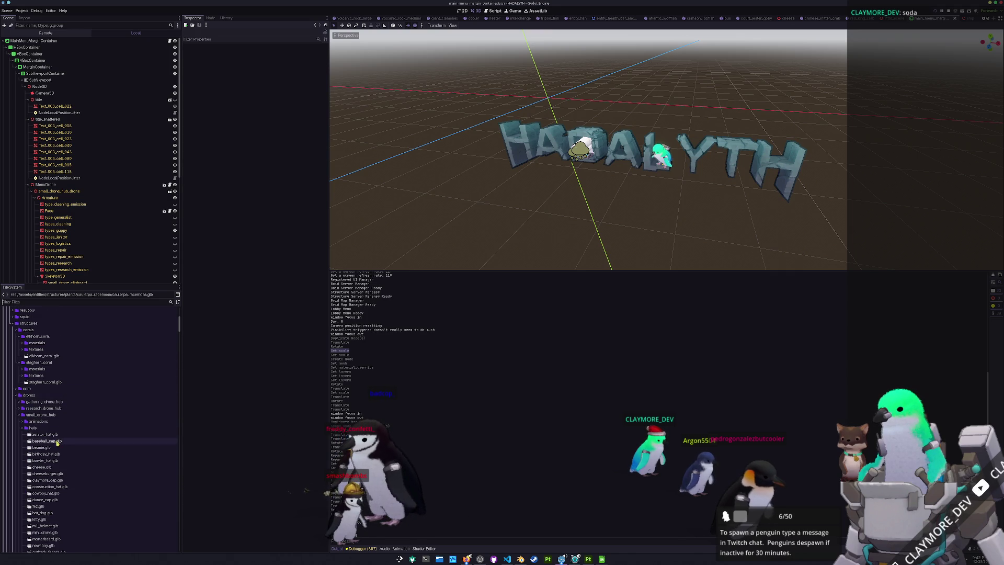
scroll(57, 442, "down", 10)
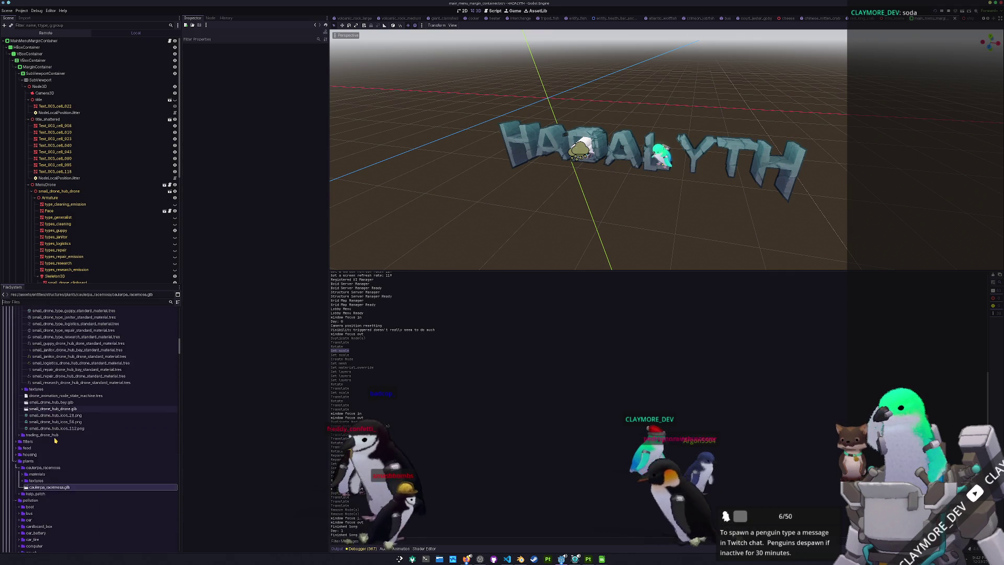
scroll(55, 441, "down", 15)
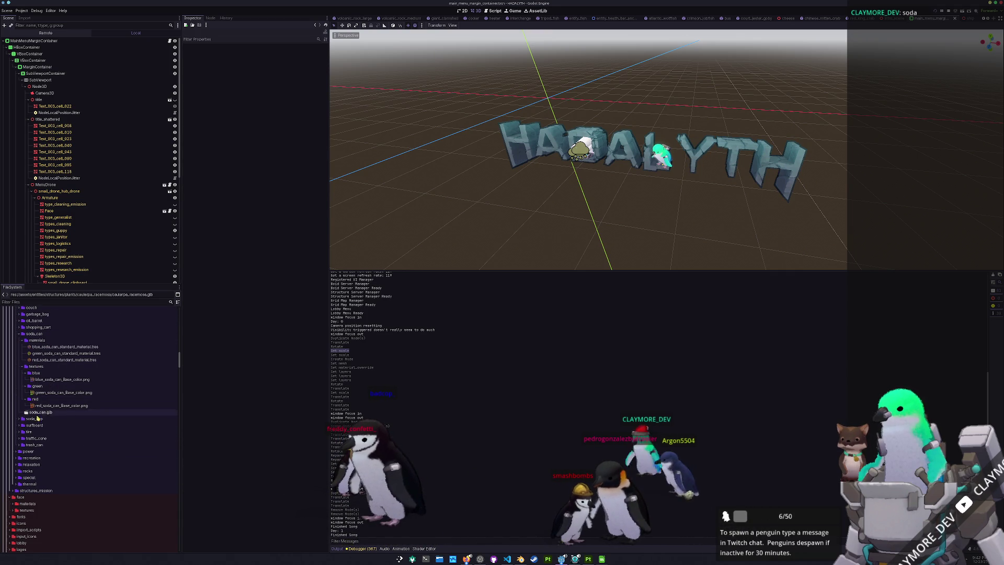
double_click(35, 419)
right_click(39, 420)
left_click(117, 423)
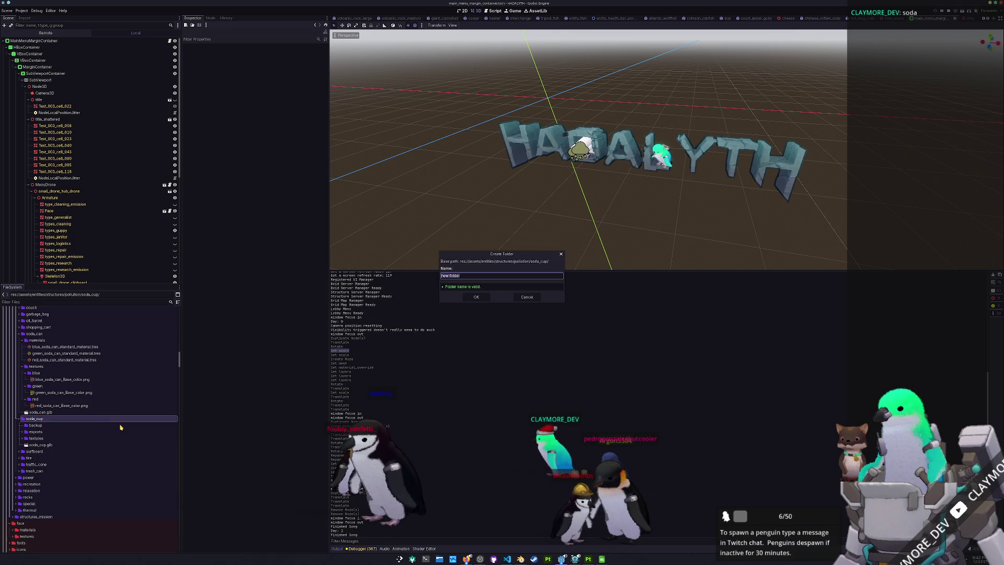
type("material")
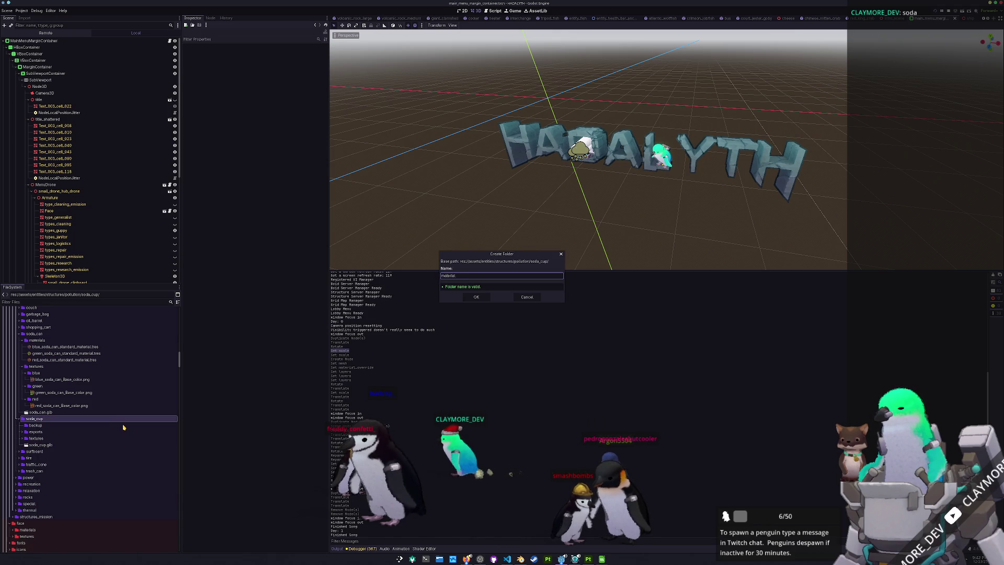
key("Return")
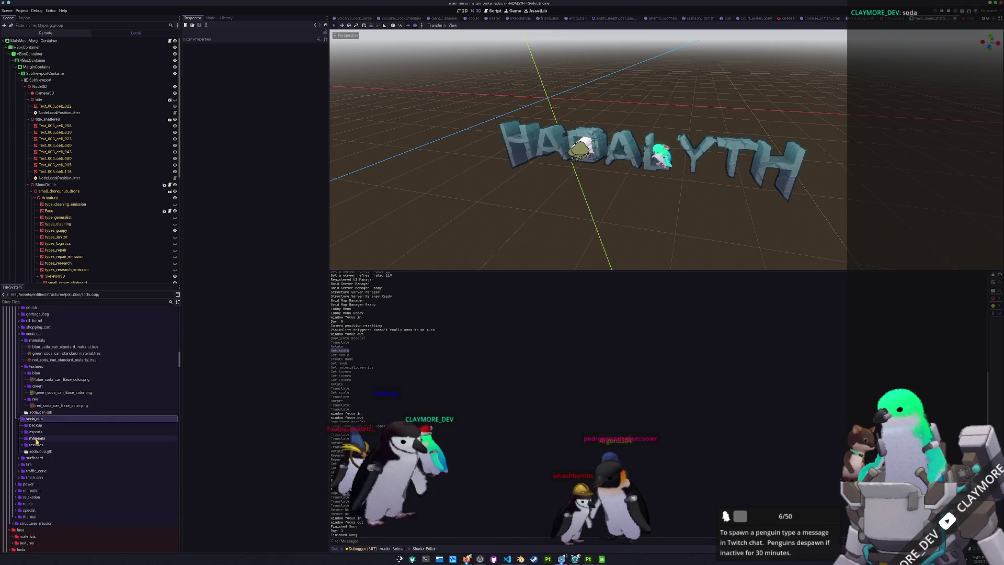
- Start a new resource in the materials folder, searching for 'standard'
right_click(40, 439)
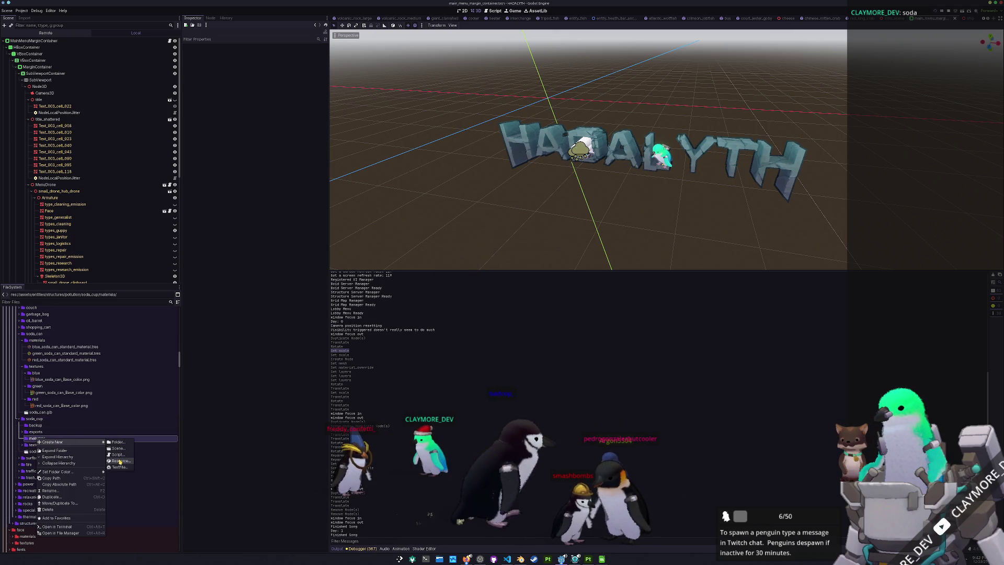
left_click(119, 460)
type("standard")
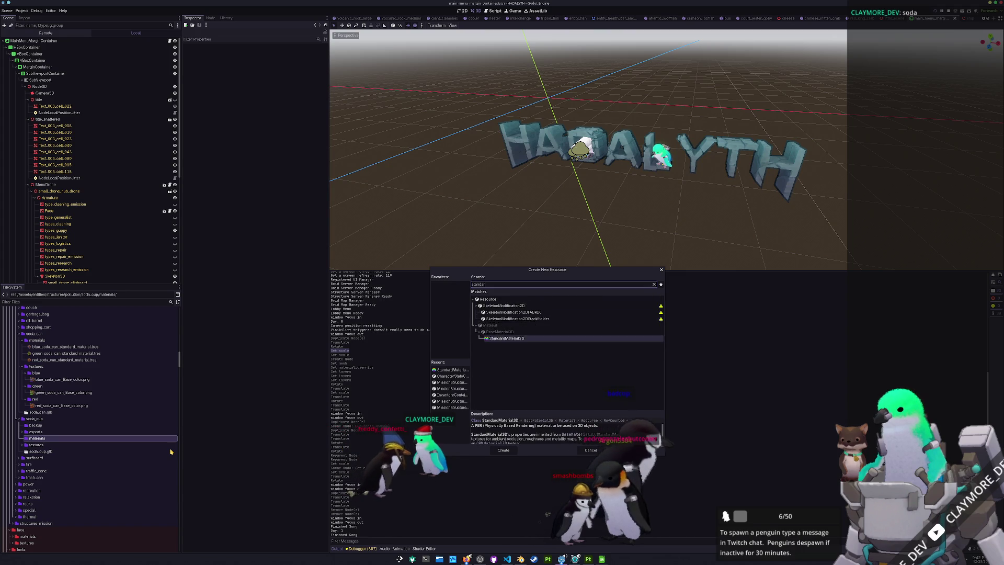
- Create a StandardMaterial3D and save it as soda_cup_standard_material.tres
double_click(510, 319)
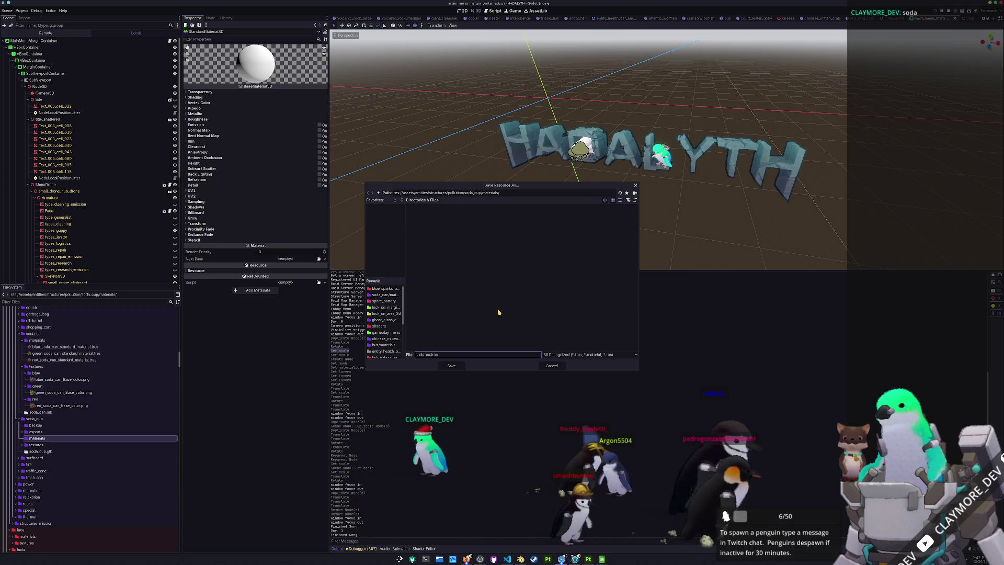
type("_material")
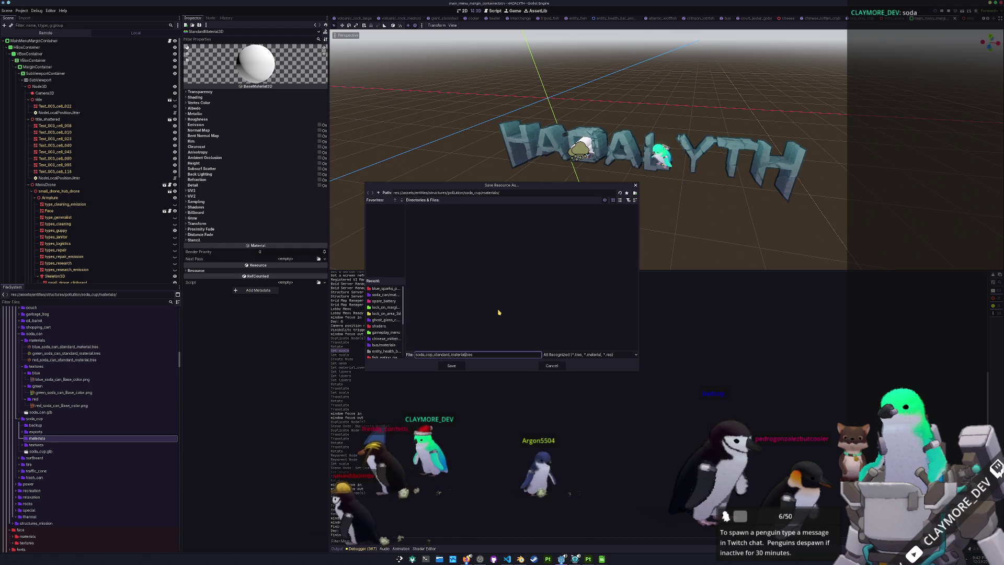
key("Return")
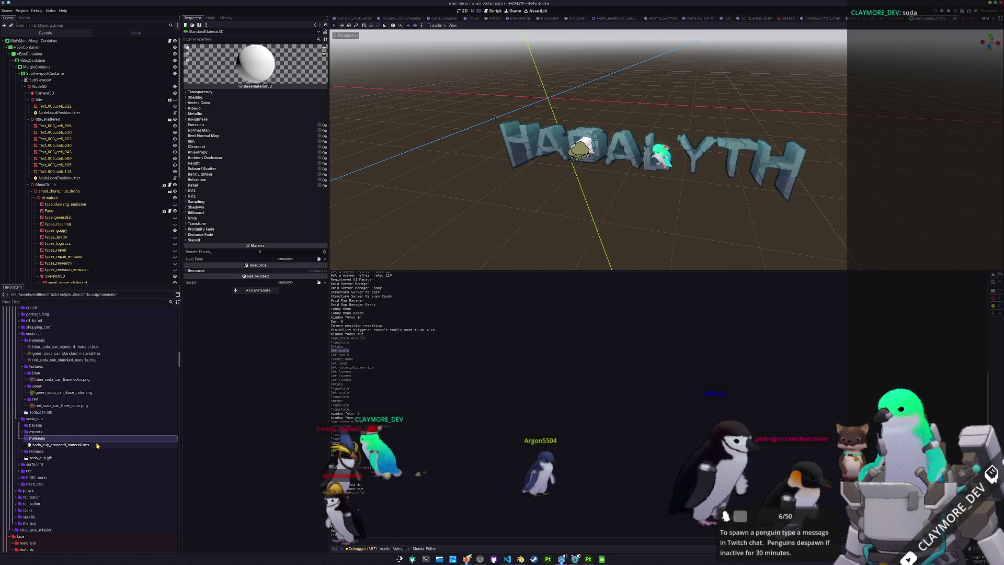
- Assign the soda cup base colour texture as the material's Albedo Texture
left_click(257, 109)
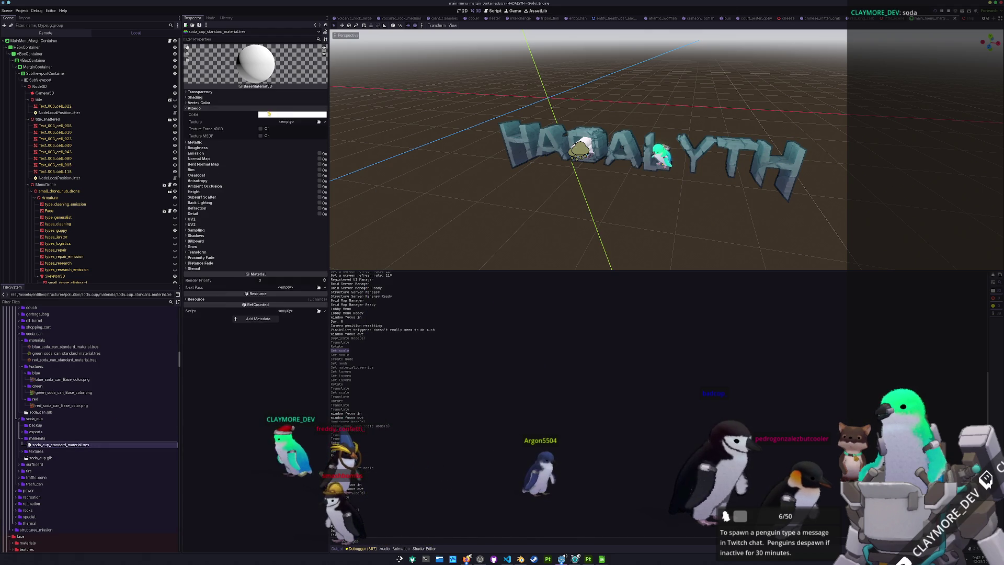
left_click(319, 123)
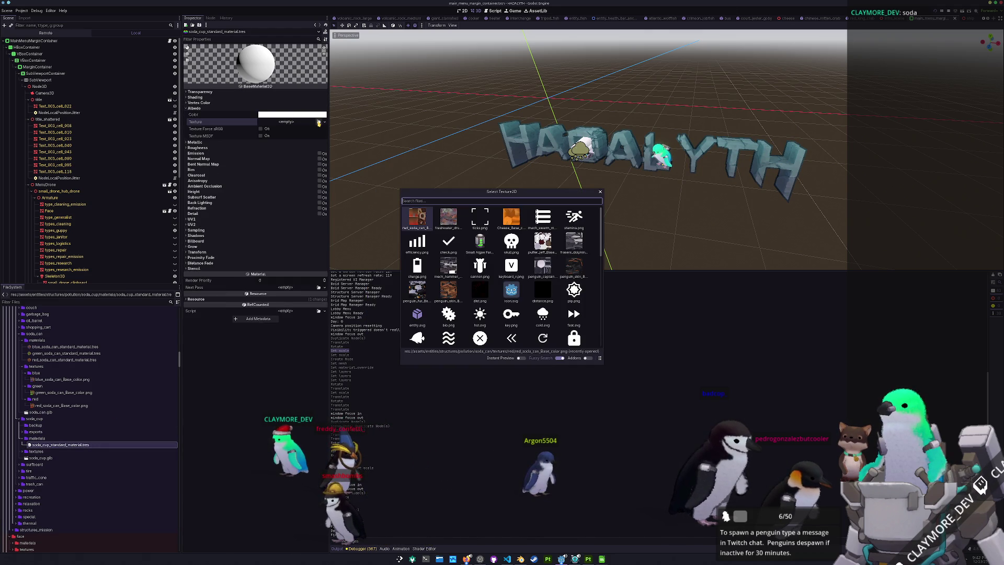
type("soda")
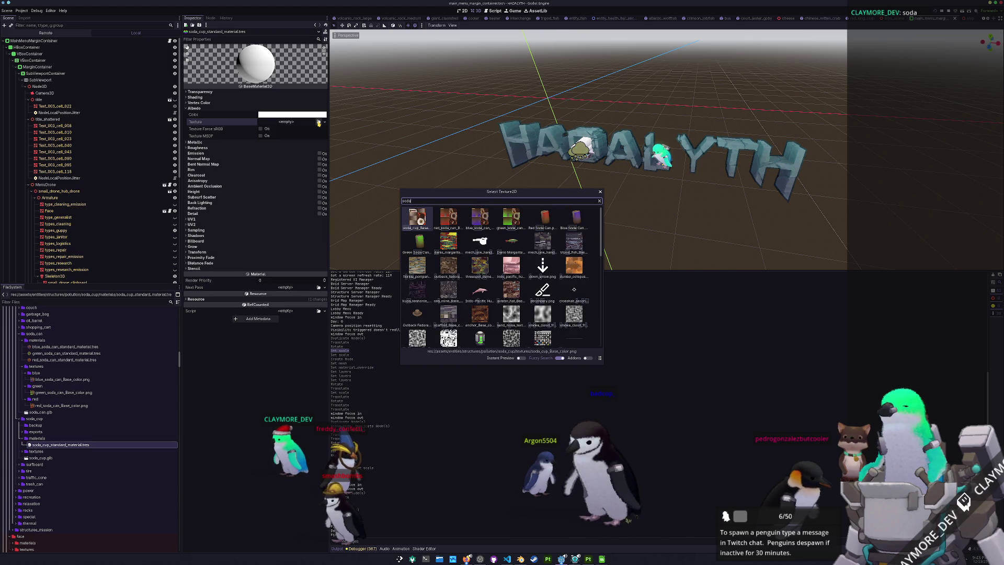
key("Return")
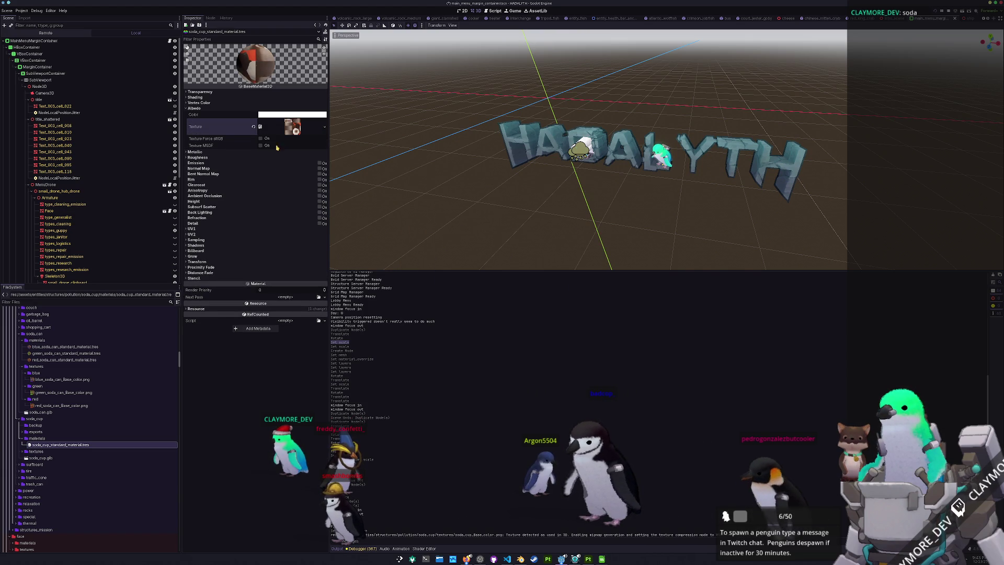
- Set the material's Shading Mode to Unshaded, then open a terminal
left_click(202, 97)
left_click(290, 103)
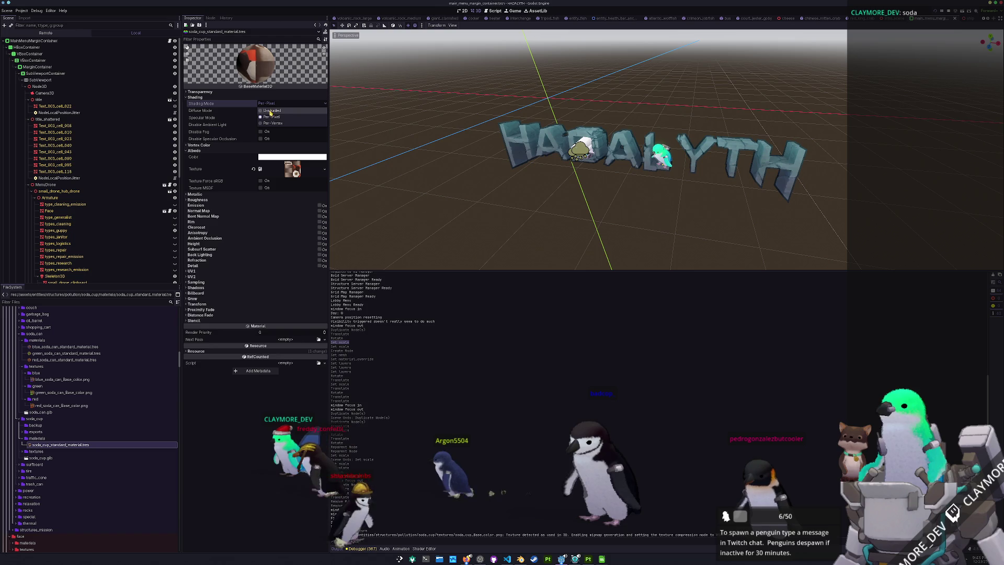
left_click(282, 110)
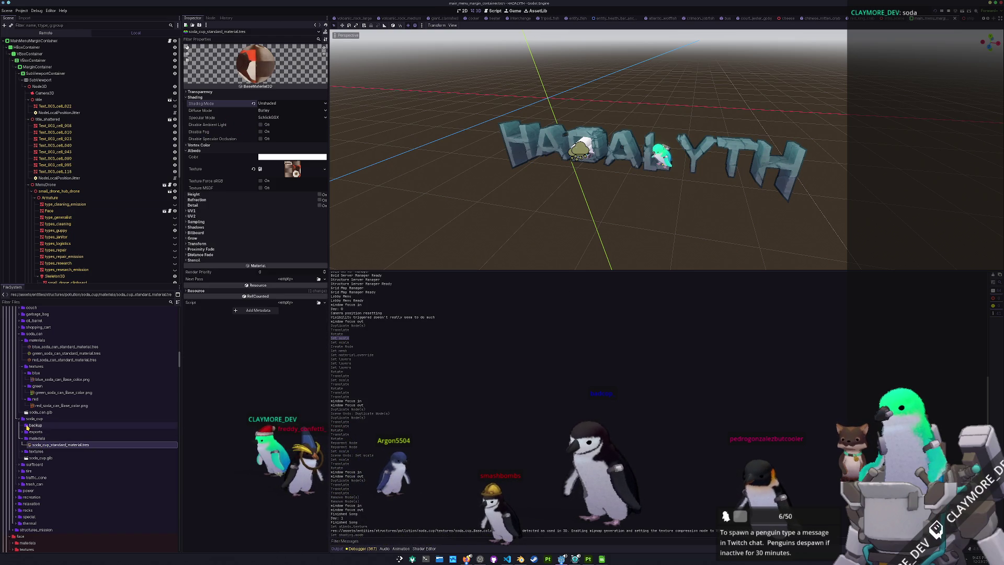
key("ctrl+alt+t")
type("cd Documents/GitHub/Hadalyth/")
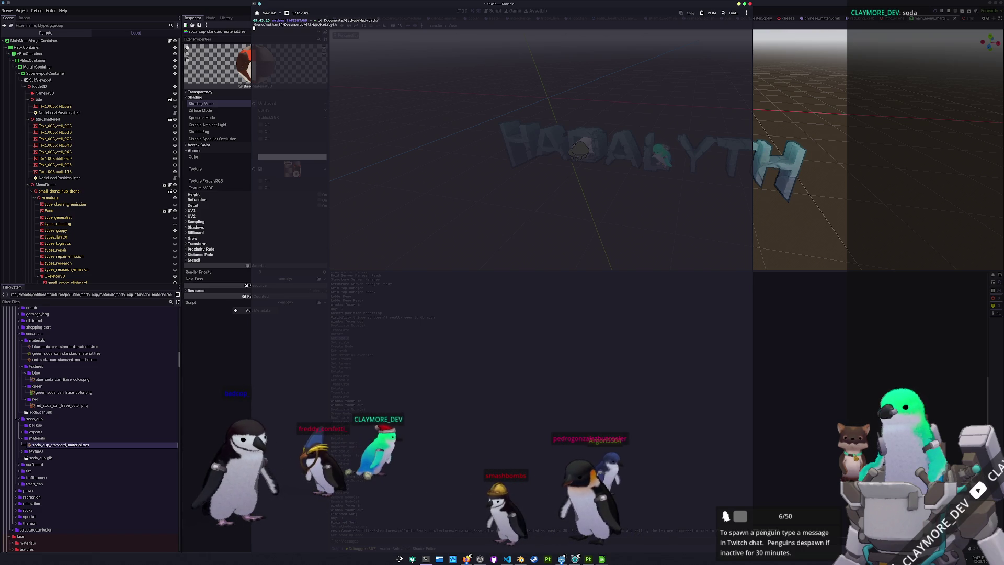
- Activate conda and tab-complete to list available python commands, then return to Godot
type("conda activate")
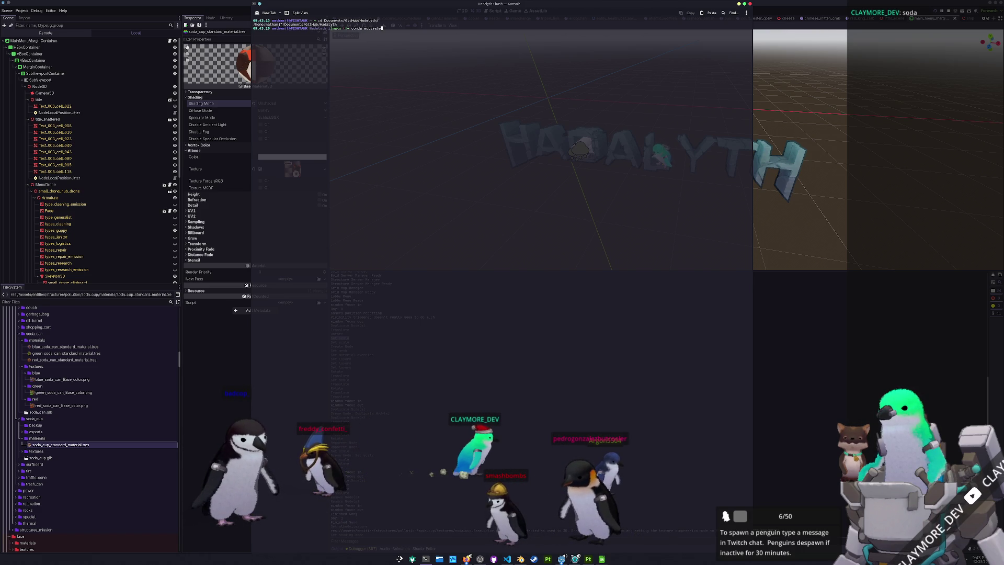
key("Return")
type("py")
key("Tab")
key("Tab")
type("t")
key("Tab")
key("Tab")
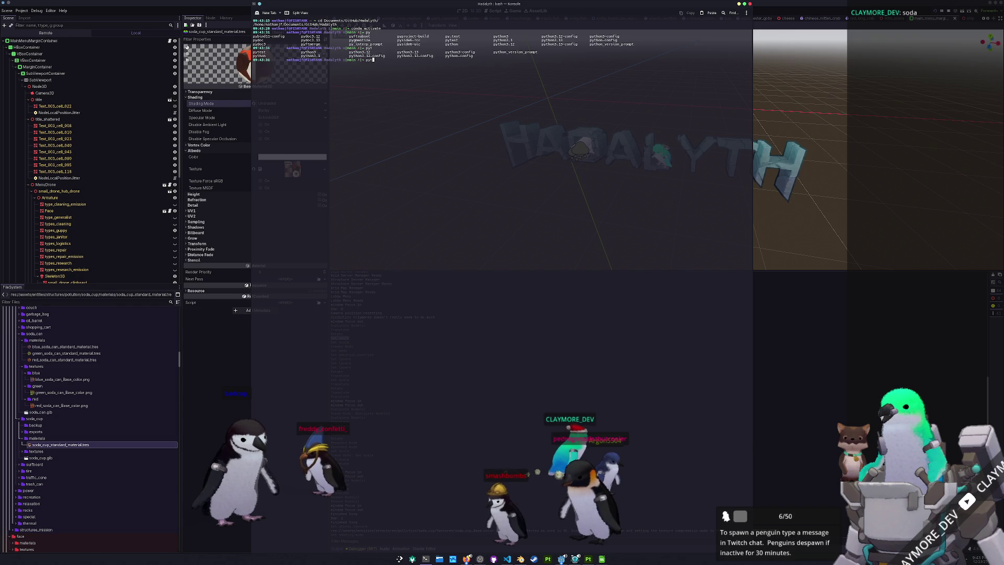
type("h")
key("Tab")
key("Tab")
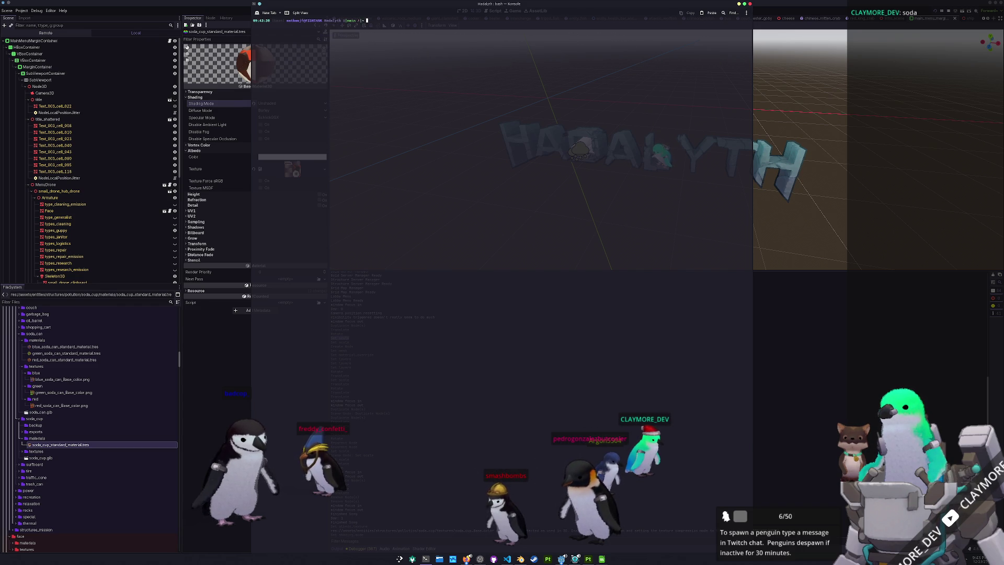
left_click(90, 445)
- Bring the Dolphin file manager to the front and move it toward the lower right
scroll(83, 434, "down", 2)
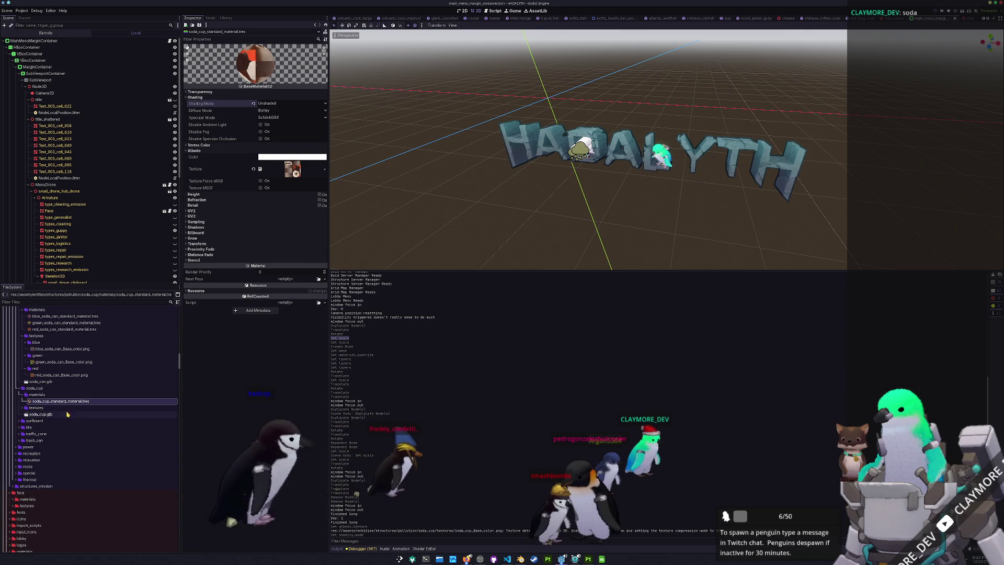
scroll(58, 387, "down", 10)
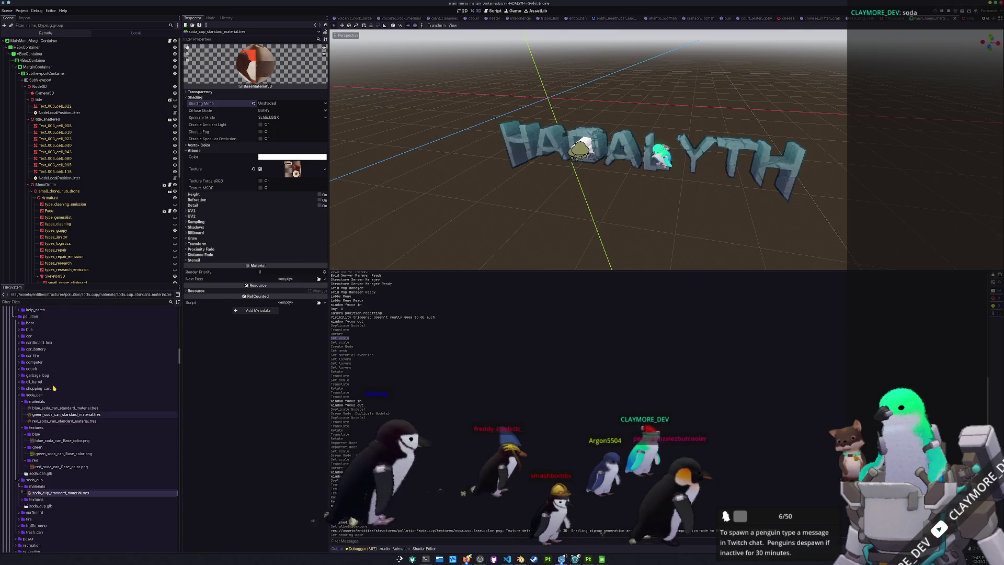
scroll(73, 432, "down", 9)
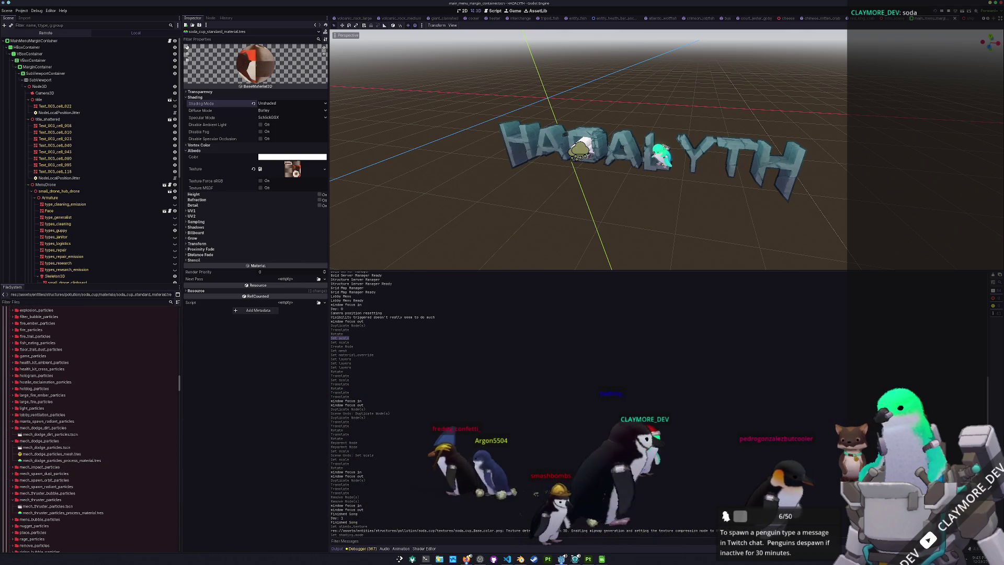
key("alt+Tab")
mouse_move(395, 142)
left_mouse_down()
mouse_move(572, 177)
mouse_move(610, 204)
left_mouse_up()
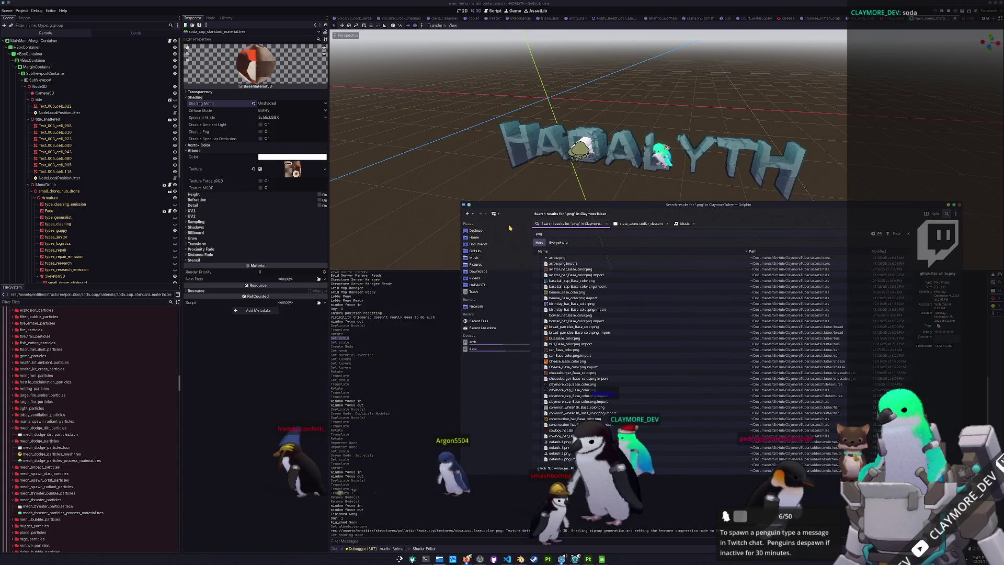
- Open GitHub/Hadalyth and view Properties of the godot and .git folders
left_click(474, 251)
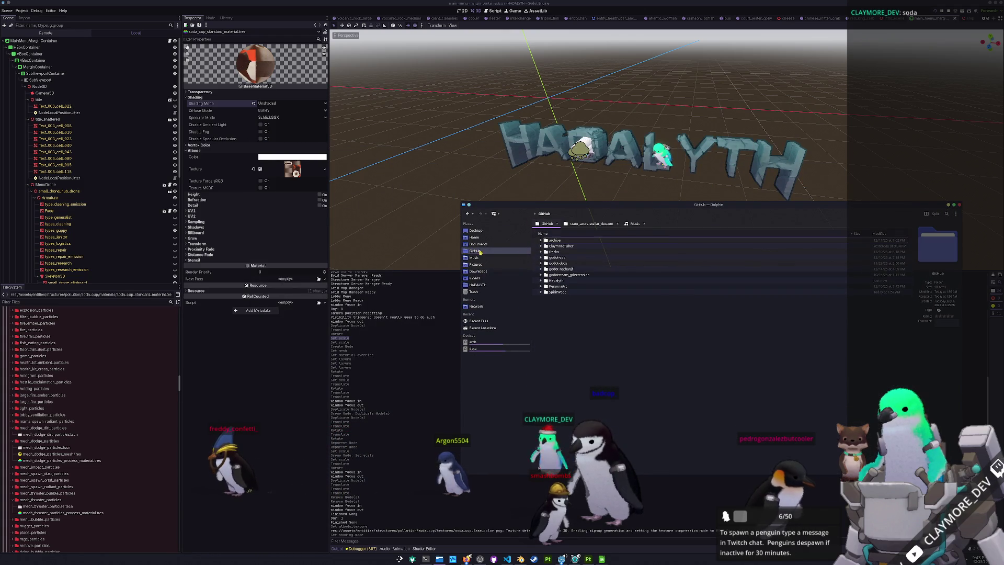
double_click(554, 280)
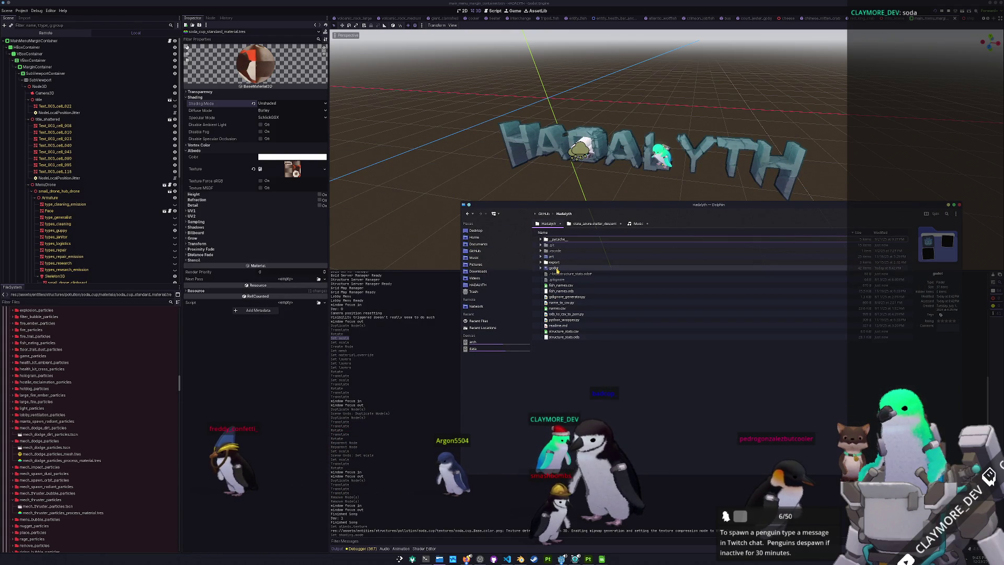
right_click(557, 270)
left_click(573, 439)
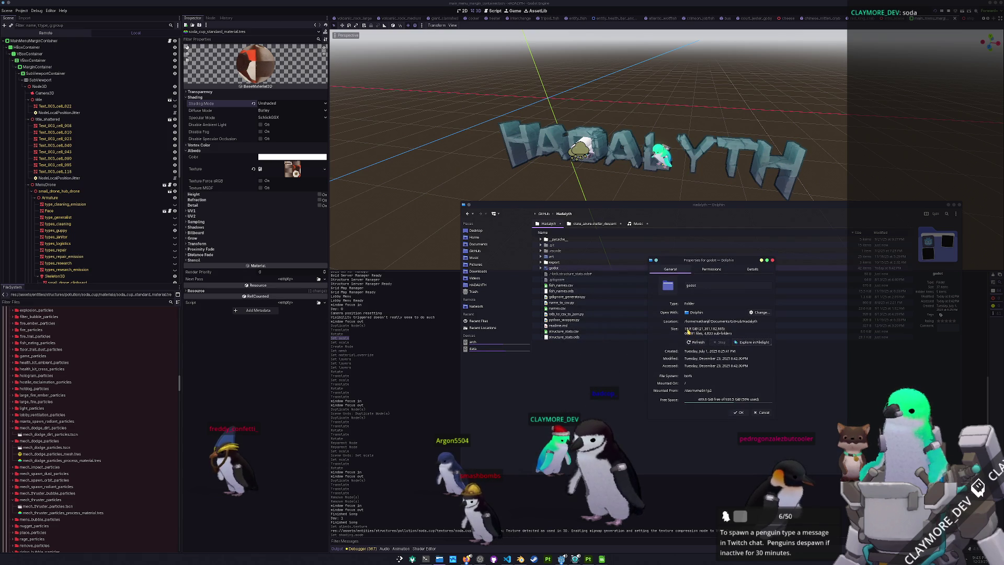
left_click(554, 246)
right_click(556, 247)
left_click(570, 408)
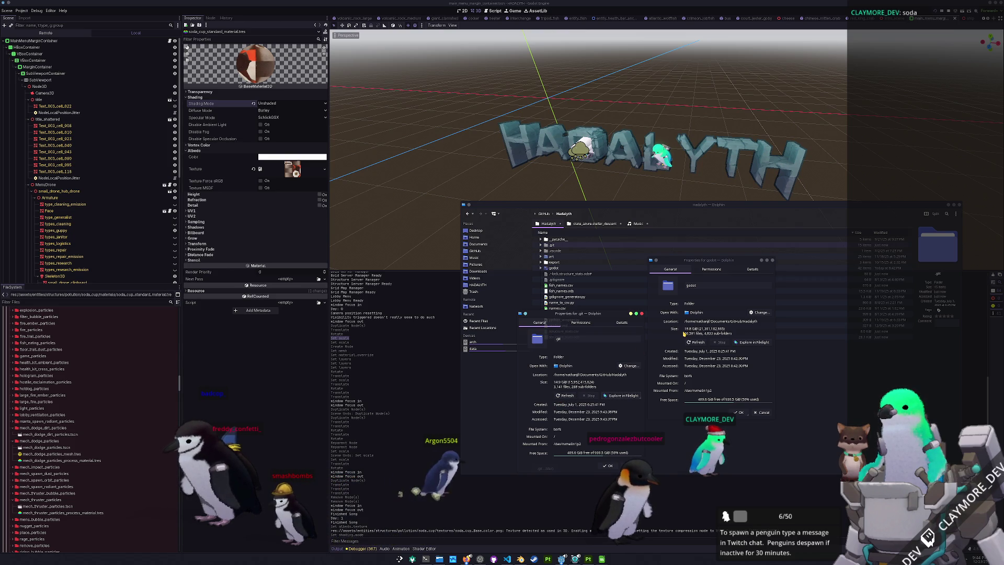
- View the release folder's Properties and move that dialog aside to compare sizes
left_click(542, 263)
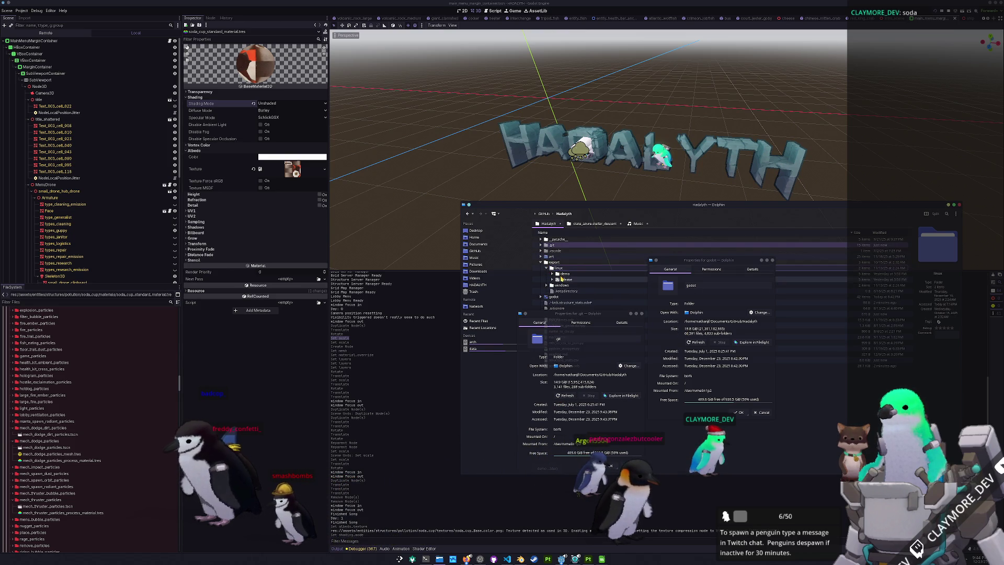
left_click(564, 280)
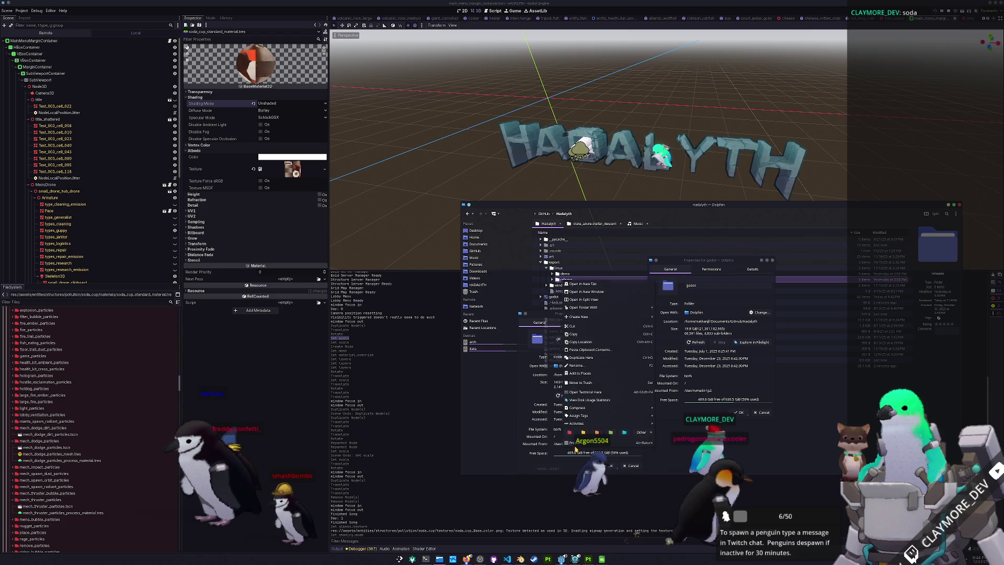
right_click(568, 283)
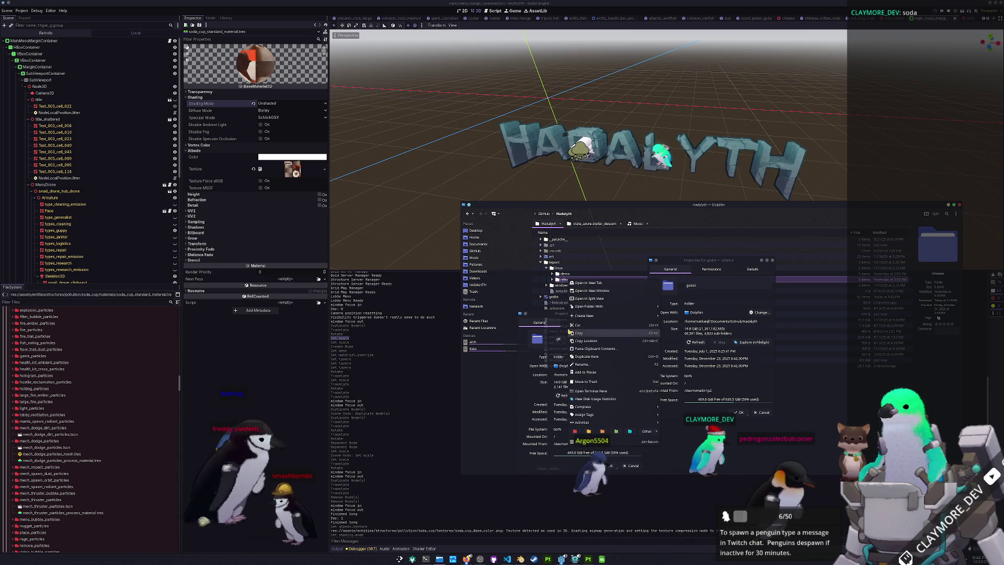
left_click(586, 441)
left_click_drag(712, 259, 582, 148)
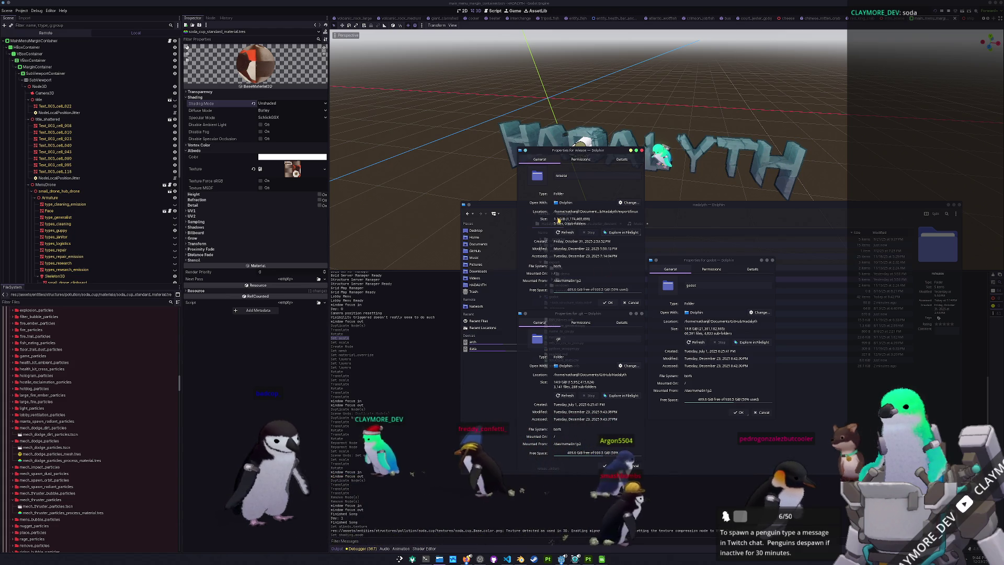
- Close the three folder properties dialogs and the Dolphin window
left_click(642, 313)
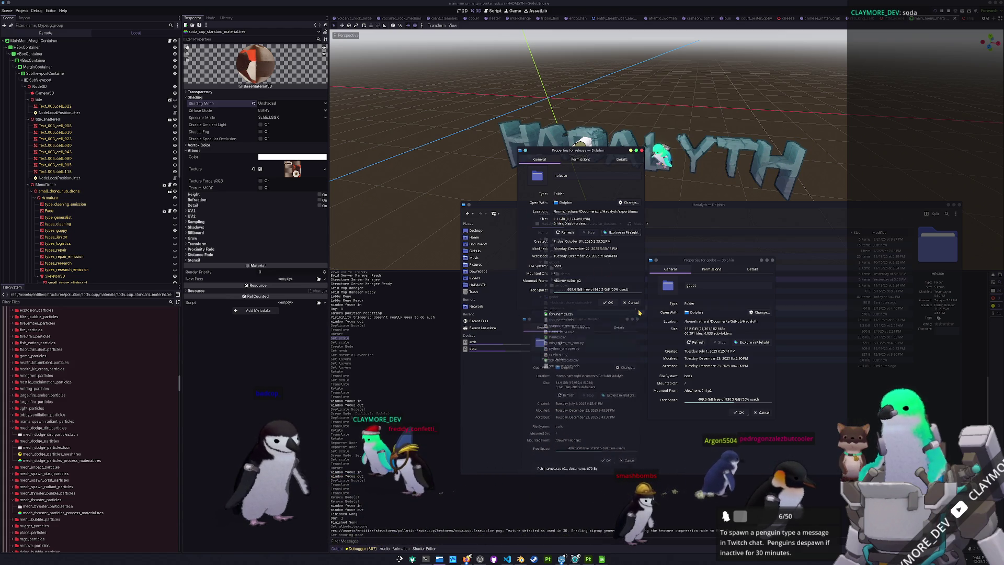
left_click(631, 302)
left_click(761, 412)
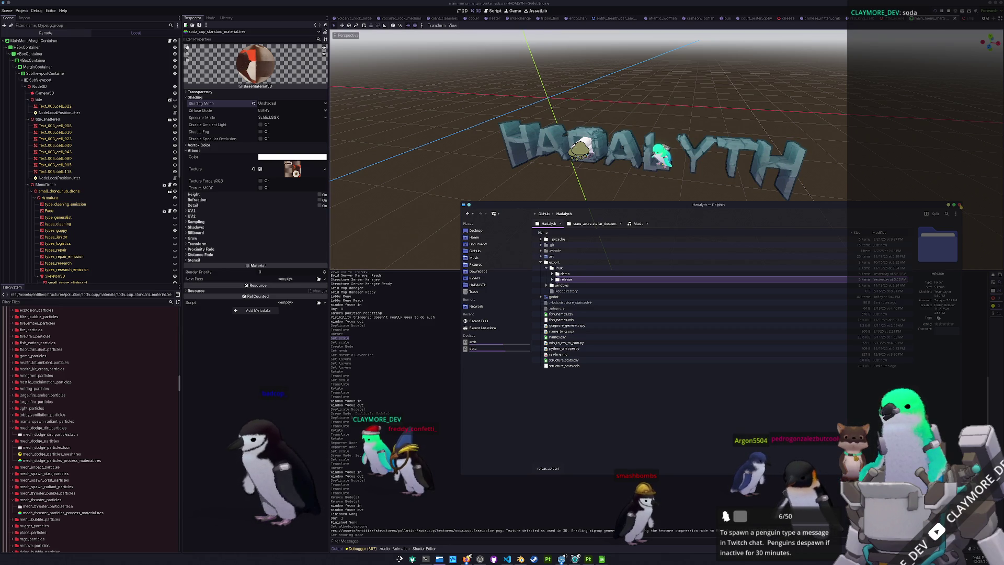
left_click(961, 205)
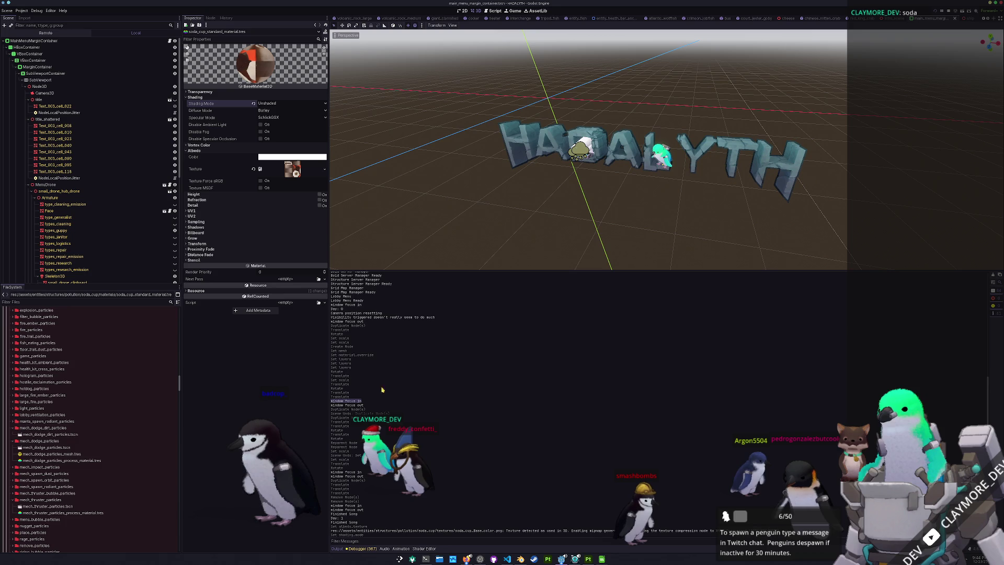
- Collapse the expanded particle folders, including spawn, mech thruster, mech dodge and blue sparks
scroll(67, 416, "down", 10)
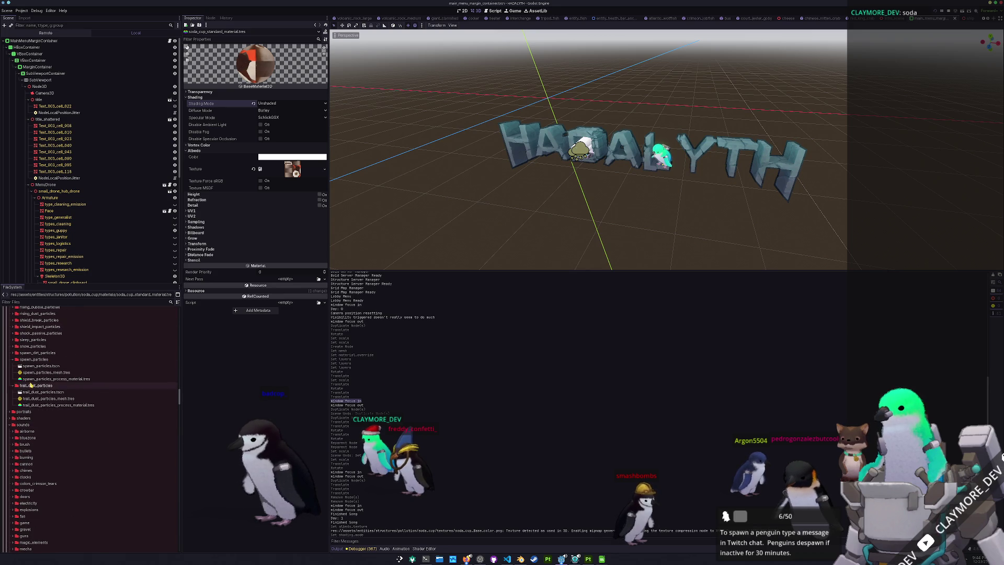
double_click(34, 359)
scroll(34, 366, "up", 7)
double_click(34, 407)
double_click(34, 408)
double_click(45, 349)
double_click(42, 336)
scroll(56, 376, "up", 4)
scroll(55, 377, "up", 3)
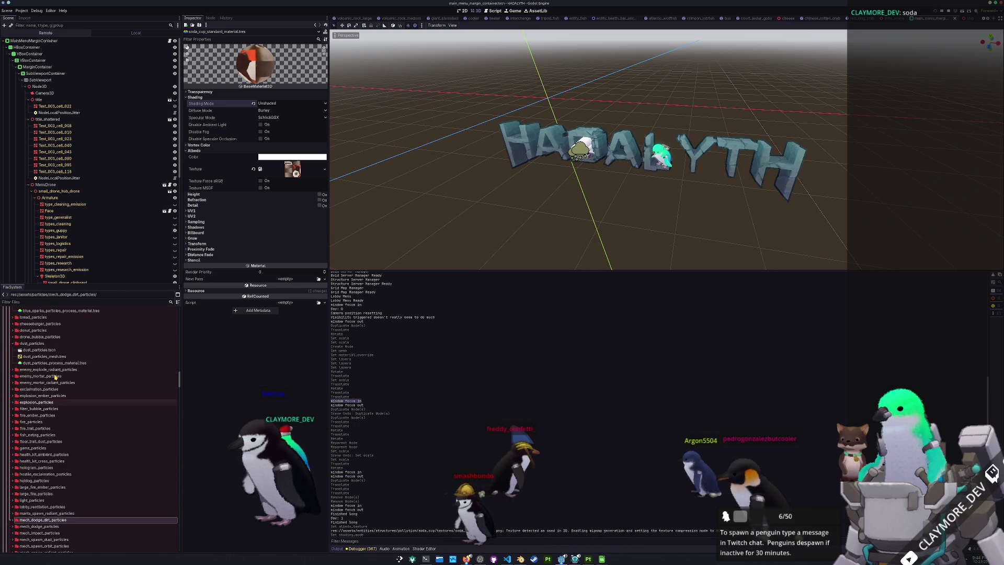
left_click(31, 343)
scroll(48, 362, "up", 4)
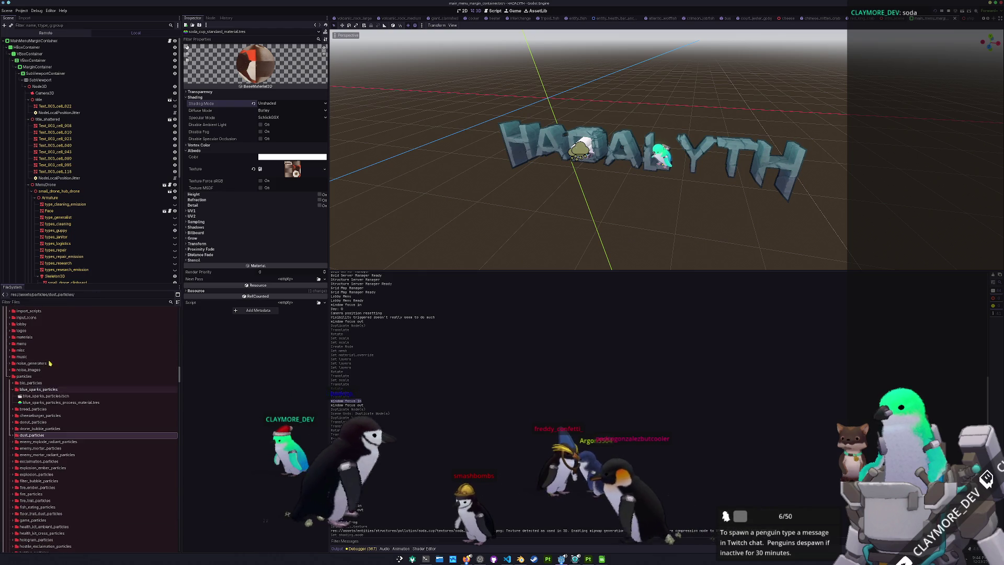
double_click(37, 390)
scroll(37, 389, "up", 4)
- Scroll to structures/pollution and toggle the soda_can_blue, soda_can_green and soda_can_red folders
scroll(37, 389, "down", 15)
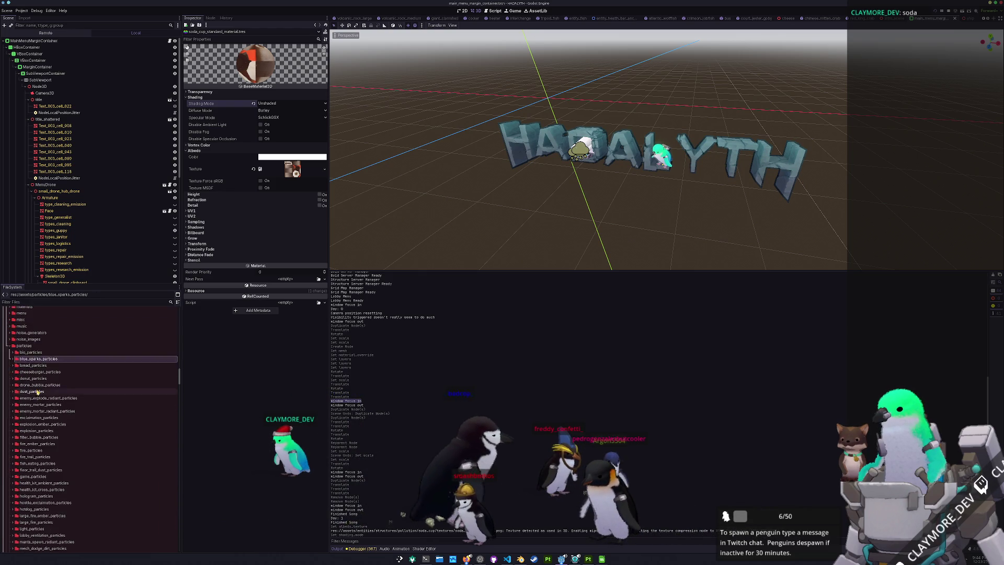
scroll(38, 396, "down", 5)
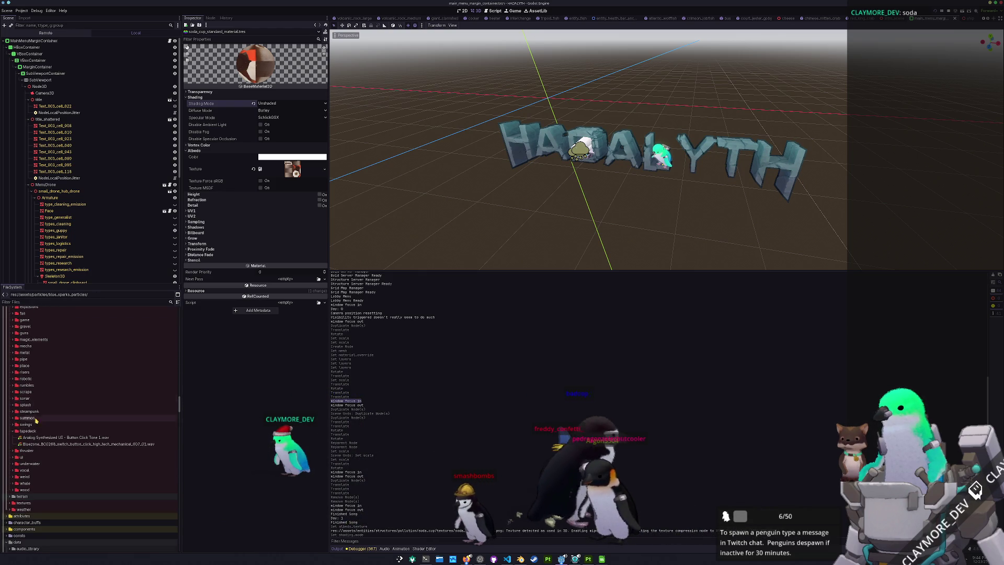
left_click(35, 432)
scroll(37, 418, "down", 10)
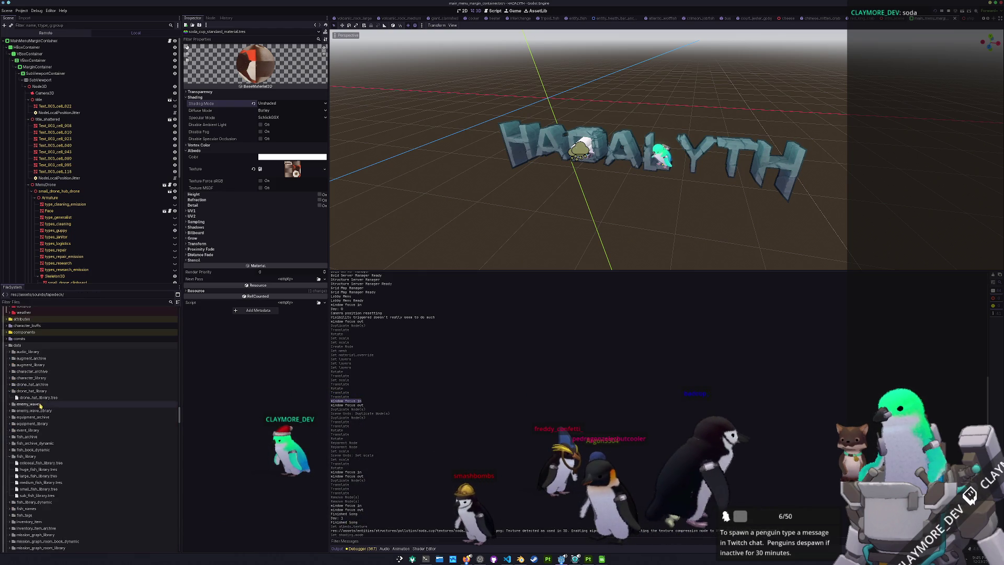
scroll(37, 393, "down", 15)
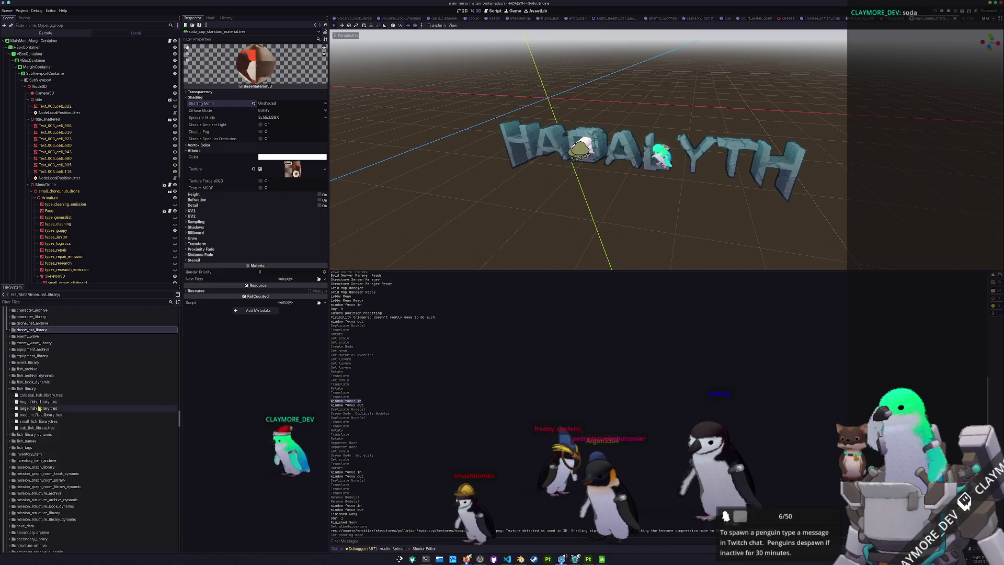
scroll(40, 411, "down", 5)
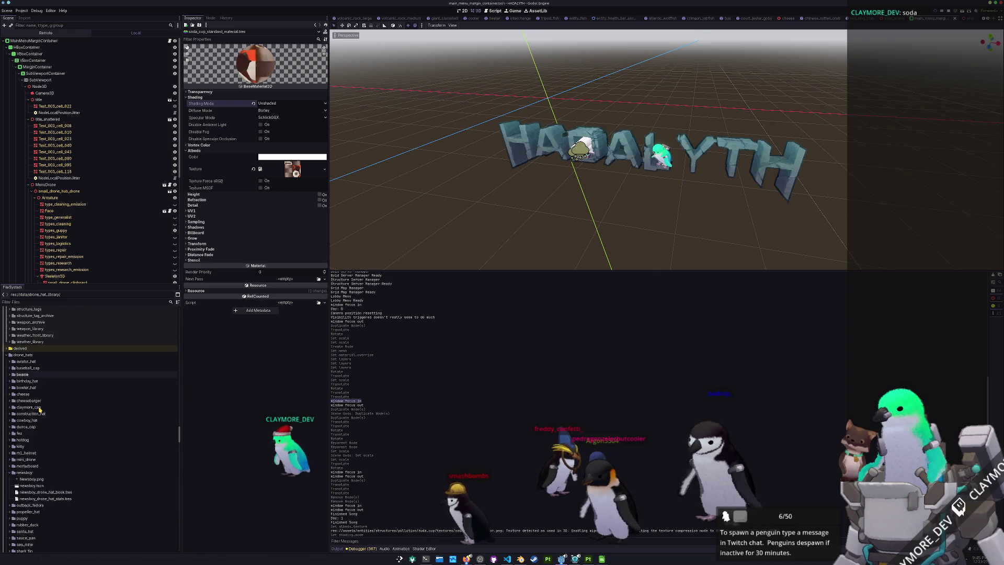
left_click(32, 443)
scroll(32, 443, "down", 9)
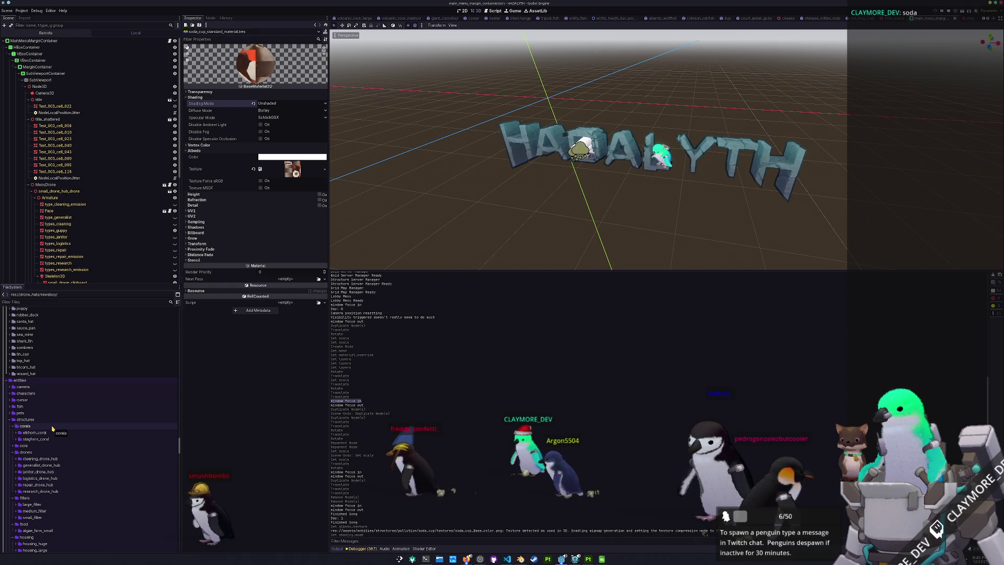
scroll(53, 432, "down", 11)
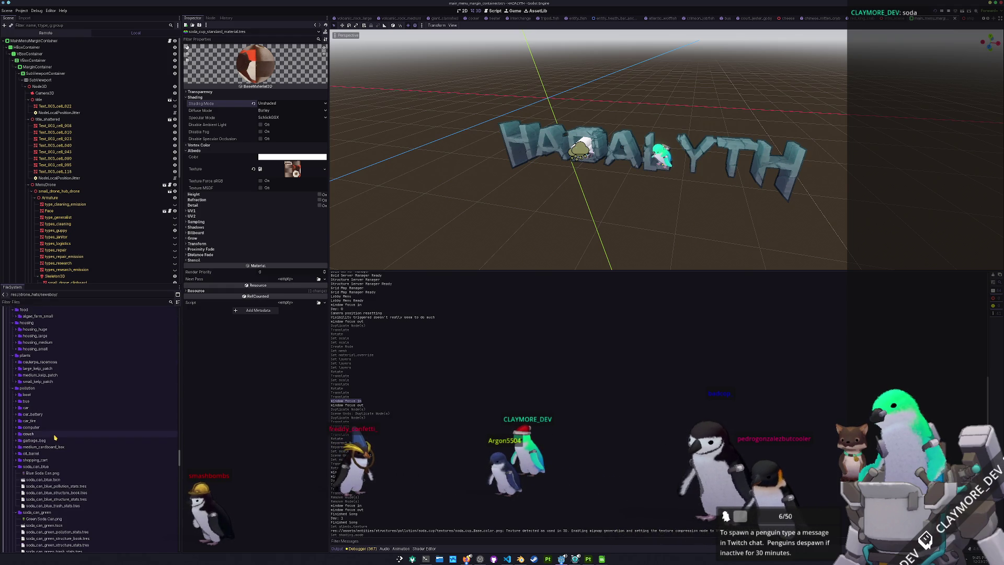
scroll(54, 439, "down", 2)
double_click(47, 436)
double_click(47, 443)
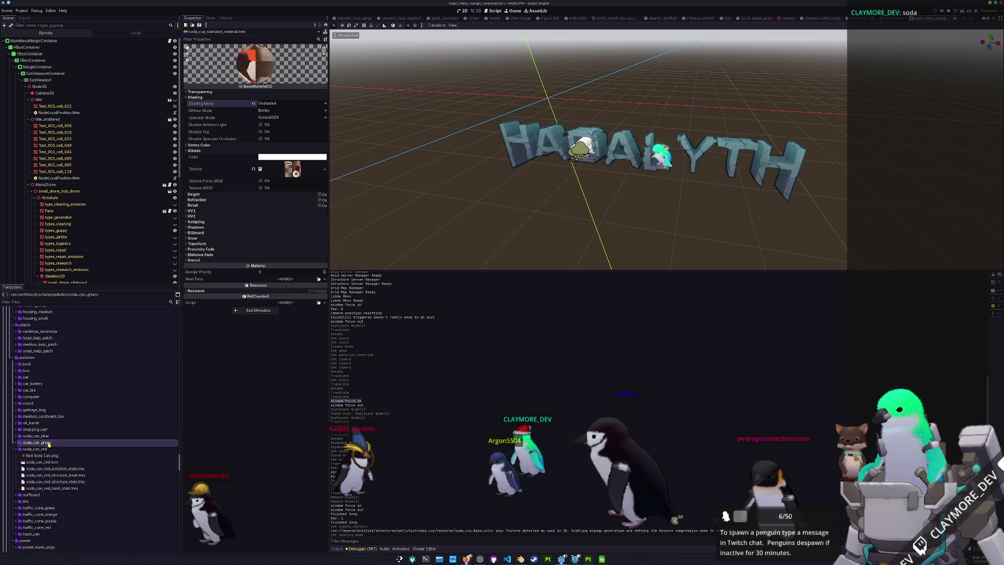
double_click(50, 449)
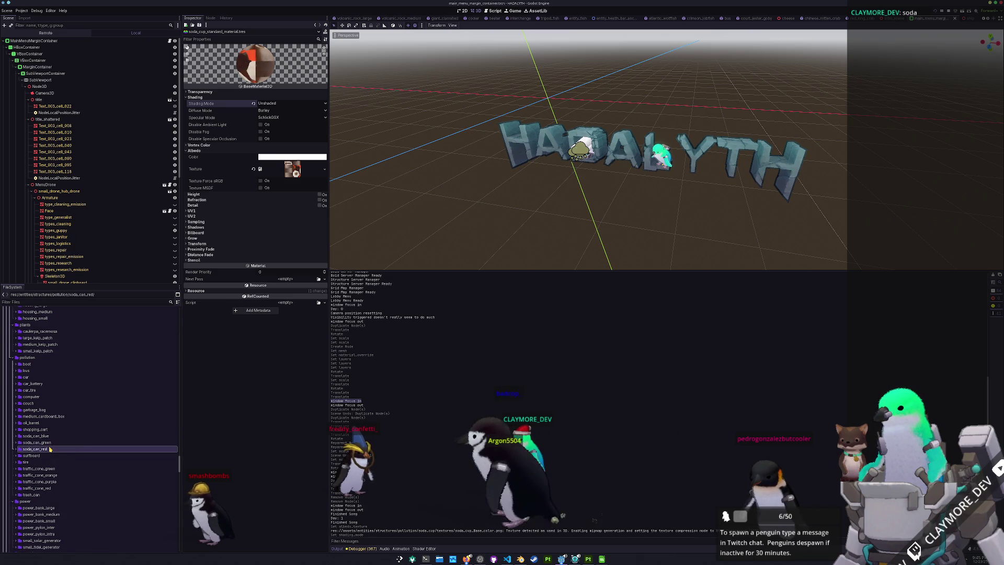
- Duplicate the soda_can_red folder as soda_cup and open its copied scene
key("ctrl+d")
type("soda_")
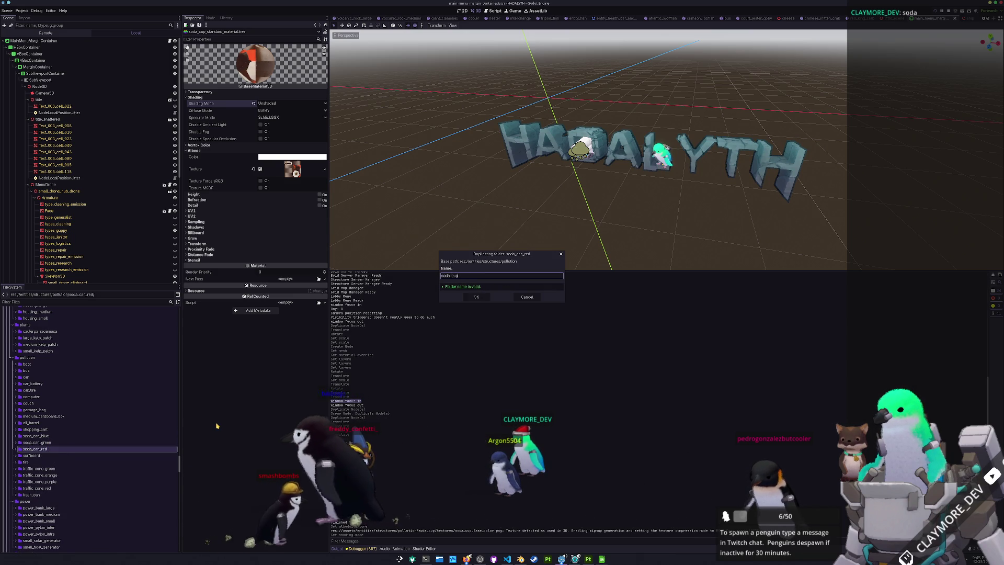
type("cup")
key("Return")
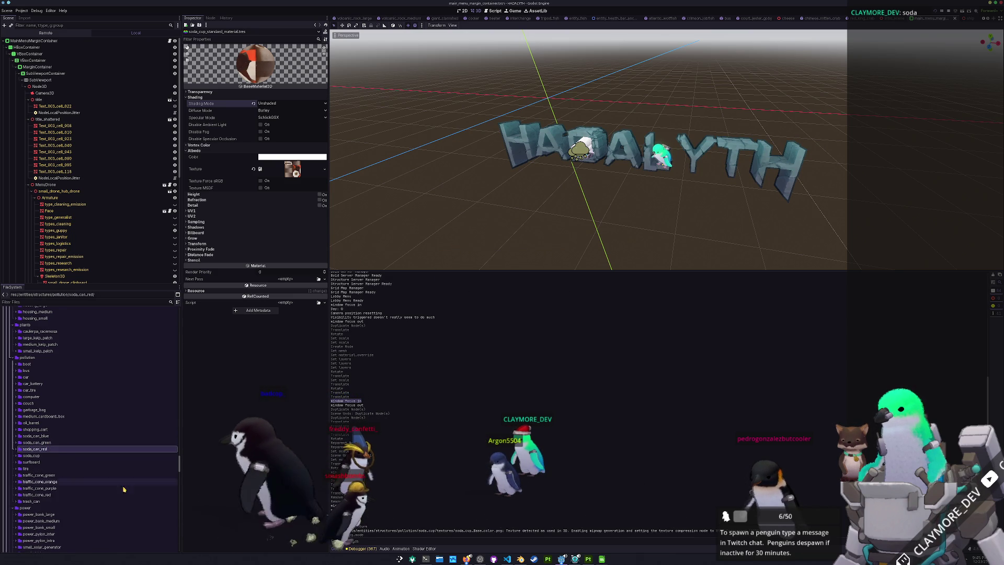
double_click(31, 456)
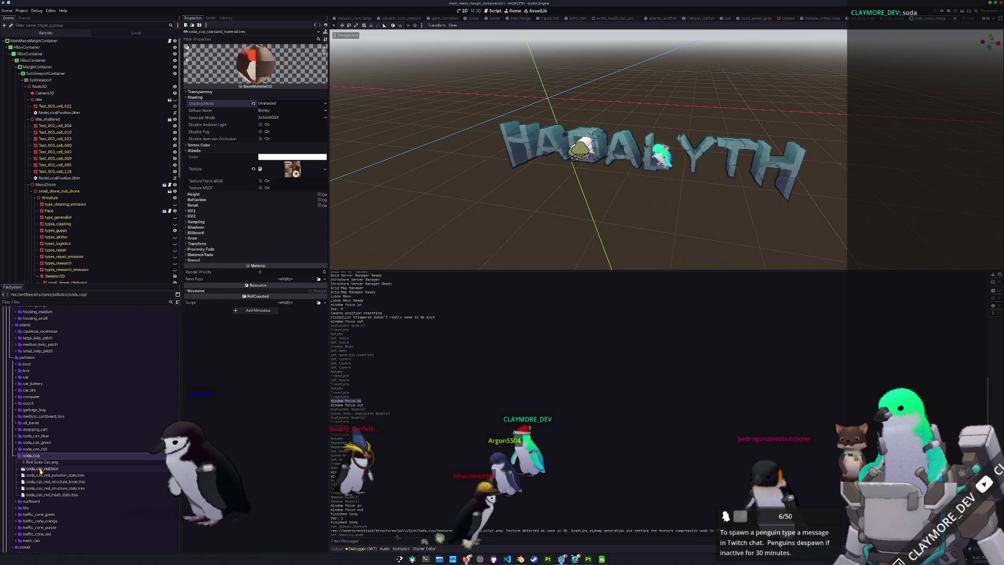
double_click(41, 469)
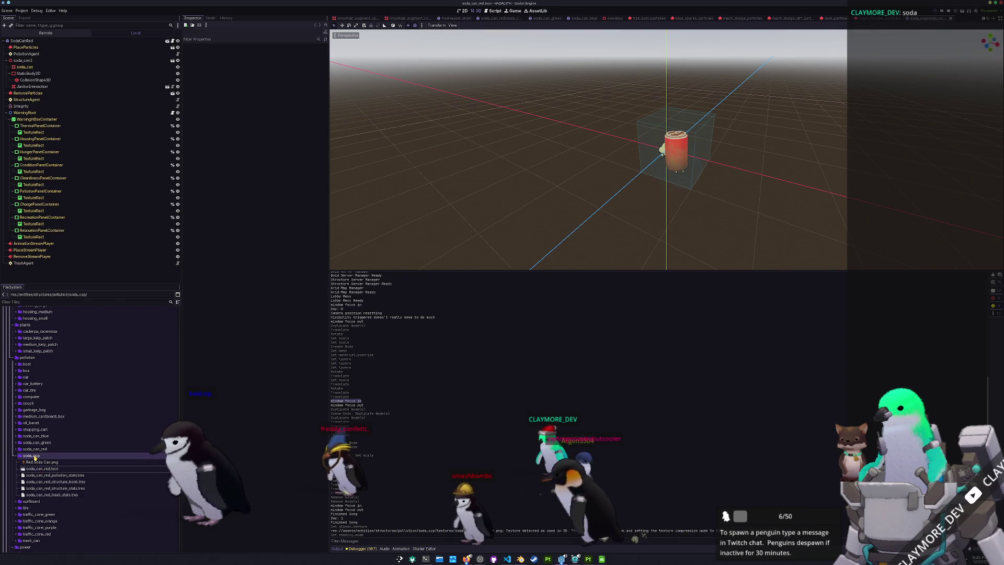
- Rename the scene and its trash, structure, book and pollution stats files from 'can' to 'cup'
type("cup")
key("Return")
key("F2")
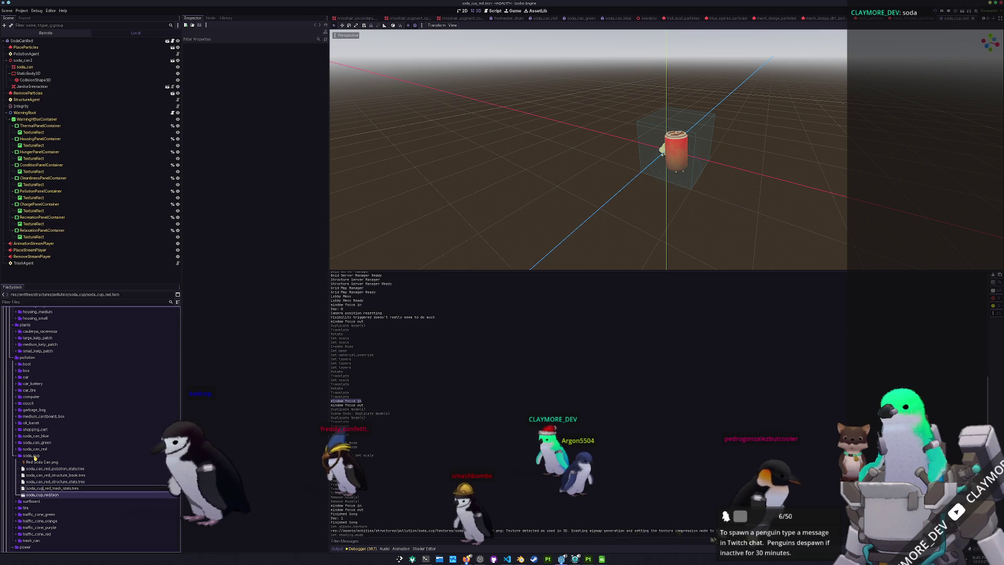
key("Return")
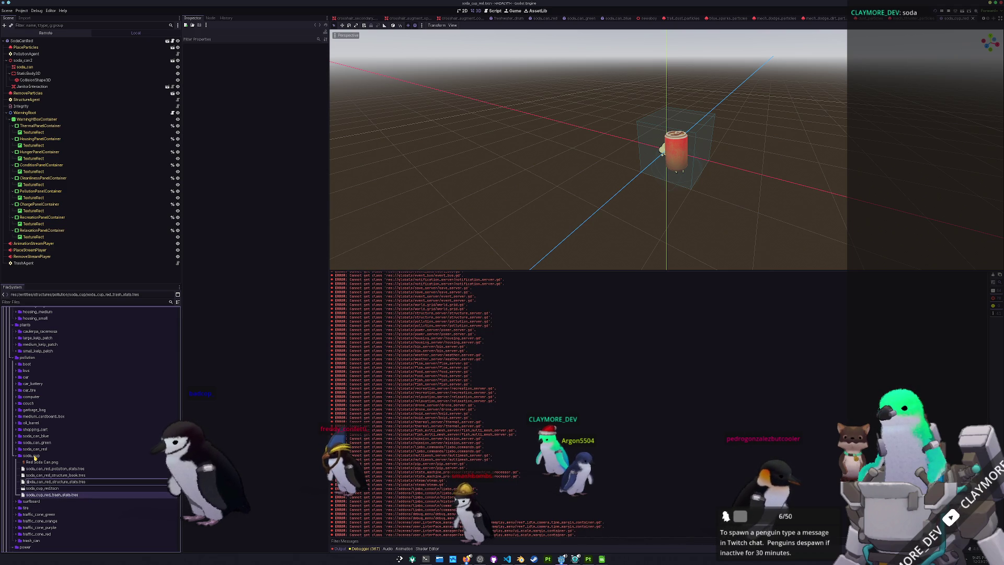
type("cup")
key("Return")
type("cup")
key("Return")
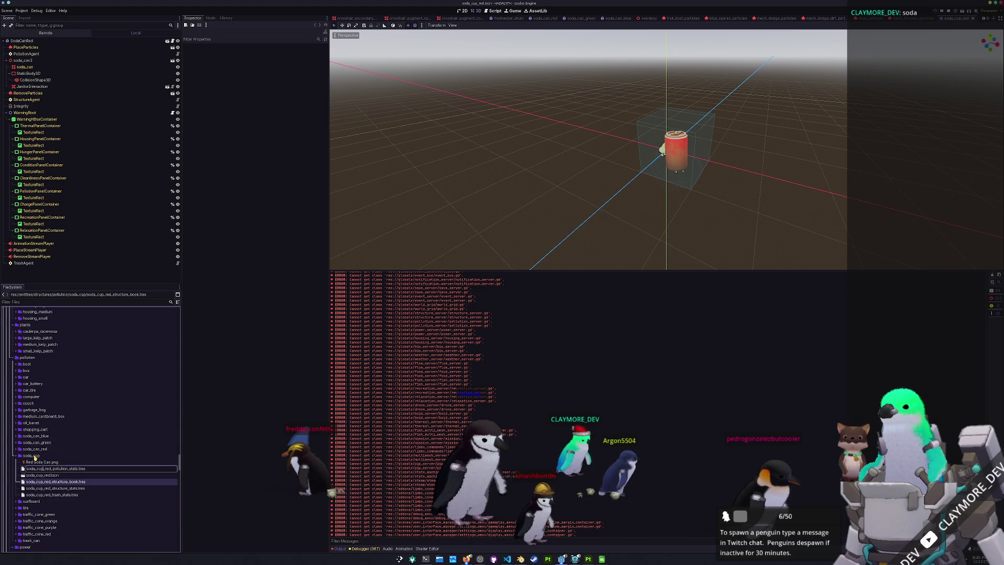
key("Return")
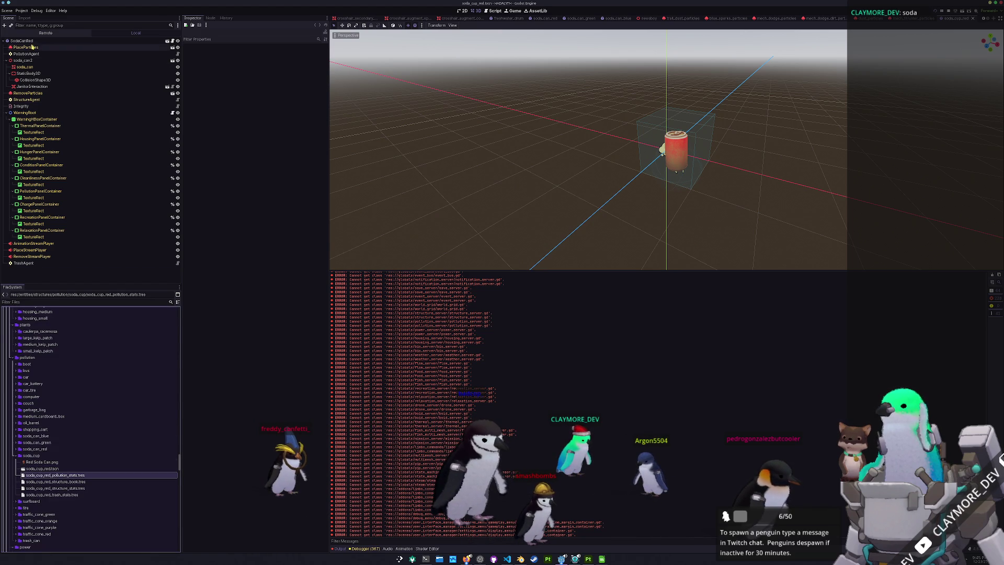
left_click(33, 42)
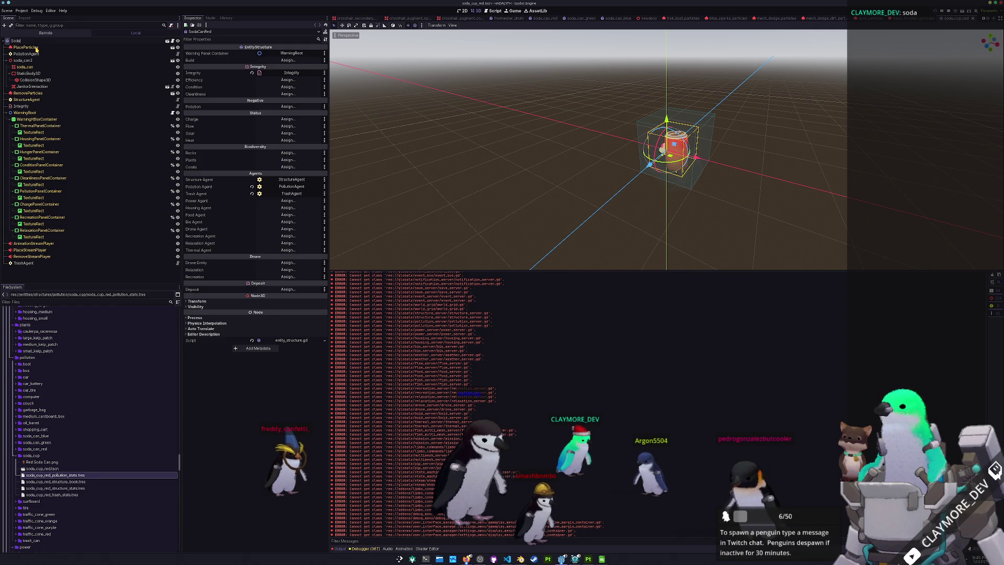
- Rename the root node to SodaCup and inspect the PollutionAgent's pollution stats
type("Cup")
key("Return")
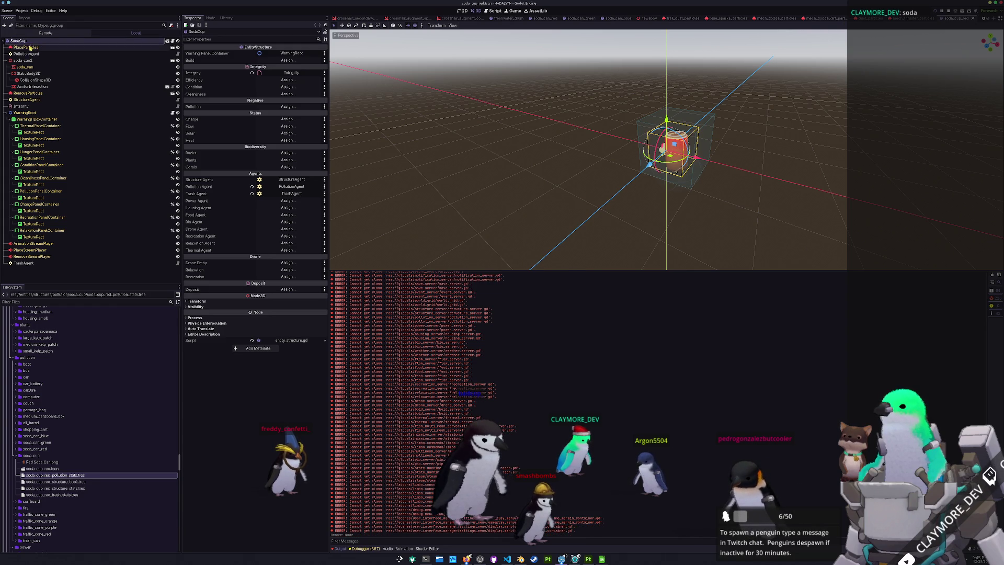
left_click(29, 54)
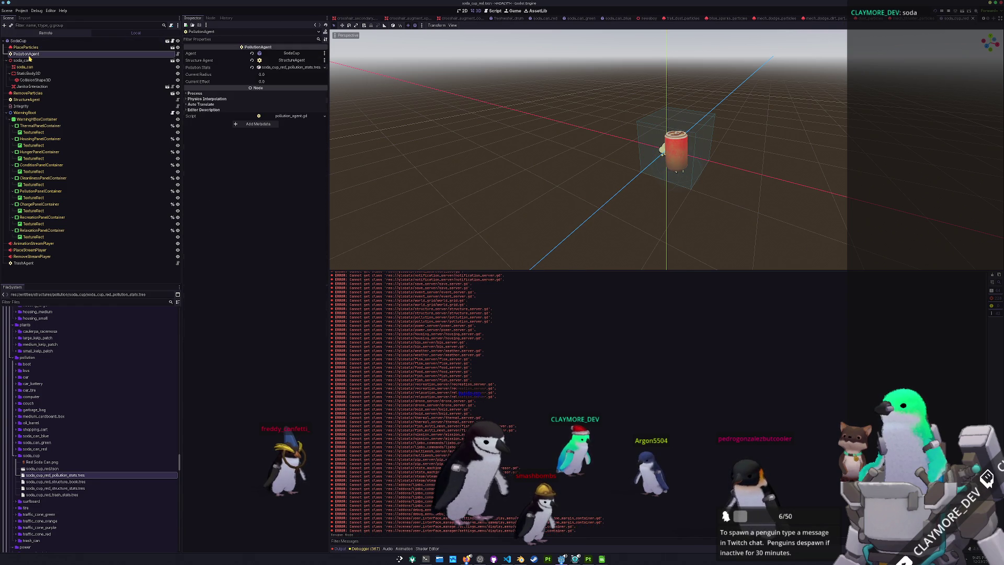
left_click(278, 68)
- Add the soda_cup.glb model into the scene tree beside soda_can2
left_click(48, 61)
scroll(53, 415, "up", 15)
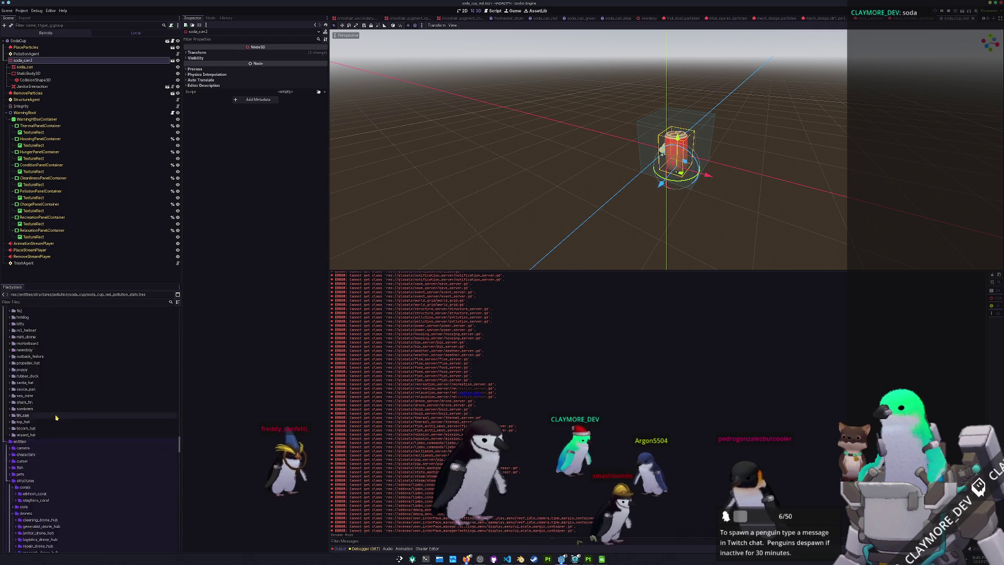
scroll(53, 415, "down", 10)
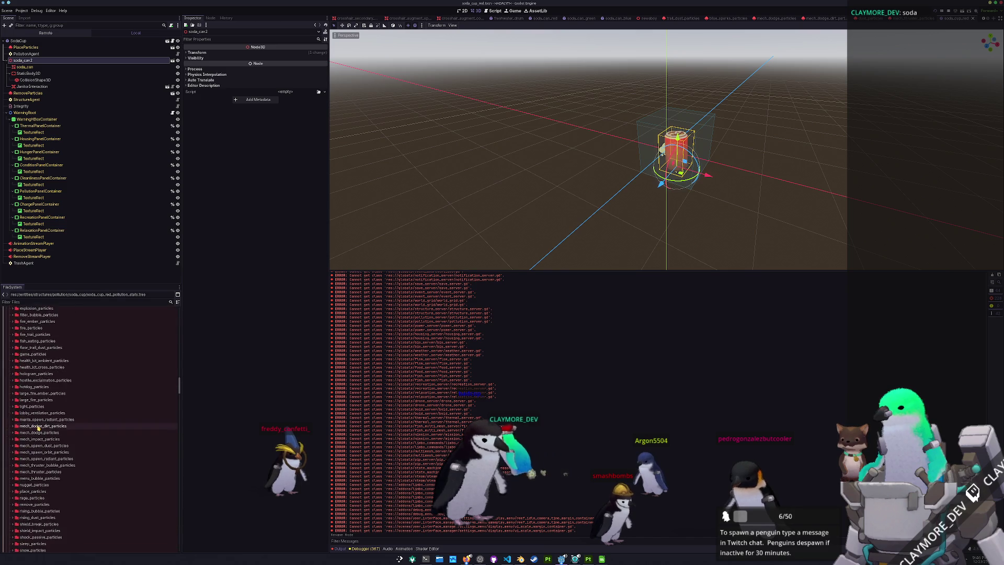
mouse_move(41, 475)
left_mouse_down()
mouse_move(70, 99)
mouse_move(52, 59)
left_mouse_up()
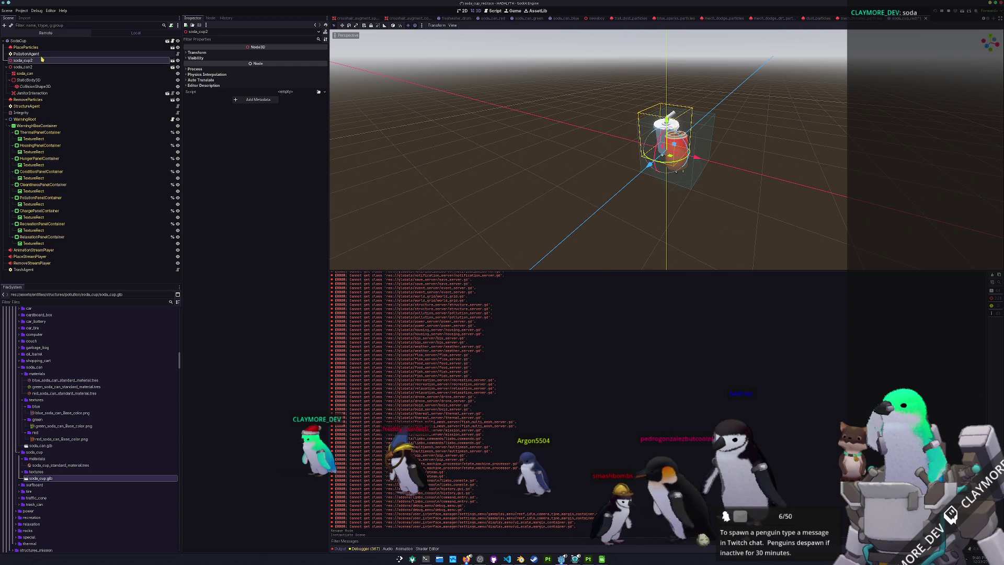
- Make soda_cup2's children editable and set the cup mesh's Material Override to soda_cup_standard
right_click(42, 61)
left_click(53, 193)
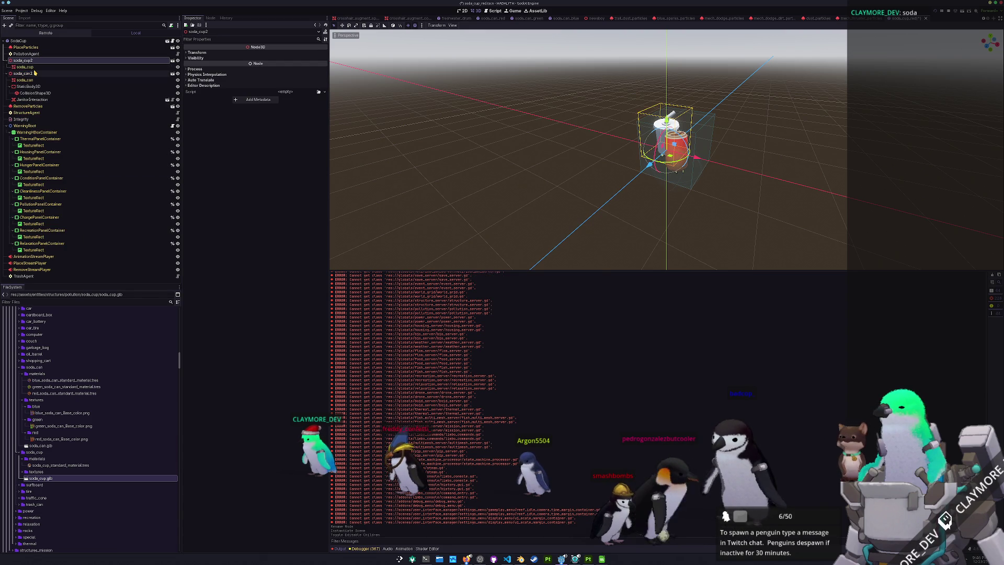
left_click(42, 67)
left_click(201, 85)
left_click(319, 92)
type("soda_cu")
key("Return")
- From the top view, reparent StaticBody3D, CollisionShape3D and JanitorInteraction under soda_cup2
key("KP_1")
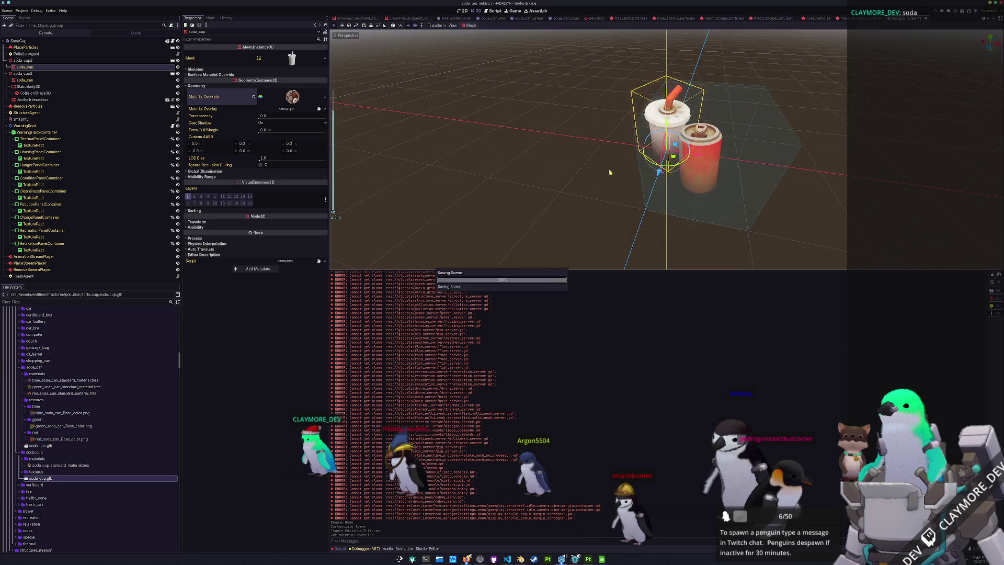
key("KP_7")
scroll(610, 172, "up", 2)
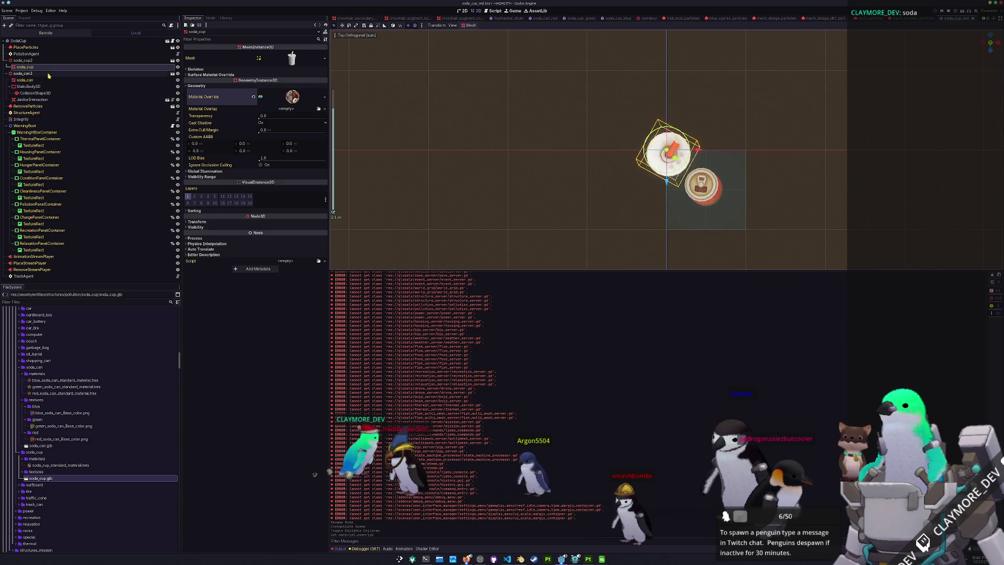
left_click(28, 99)
left_click(18, 86, "shift")
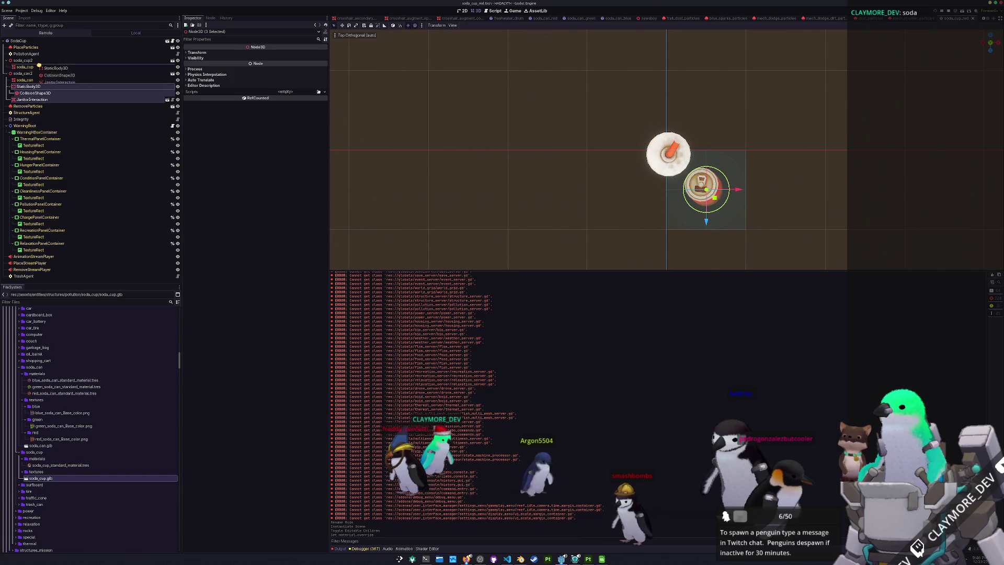
left_click_drag(36, 60, 35, 61)
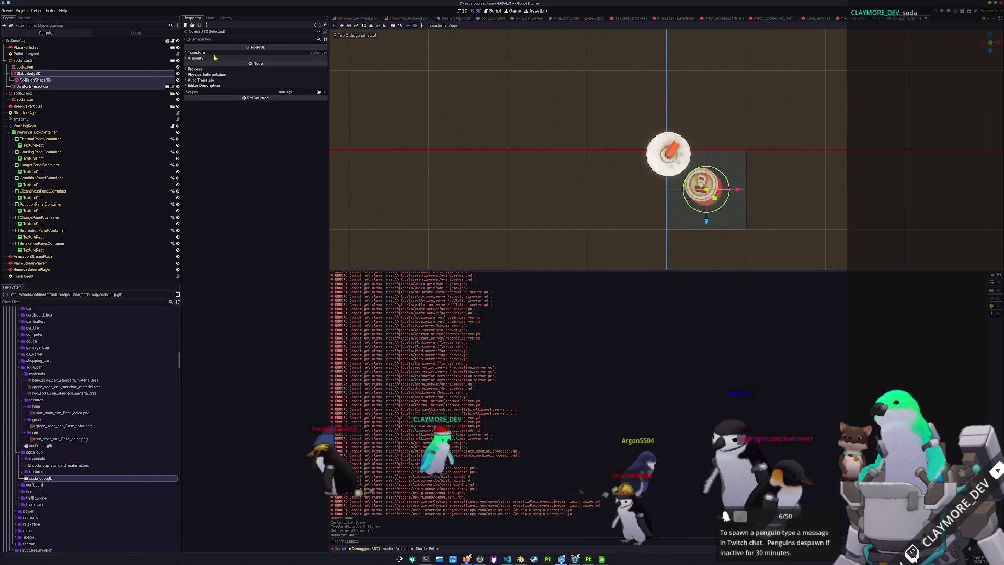
- Reset the moved nodes' position to the origin and remove the old soda_can2
left_click(35, 79, "ctrl")
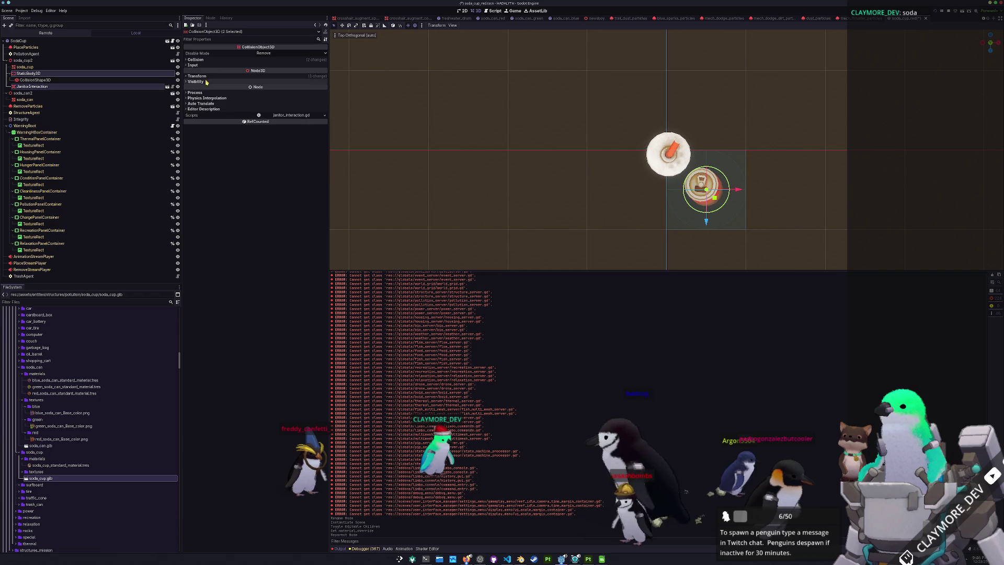
left_click(209, 76)
left_click(324, 82)
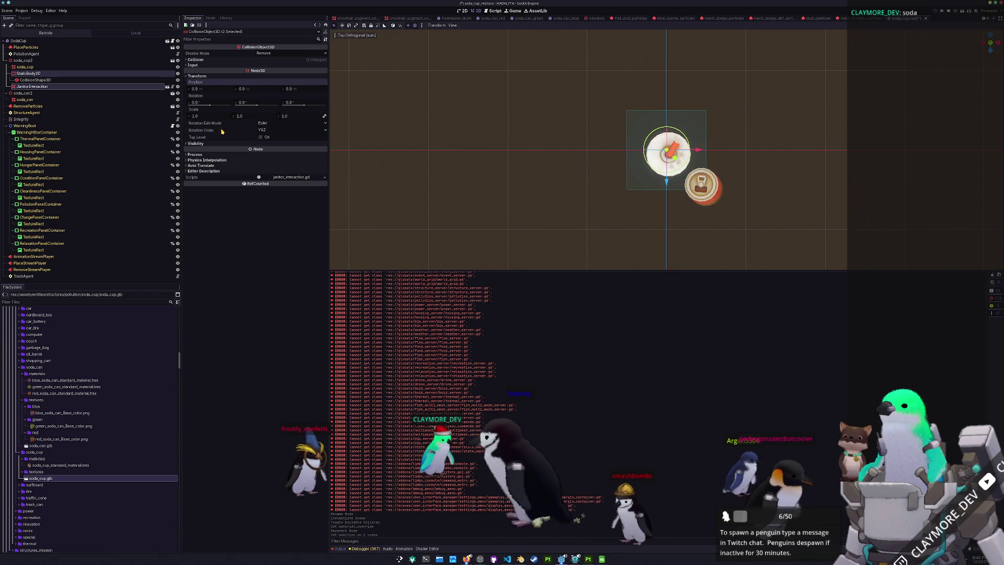
left_click(48, 80)
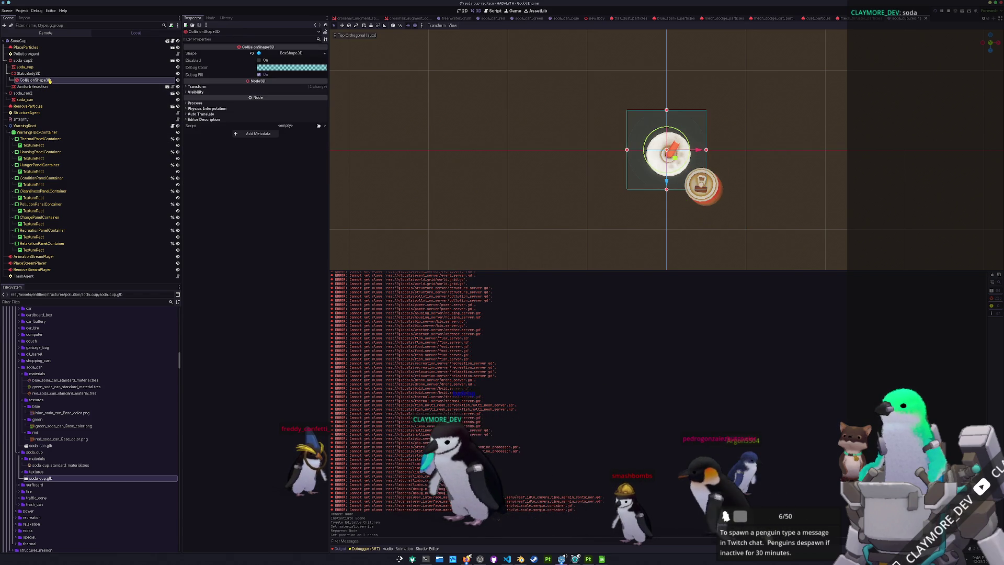
key("ctrl+z")
key("ctrl+z")
key("ctrl+z")
scroll(51, 431, "up", 5)
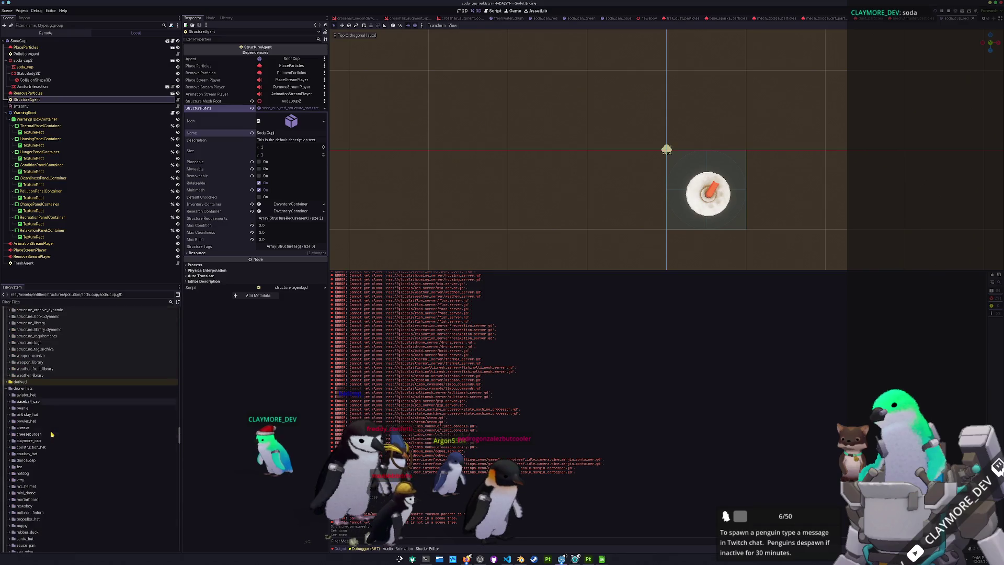
- Expand res://data/structure_library and open pollution_library.tres in the Inspector
scroll(51, 431, "down", 10)
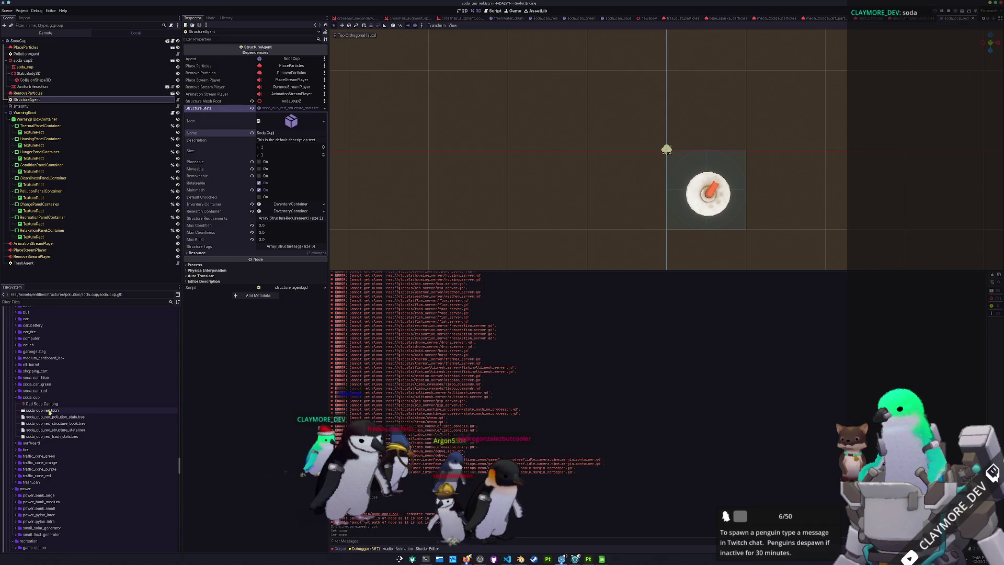
left_click(44, 403)
scroll(46, 405, "up", 10)
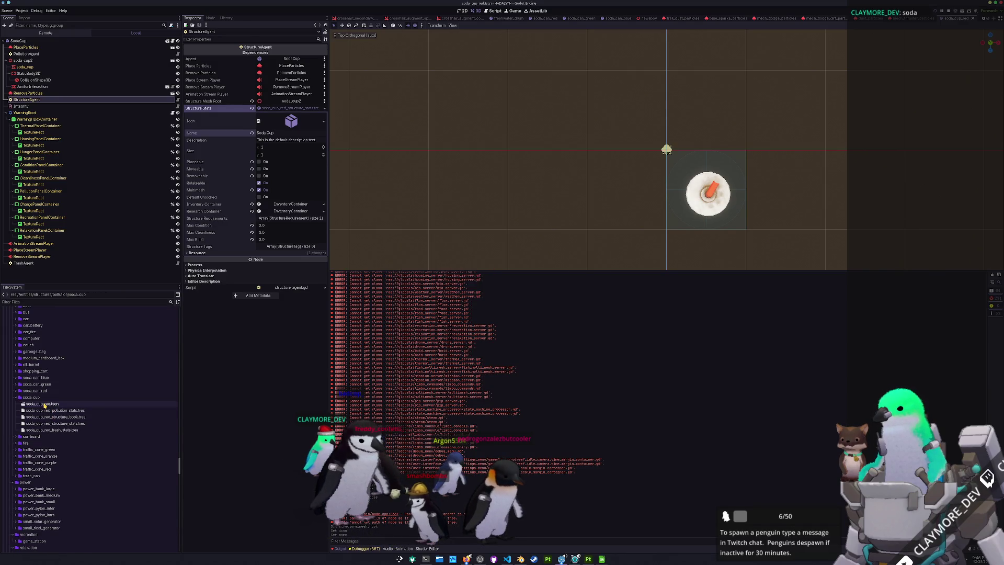
scroll(47, 407, "up", 15)
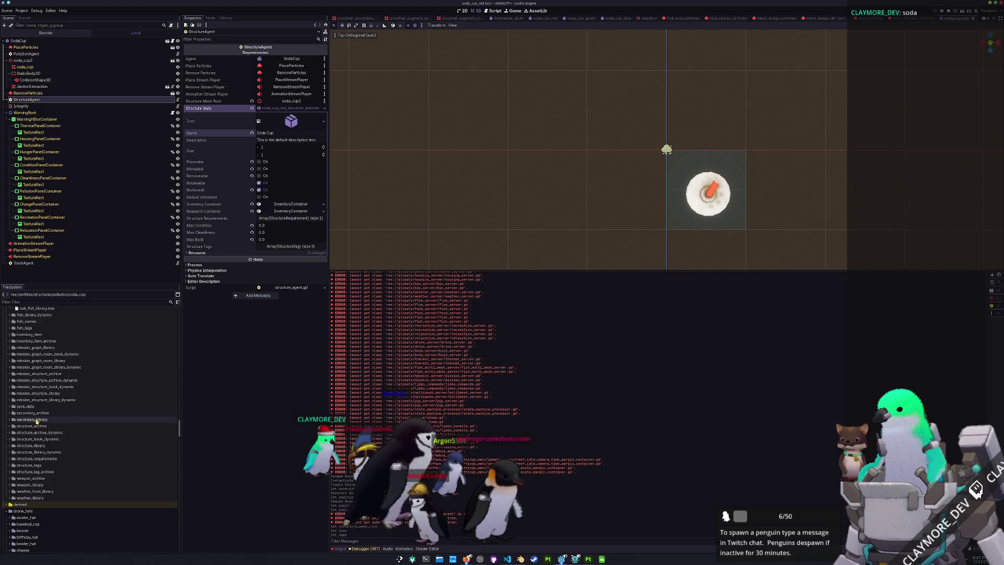
double_click(33, 446)
scroll(34, 447, "down", 2)
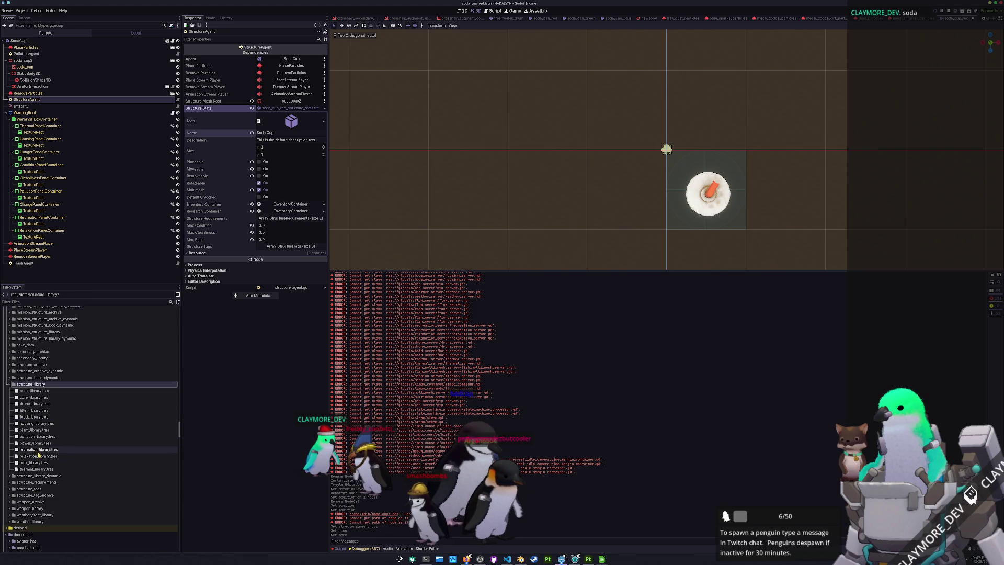
double_click(43, 437)
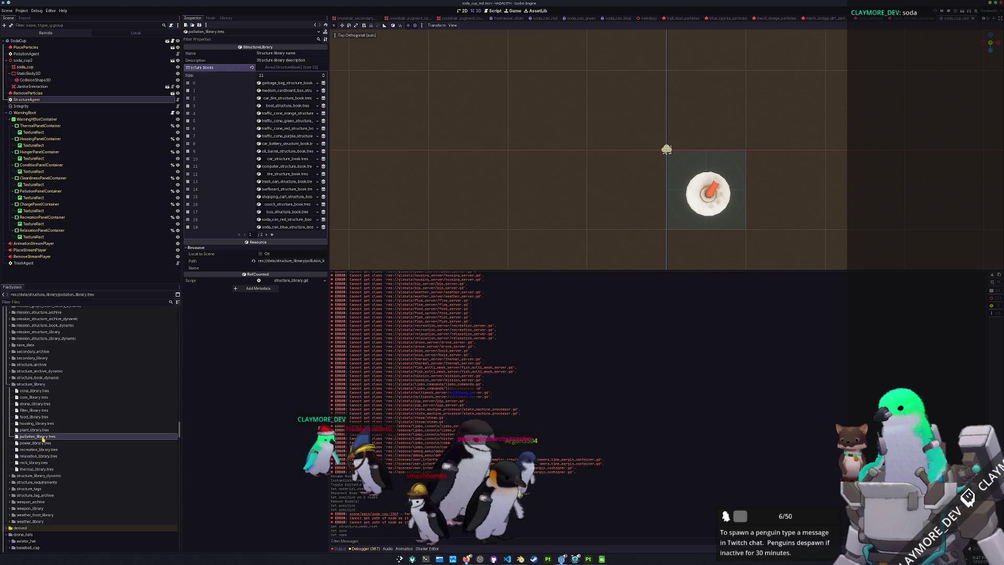
- Add soda_cup_red_structure_book as structure book entry 21 and save the pollution library
left_click(271, 234)
left_click(276, 91)
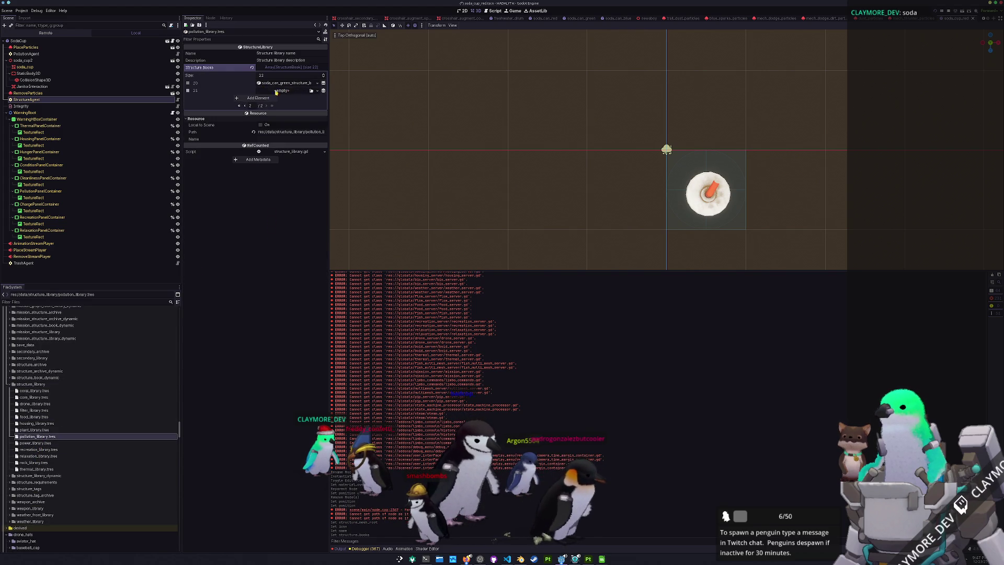
left_click(311, 91)
type("soda_cup")
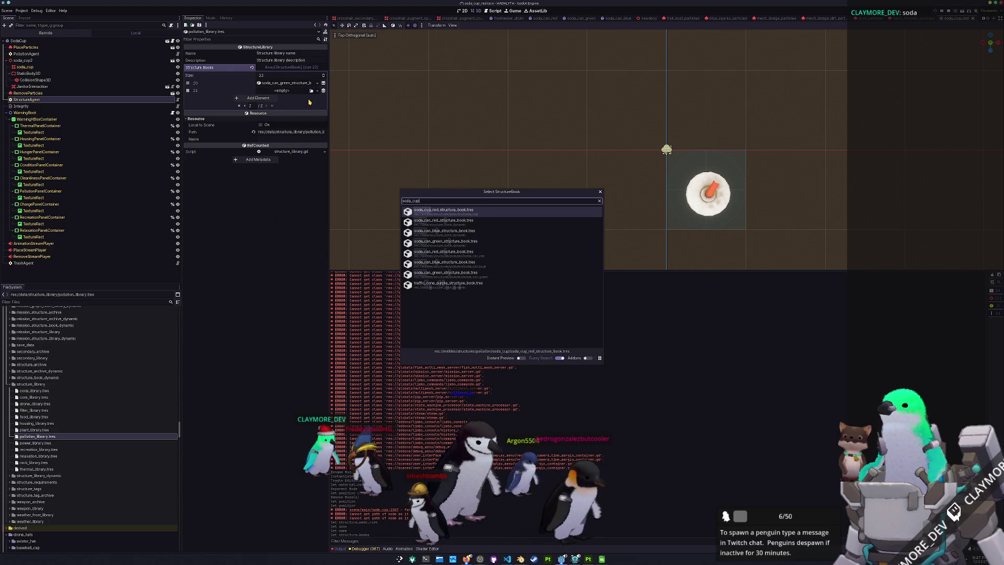
key("Return")
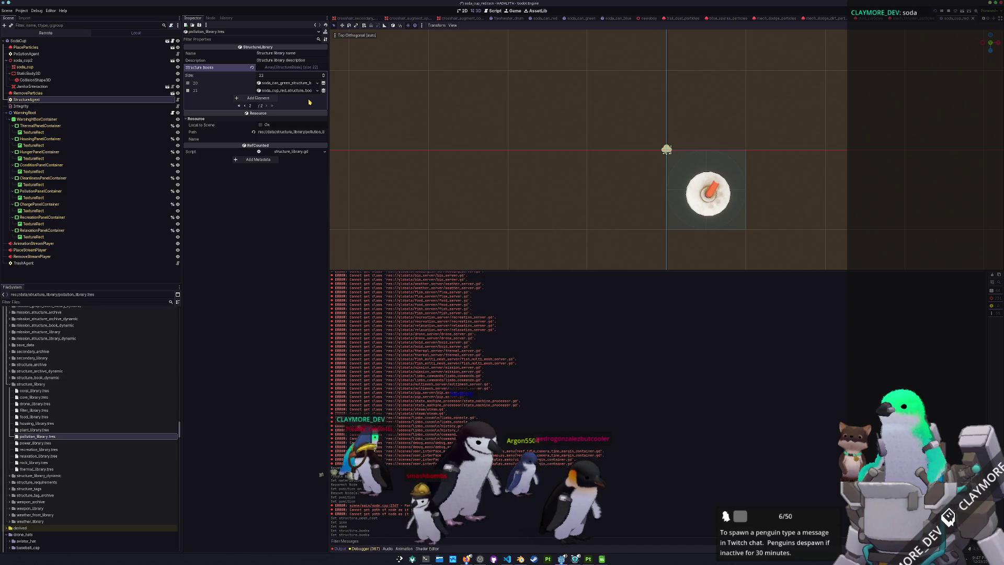
key("ctrl+s")
- Rename soda_cup_red.tscn to soda_cup.tscn in the FileSystem dock
scroll(71, 435, "down", 15)
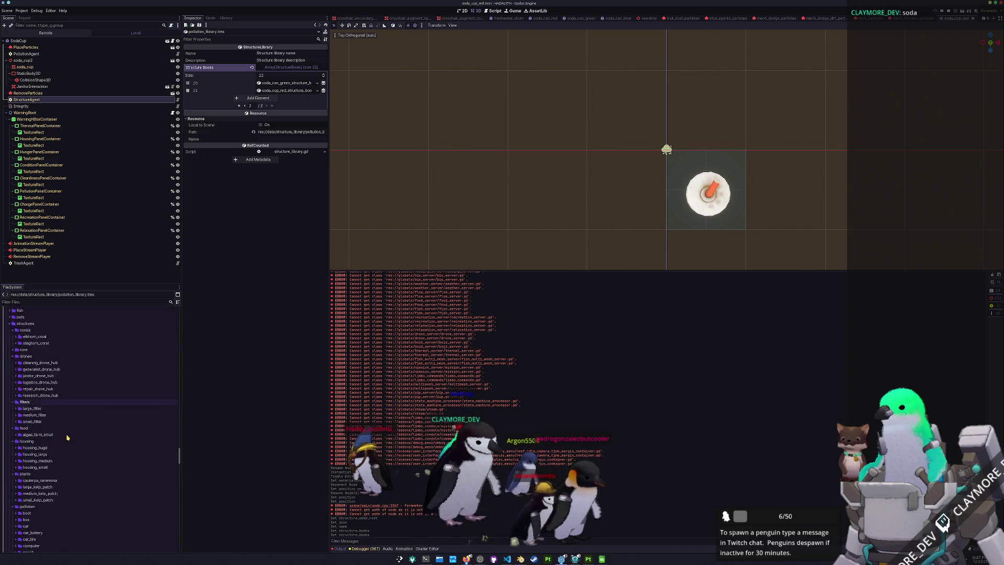
scroll(71, 437, "down", 15)
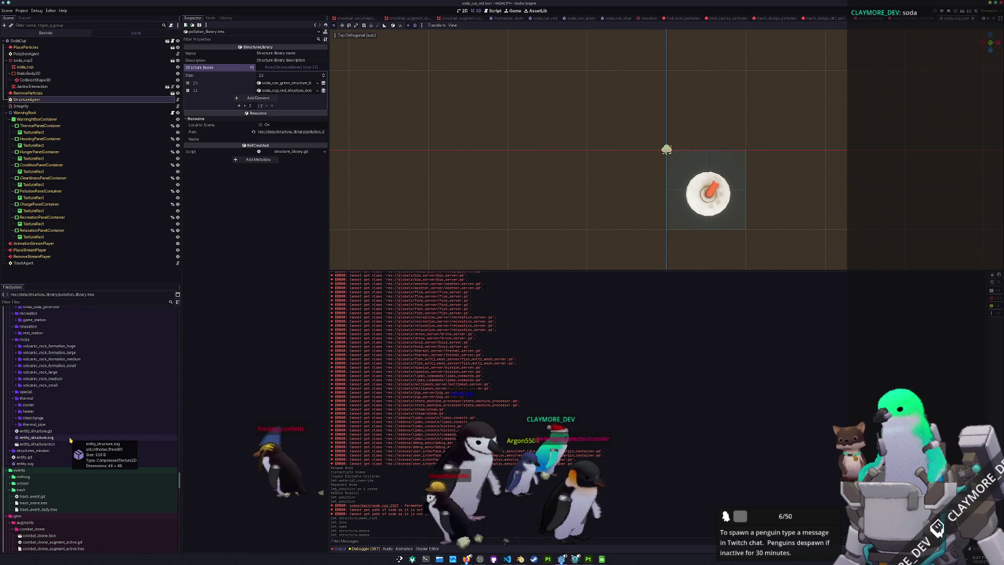
scroll(71, 441, "up", 15)
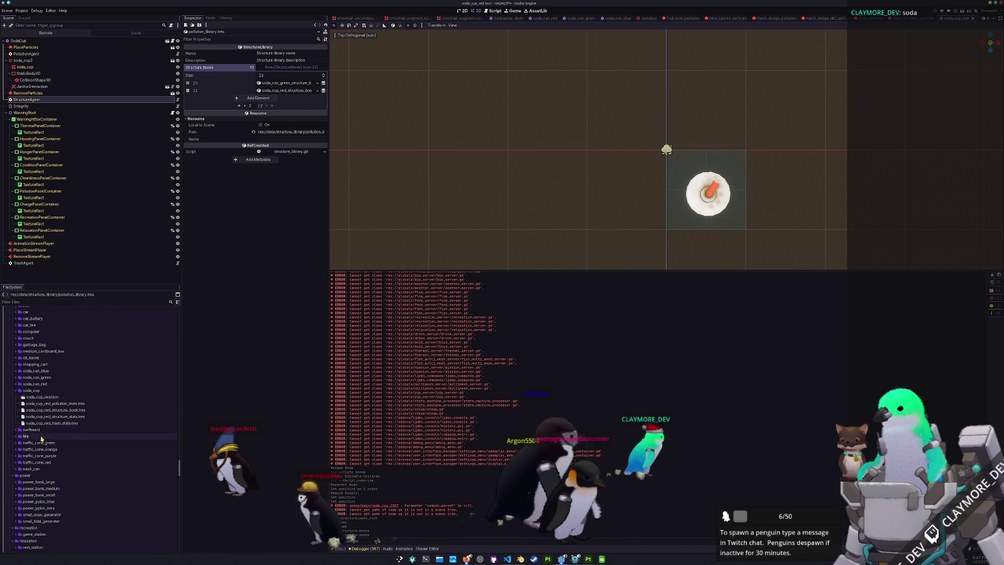
left_click(50, 398)
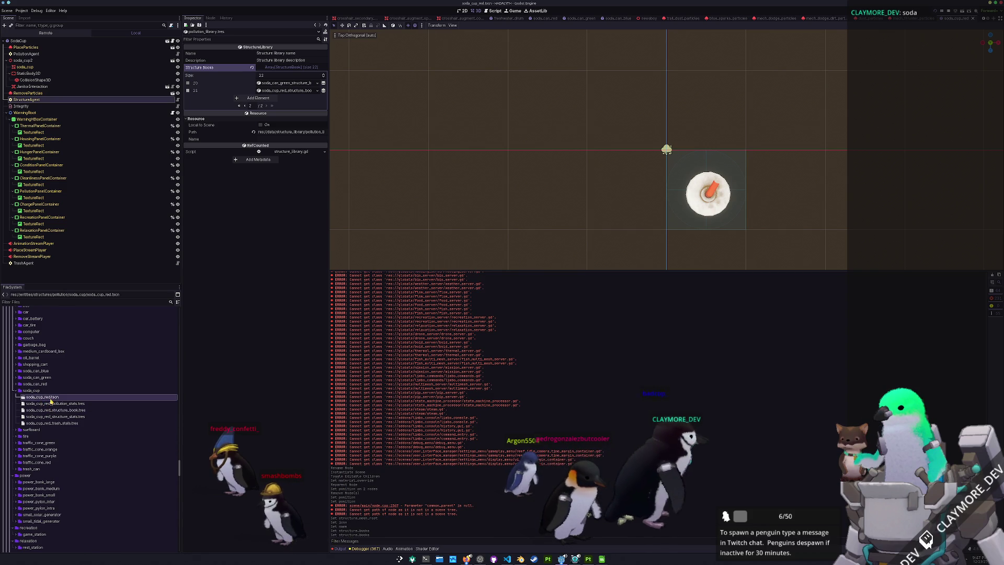
key("BackSpace")
key("Return")
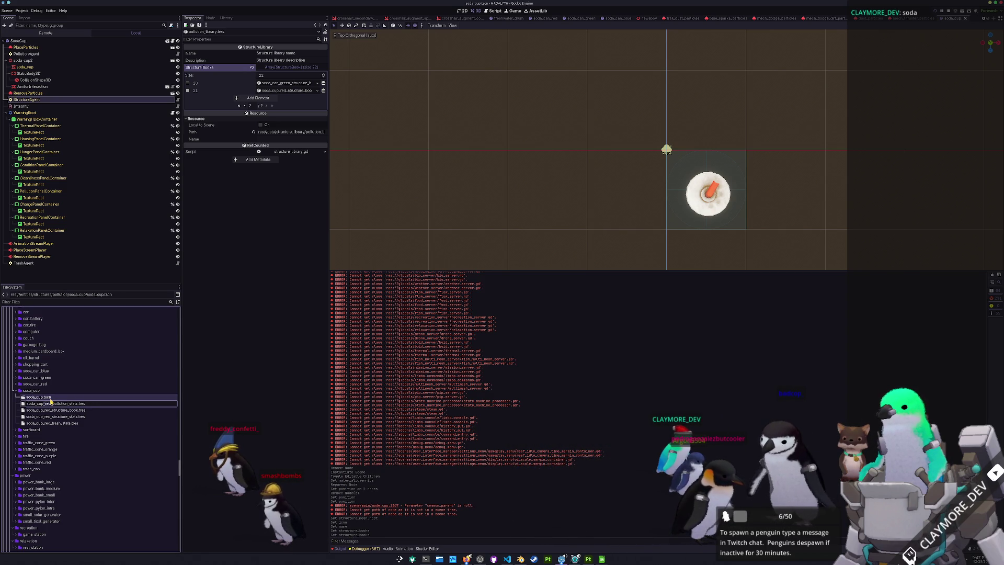
- Rename the files to soda_cup_structure_book.tres and soda_cup_trash_stats.tres, dropping _red
left_click(50, 402)
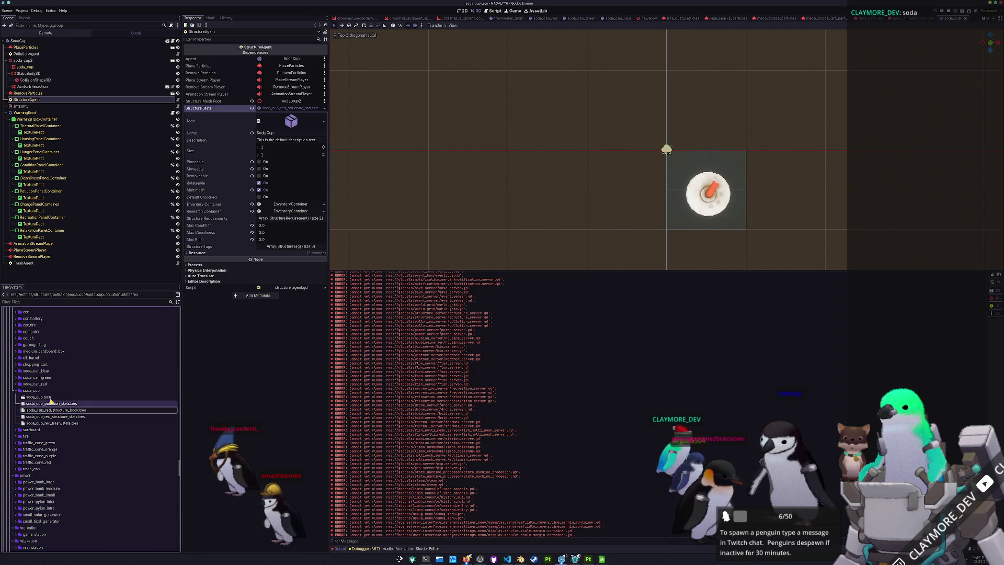
key("BackSpace")
key("BackSpace")
key("BackSpace")
key("Return")
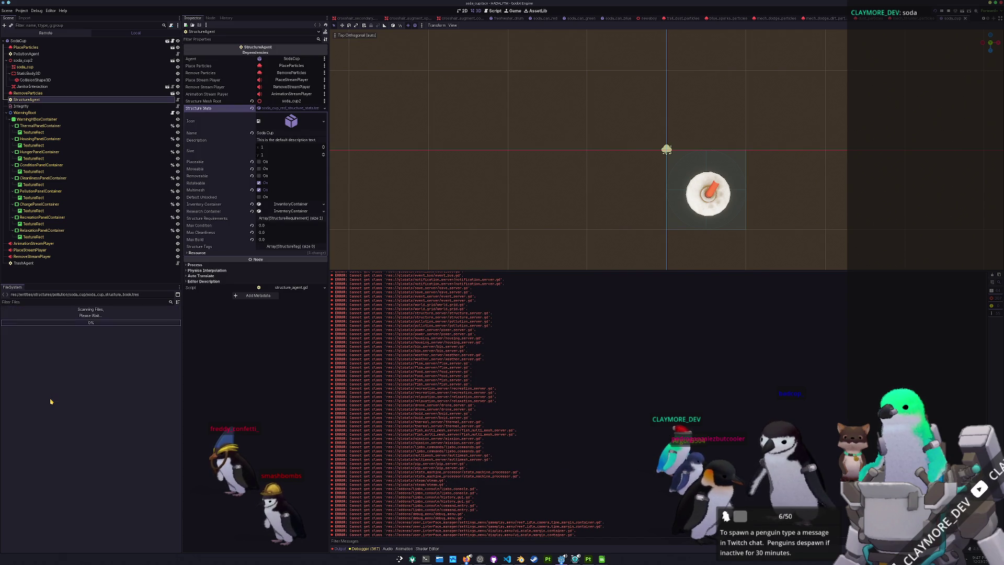
key("Up")
key("F2")
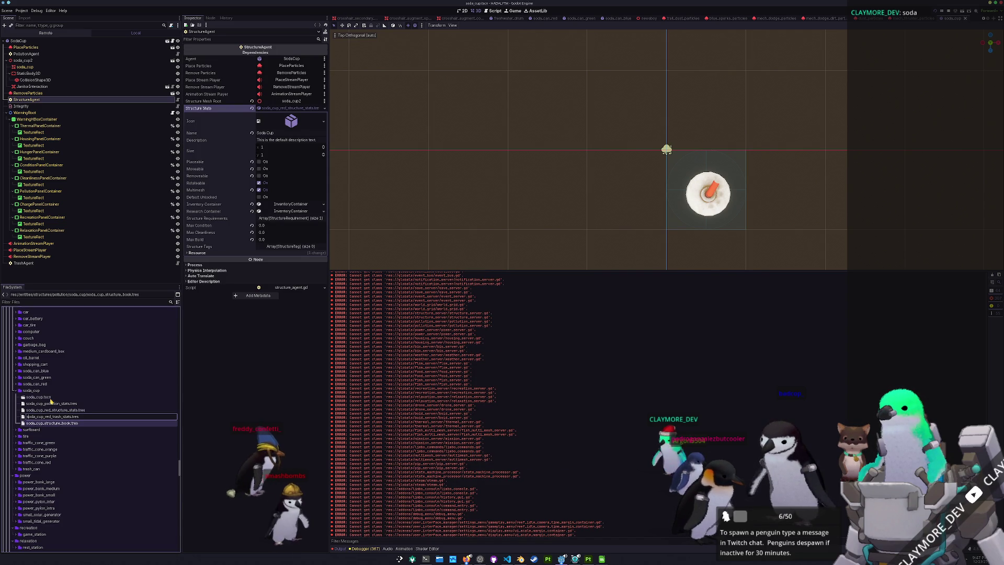
key("Delete")
key("Delete")
key("Delete")
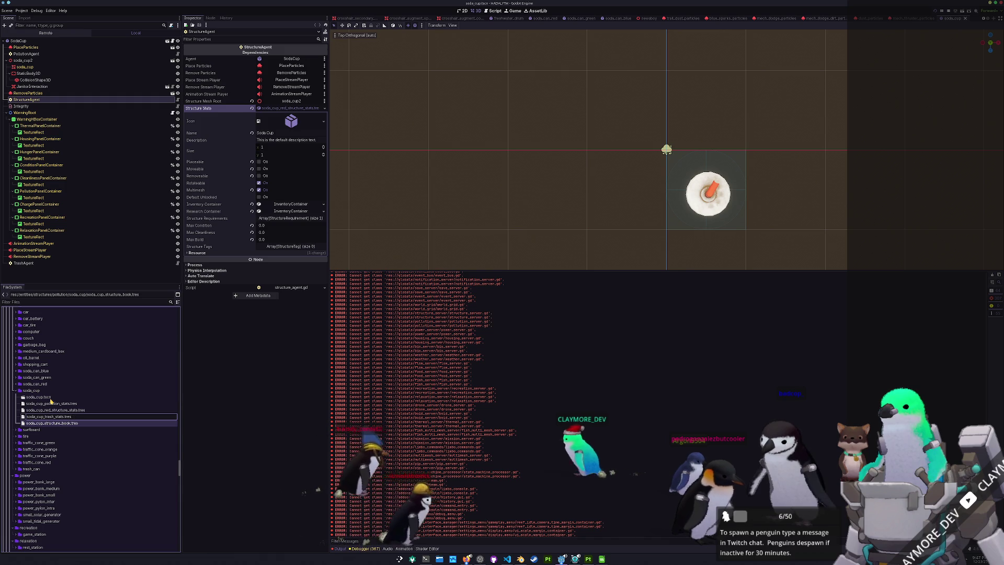
key("Return")
- Rename the red structure stats file to soda_cup_structure_stats.tres
key("Up")
key("Up")
key("F2")
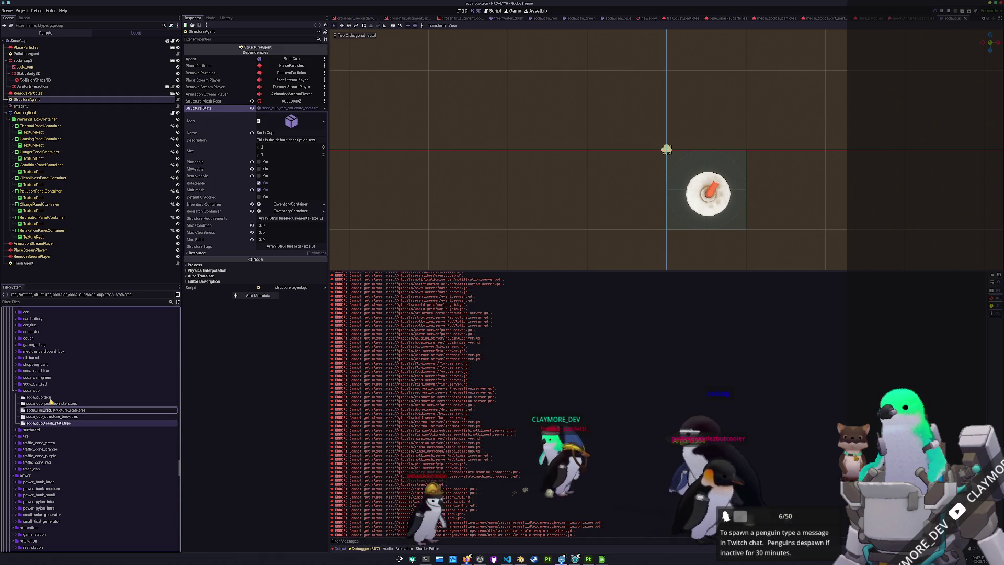
key("Return")
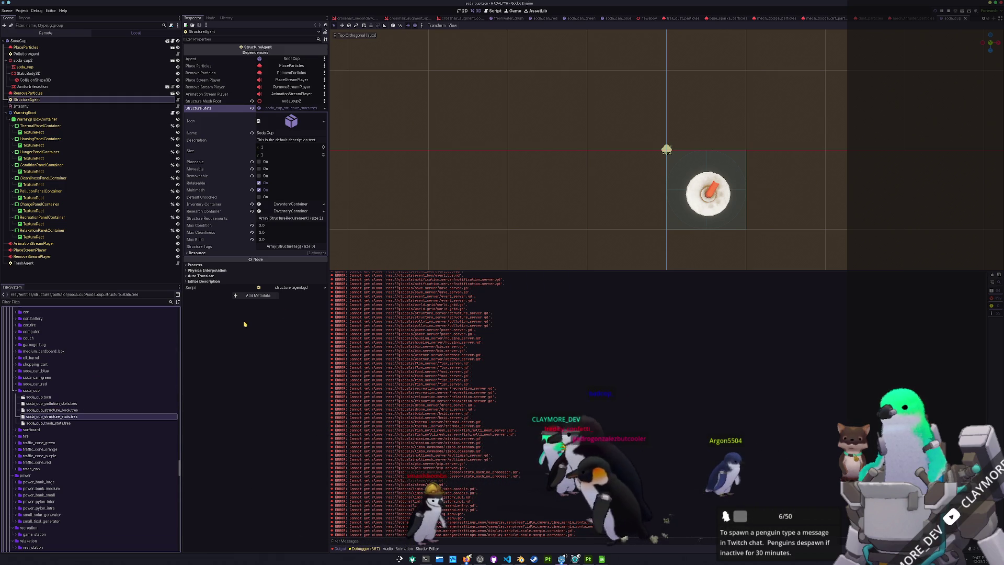
key("shift+alt+o")
- Quick-open batch_tasks.tscn and run it with F6 to generate the Soda Cup.png icon
type("batch_tas")
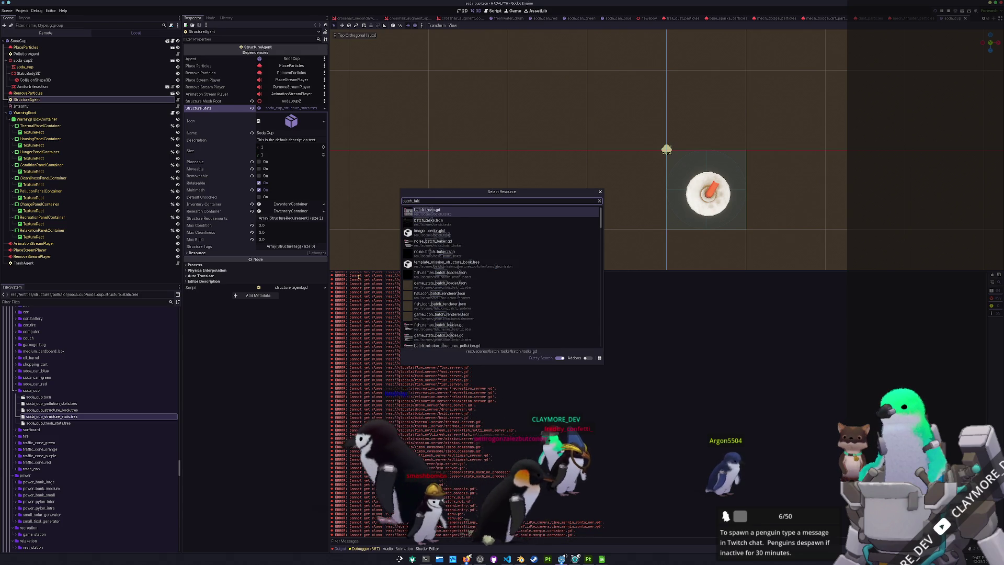
key("Down")
key("Return")
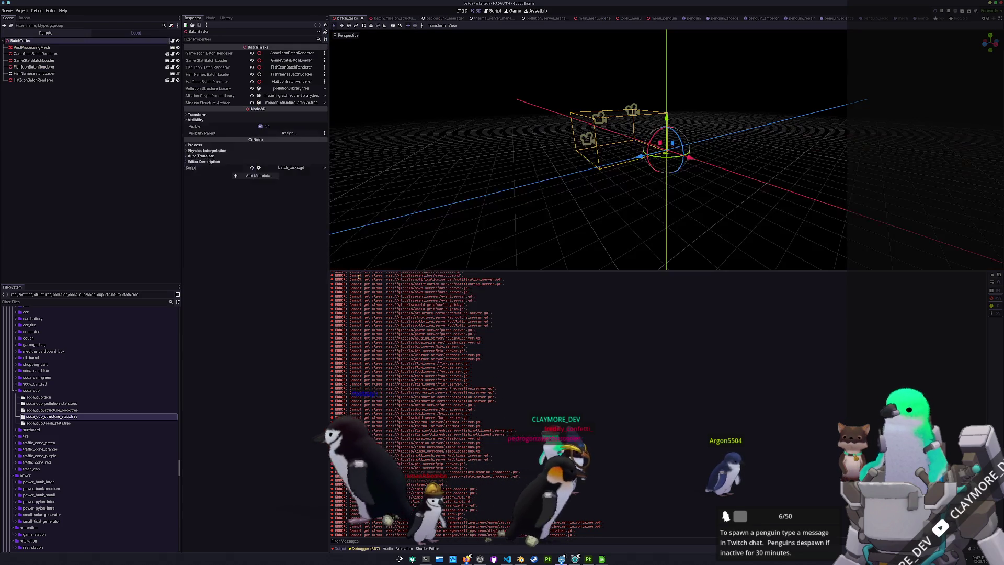
key("F6")
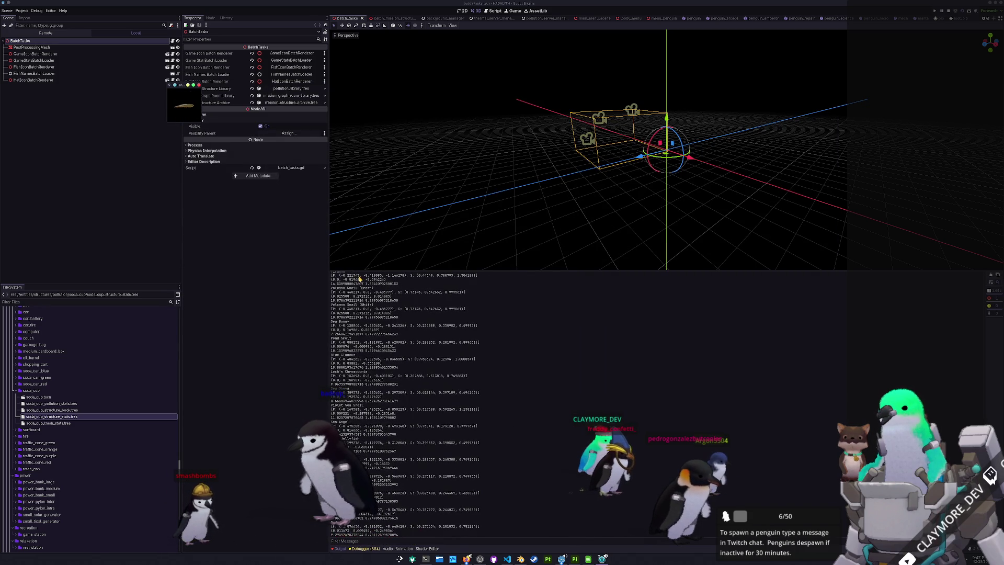
left_click(485, 203)
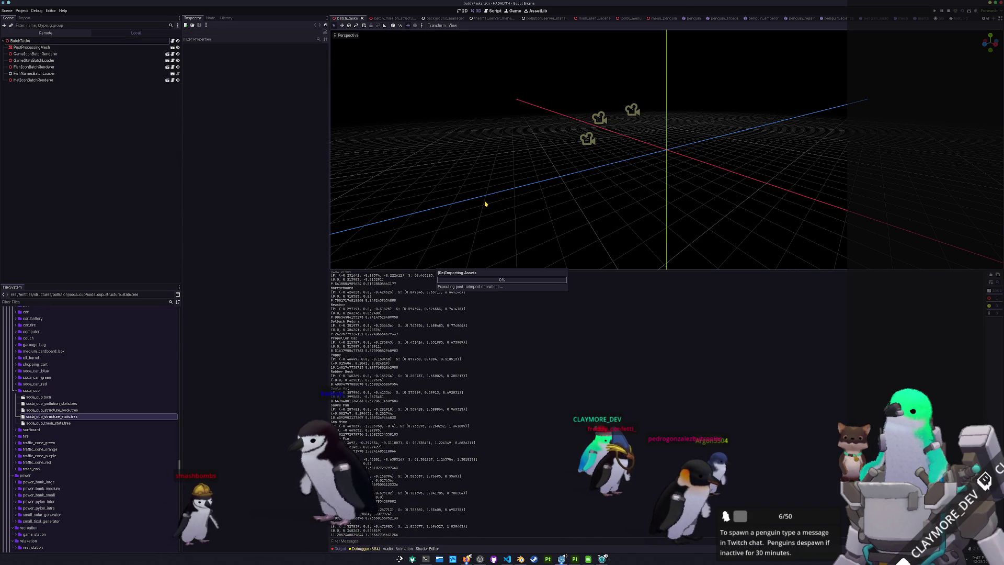
- Quick-open soda_cup.tscn and save it
key("alt+shift+o")
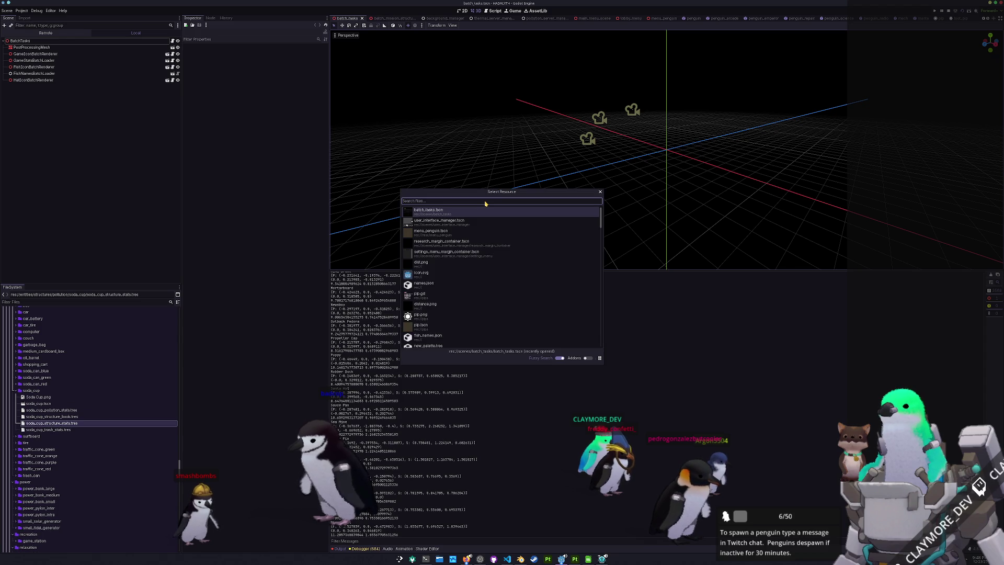
type("soda_cup")
key("Return")
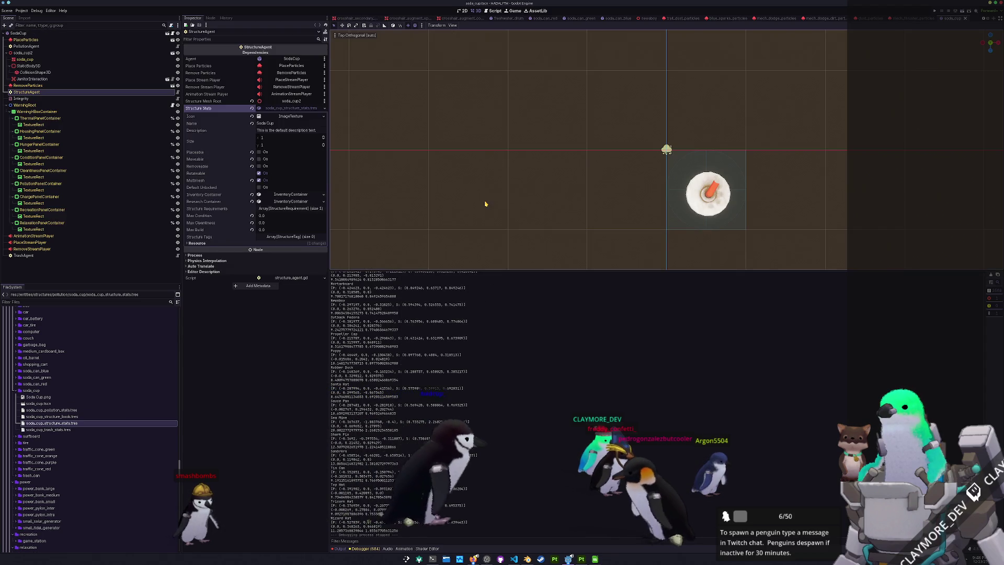
key("ctrl+s")
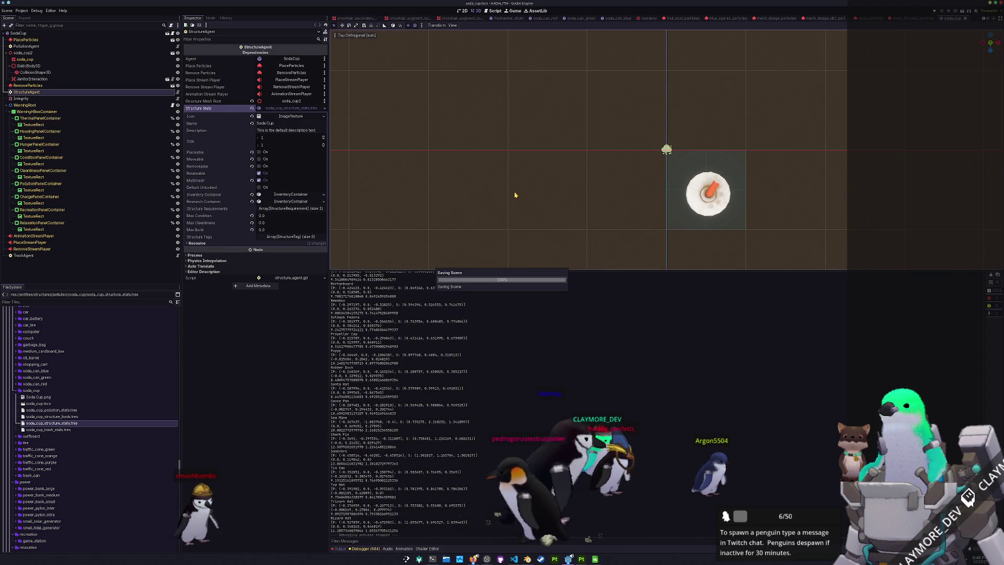
mouse_move(614, 202)
left_mouse_down()
mouse_move(560, 197)
mouse_move(479, 161)
mouse_move(376, 157)
mouse_move(410, 164)
mouse_move(488, 150)
mouse_move(499, 63)
mouse_move(477, 168)
mouse_move(630, 162)
left_mouse_up()
- Disable backface culling on the soda cup's override material
left_click(631, 161)
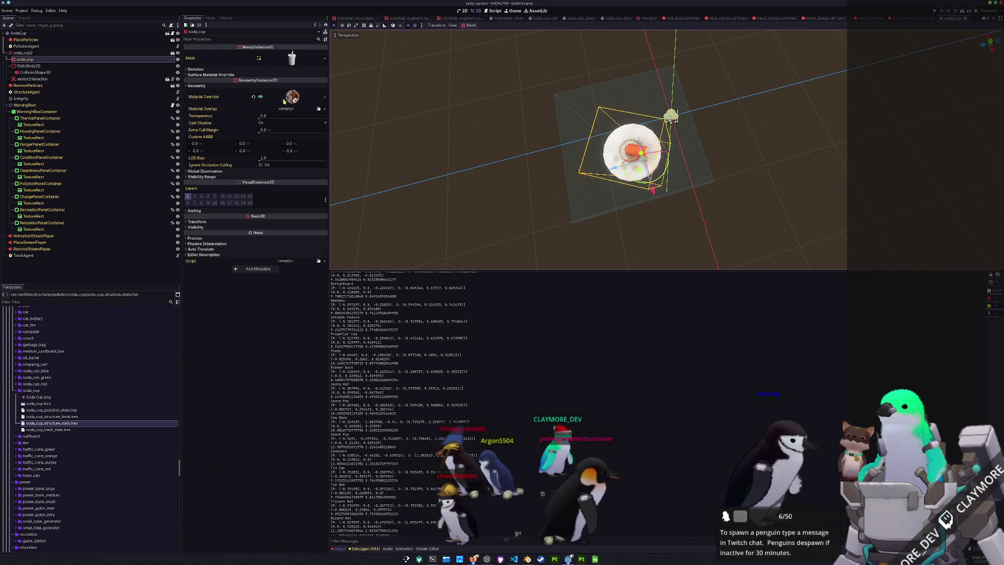
left_click(292, 97)
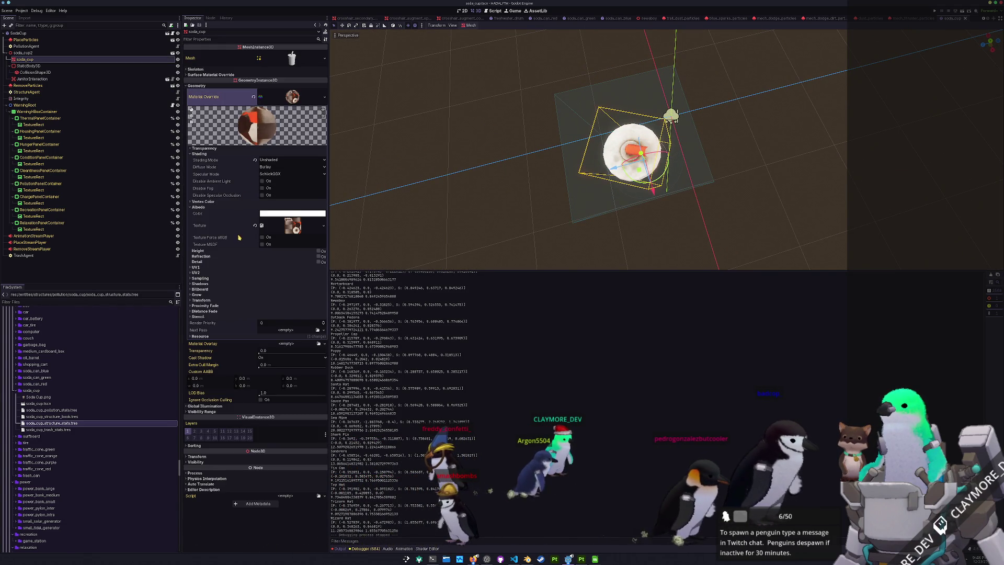
left_click(246, 149)
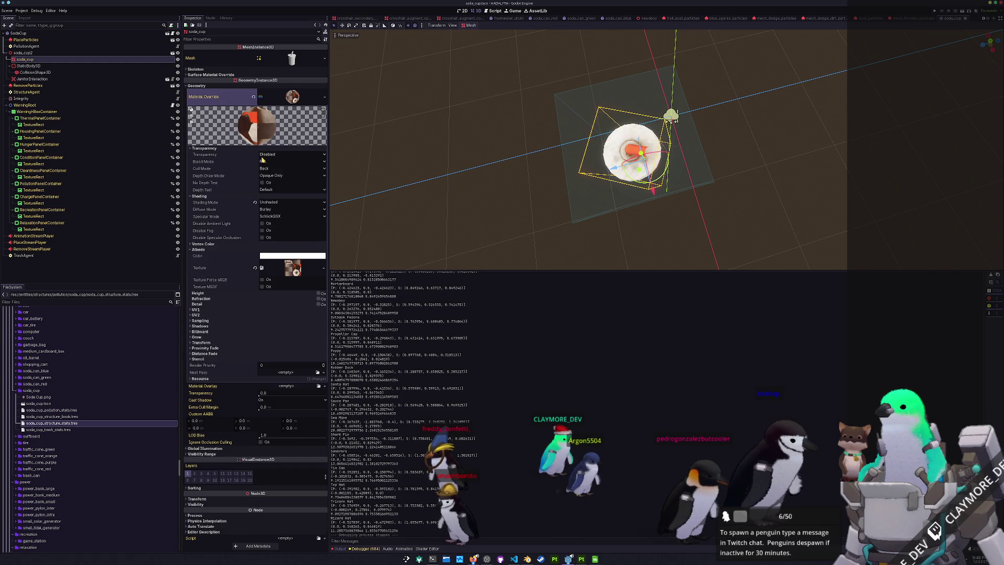
left_click(272, 189)
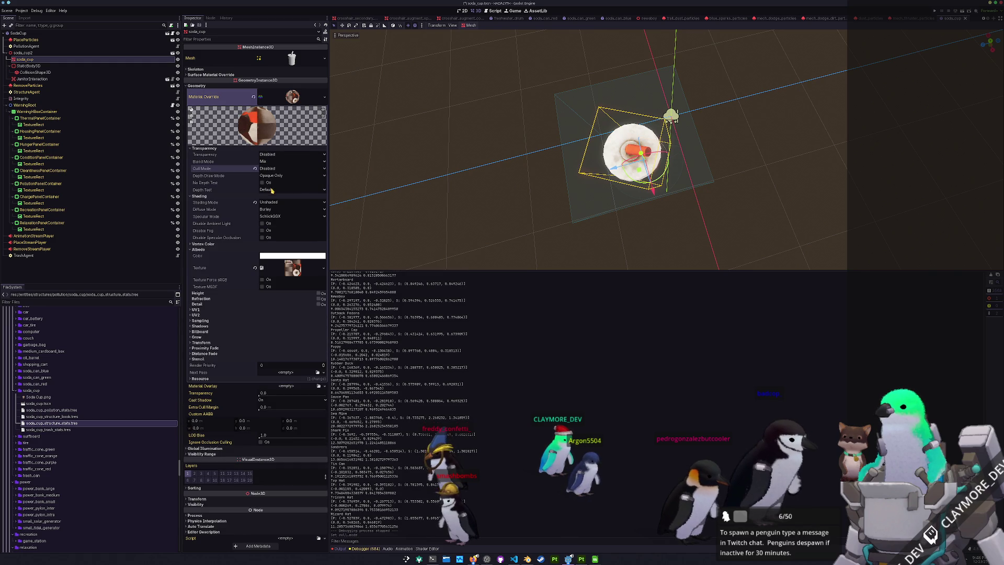
left_click(499, 199)
mouse_move(523, 186)
left_mouse_down()
mouse_move(560, 90)
mouse_move(560, 151)
left_mouse_up()
scroll(553, 186, "down", 3)
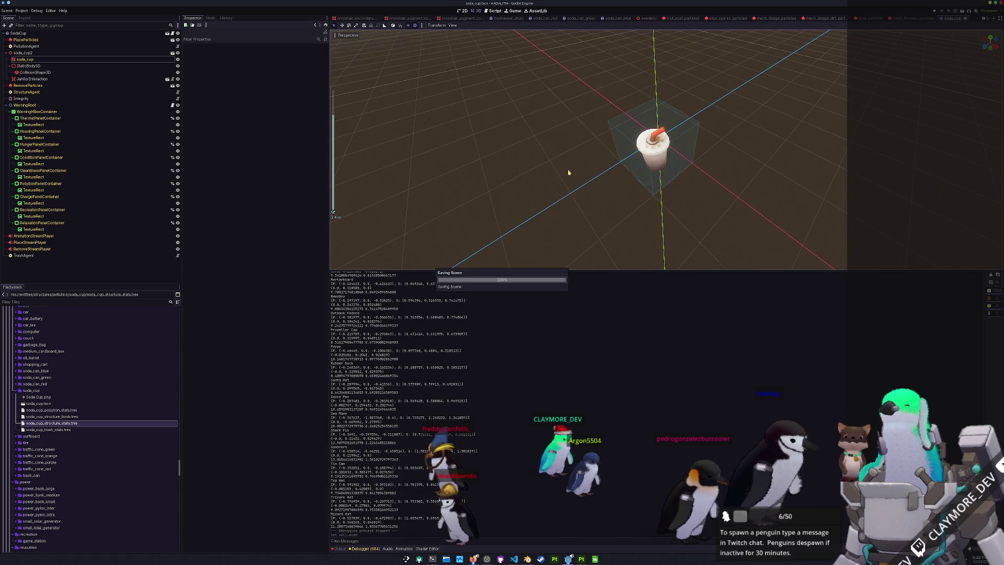
scroll(567, 174, "up", 3)
- Inspect the Soda Cup.png icon and soda_cup2's StaticBody3D, JanitorInteraction and RemoveParticles nodes
left_click(33, 398)
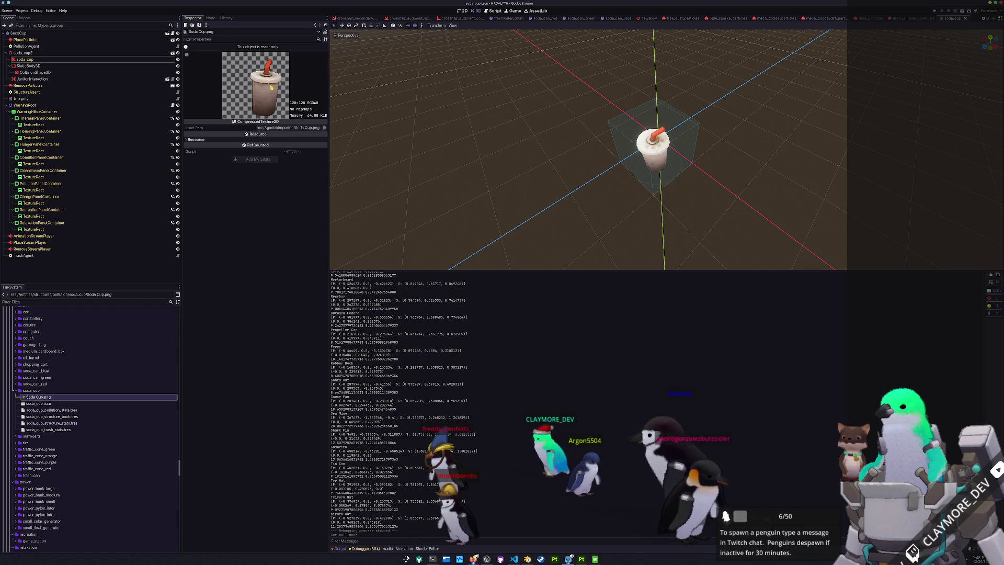
left_click(41, 403)
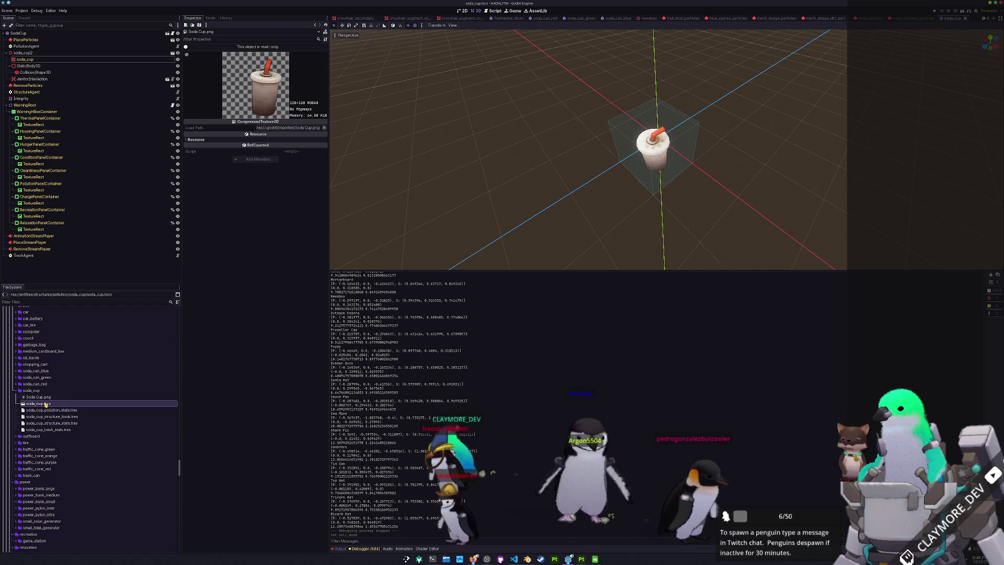
key("KP_7")
left_click(42, 54)
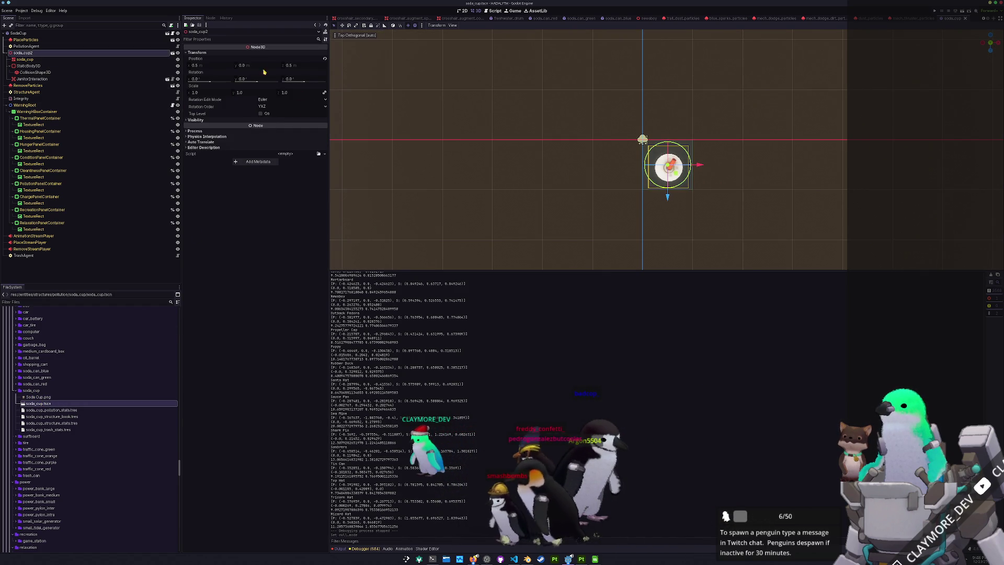
left_click(35, 72)
left_click(30, 66)
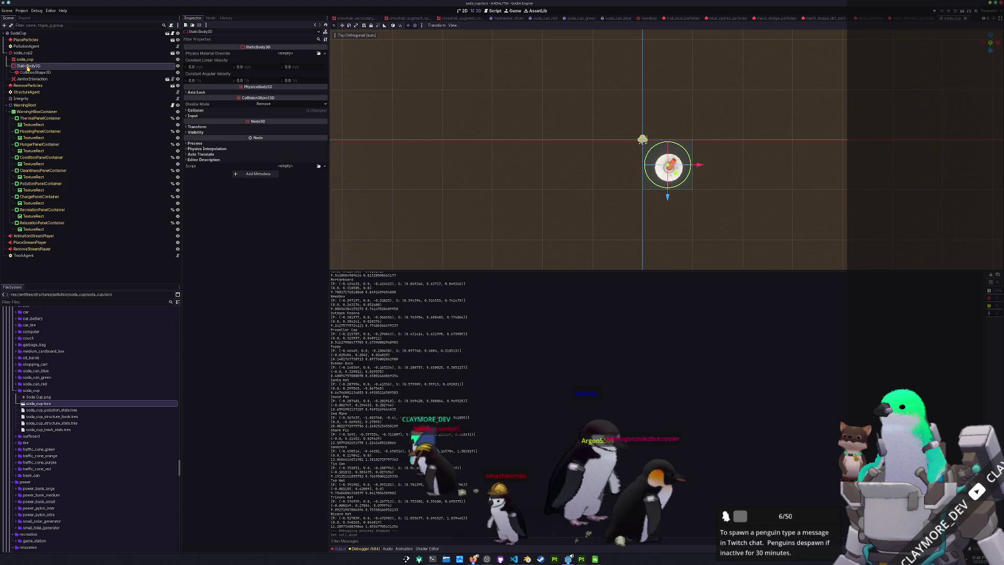
left_click(32, 79)
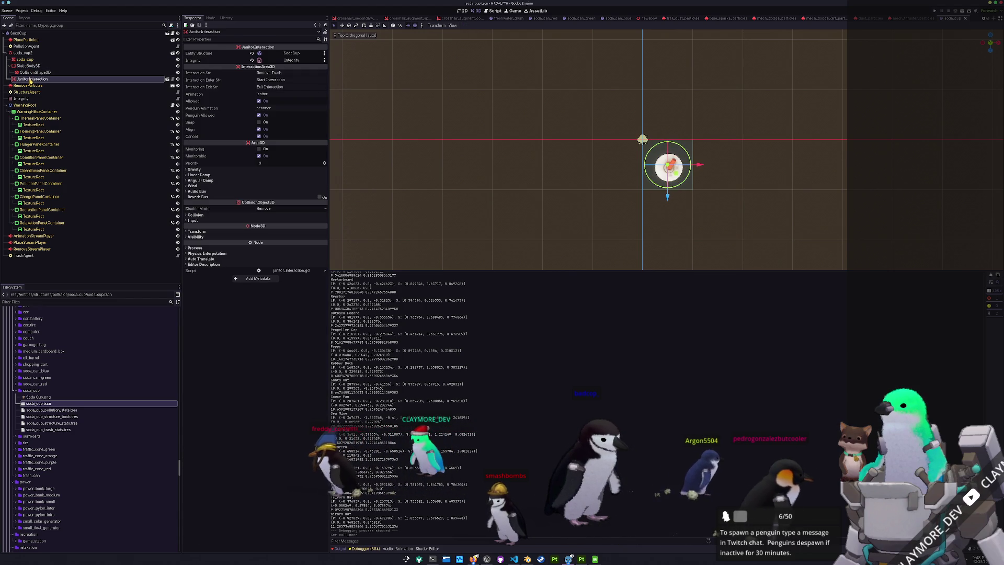
left_click(27, 92)
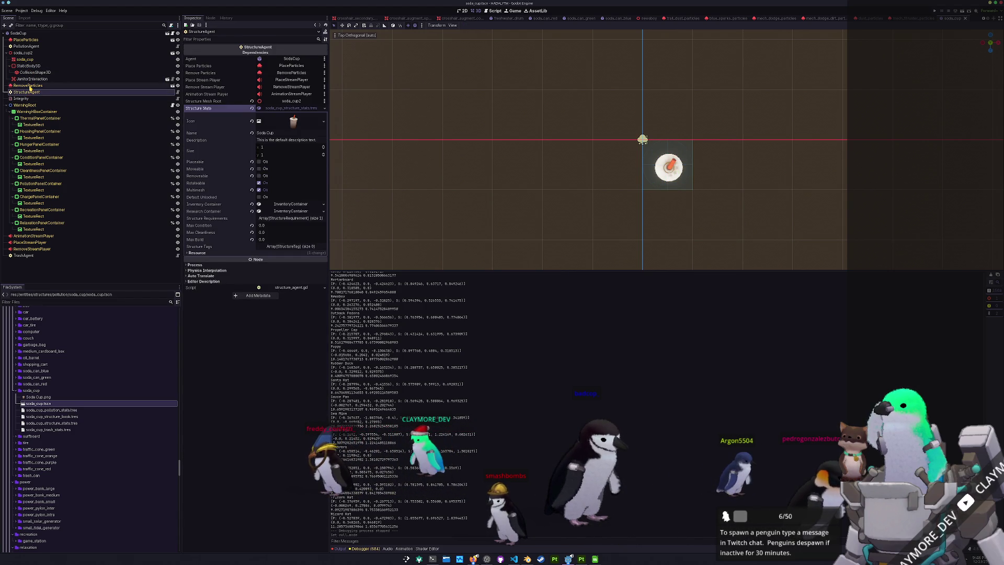
left_click(29, 84)
left_click(23, 53)
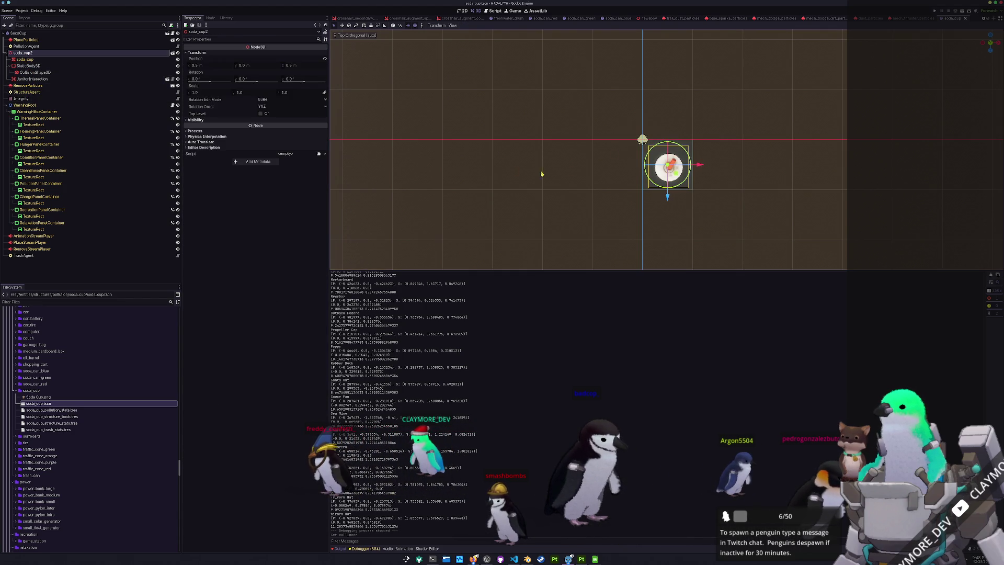
- Undo the cup's last rotation, test-rotate it and undo, then switch to Blender
key("ctrl+z")
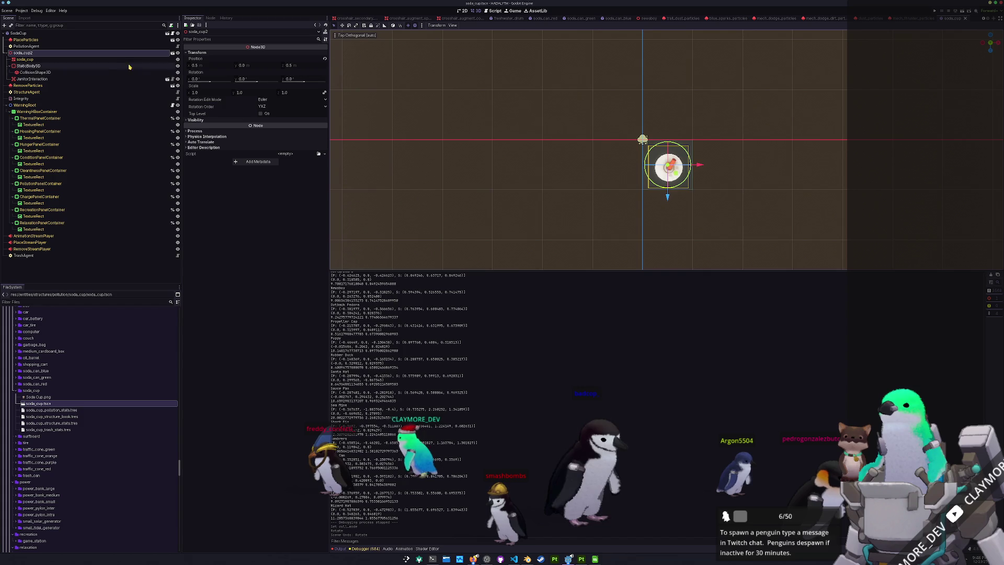
left_click(73, 59)
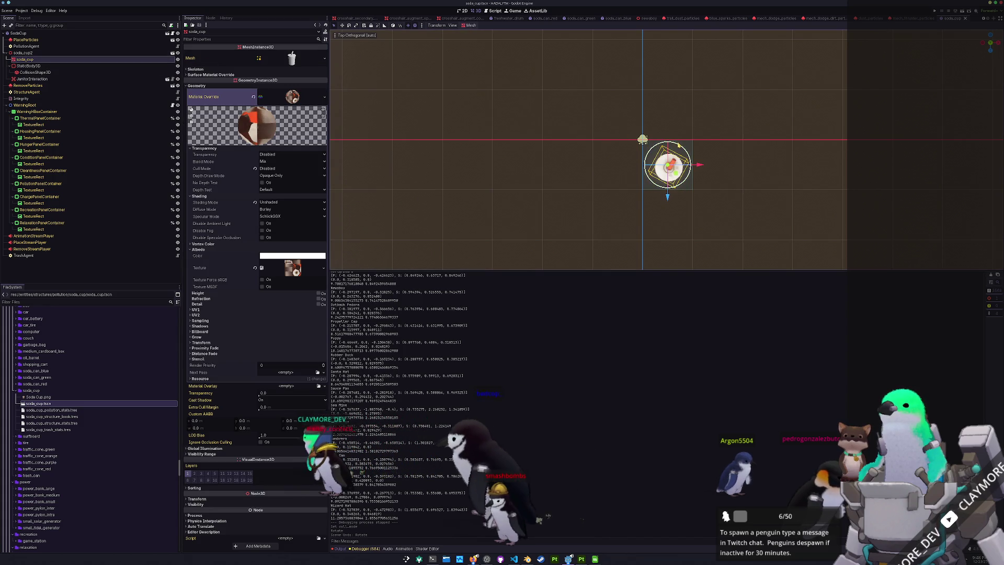
left_click_drag(680, 144, 605, 150)
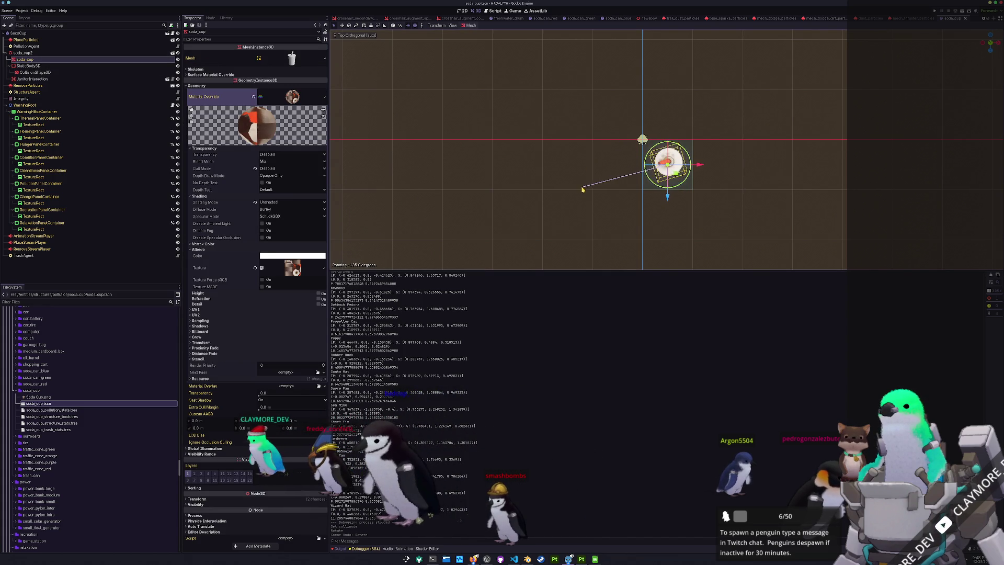
left_click_drag(615, 218, 613, 227)
key("ctrl+z")
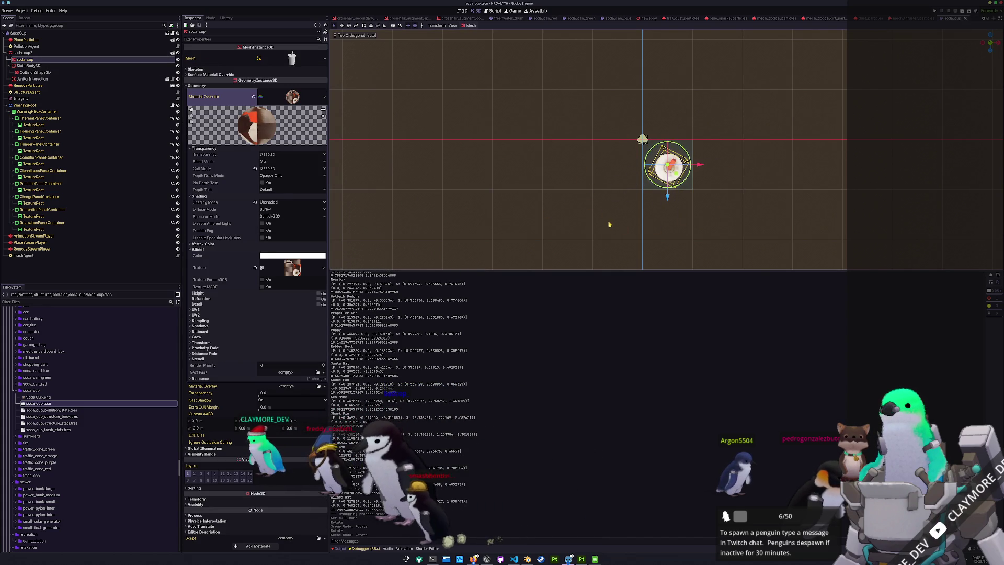
left_click(528, 557)
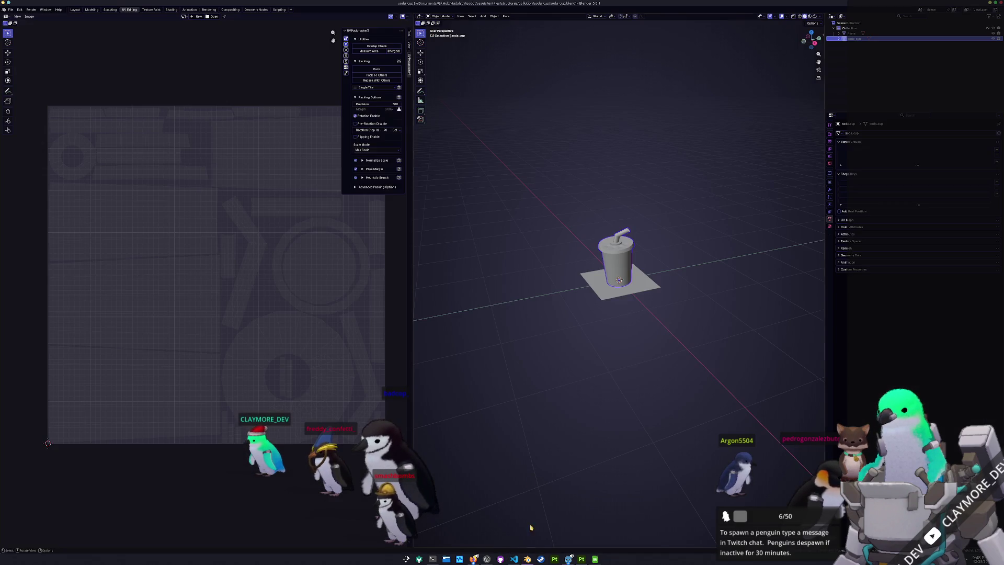
- Apply all transforms on the soda cup and export it as glTF over soda_cup.glb
key("ctrl+a")
left_click(610, 270)
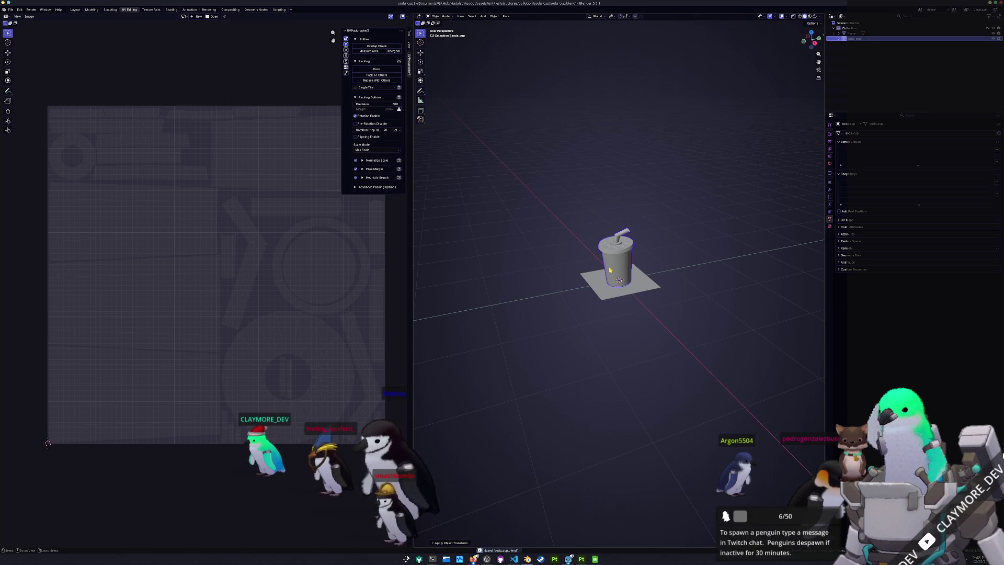
left_click(11, 10)
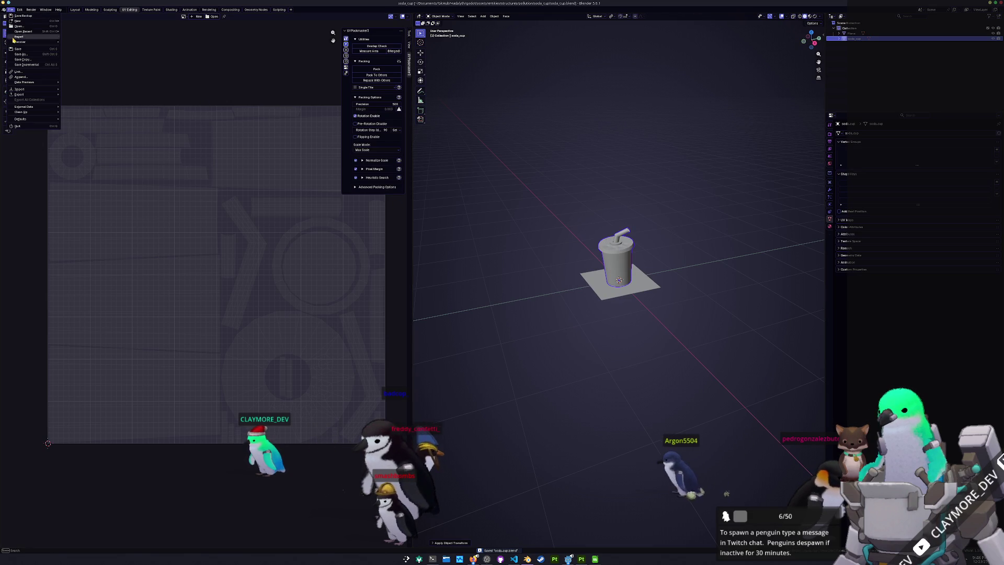
mouse_move(32, 98)
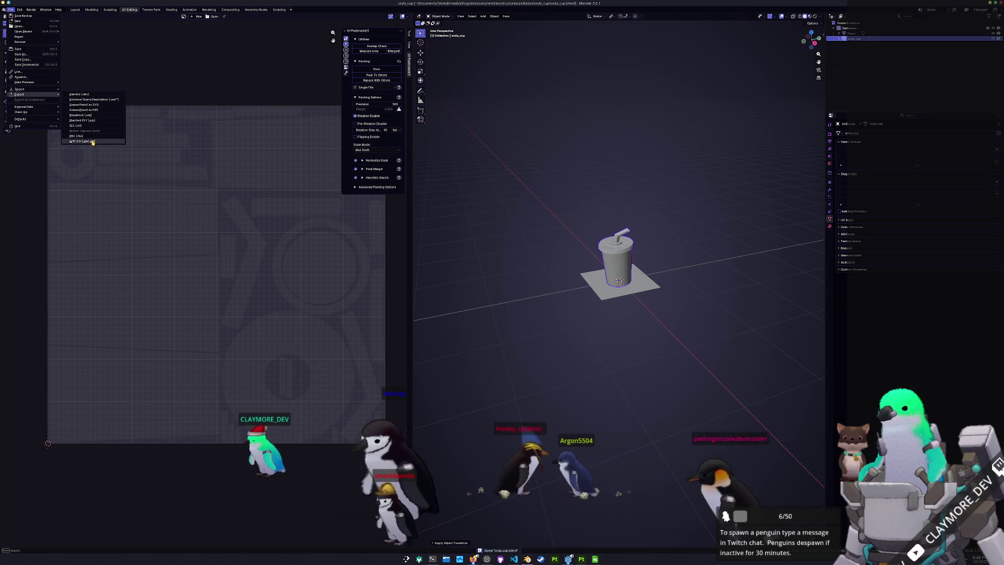
left_click(82, 141)
left_click(391, 127)
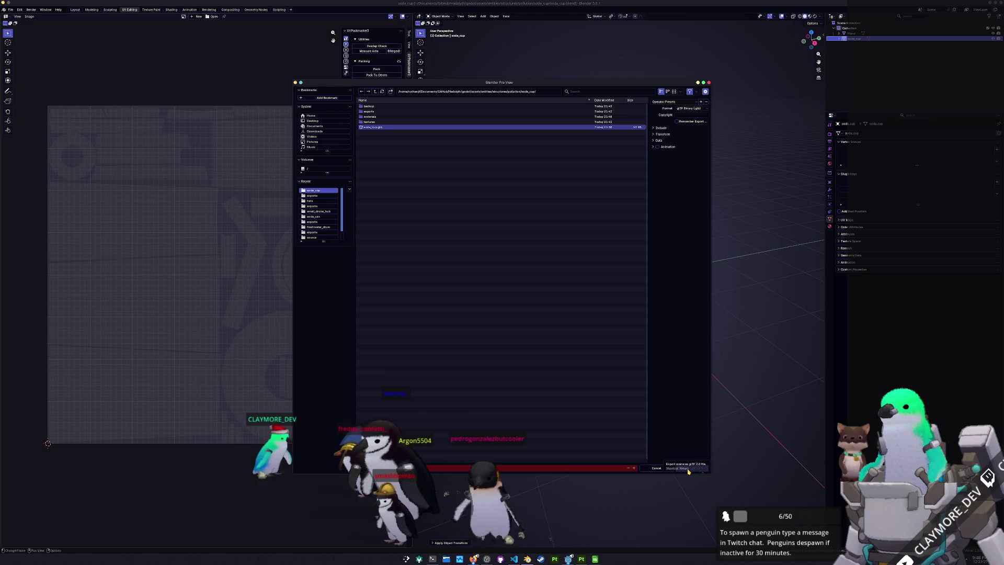
left_click(688, 471)
key("alt+Tab")
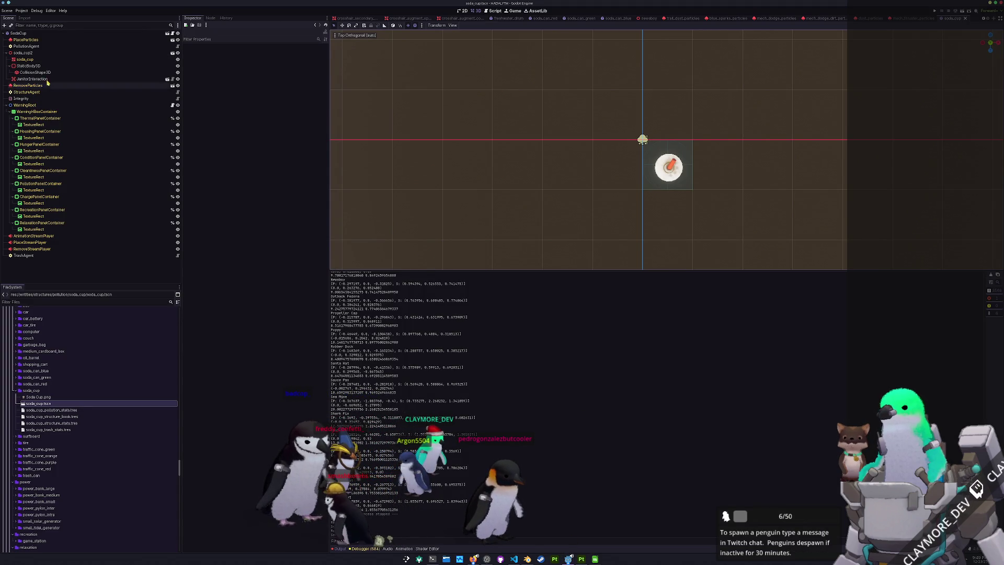
- Open batch_tasks.tscn and run it again with F6, then go back to the cup in Blender
left_click(36, 60)
scroll(557, 229, "up", 2)
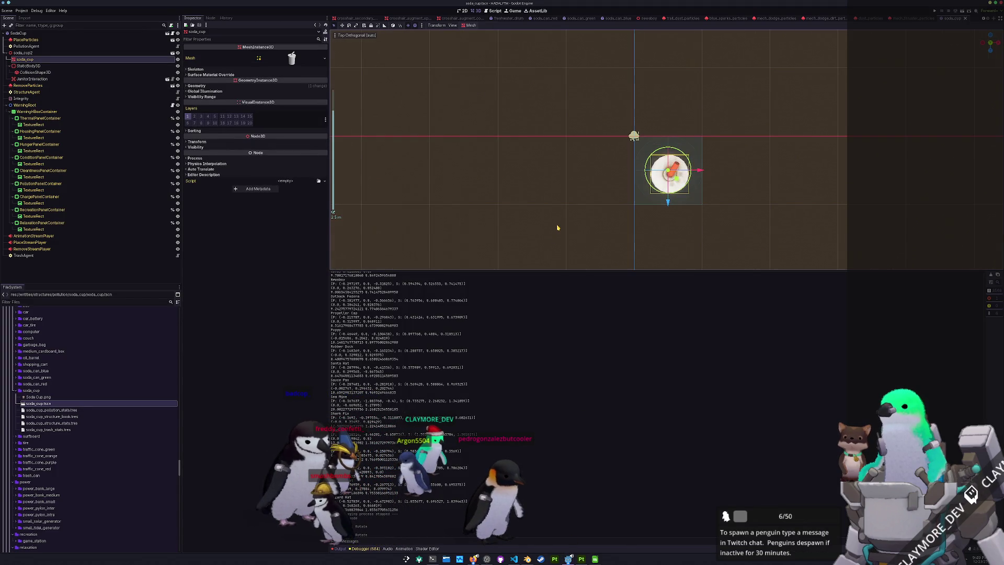
scroll(557, 228, "down", 1)
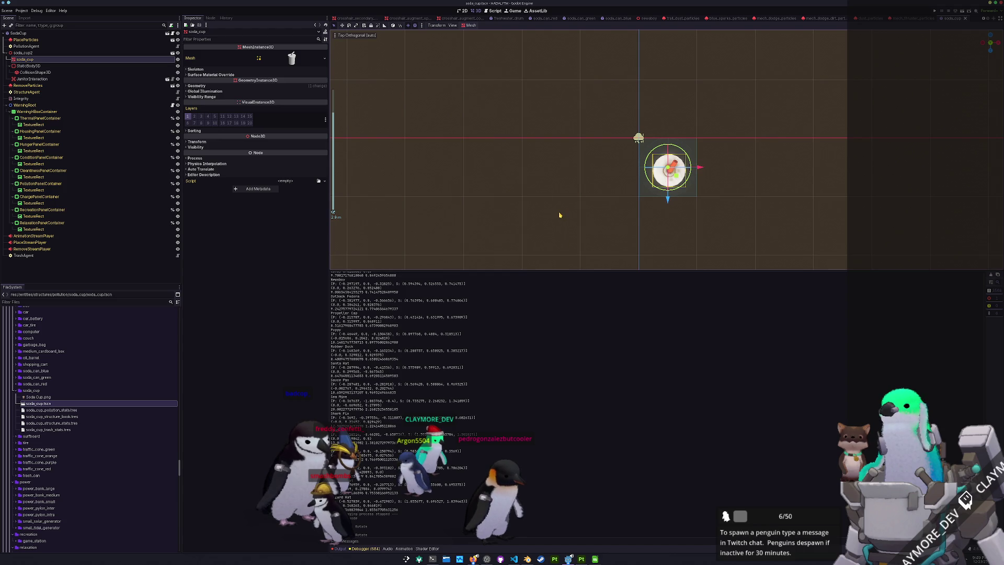
key("alt+shift+o")
type("batch")
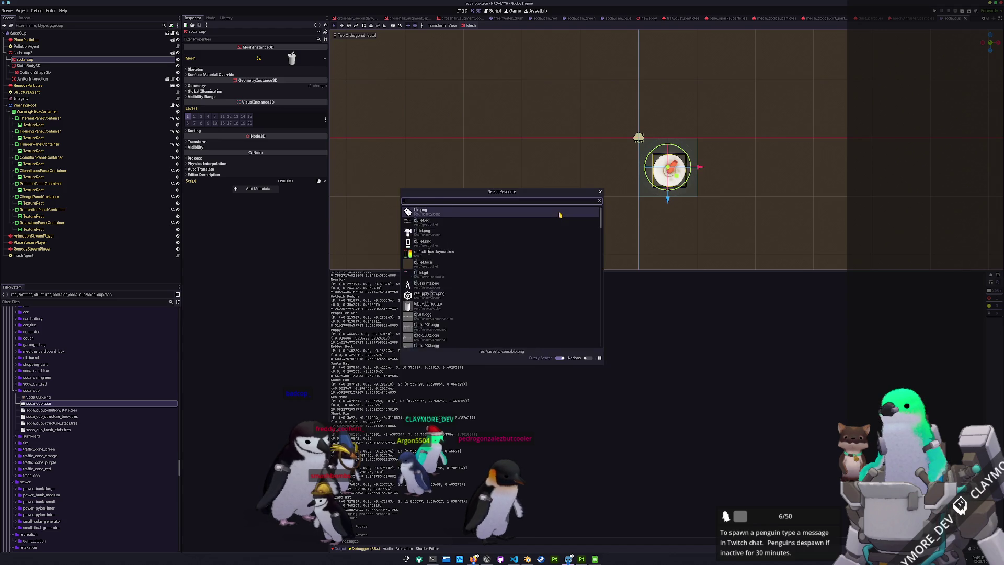
key("Down")
key("Return")
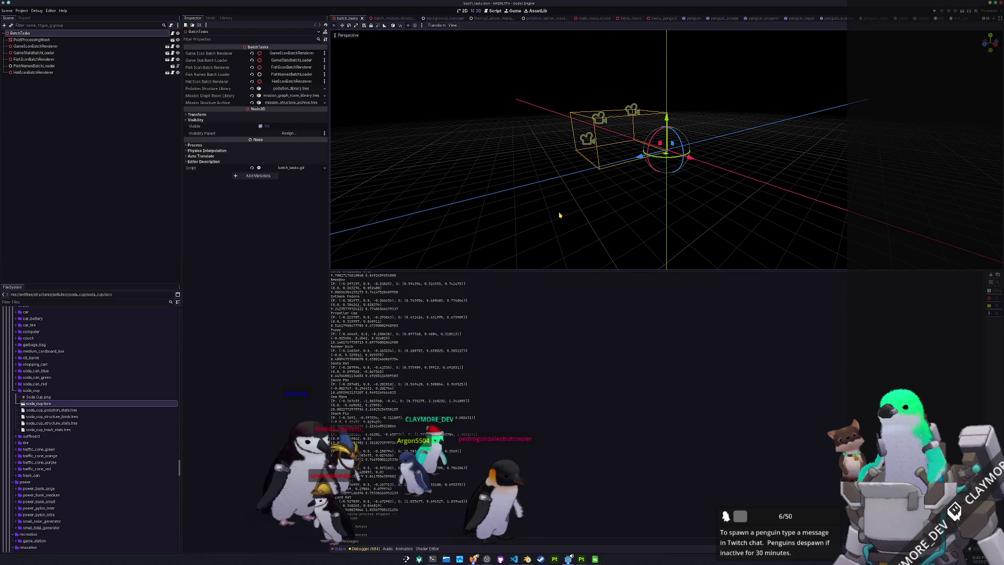
key("F6")
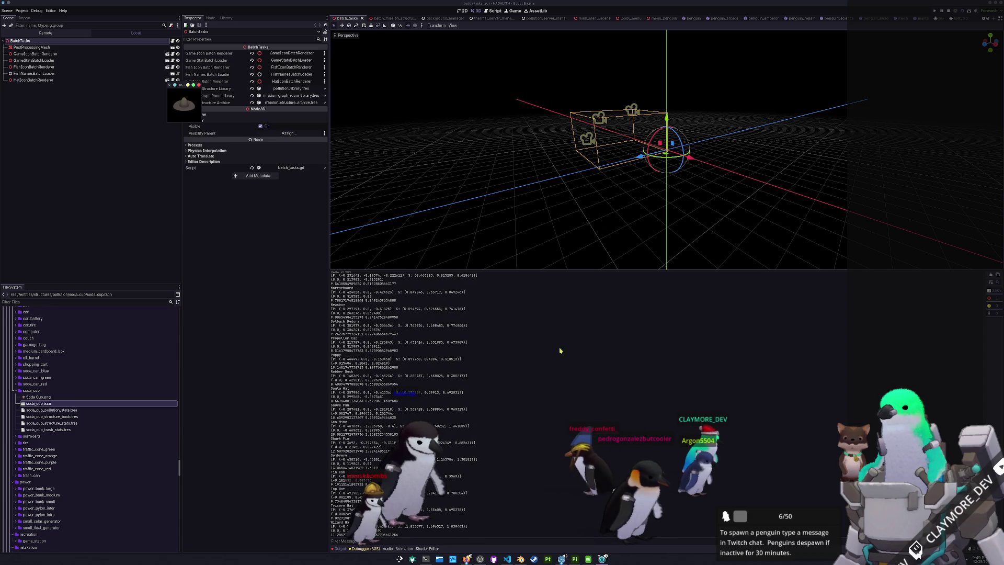
left_click(520, 558)
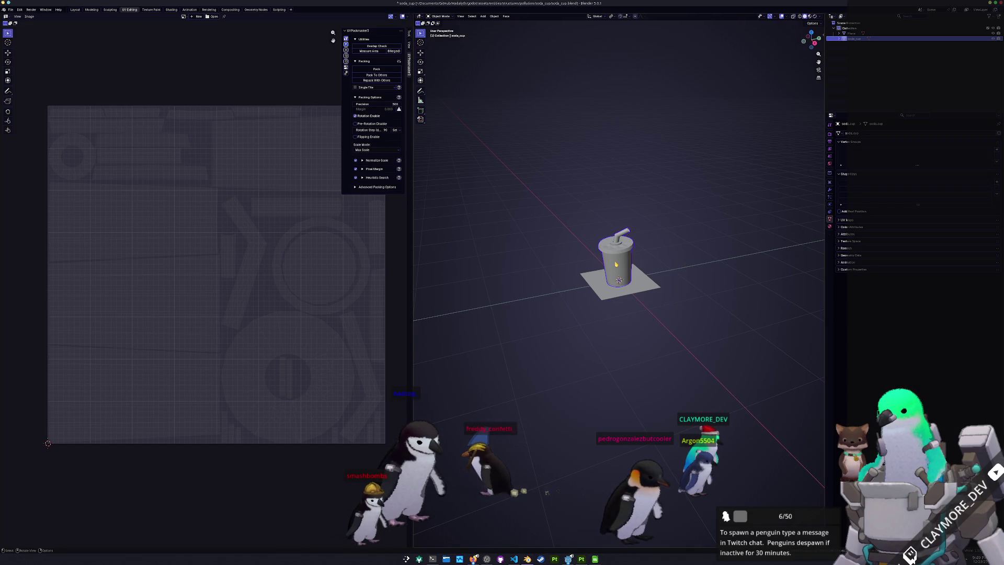
- Nudge the cup from the top view, apply all transforms, and re-export it over soda_cup.glb
key("KP_7")
scroll(659, 267, "up", 3)
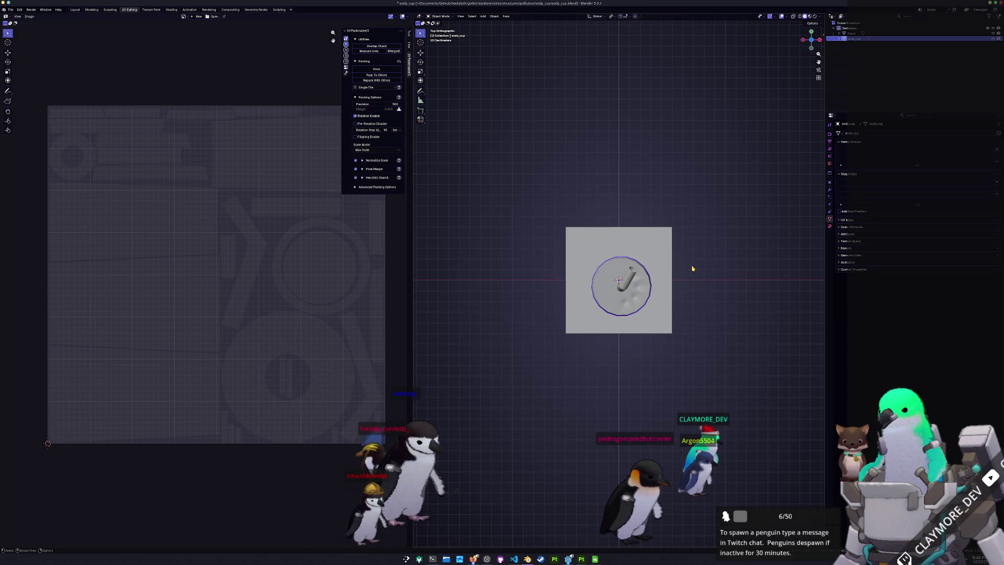
key("g")
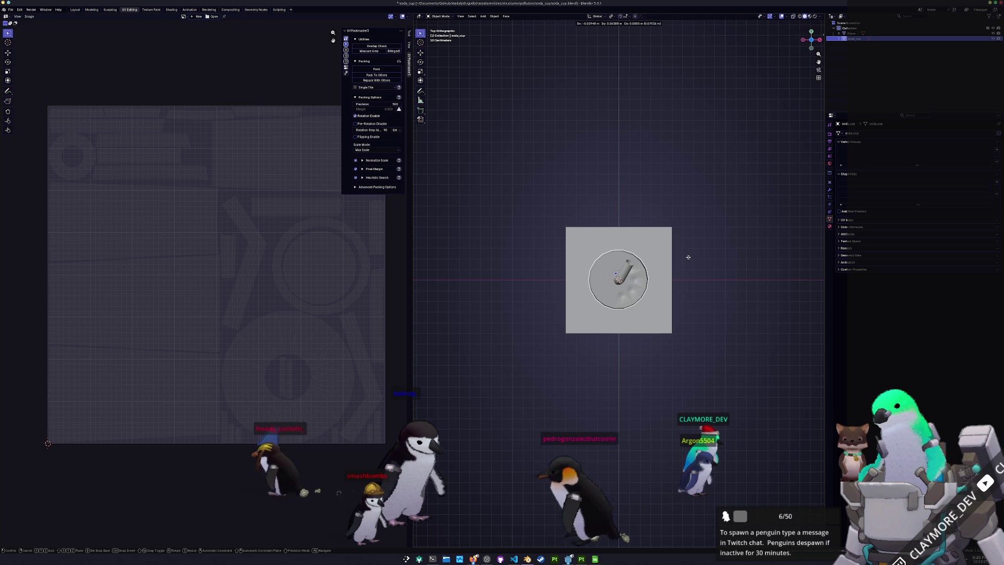
left_click(690, 258)
key("ctrl+a")
left_click(690, 260)
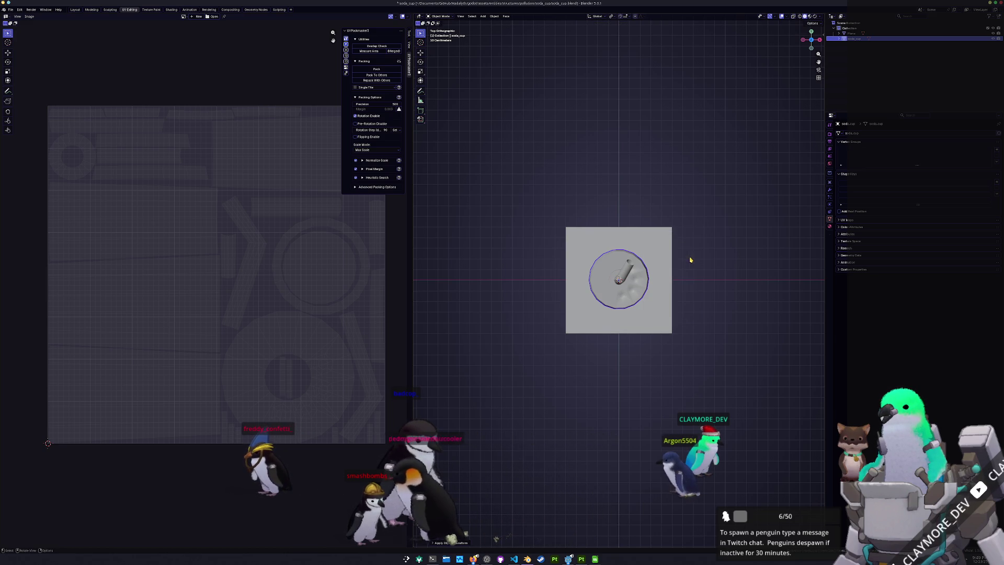
left_click(11, 10)
mouse_move(26, 94)
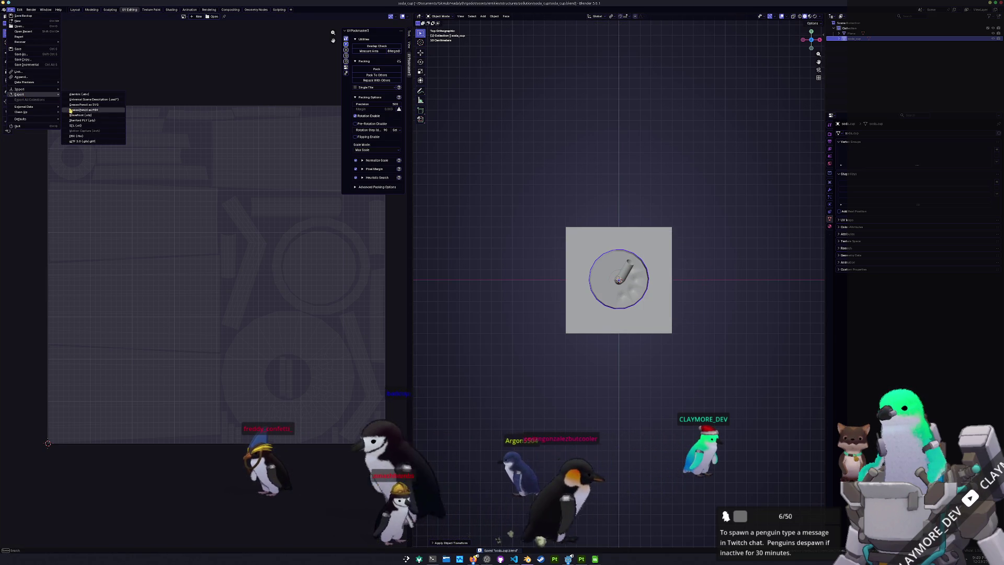
left_click(80, 141)
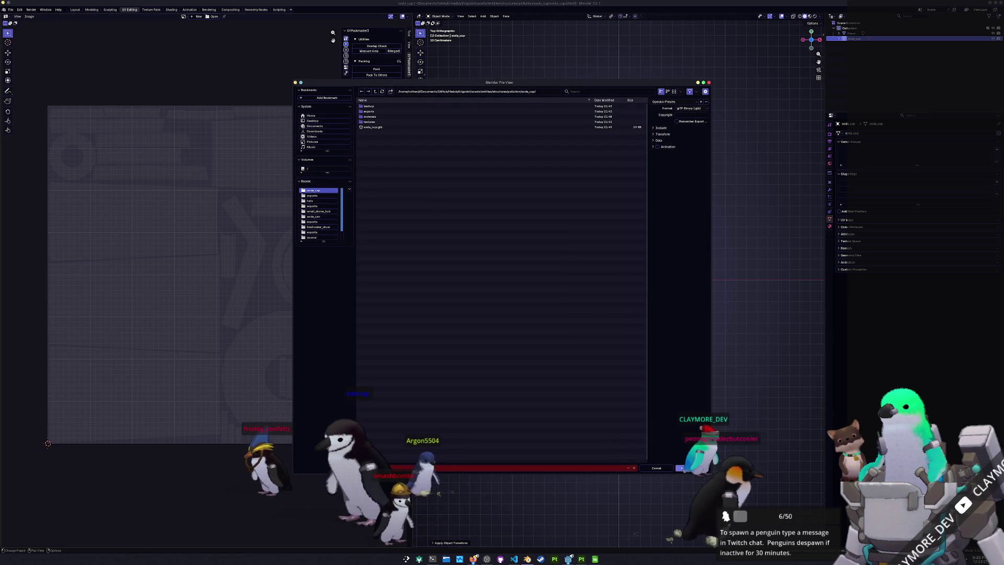
left_click(682, 468)
key("alt+Tab")
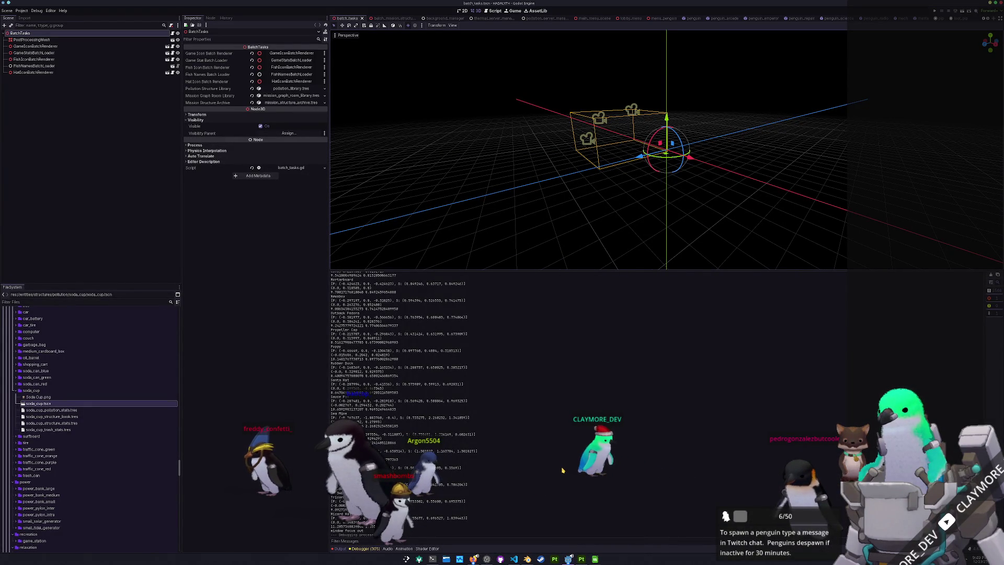
- Launch the game with F5, then check the soda cup icon and the Red and Green Soda Can textures
key("F5")
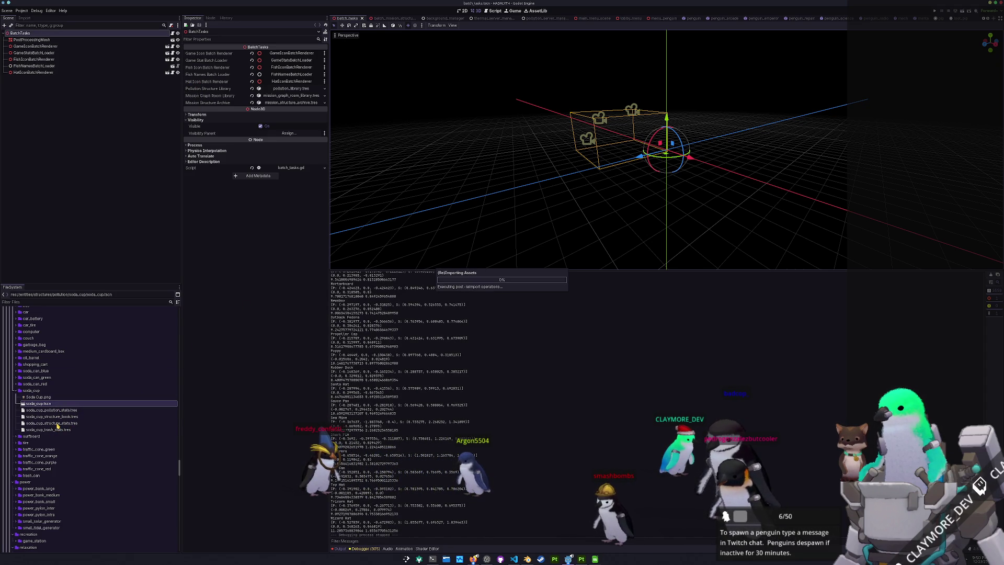
left_click(57, 423)
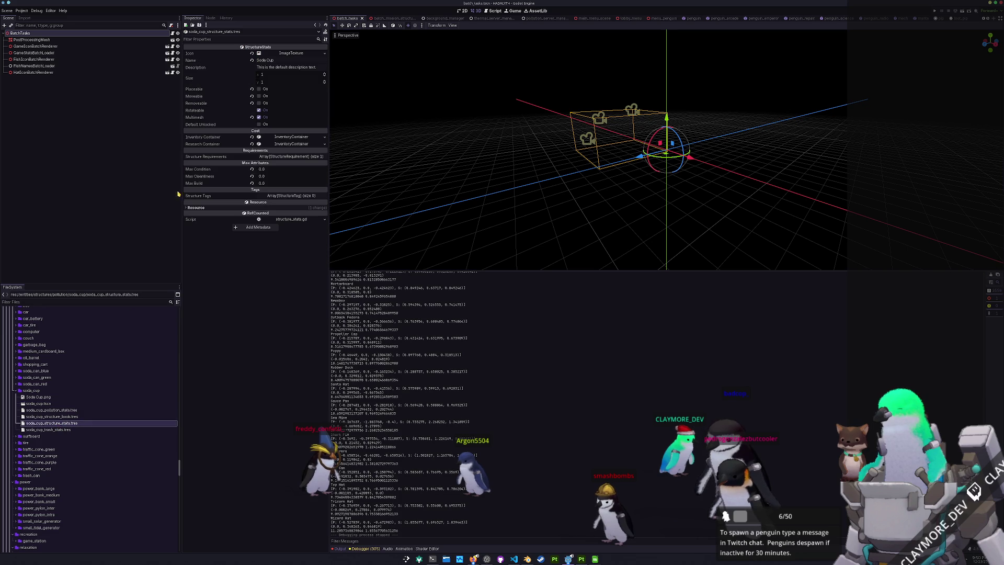
left_click(285, 55)
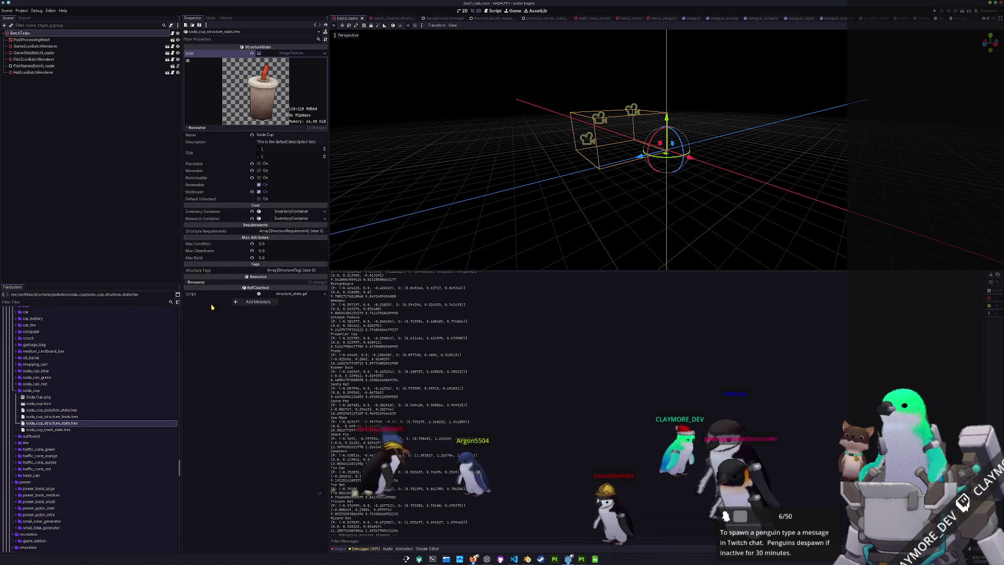
double_click(35, 384)
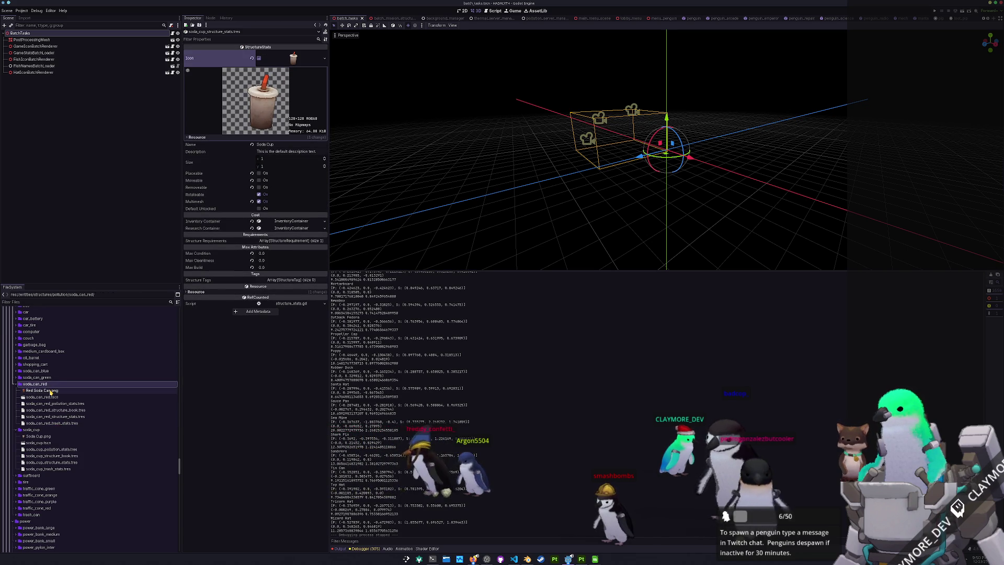
left_click(51, 390)
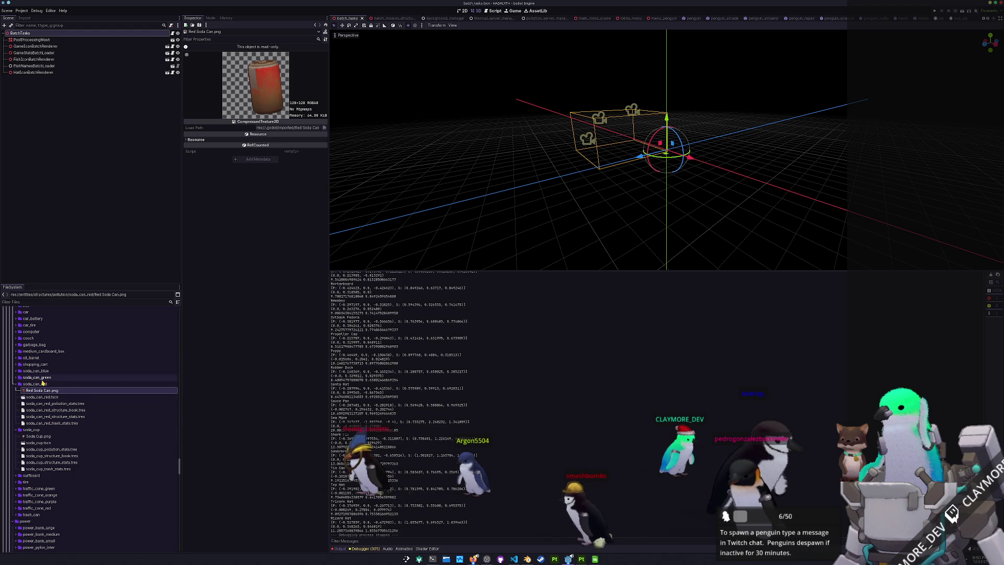
double_click(43, 383)
double_click(42, 377)
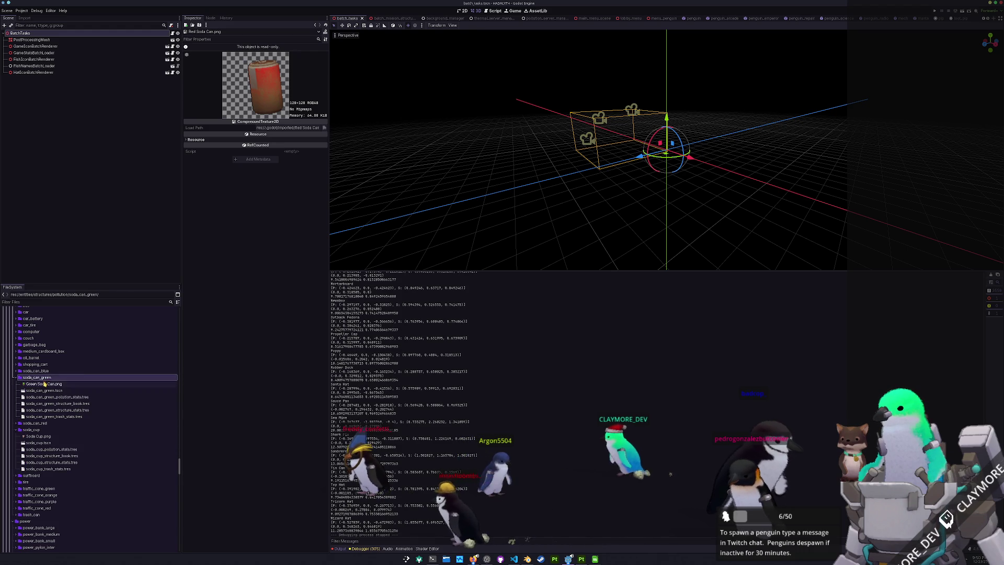
left_click(45, 384)
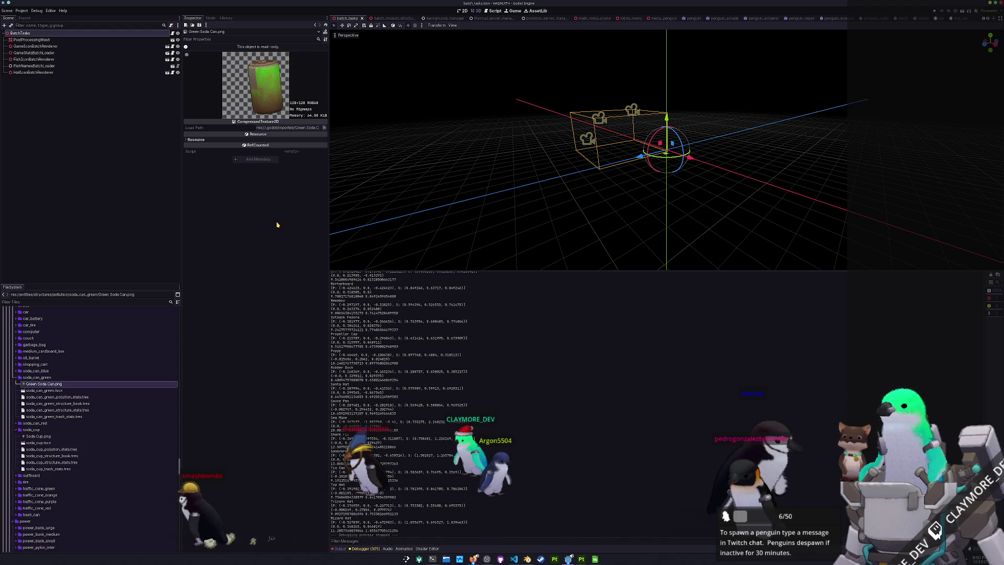
- Open soda_can_red.tscn and orbit to a side-on view of the can
key("shift+alt+o")
type("soda_can")
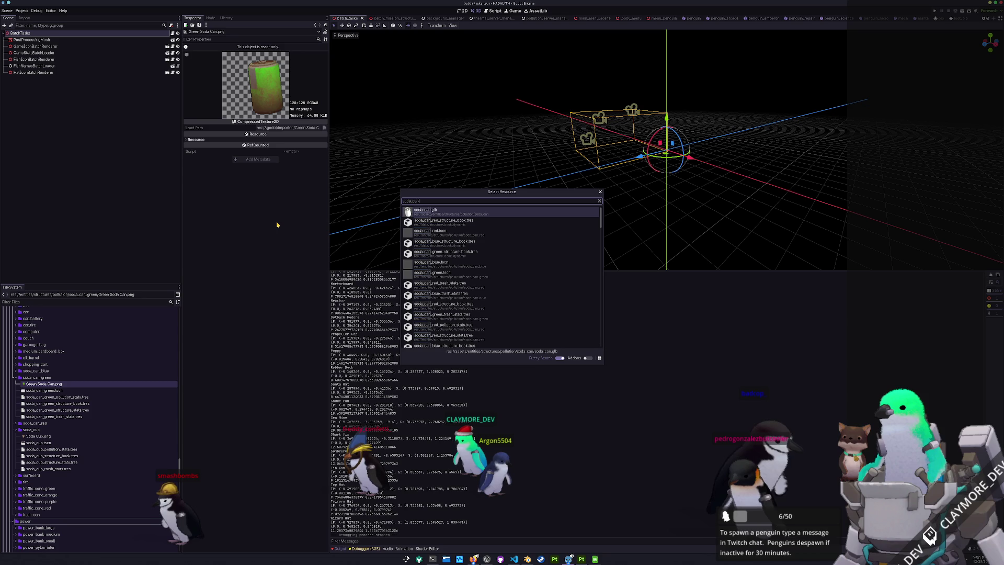
key("Down")
key("Down")
key("Return")
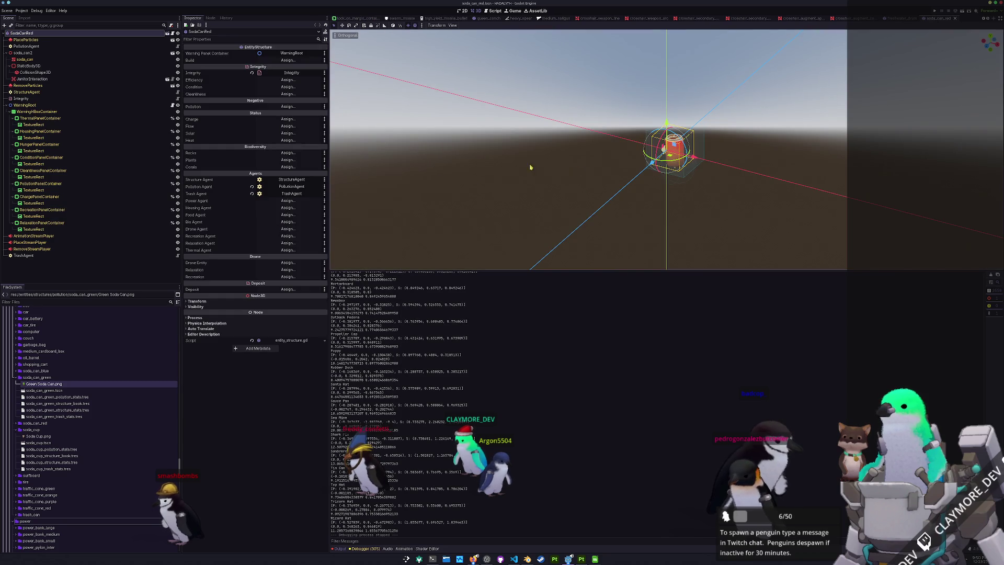
left_click(618, 217)
left_click_drag(618, 218, 344, 210)
- Open the soda_can project from Substance 3D Painter's recent files and frame the can
key("alt+Tab")
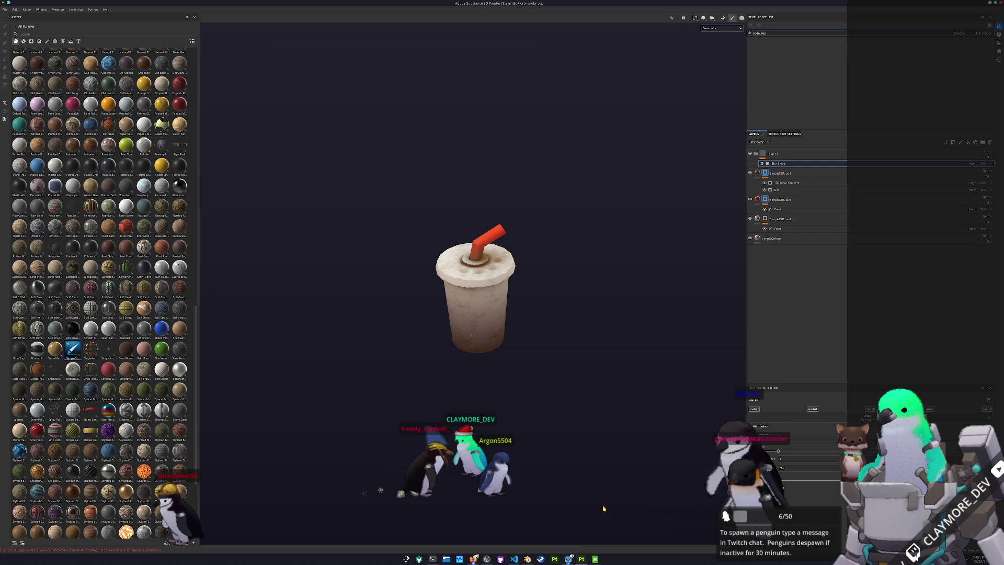
left_click(5, 9)
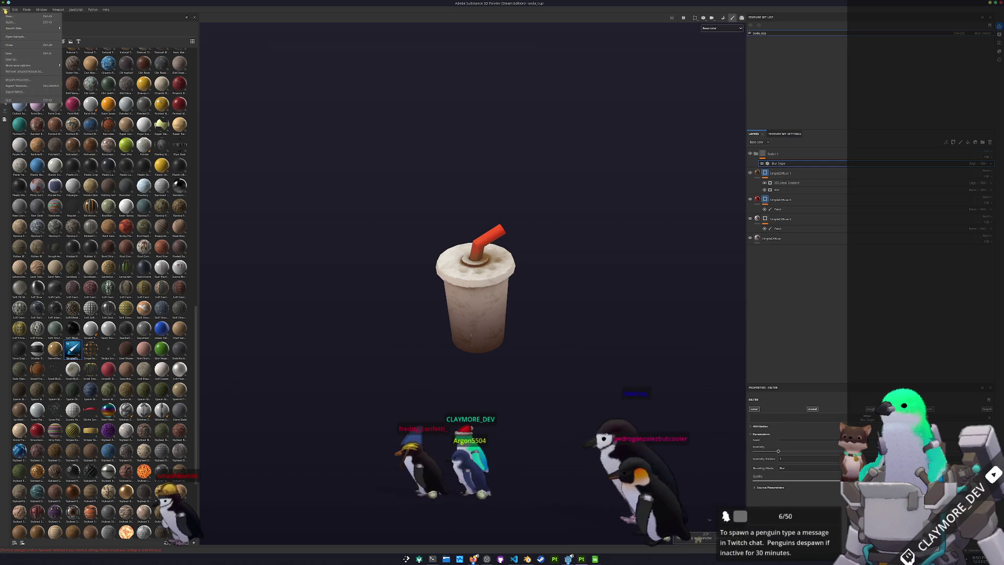
mouse_move(58, 28)
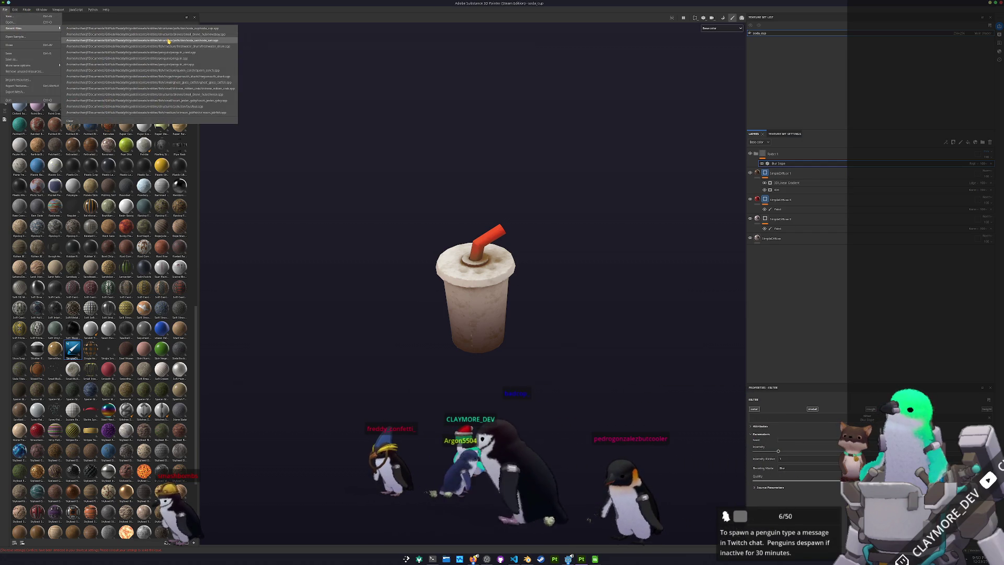
left_click(169, 40)
mouse_move(653, 249)
left_mouse_down()
mouse_move(354, 247)
mouse_move(707, 191)
left_mouse_up()
- Polygon-fill the can's grey strip on the green SimpleDiffuse 3 and red SimpleDiffuse 1 layers
left_click(782, 181)
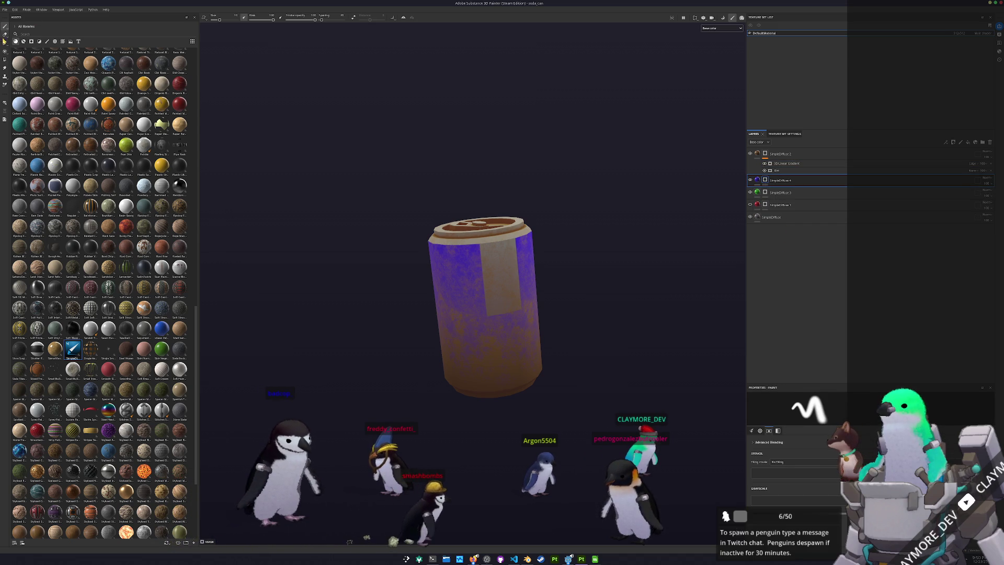
left_click(5, 58)
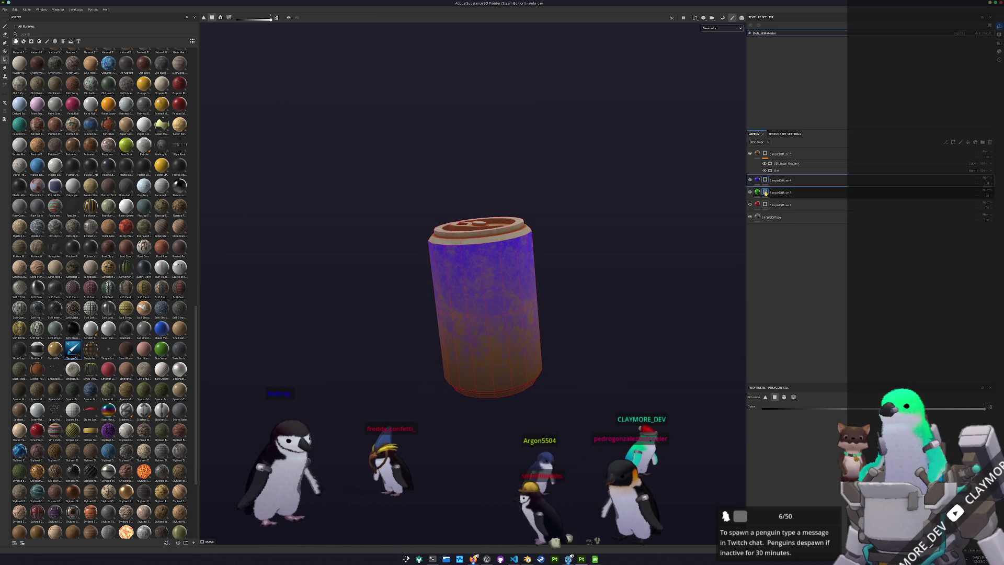
left_click(780, 192)
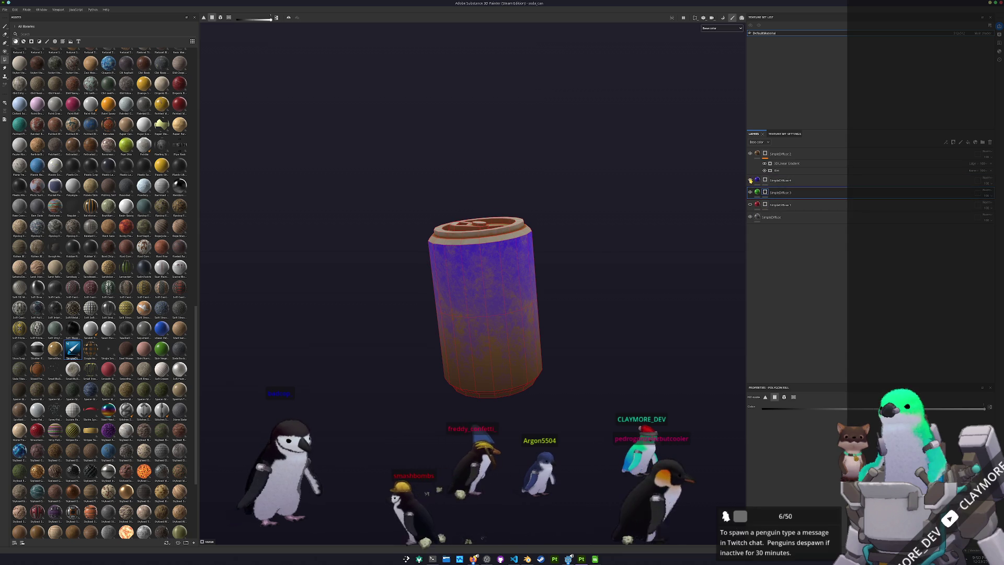
left_click(508, 278)
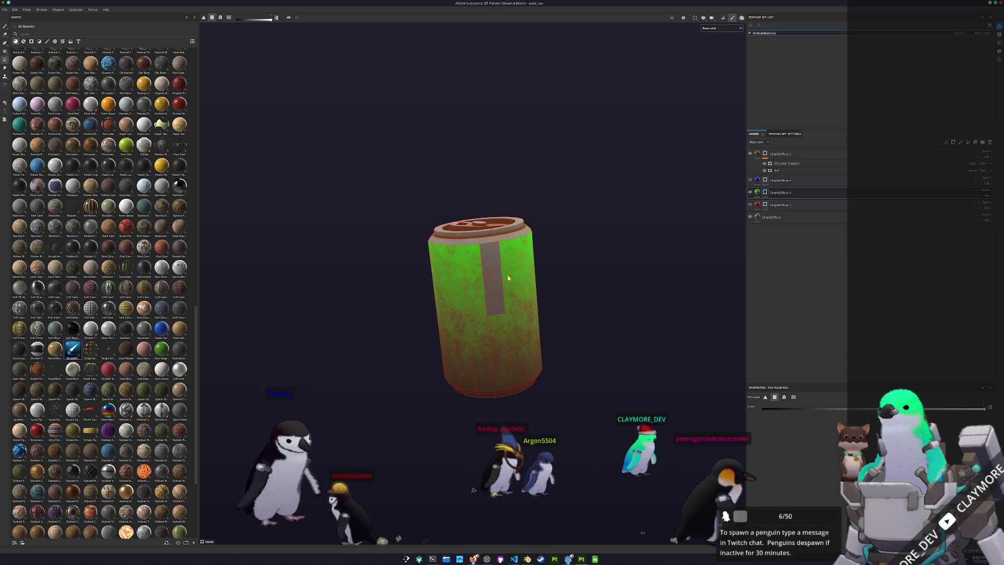
left_click(750, 192)
left_click(781, 205)
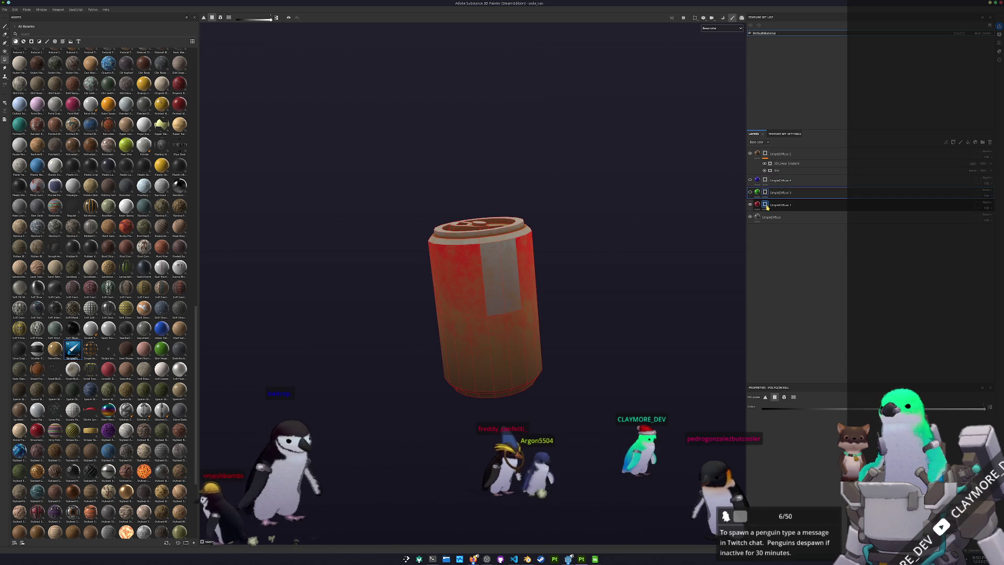
left_click(506, 287)
left_click(4, 9)
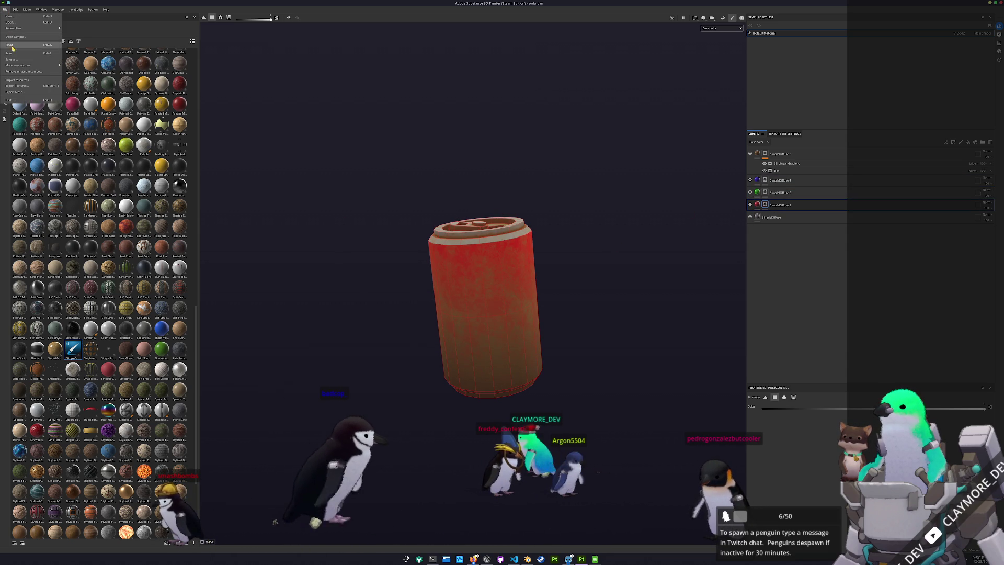
- Export the red can textures into the textures/red folder
left_click(28, 87)
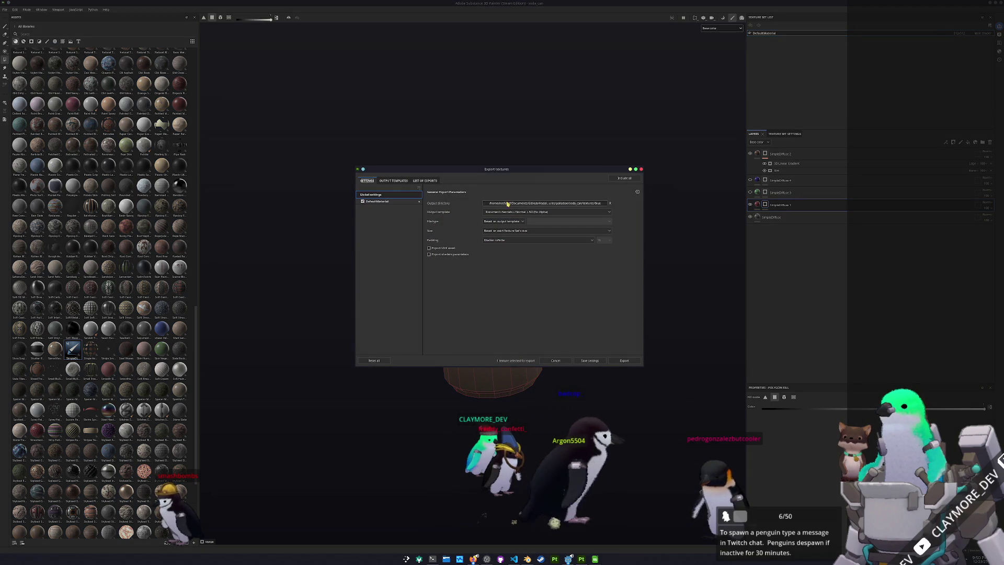
left_click(517, 203)
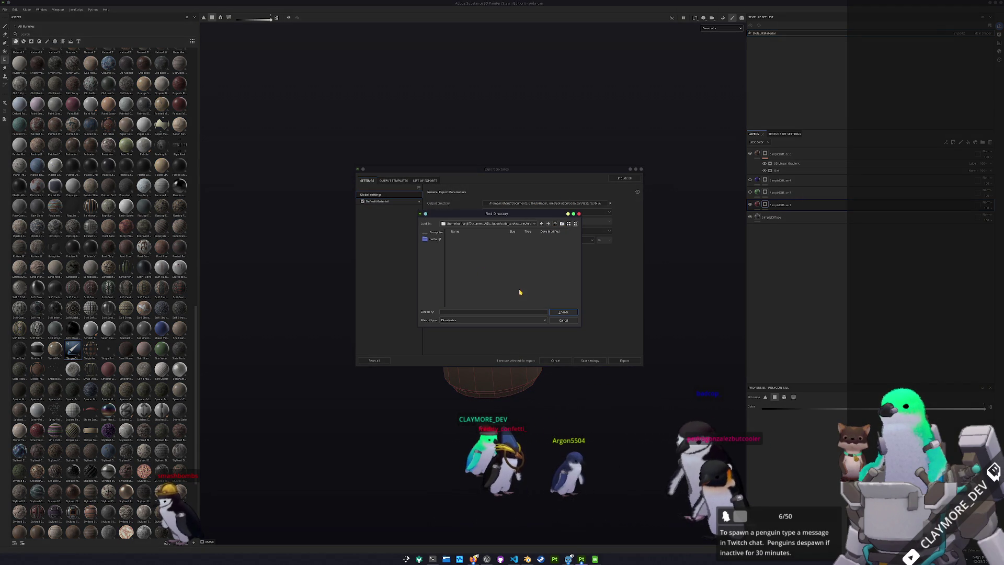
left_click(563, 312)
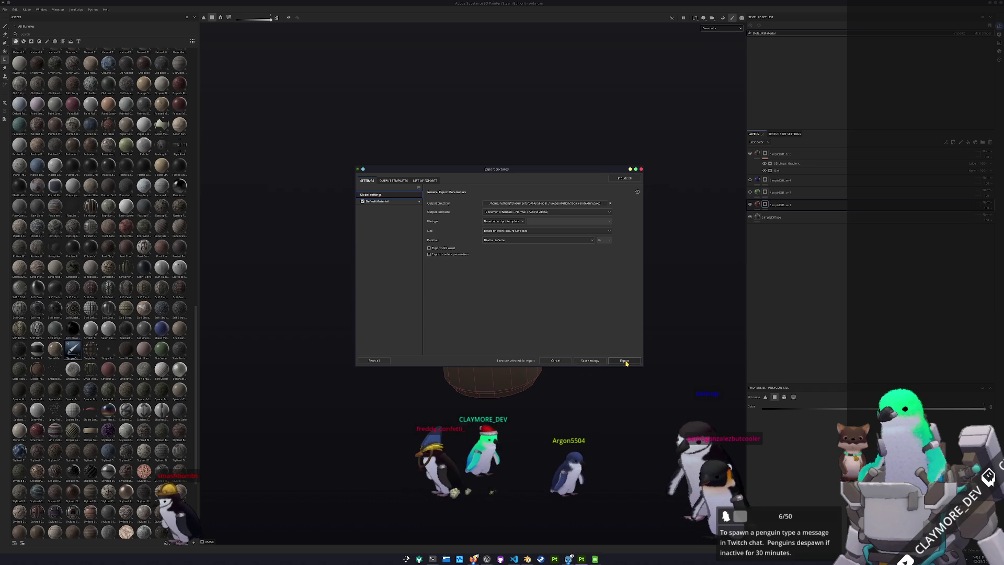
left_click(625, 361)
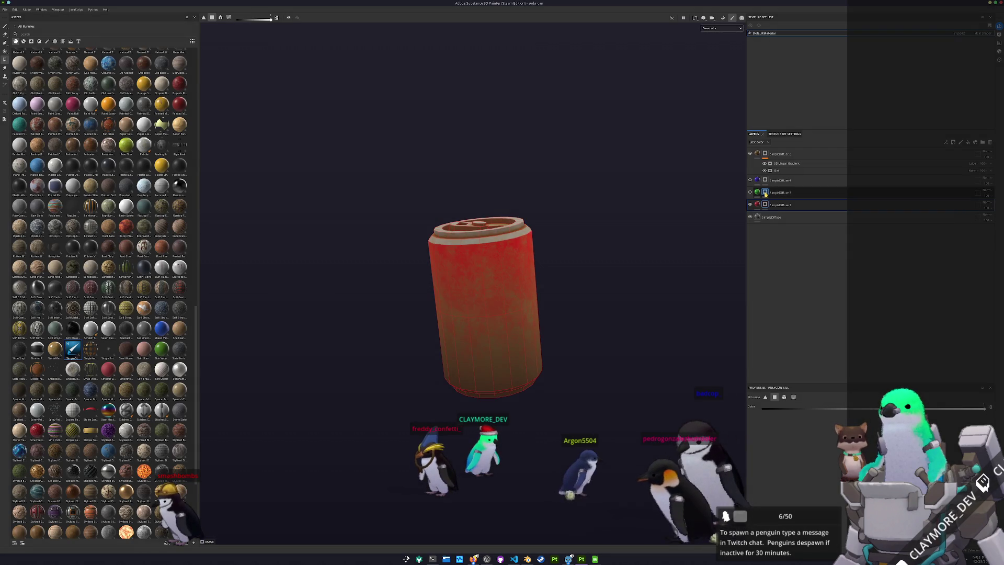
- Make the green SimpleDiffuse 3 layer visible and export its textures to textures/green
left_click(766, 192)
left_click(751, 192)
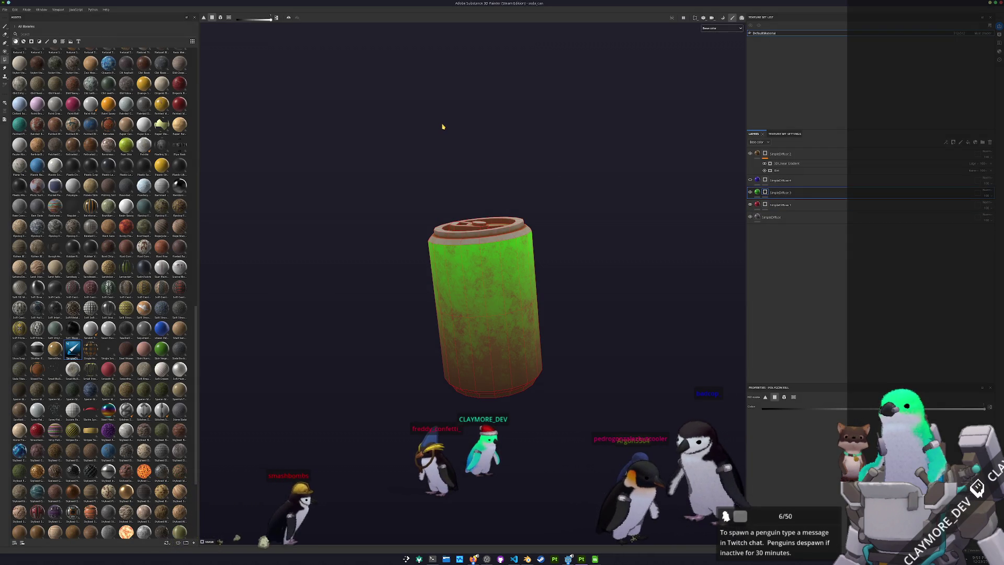
left_click(4, 10)
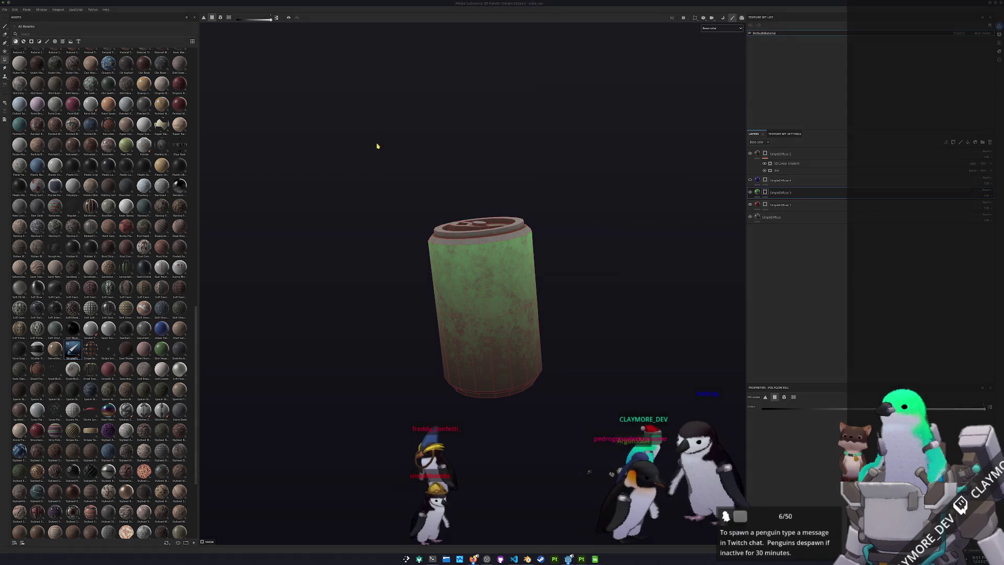
left_click(539, 204)
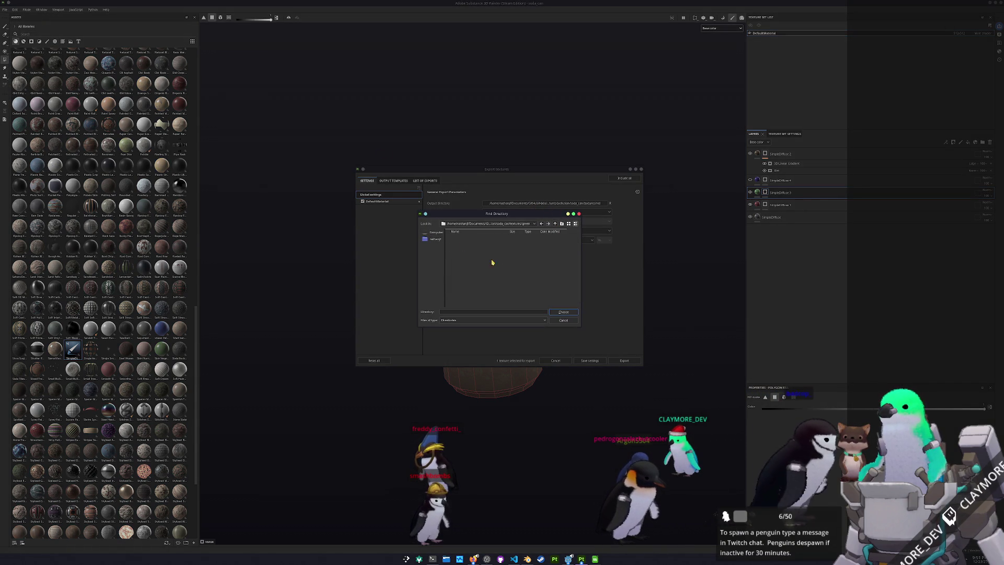
left_click(563, 313)
left_click(624, 360)
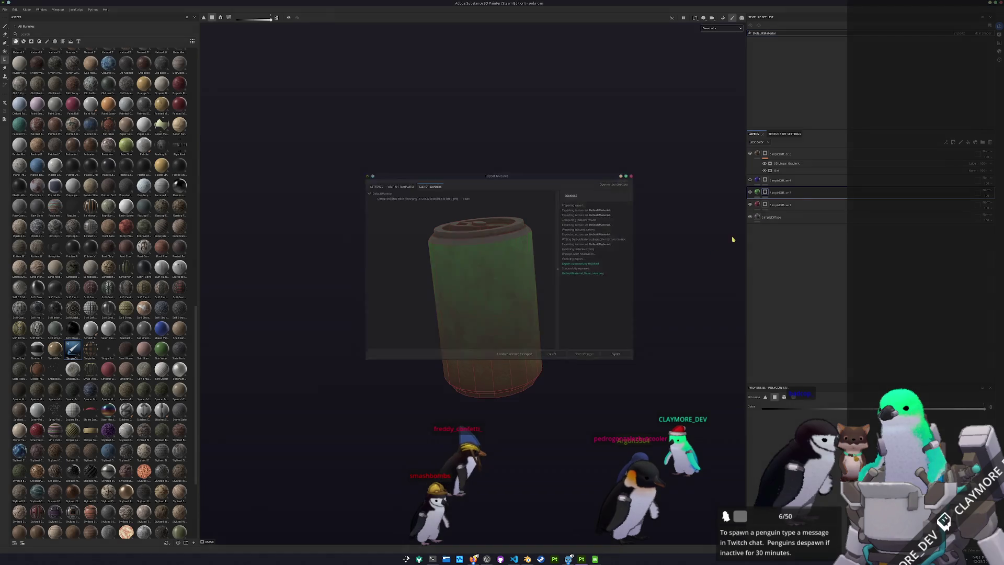
- Show the blue SimpleDiffuse 4 layer and export its textures to textures/blue
left_click(750, 181)
key("ctrl+shift+e")
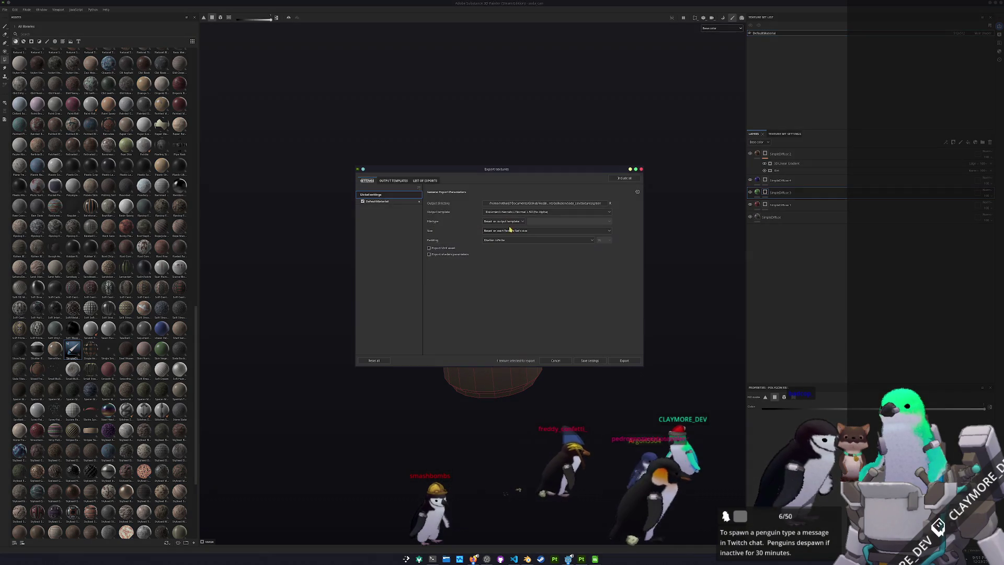
left_click(535, 204)
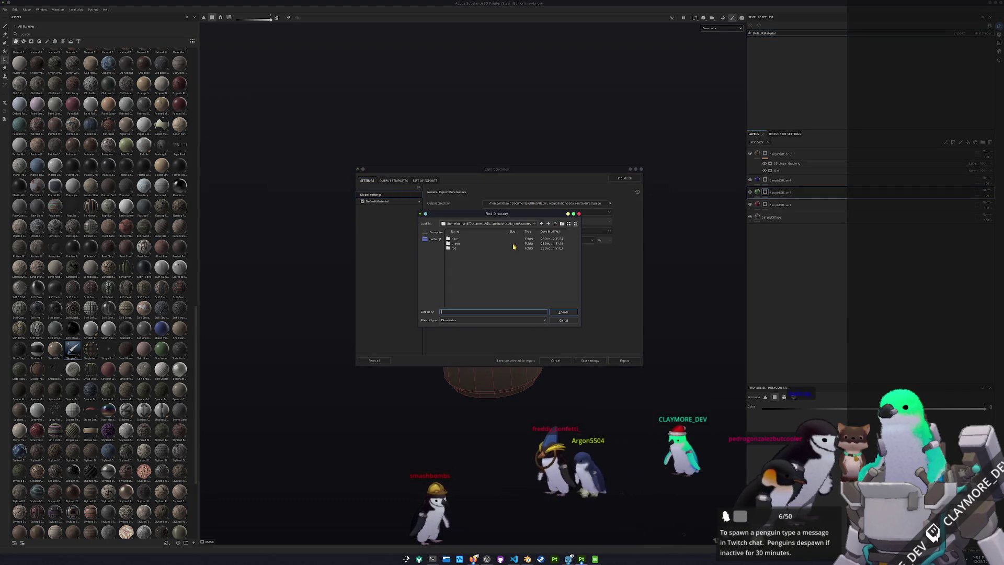
left_click(562, 312)
left_click(625, 360)
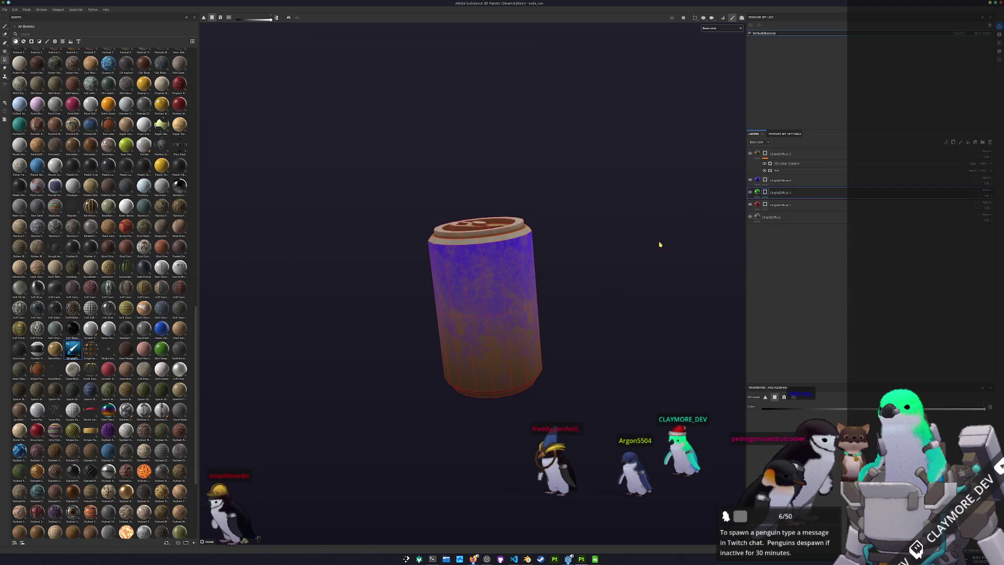
left_click(568, 559)
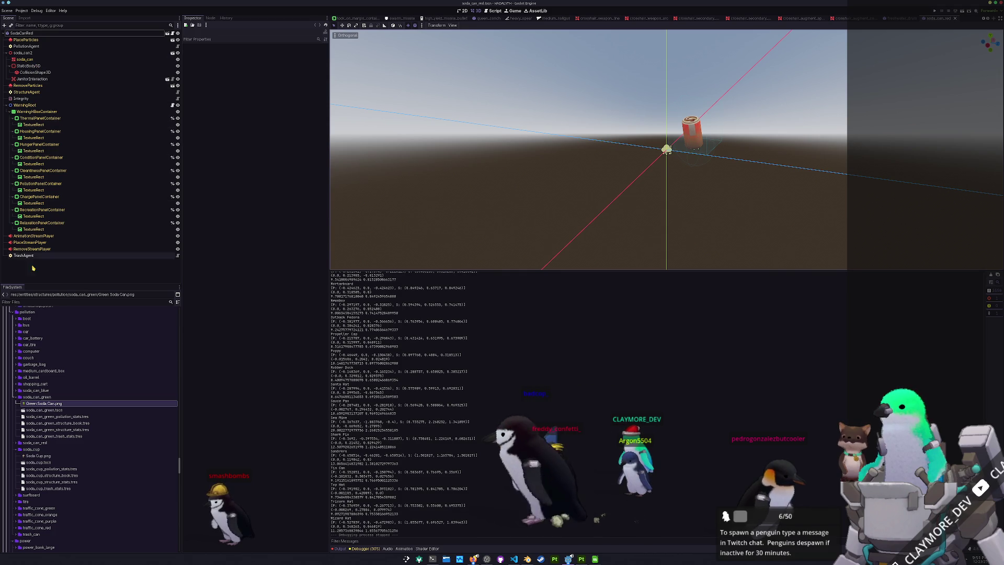
- Check the soda_can texture folders in the FileSystem dock, then launch Dolphin
scroll(37, 414, "up", 15)
scroll(37, 414, "down", 15)
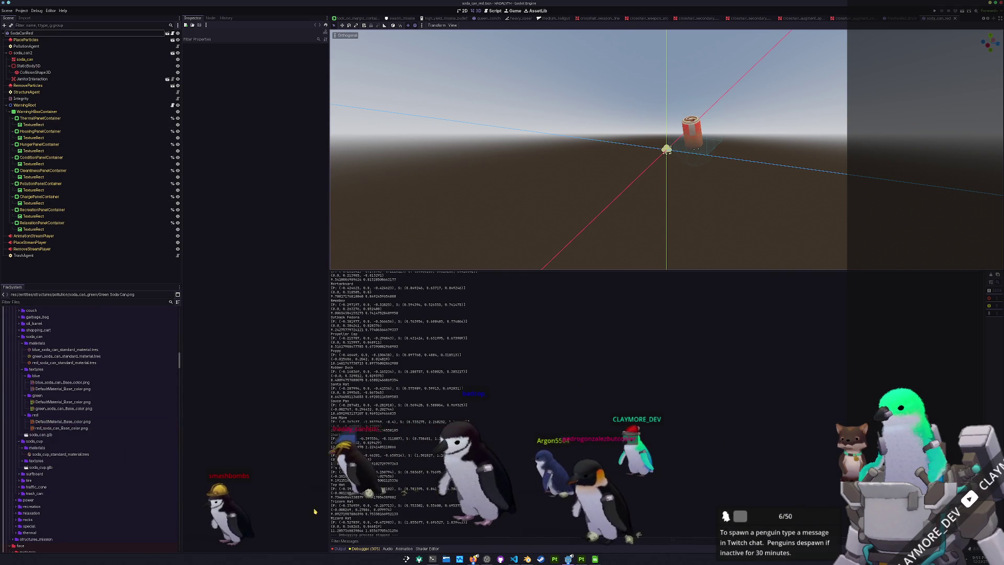
key("super+e")
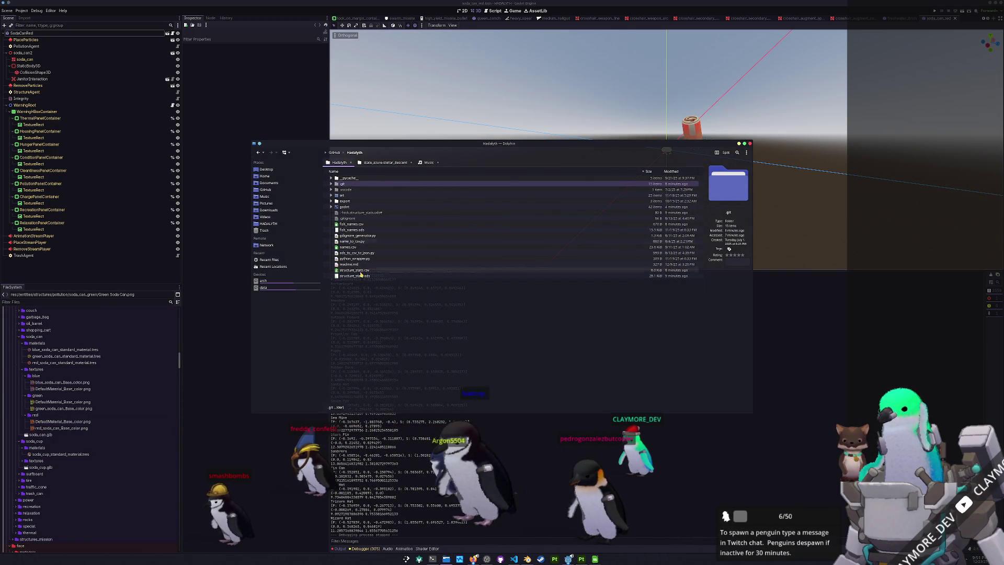
- Snap Dolphin to the right and browse to assets/entities/structures/pollution/soda_can/textures/blue
mouse_move(405, 141)
left_mouse_down()
mouse_move(404, 80)
mouse_move(528, 140)
mouse_move(522, 73)
left_mouse_up()
left_click(517, 68)
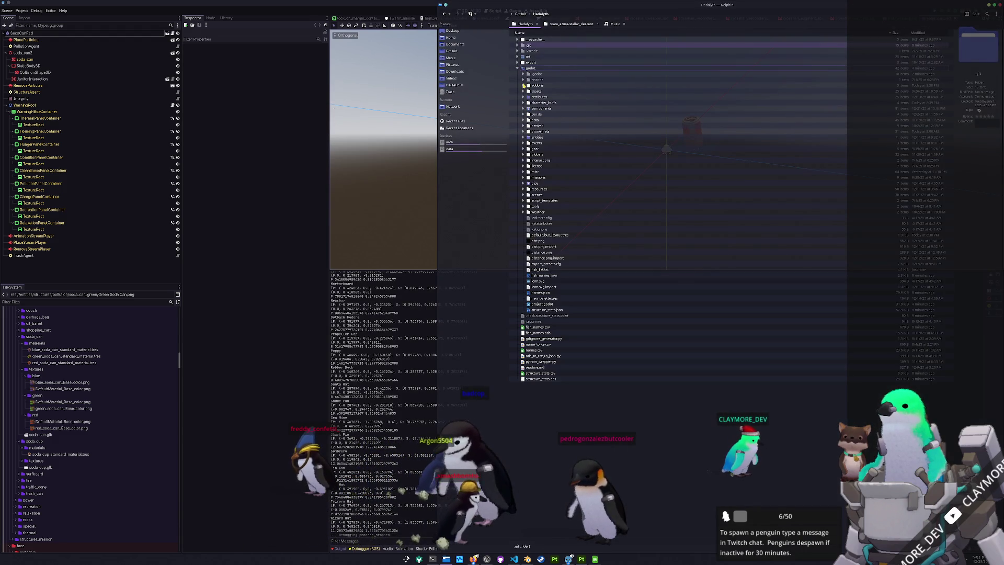
double_click(535, 91)
double_click(532, 62)
double_click(532, 86)
double_click(531, 81)
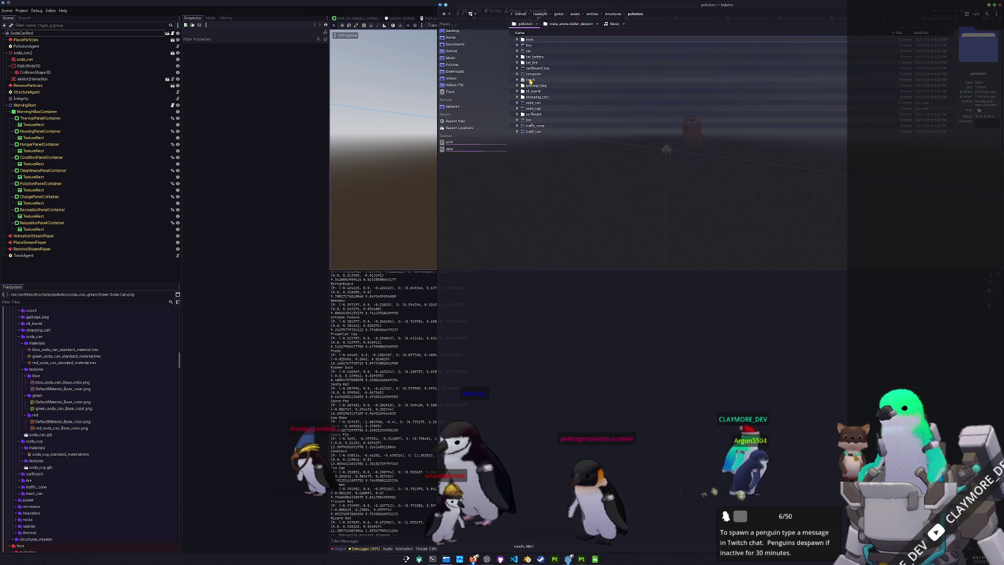
double_click(520, 103)
left_click(518, 57)
left_click(523, 63)
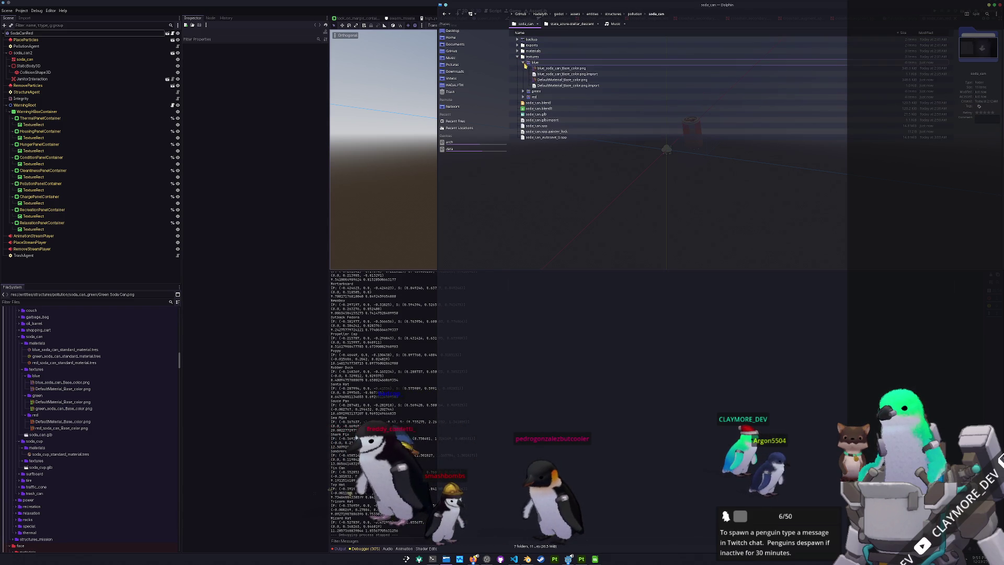
- Rename the blue DefaultMaterial export to blue_soda_can_Base_color.png, overwriting the old texture
left_click(557, 68)
key("F2")
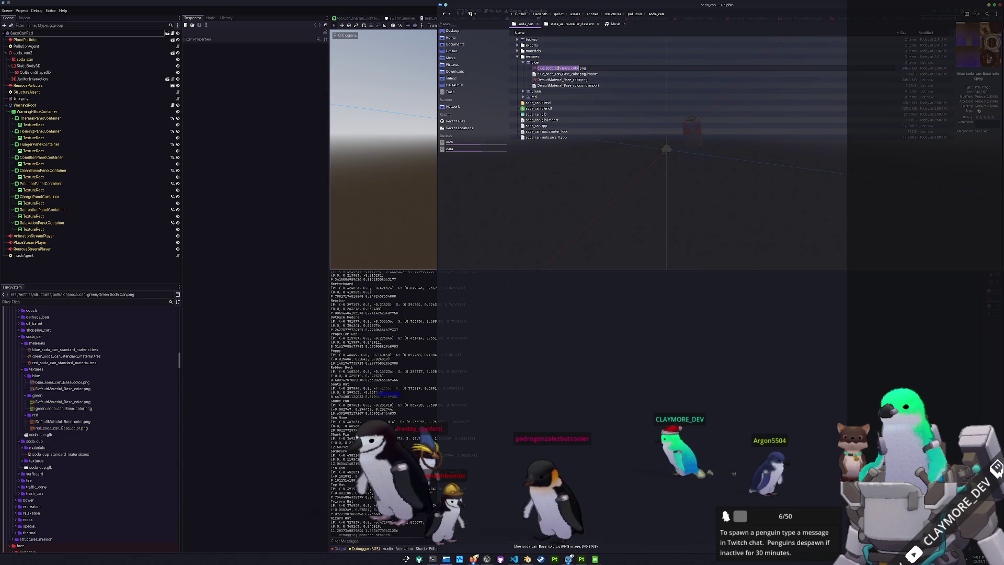
key("Escape")
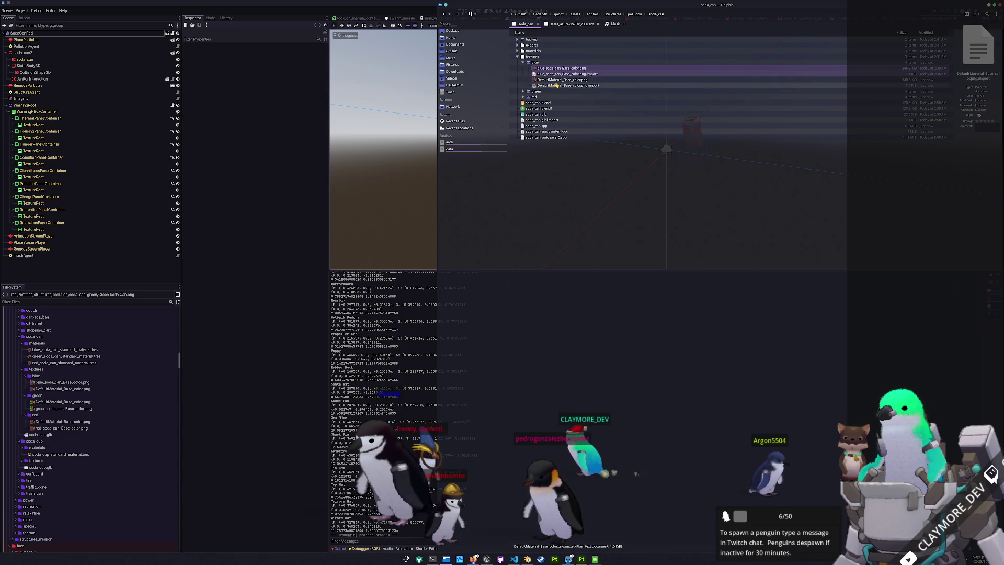
key("Delete")
left_click(562, 69)
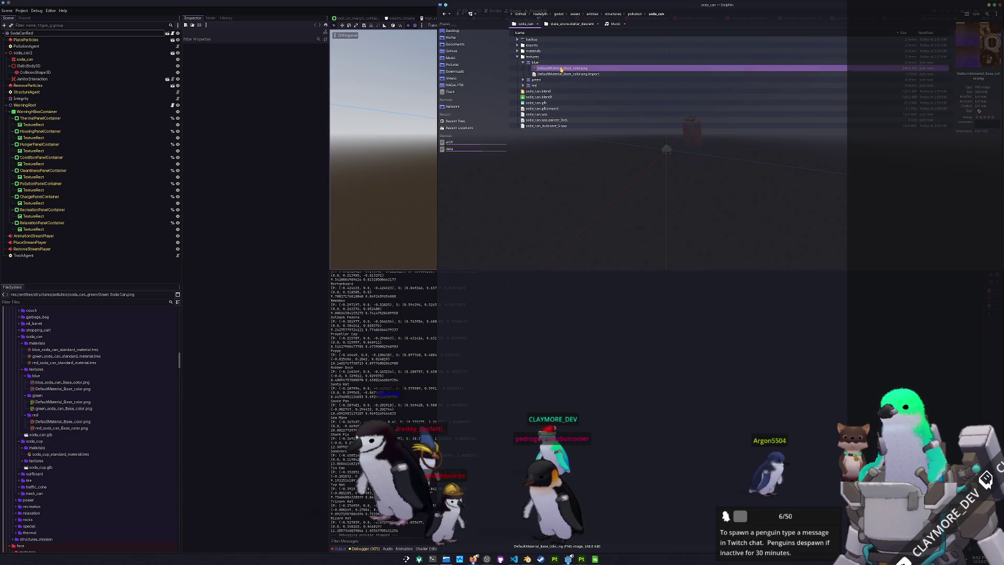
key("F2")
key("Escape")
key("ctrl+z")
left_click(563, 82)
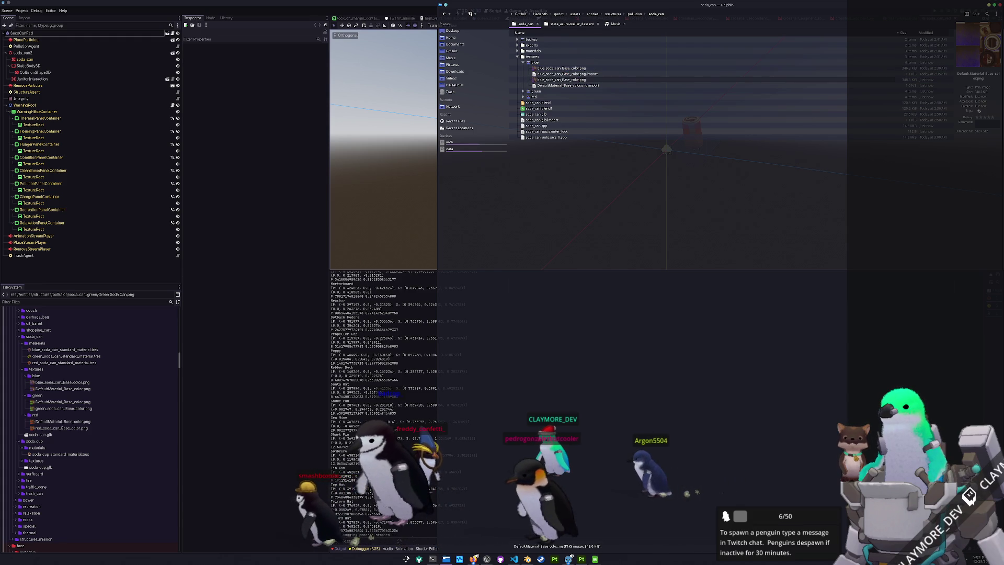
key("ctrl+z")
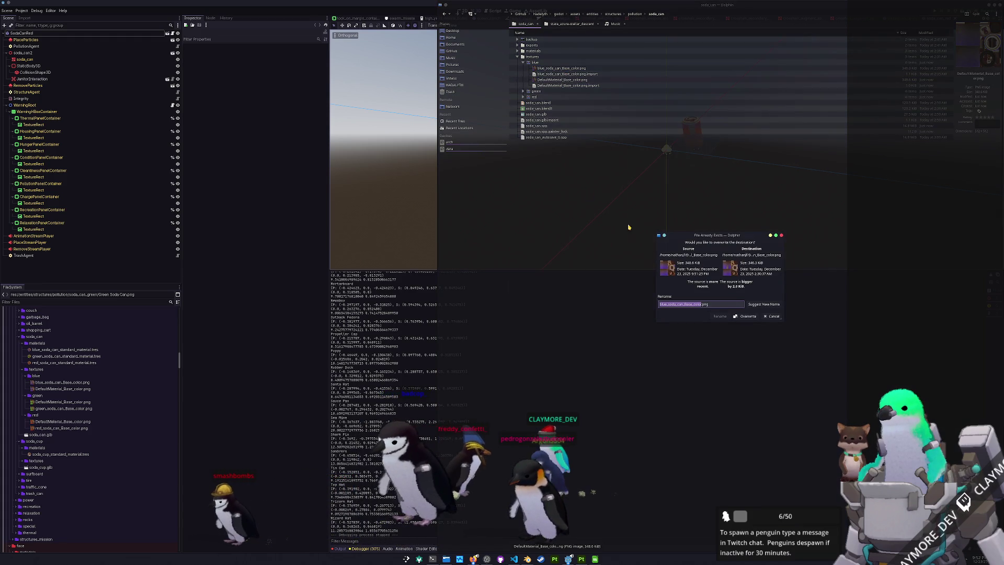
left_click(745, 317)
left_click(601, 196)
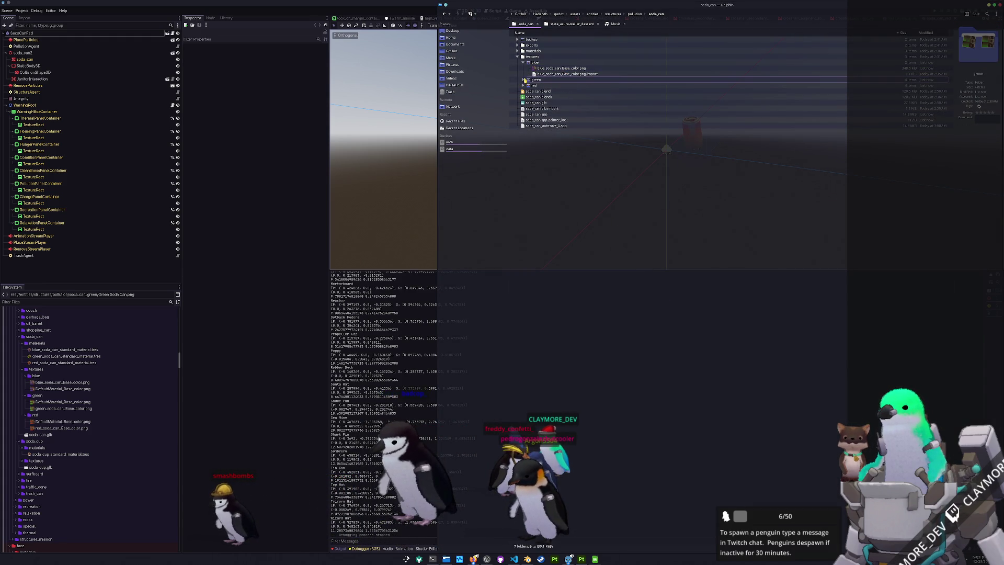
- Rename the green DefaultMaterial export to green_soda_can_Base_color.png, overwriting the old texture
left_click(523, 80)
left_click(549, 97)
key("F2")
left_click(562, 85)
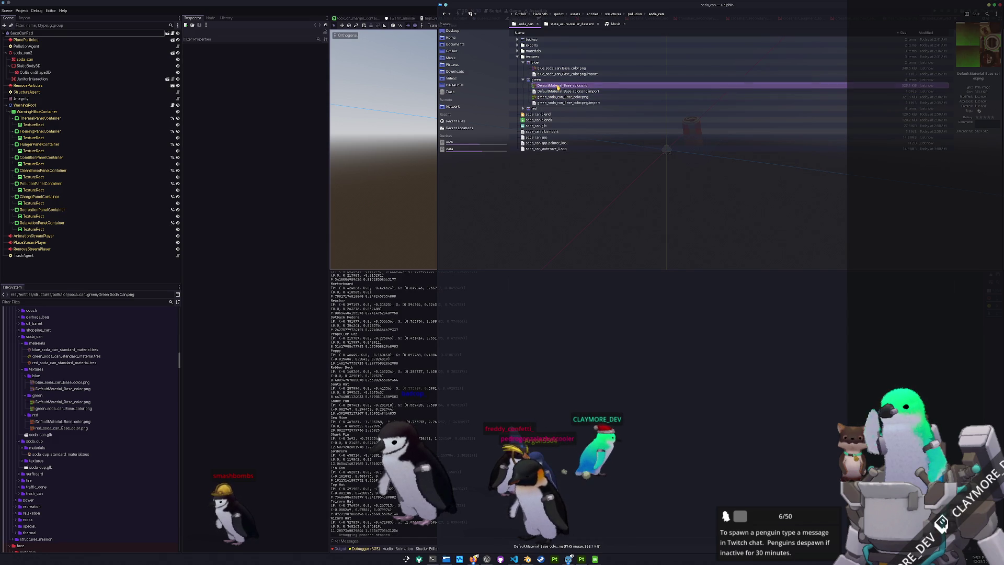
key("ctrl+v")
key("Return")
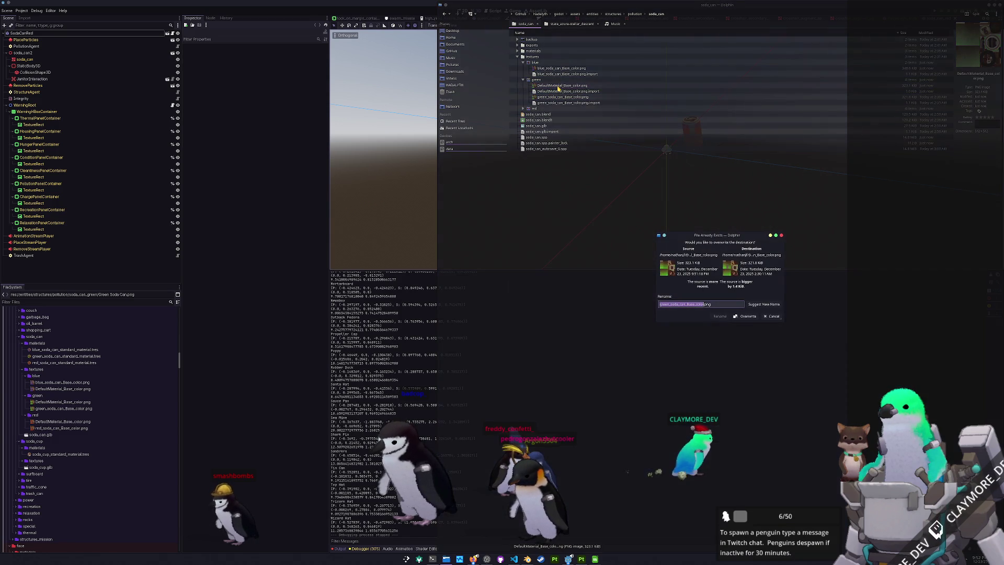
left_click(748, 316)
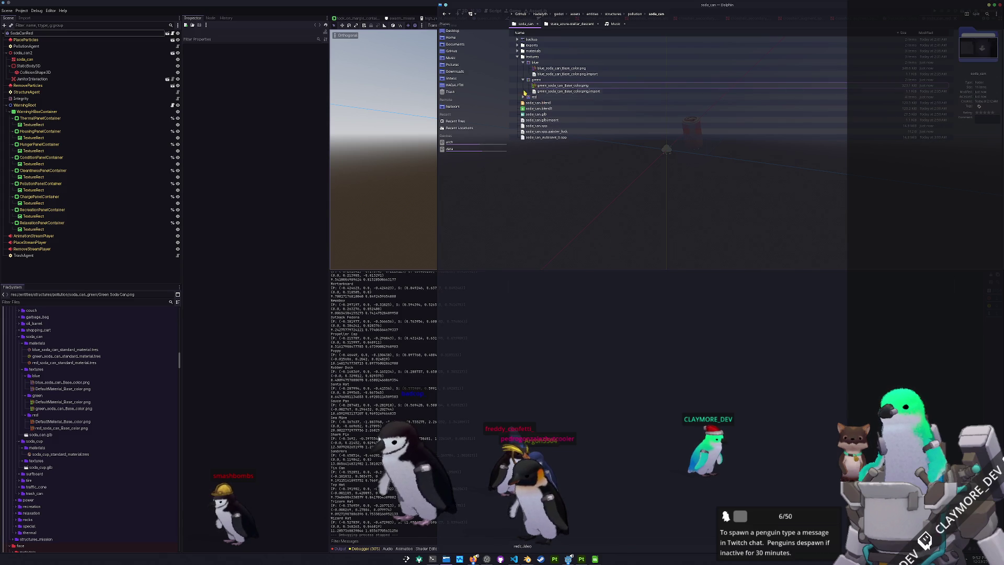
- Overwrite red_soda_can_Base_color.png with the red export and delete the leftover import file
left_click(522, 98)
left_click(554, 114)
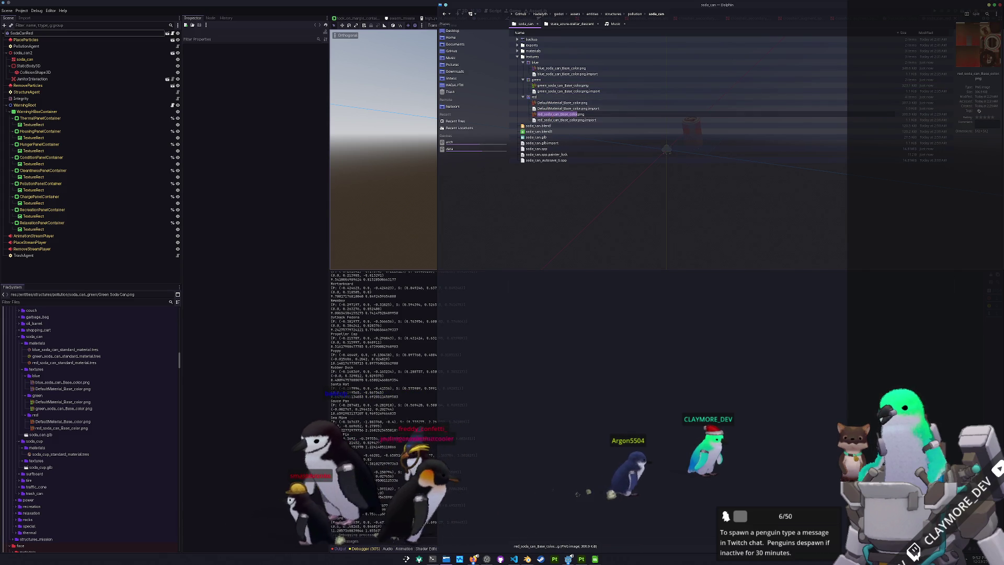
left_click(560, 103)
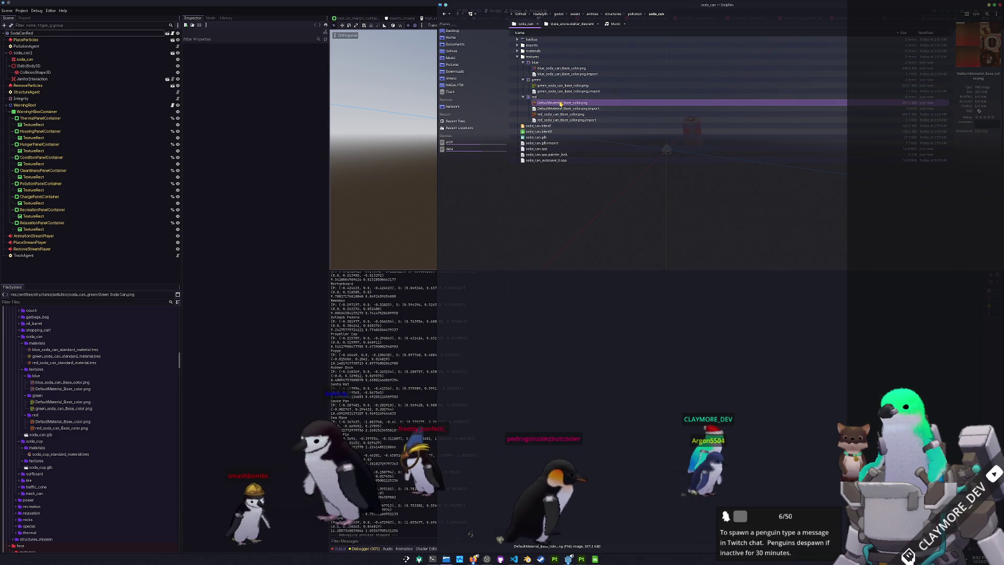
key("ctrl+v")
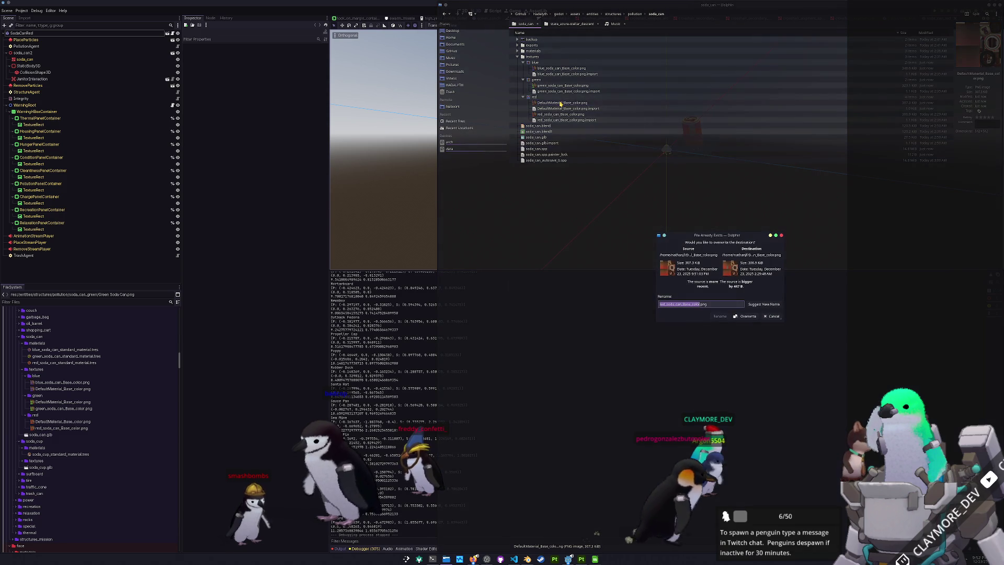
left_click(746, 316)
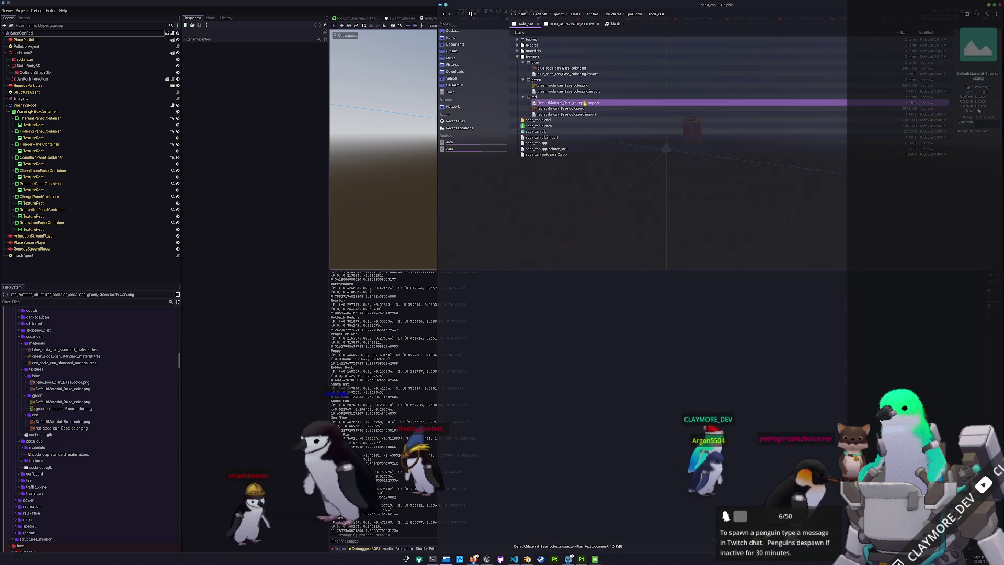
key("Delete")
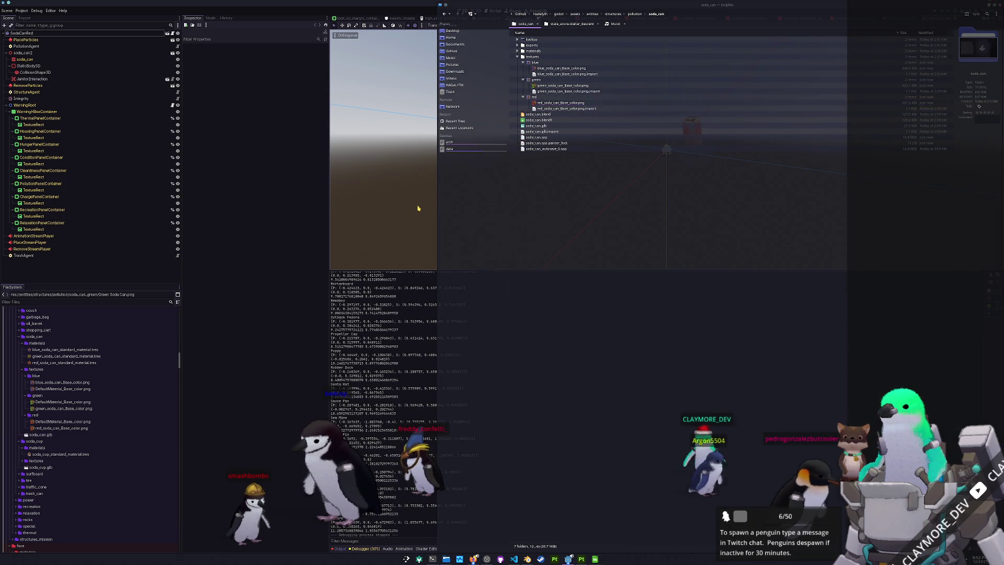
- Save the SodaCanRed scene and view the red can in a perspective viewport
scroll(662, 171, "up", 3)
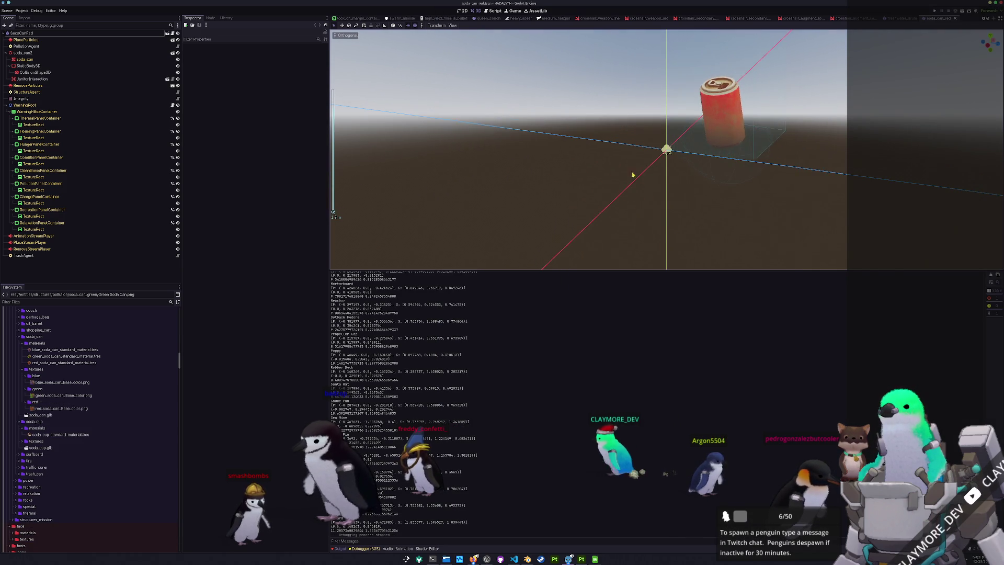
key("ctrl+s")
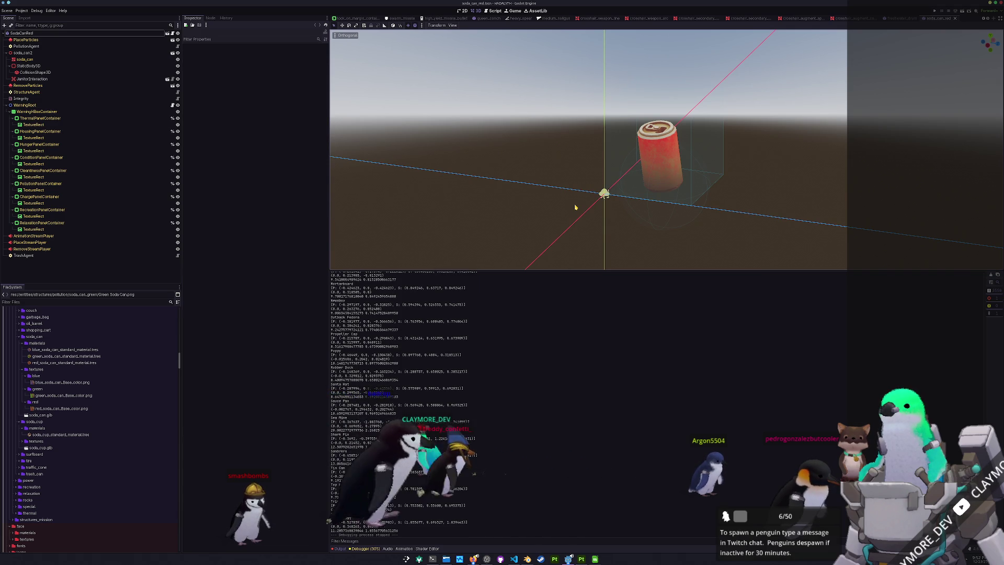
scroll(498, 222, "up", 3)
left_click_drag(525, 258, 445, 224)
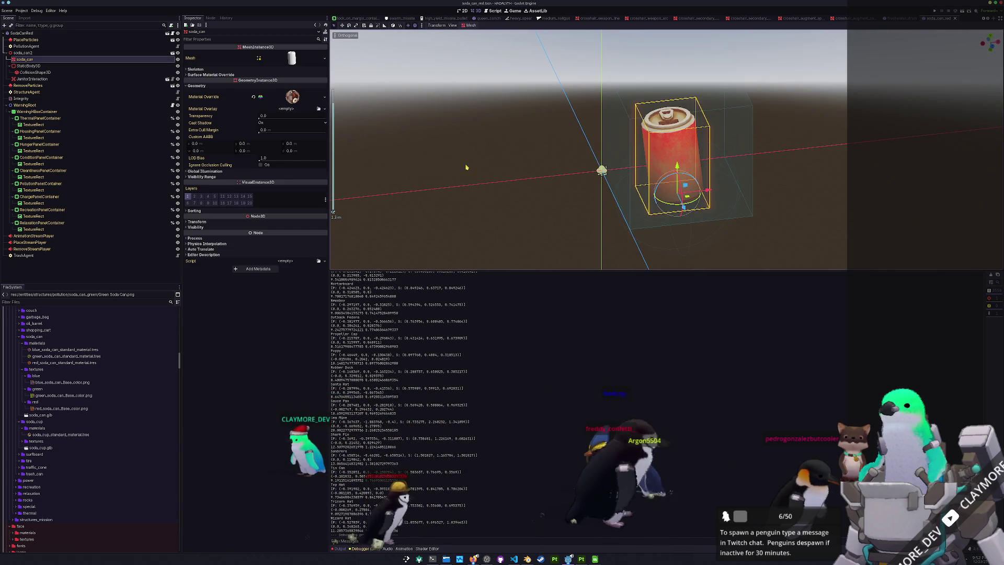
scroll(529, 186, "down", 3)
scroll(528, 188, "up", 1)
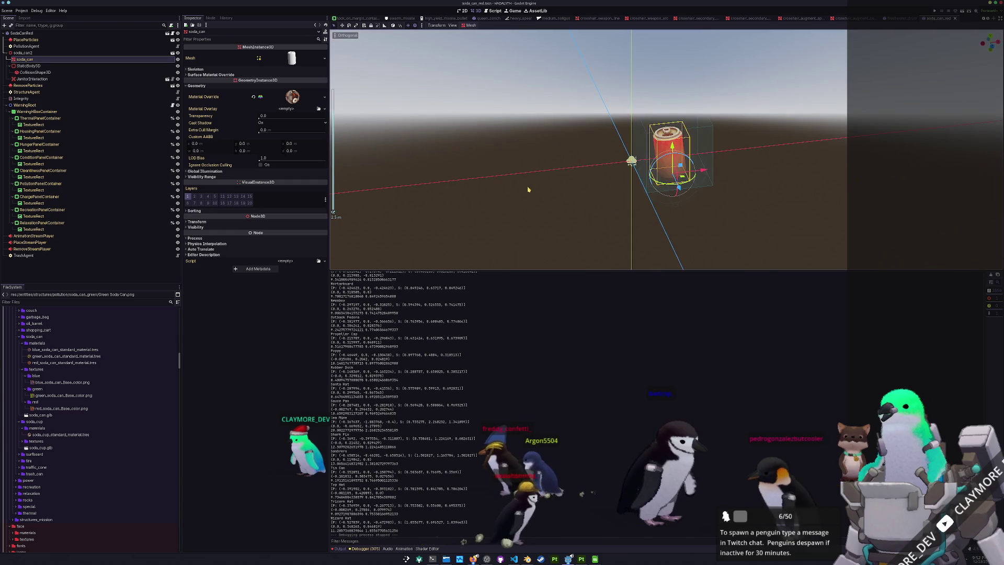
key("KP_5")
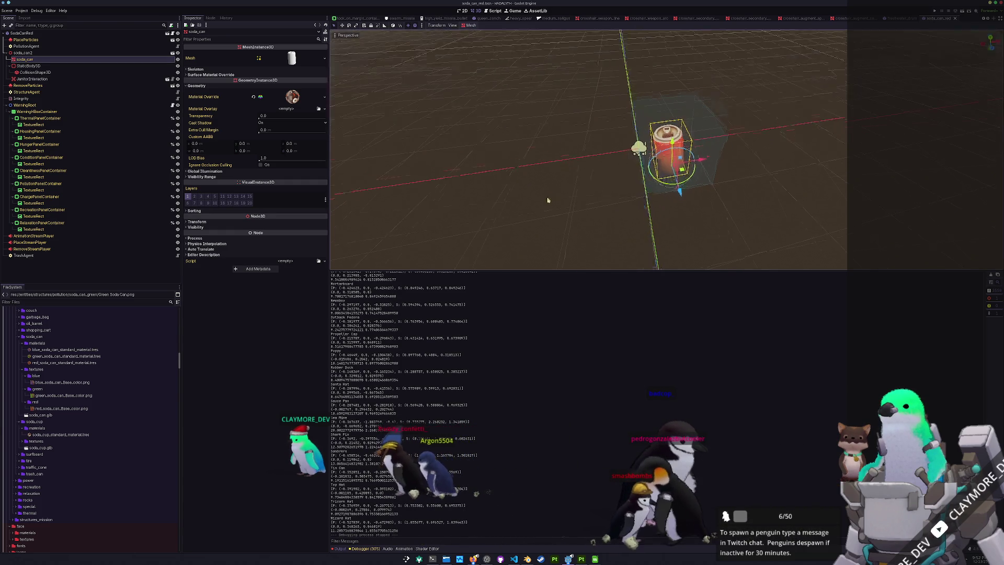
- Inspect the soda_can, StructureAgent, PlaceParticles and root SodaCanRed nodes, saving again
left_click(48, 53)
left_click(38, 91)
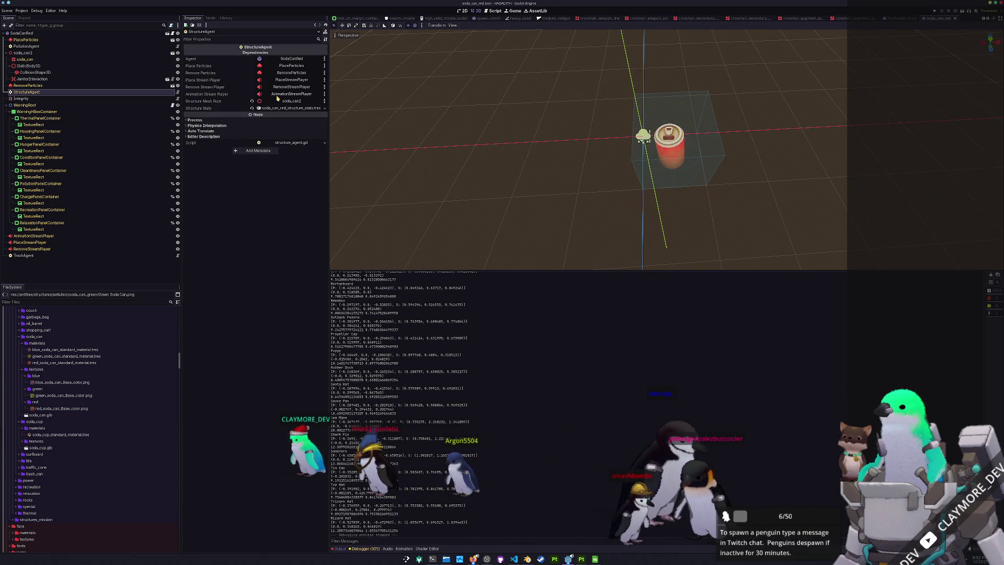
key("ctrl+s")
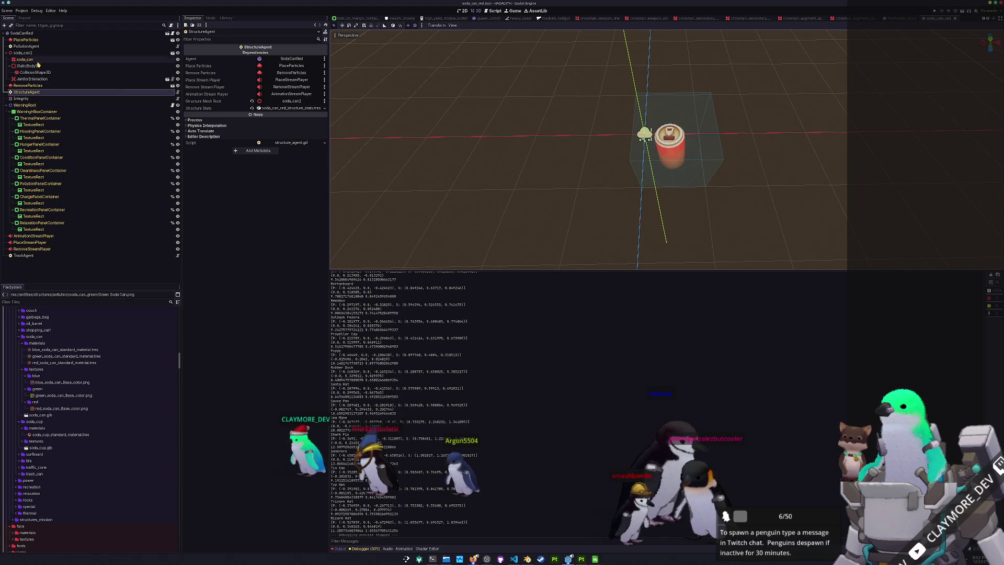
left_click(39, 59)
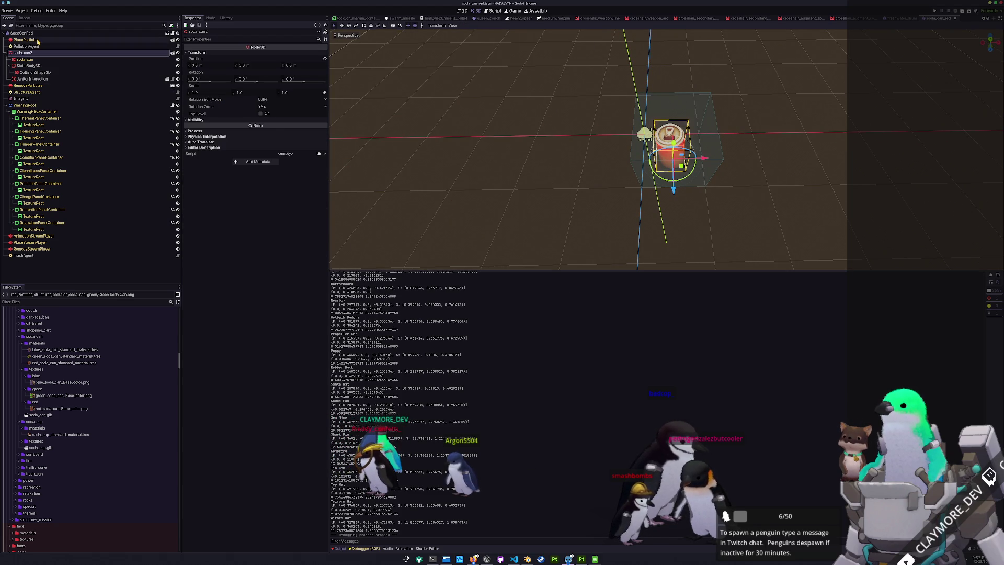
left_click(38, 39)
left_click(34, 33)
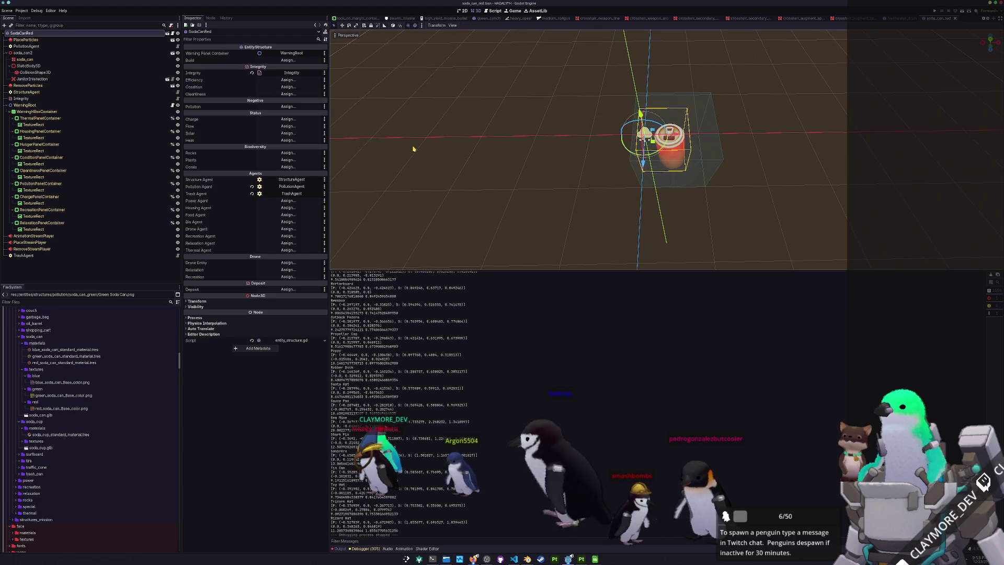
left_click(424, 144)
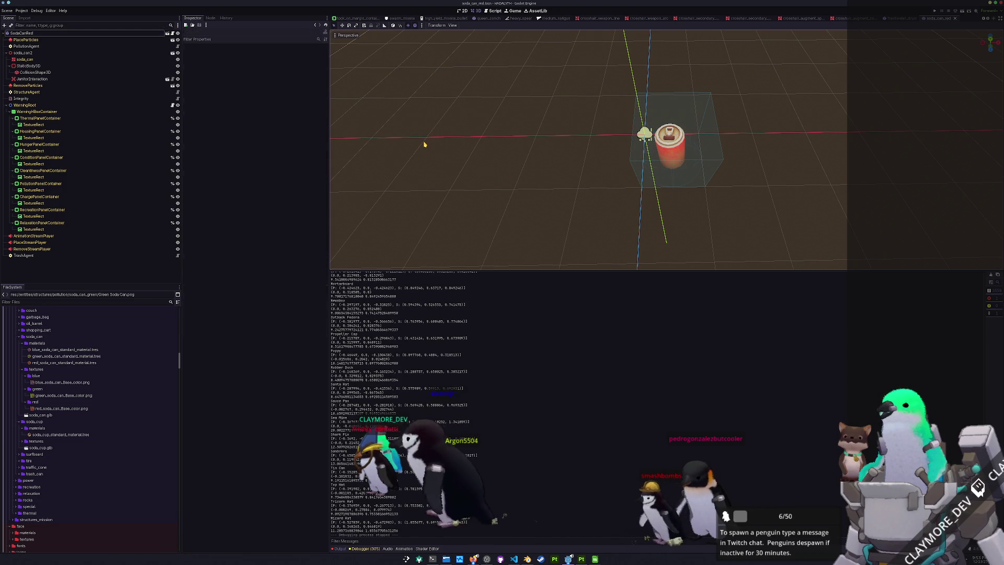
- Find batch_tasks.tscn by searching 'batch_ta', open it and run it with F6
key("alt+shift+o")
type("batch_ta")
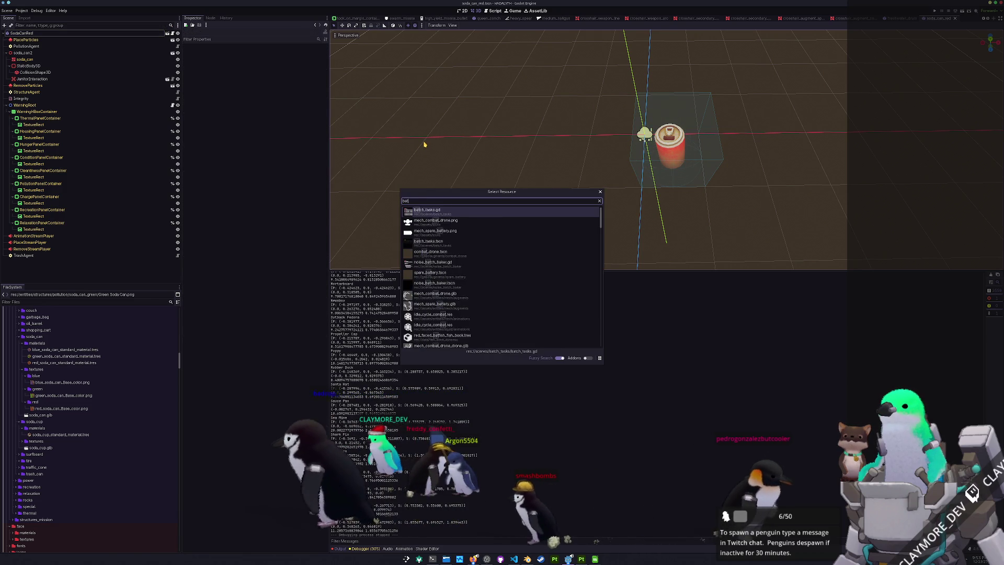
key("Down")
key("Return")
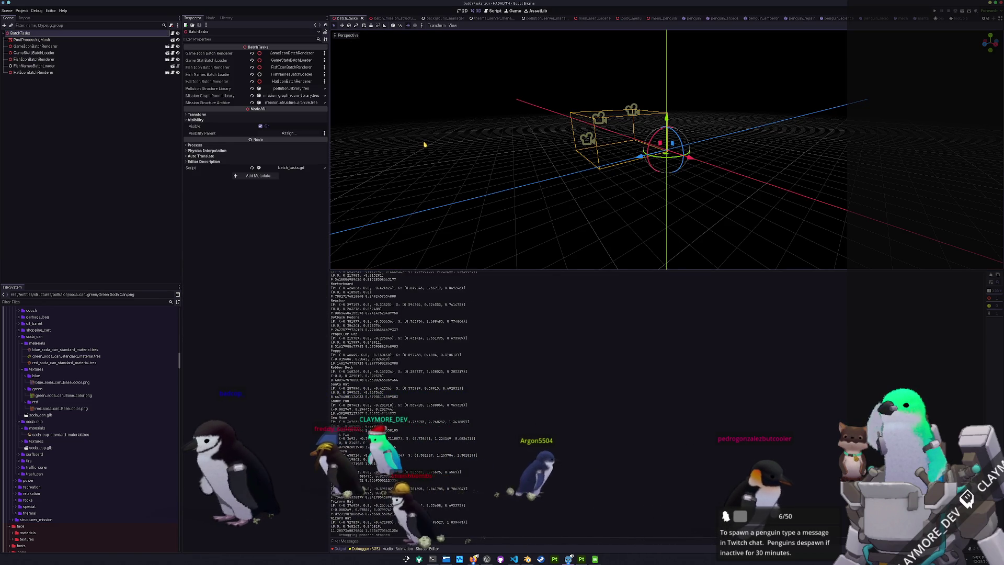
key("F6")
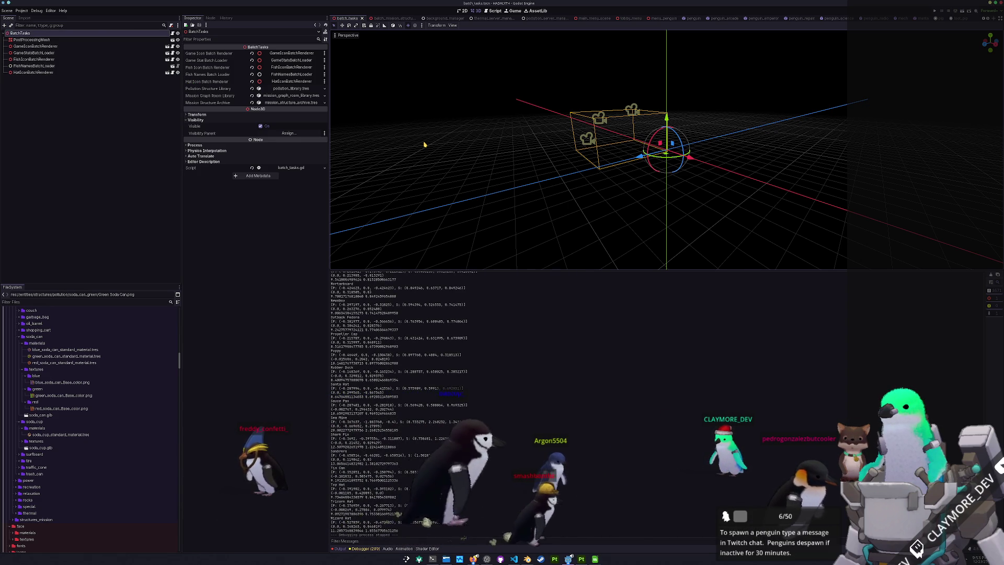
scroll(96, 401, "down", 10)
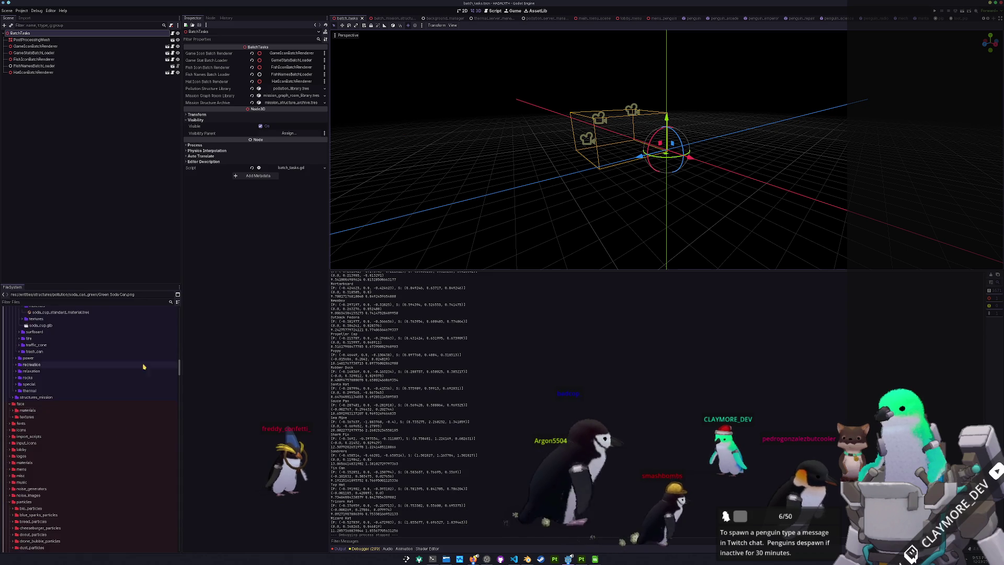
- Preview the Caulerpa Racemosa, Green Soda Can and Soda Cup textures in the FileSystem dock
scroll(93, 405, "up", 10)
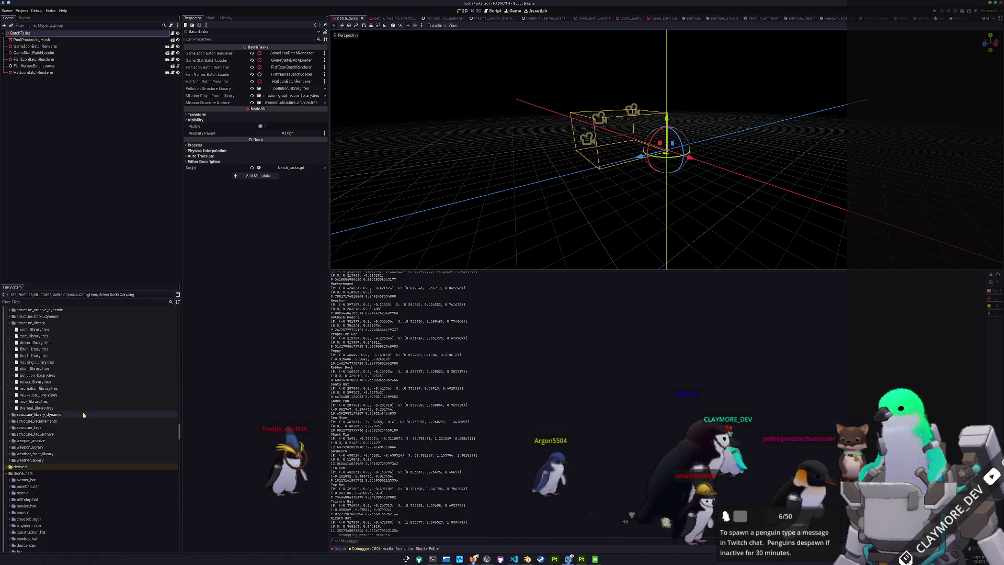
scroll(55, 416, "down", 5)
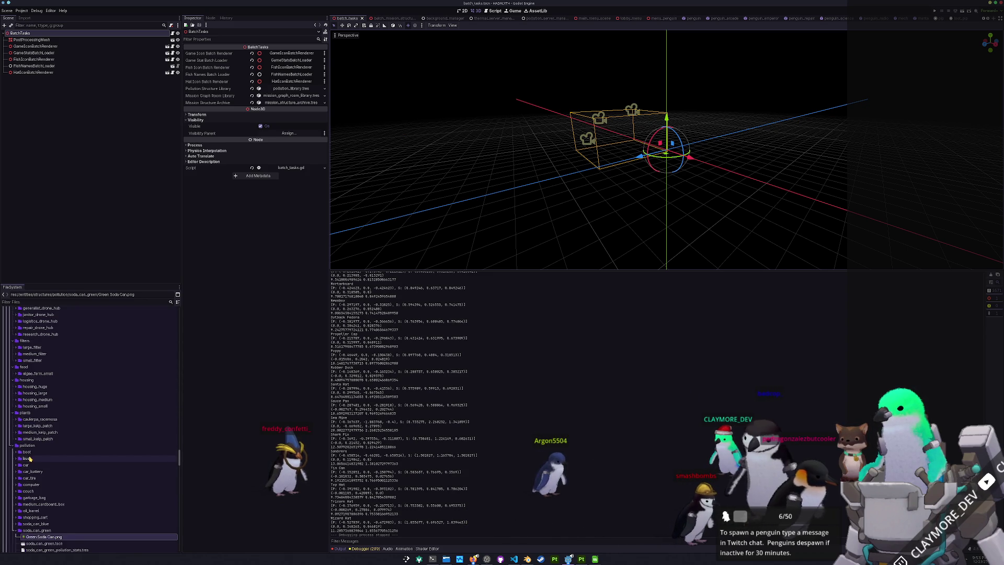
double_click(40, 389)
left_click(40, 395)
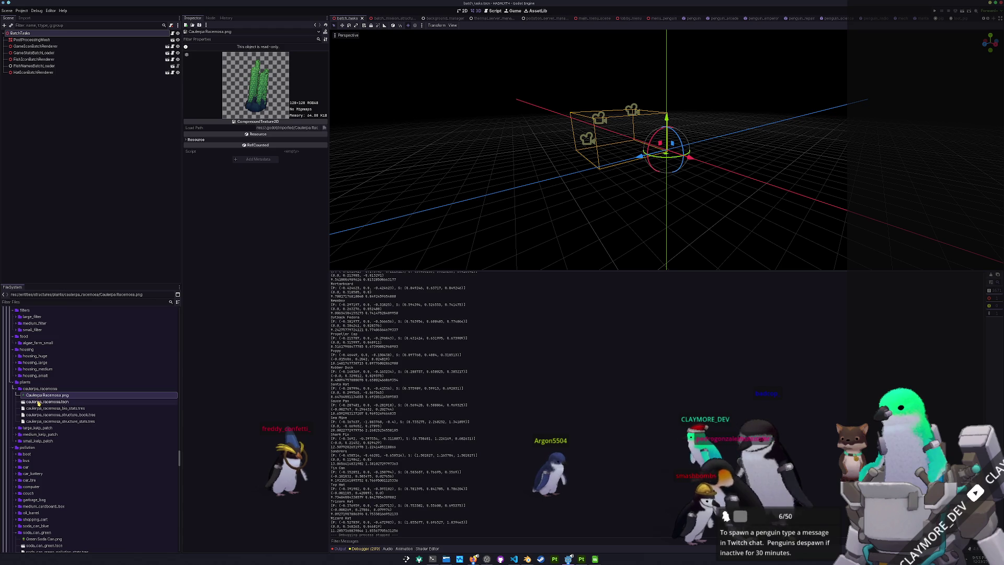
double_click(38, 389)
left_click(37, 395)
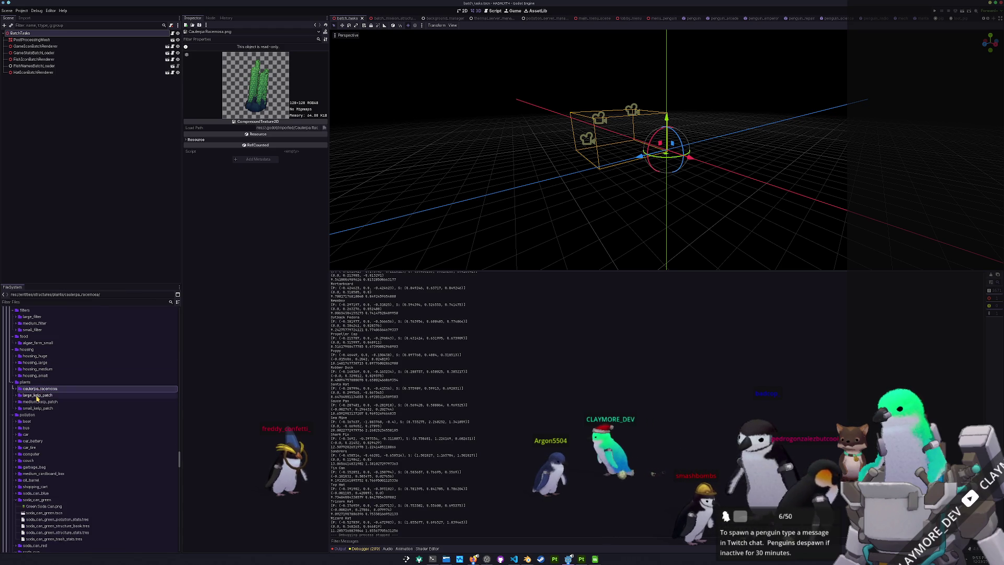
scroll(38, 397, "down", 3)
left_click(43, 445)
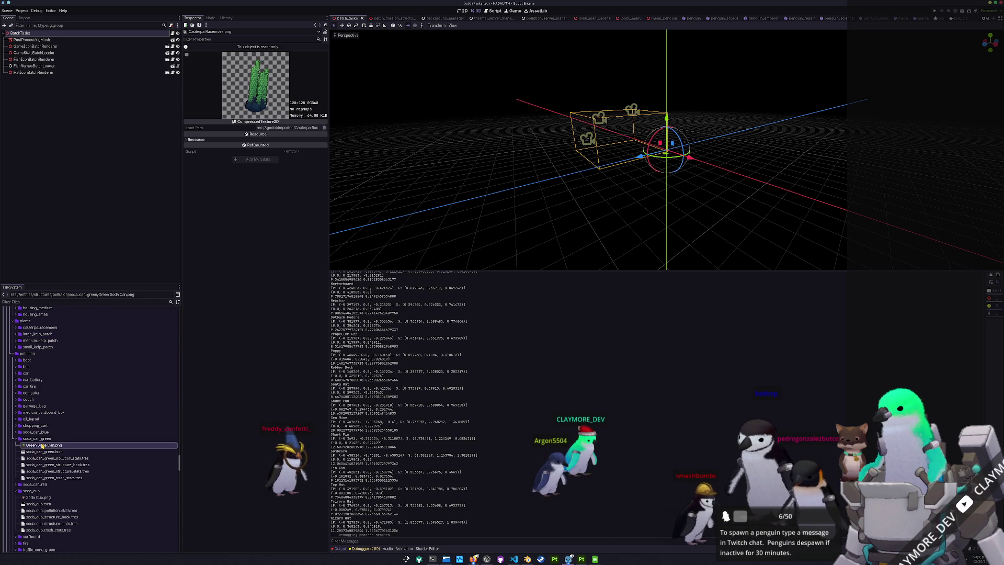
scroll(43, 445, "down", 3)
left_click(43, 437)
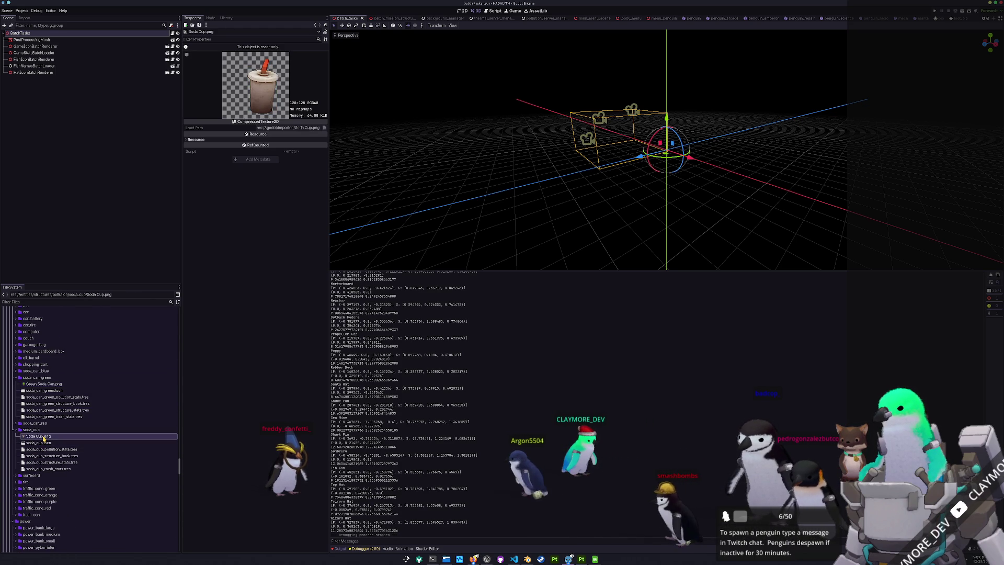
scroll(39, 442, "down", 2)
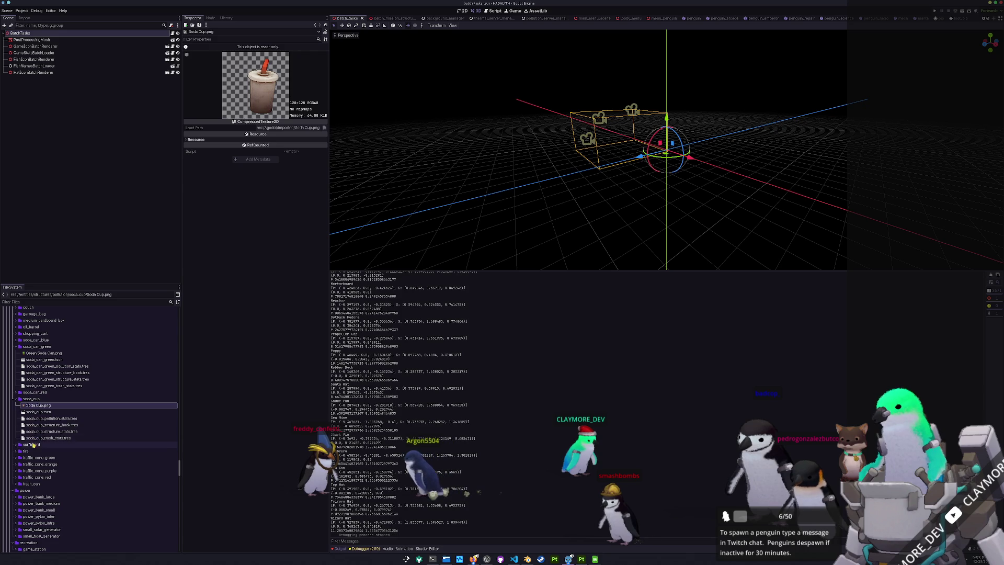
left_click(27, 452)
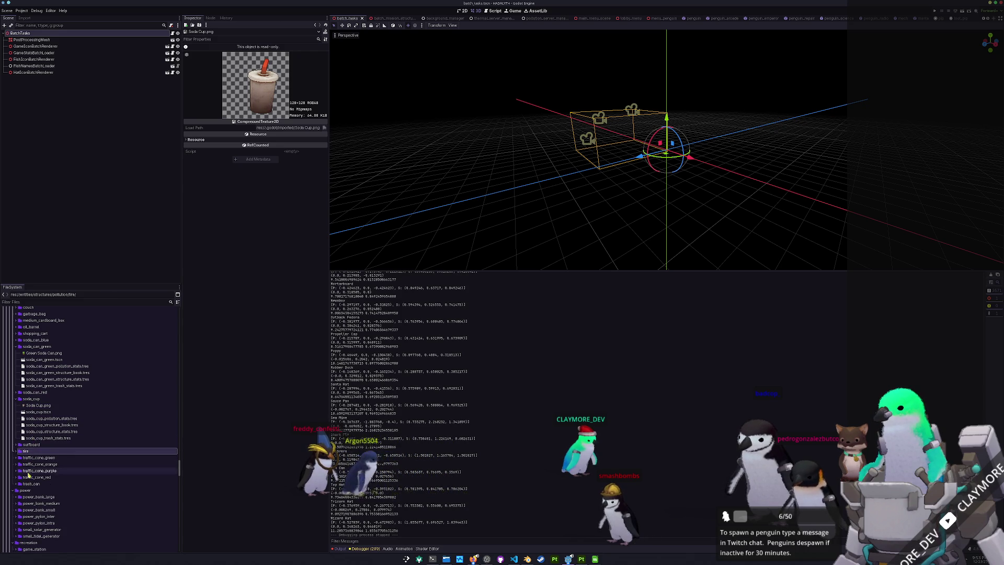
- Preview the red, purple, orange and green traffic cone textures, ending on Green Traffic Cone.png
double_click(37, 476)
left_click(34, 484)
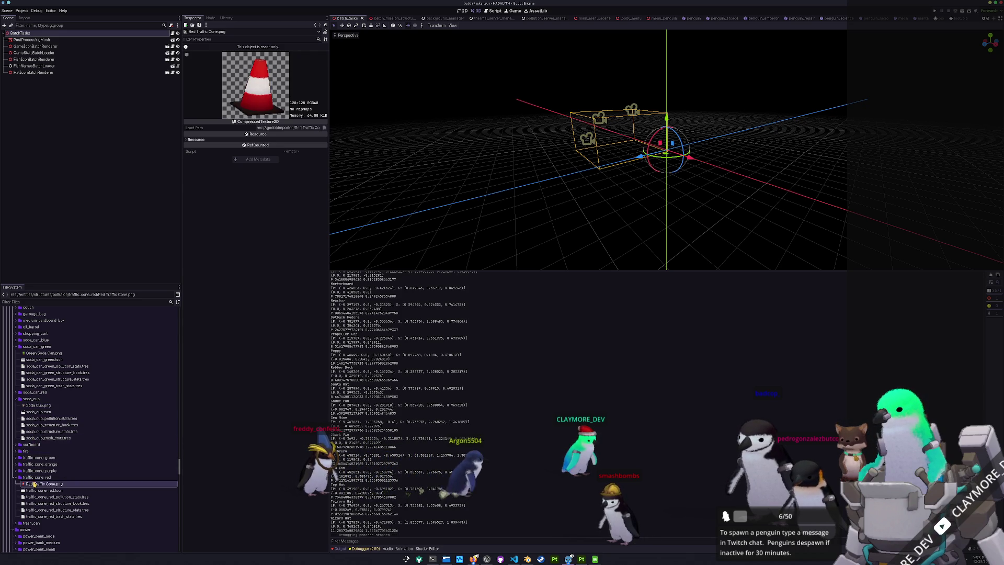
double_click(35, 470)
left_click(37, 477)
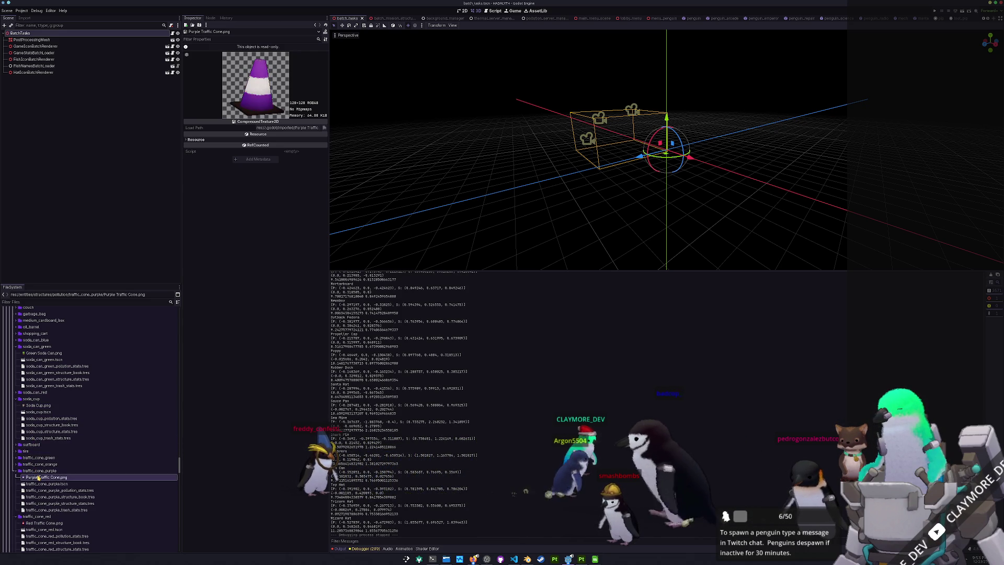
double_click(39, 465)
left_click(39, 470)
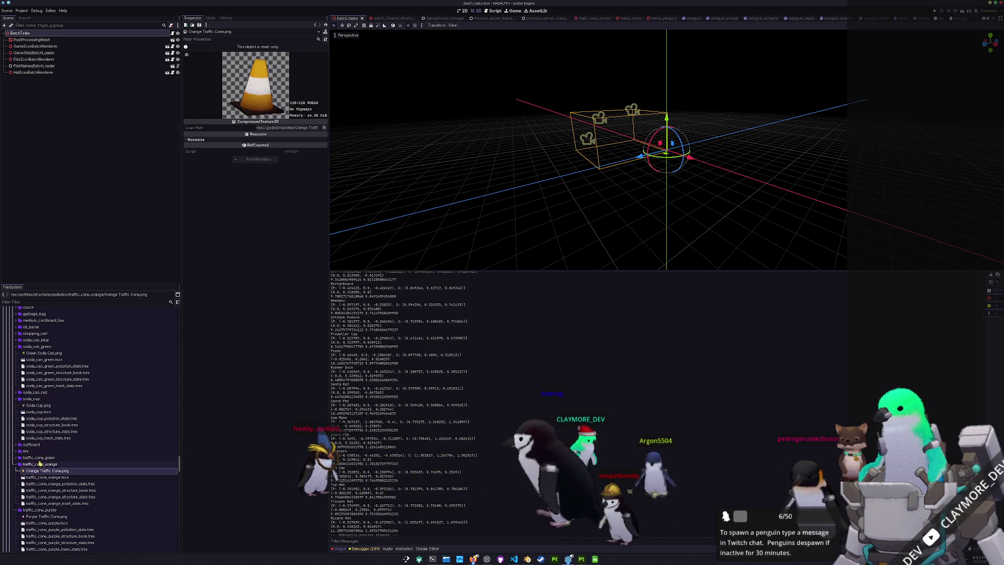
double_click(39, 457)
left_click(41, 464)
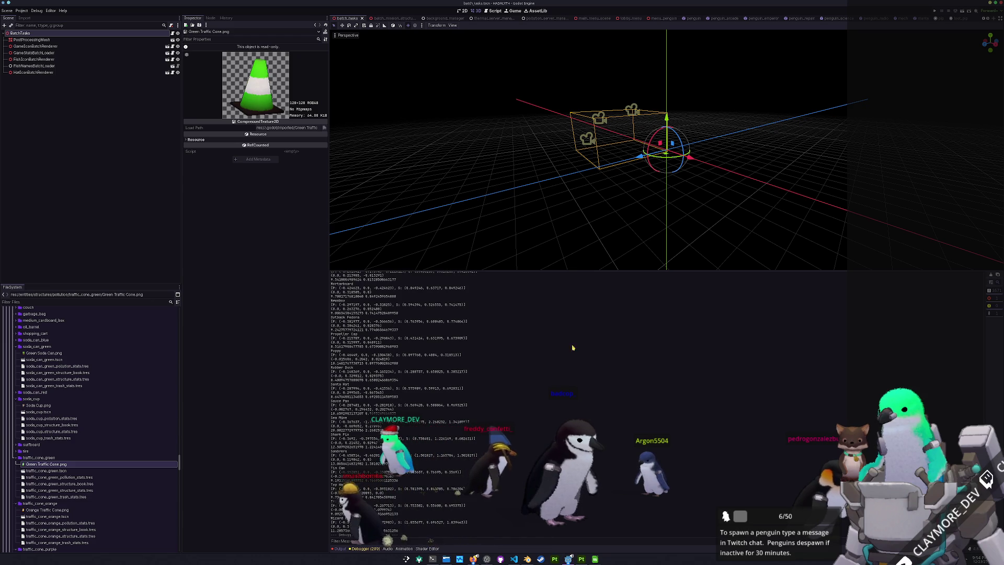
- Save, then Quick Open 'batch_mission' to load batch_mission_structures_pollution.tscn
key("ctrl+s")
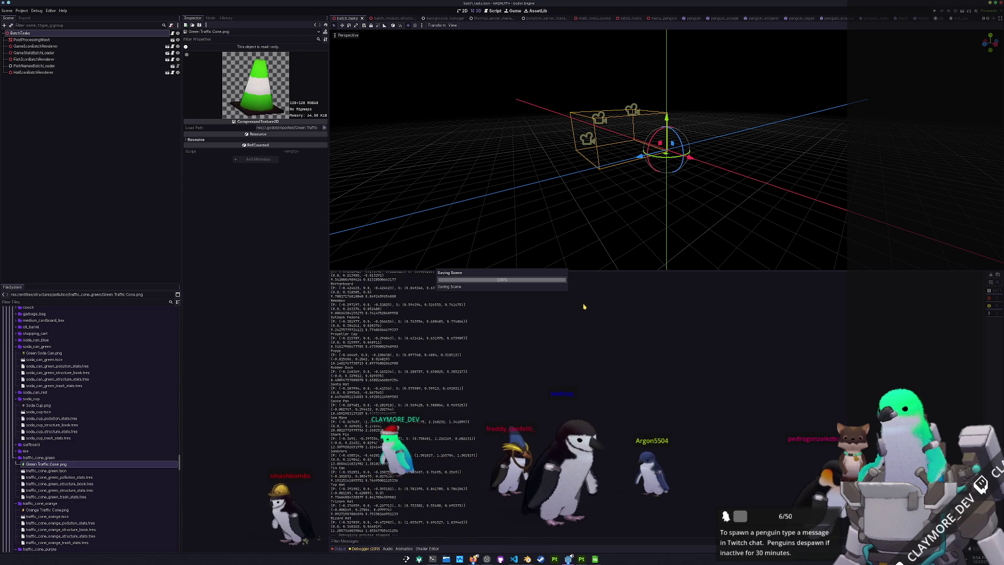
key("shift+alt+o")
type("poll")
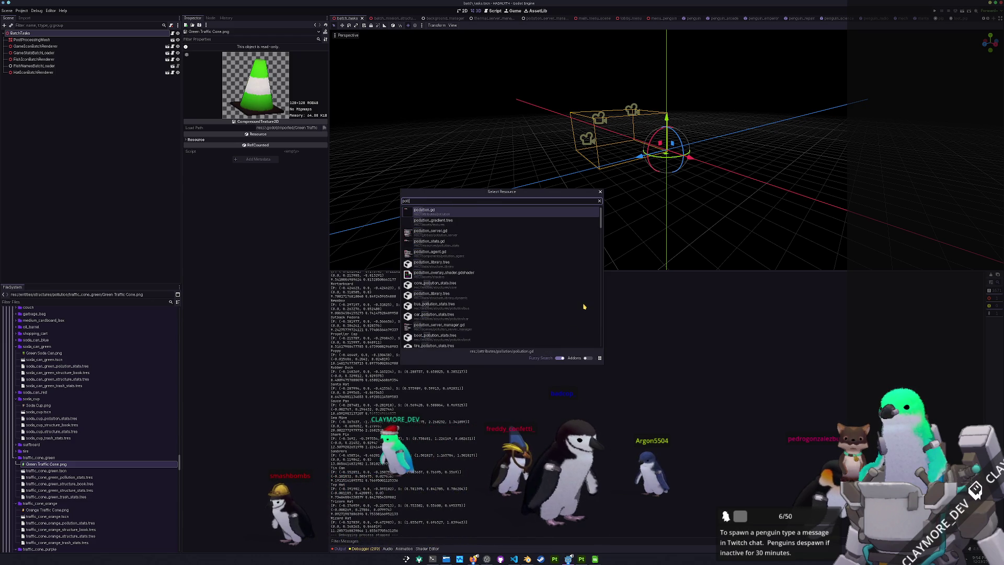
type("ution_structure")
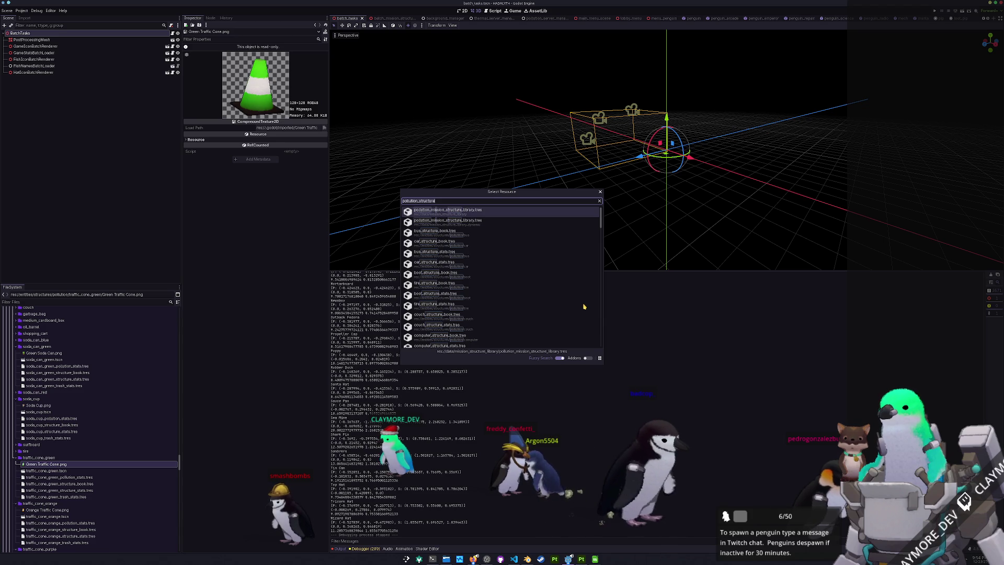
key("ctrl+BackSpace")
type("mission_struc")
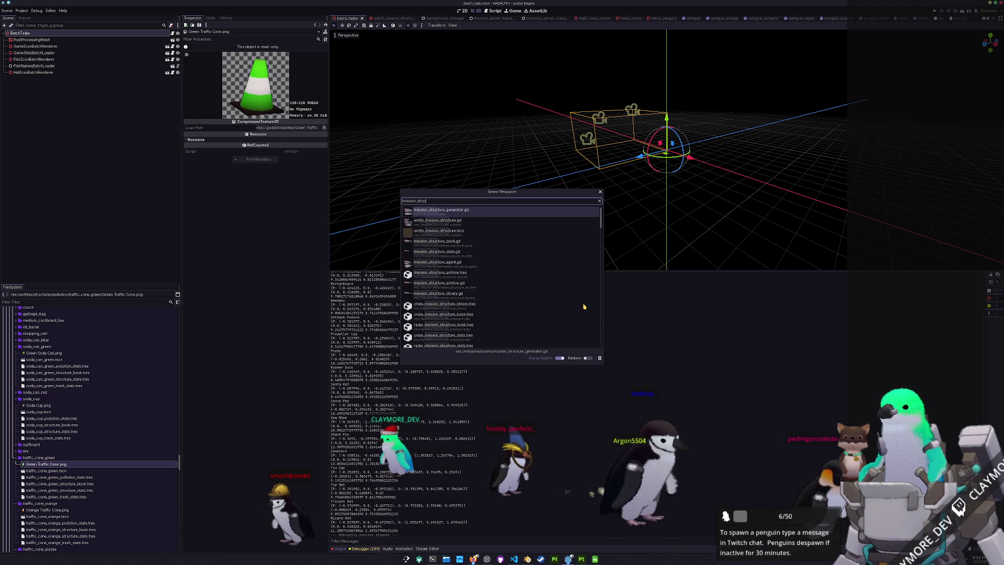
key("Down")
key("Down")
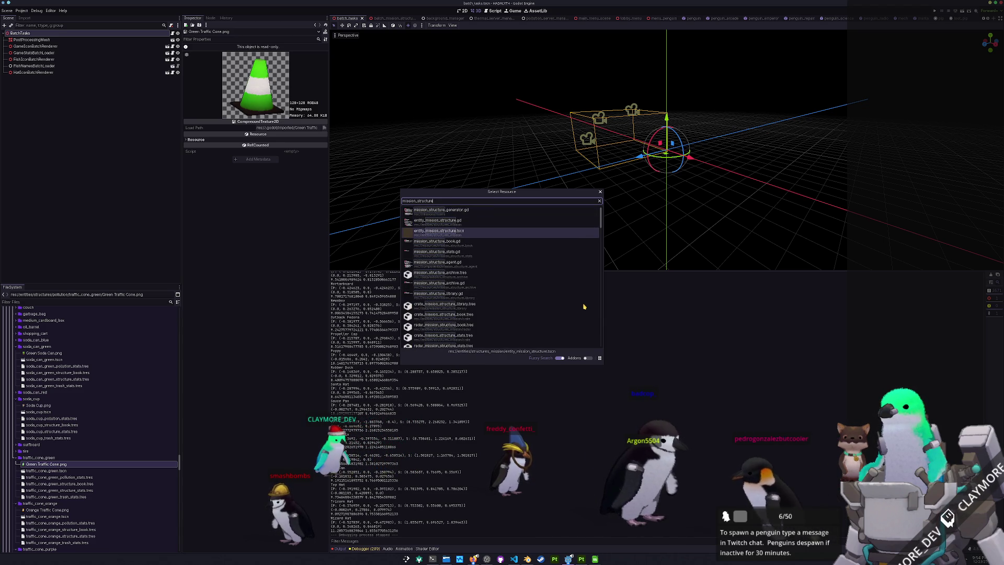
key("ctrl+BackSpace")
type("generator")
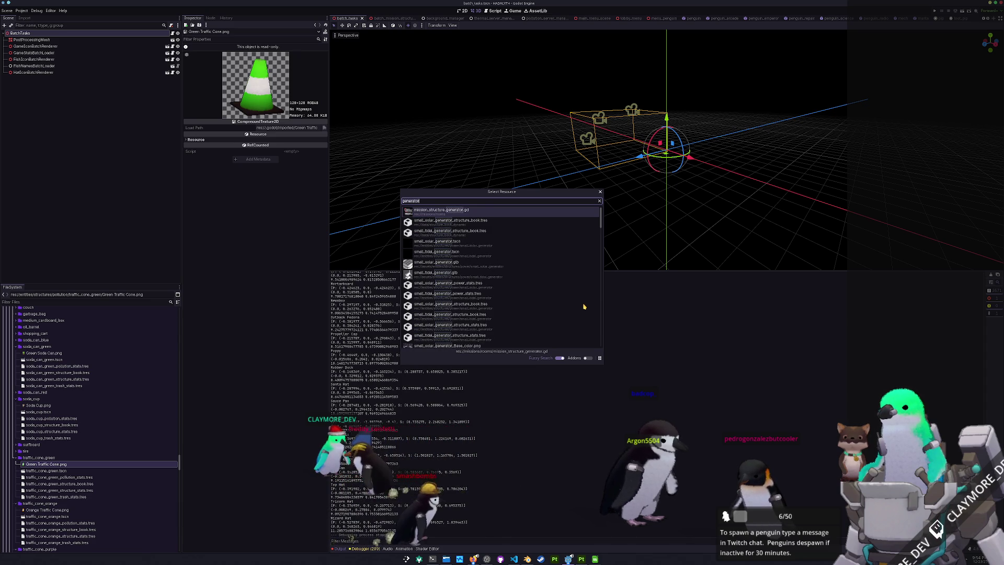
key("ctrl+BackSpace")
type("pollution")
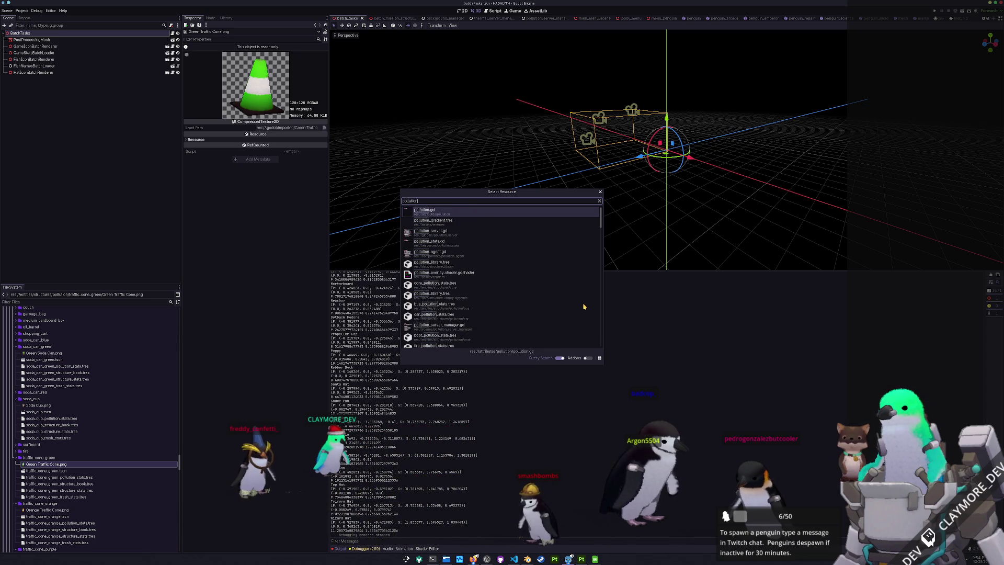
key("ctrl+BackSpace")
type("batch_")
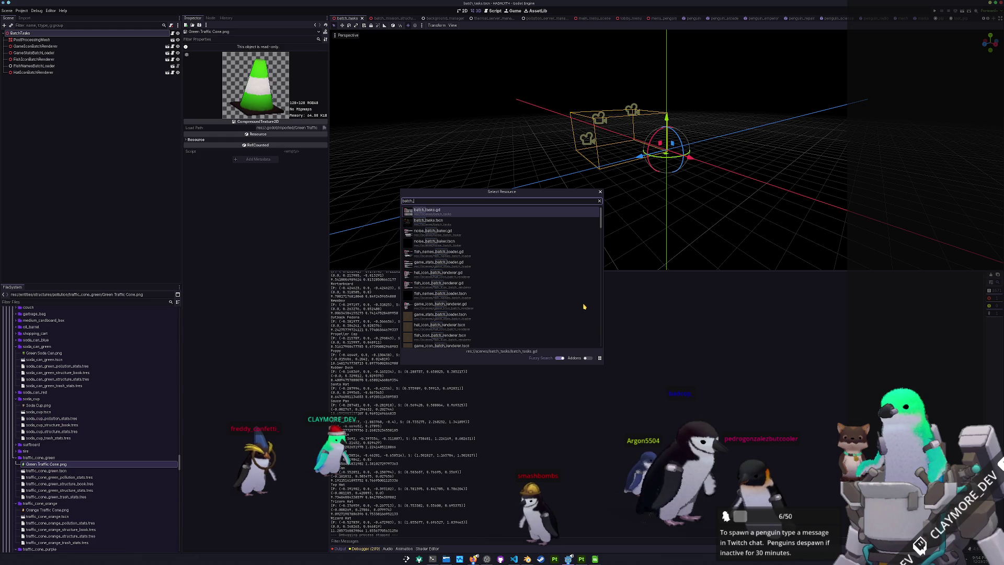
type("mission")
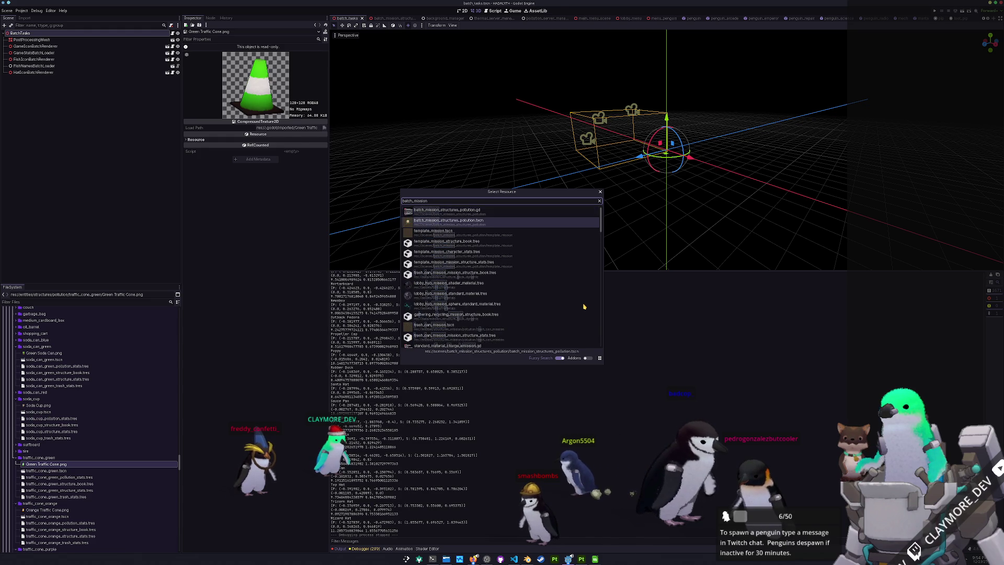
key("Return")
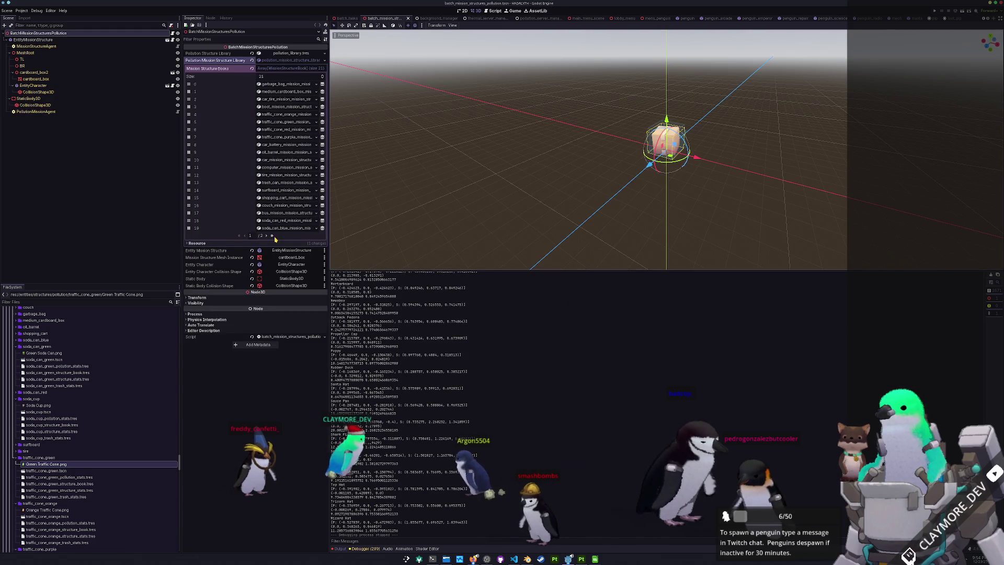
- Page through Mission Structure Books and check element 19, the soda_can_blue entry
left_click(266, 236)
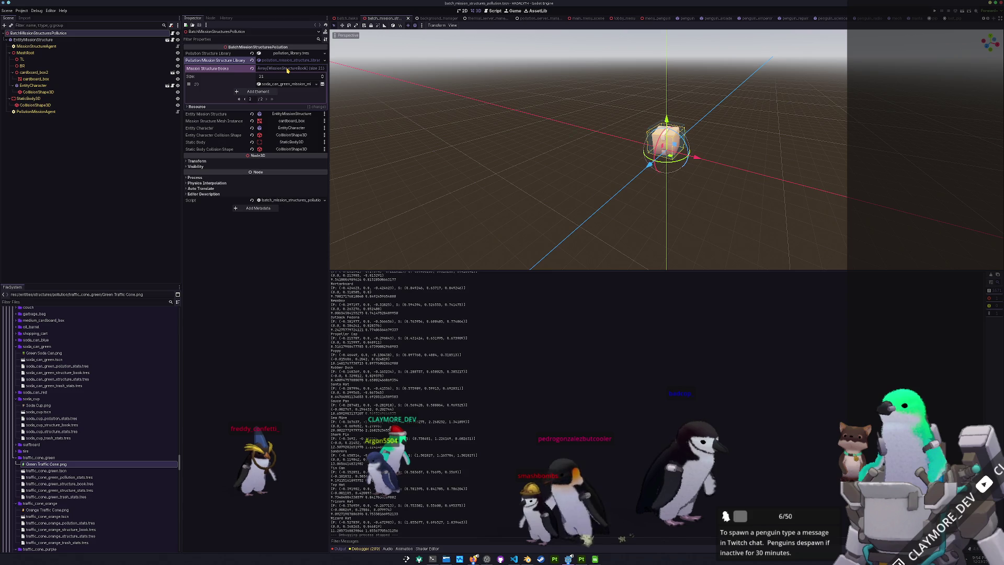
left_click(245, 99)
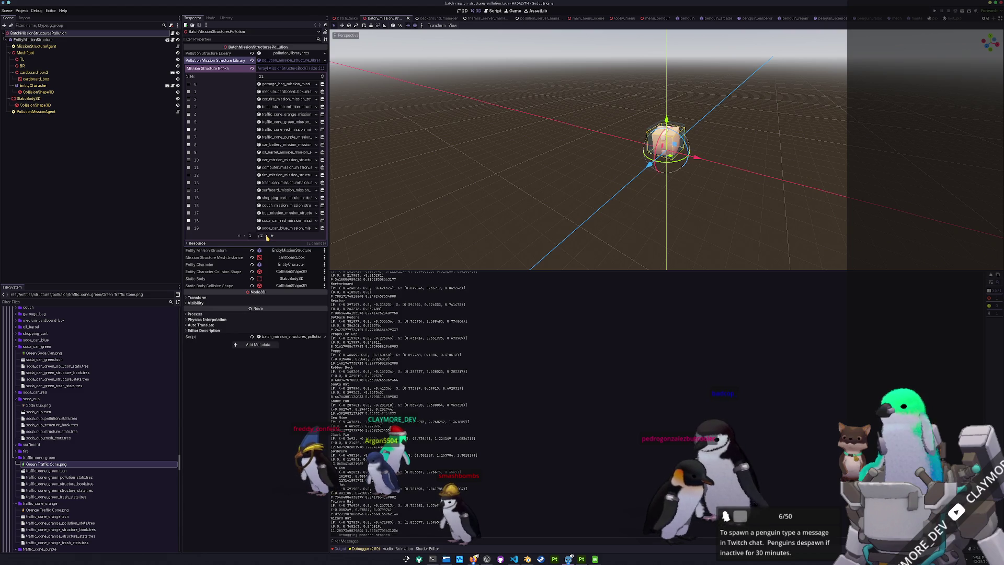
left_click(271, 235)
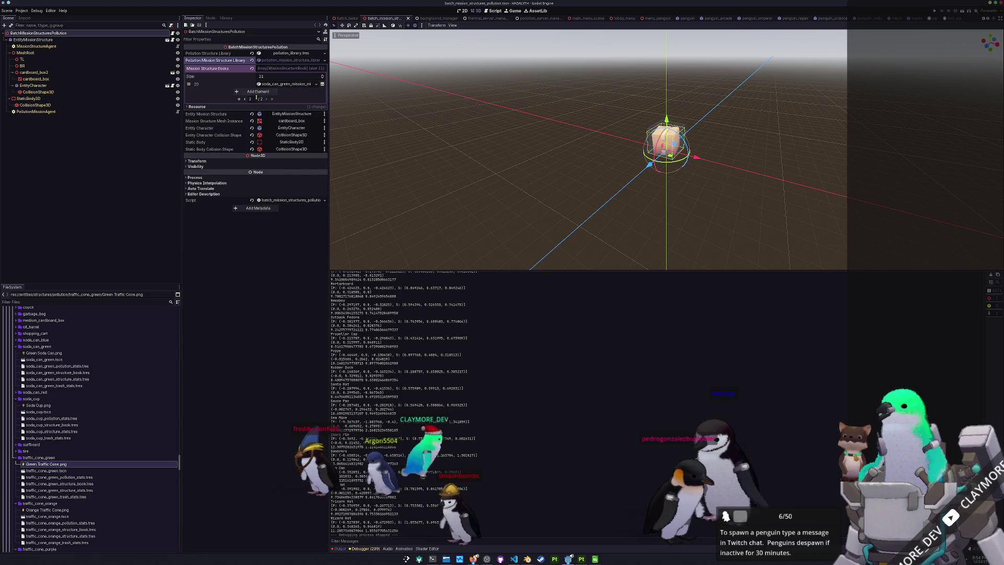
left_click(247, 100)
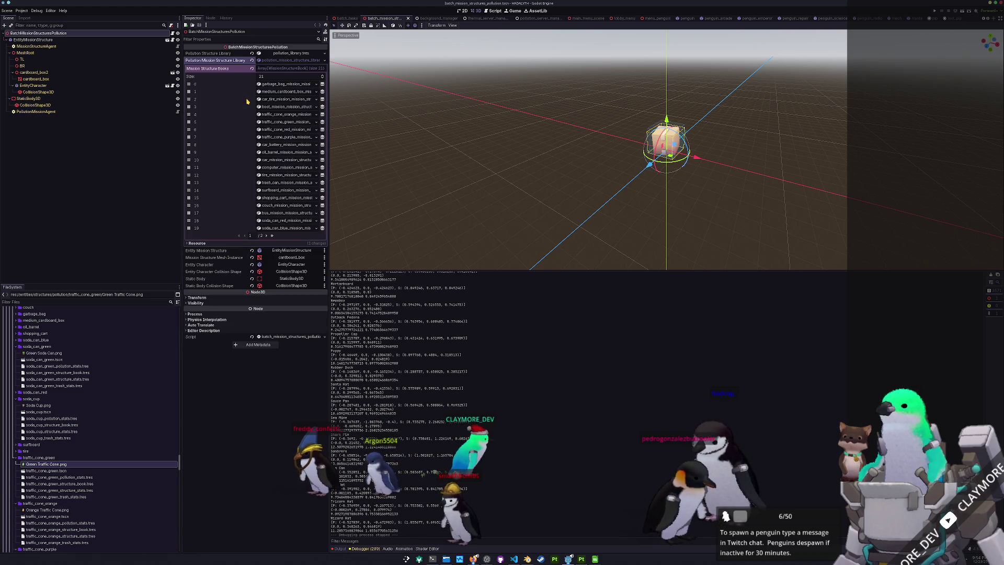
left_click(288, 228)
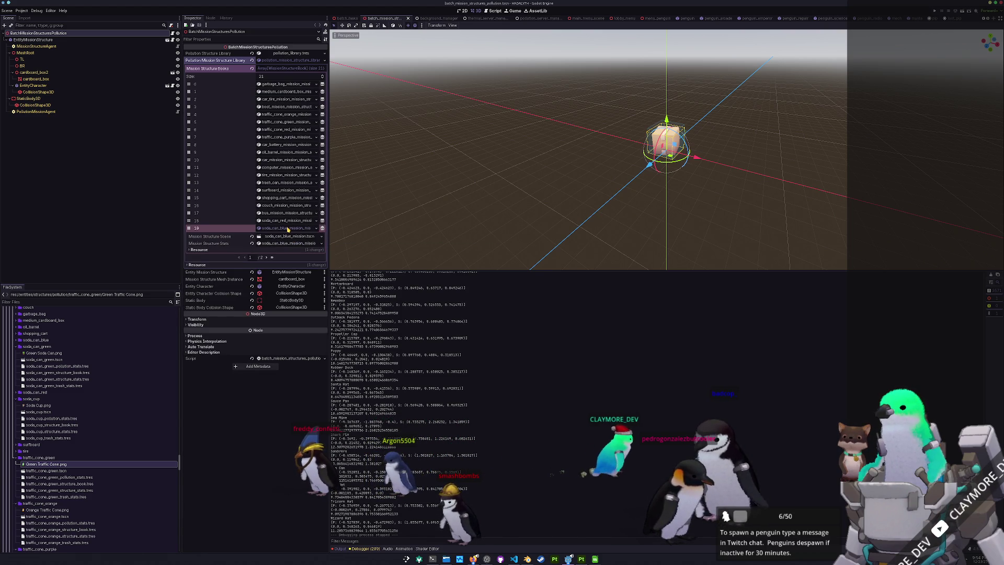
left_click(288, 228)
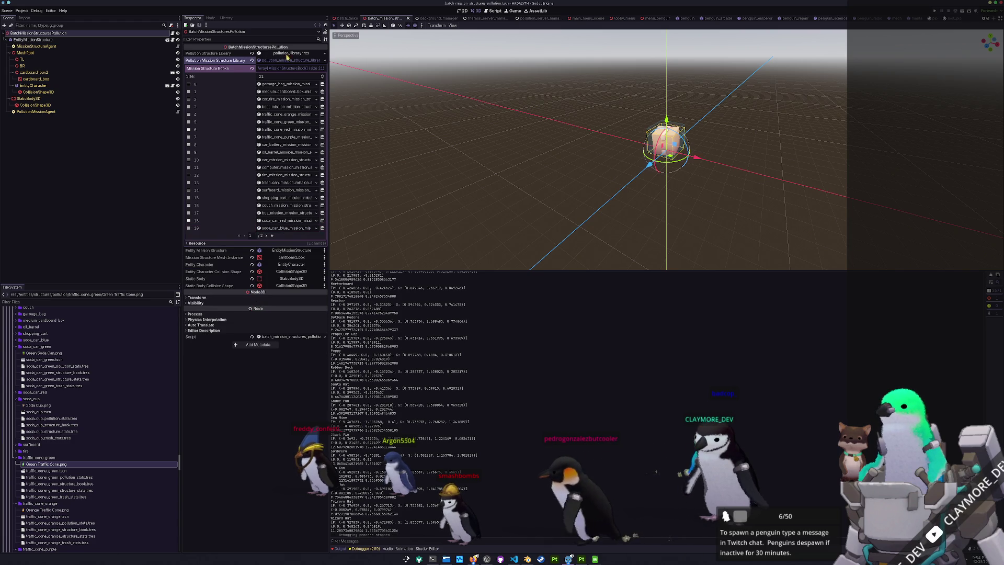
left_click(287, 62)
- View the second page of the Pollution Structure Library books, then run the scene
left_click(287, 53)
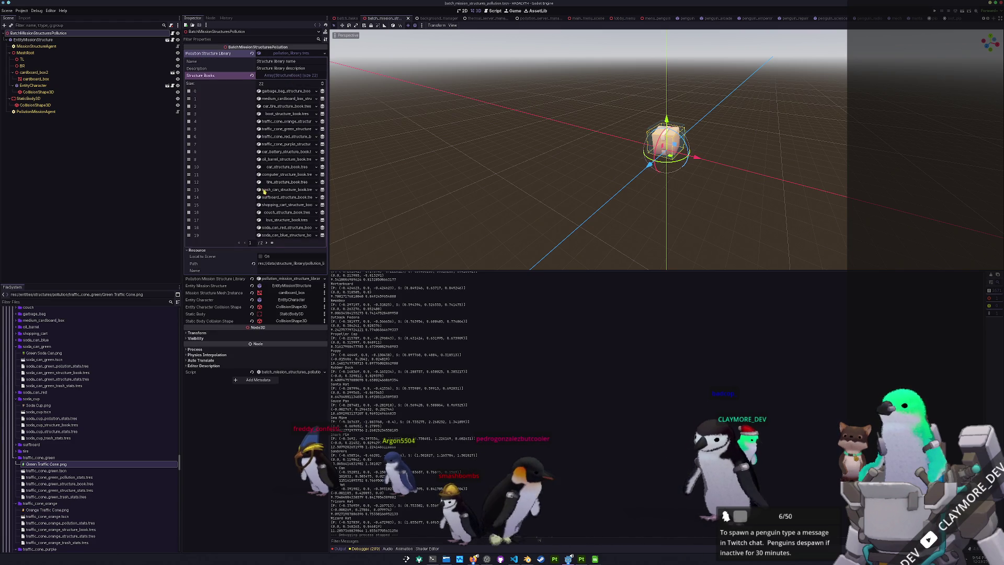
left_click(272, 243)
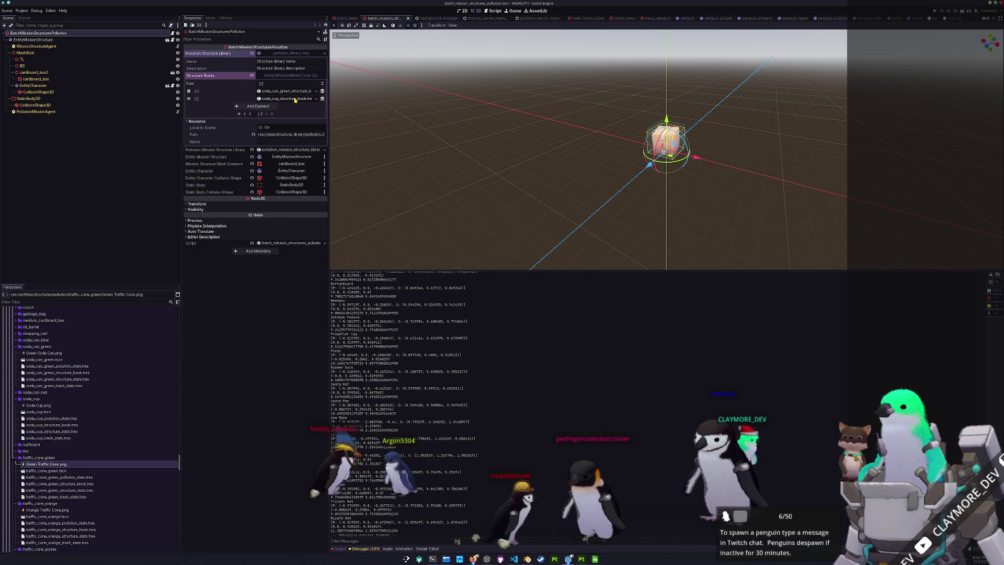
left_click(502, 196)
key("F6")
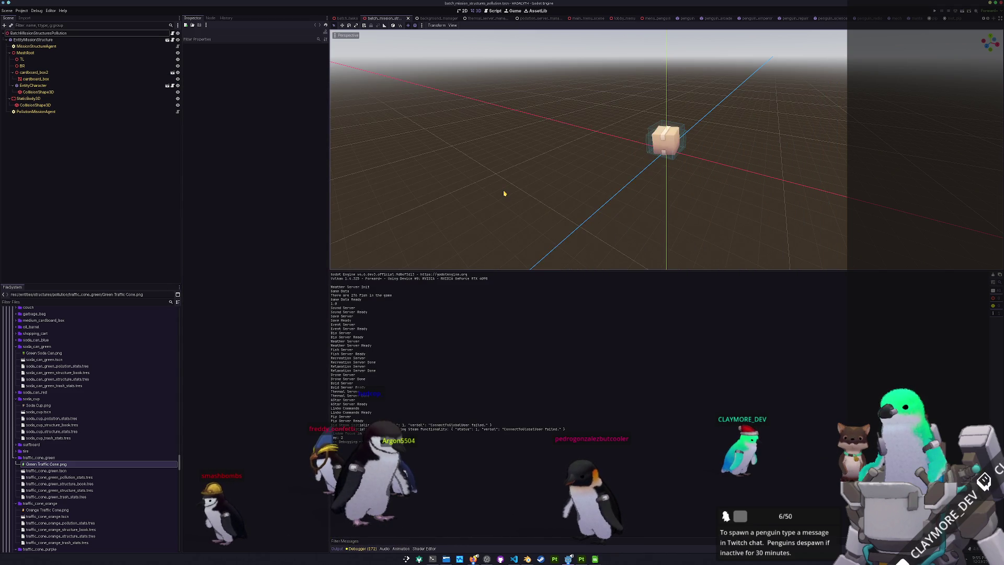
- Launch the game with F5 and load a save slot from the list
key("F5")
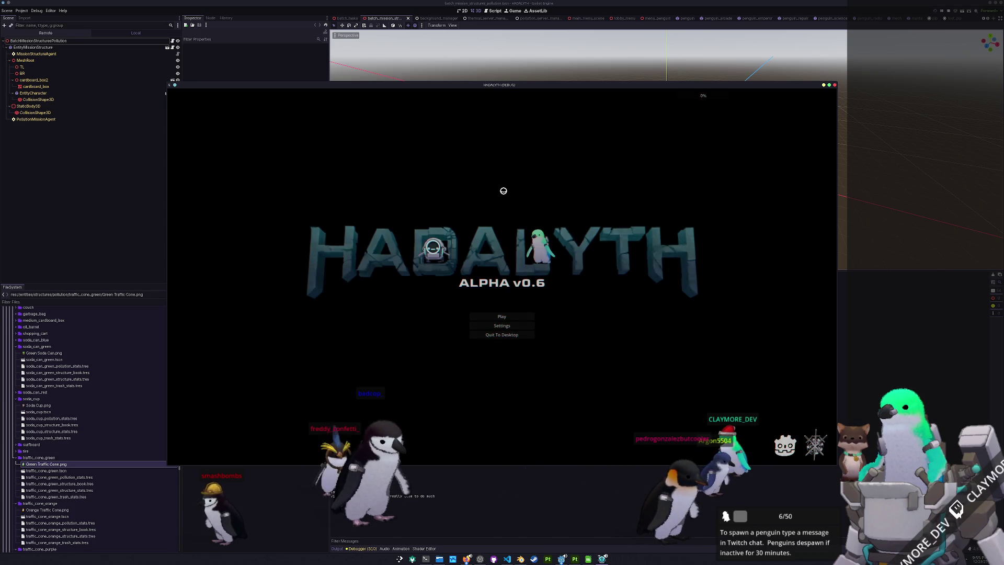
left_click(495, 317)
left_click(445, 316)
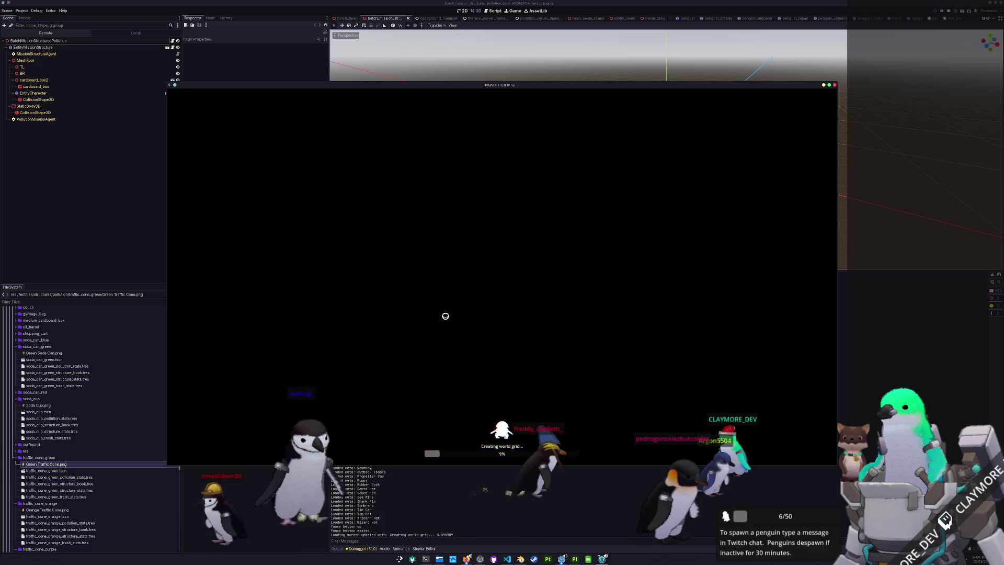
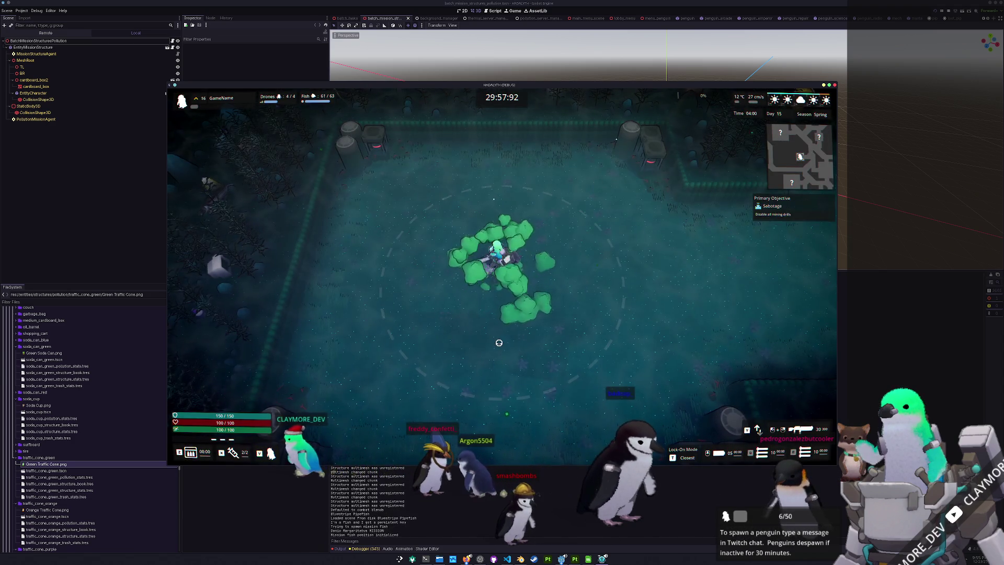
- Walk the character right past the seaweed and yellow van, then up toward the metal gantry
key("d")
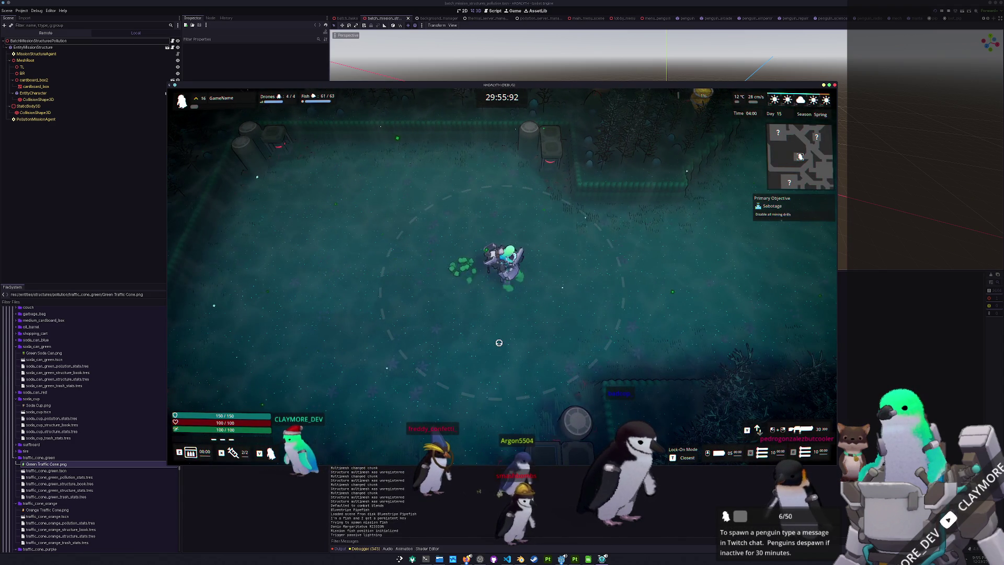
key("s")
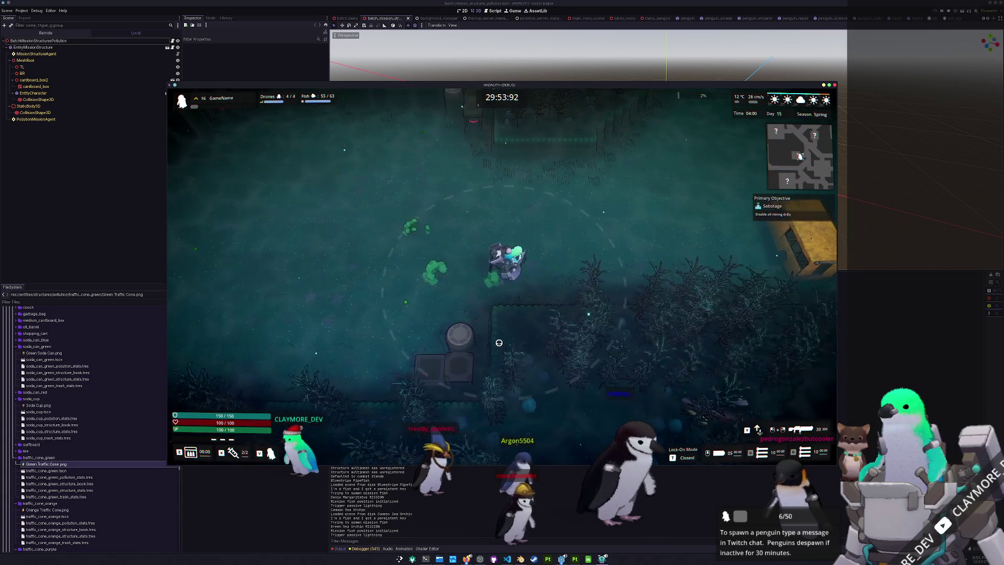
key("d")
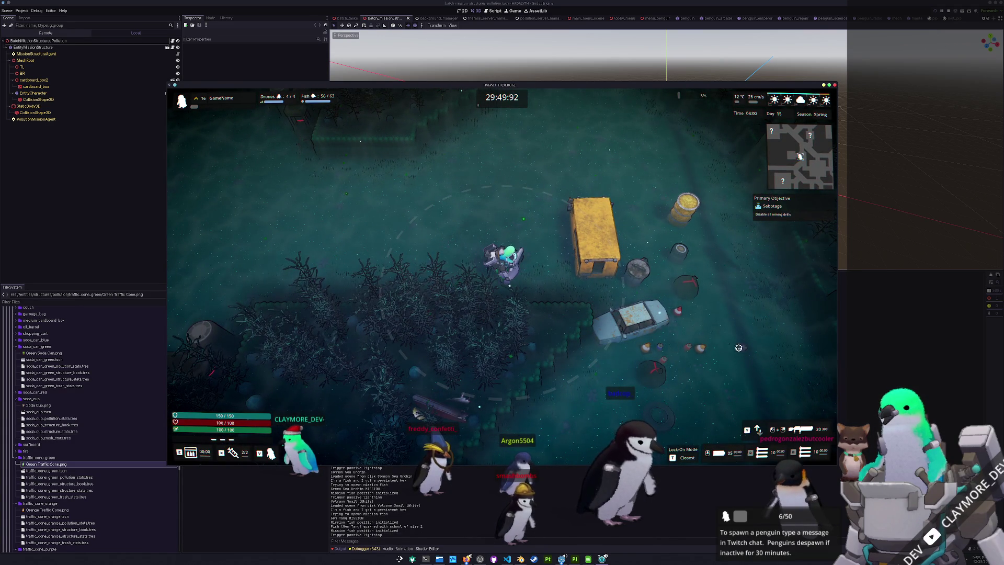
key("w")
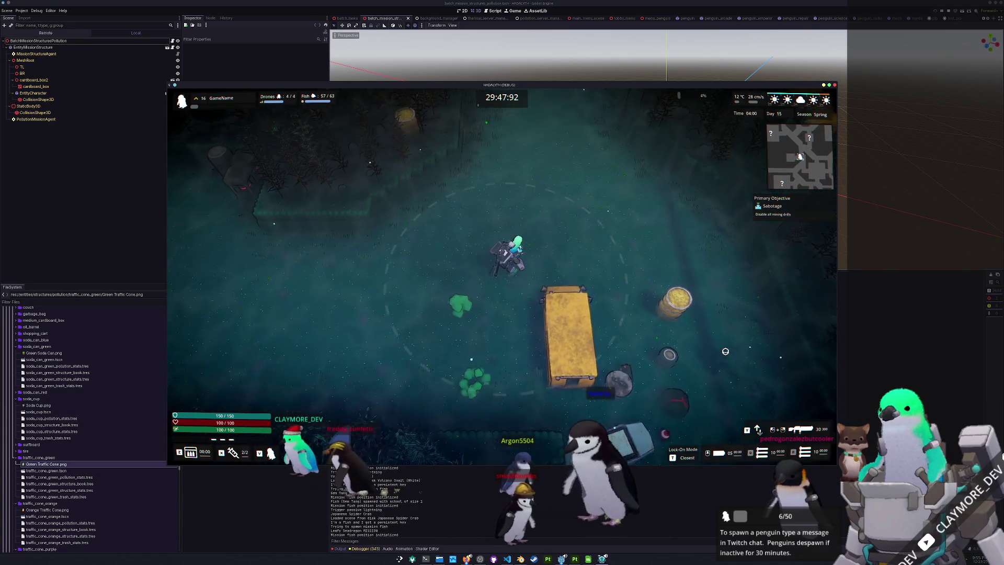
key("w")
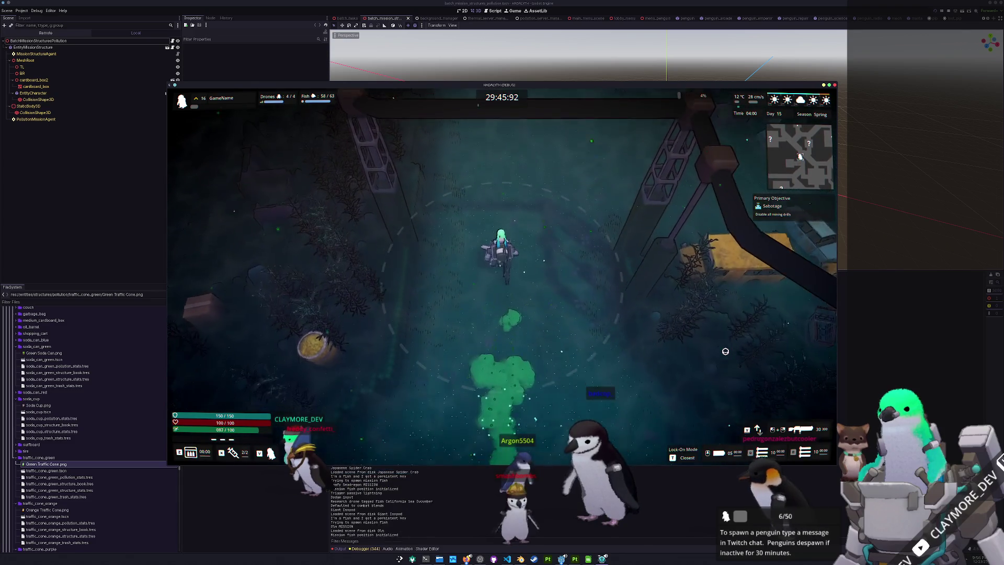
key("w")
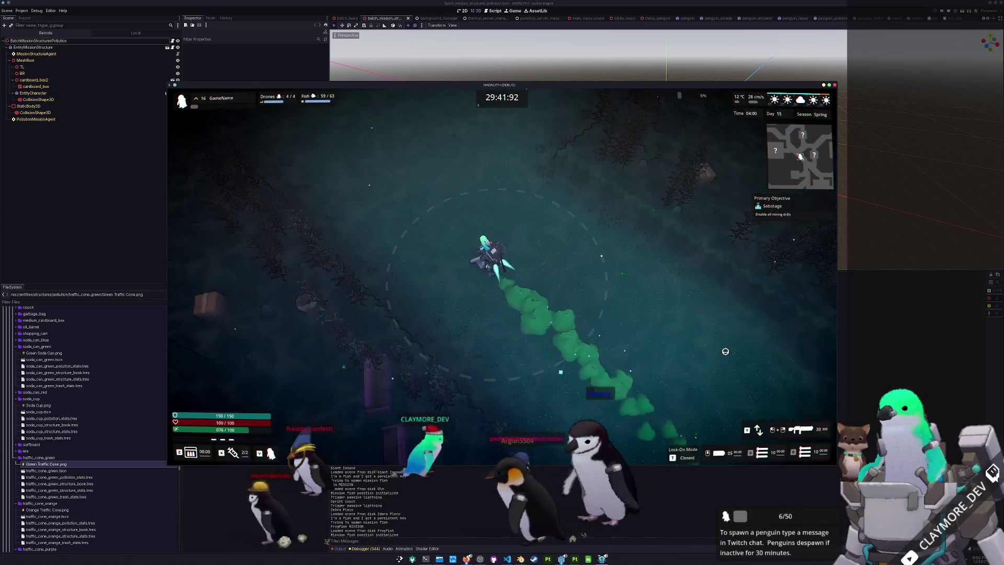
- Pause and close the running game, then bring up the Quick Open resource search
key("Escape")
key("F8")
key("alt+shift+o")
- Open batch_tasks.tscn through Quick Open and launch a fresh run of the game
type("batch_t")
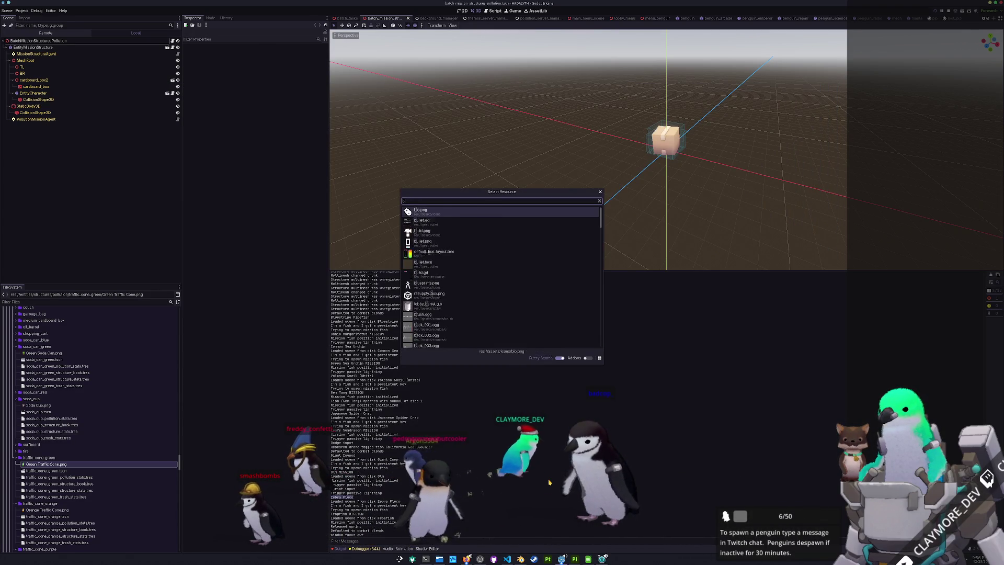
key("Return")
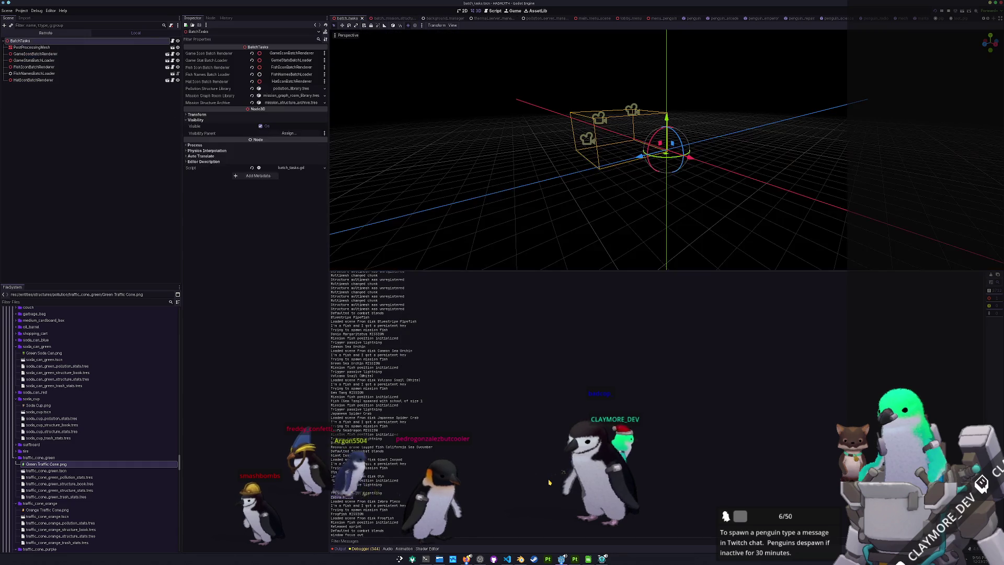
key("F6")
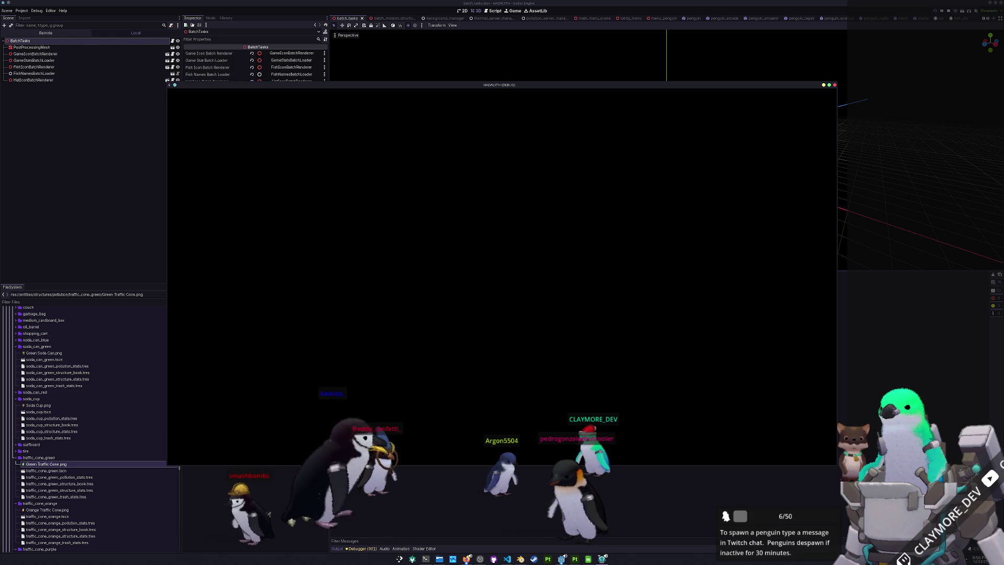
- Load the GameName save slot, walk to the terminal and deploy onto the Sabotage mission
left_click(502, 317)
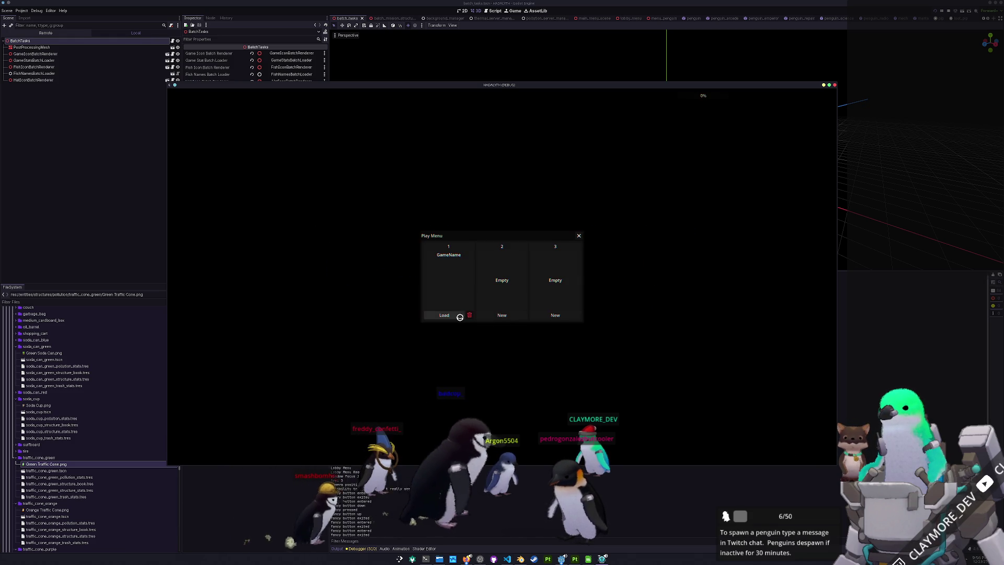
left_click(459, 317)
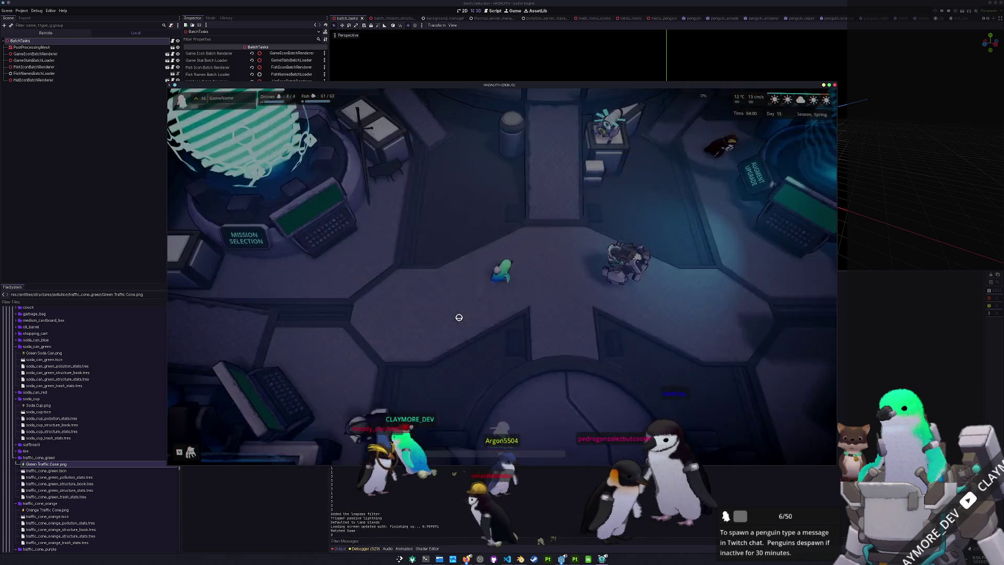
key("s")
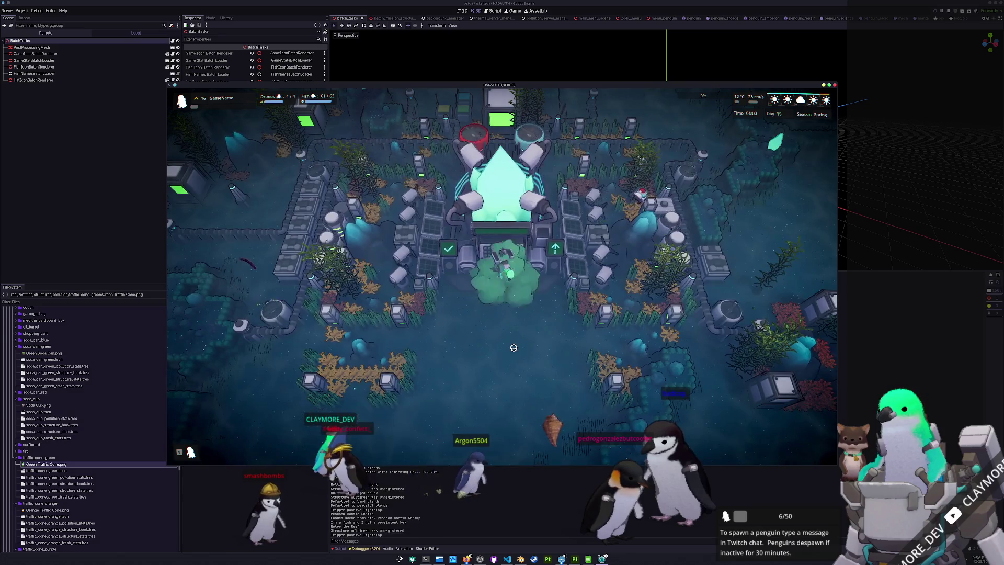
key("Tab")
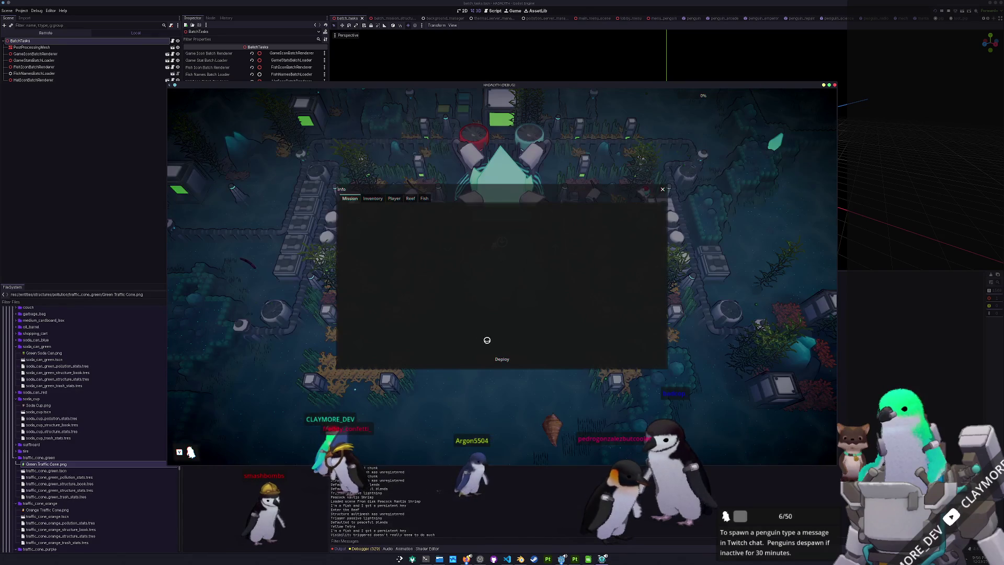
left_click(494, 359)
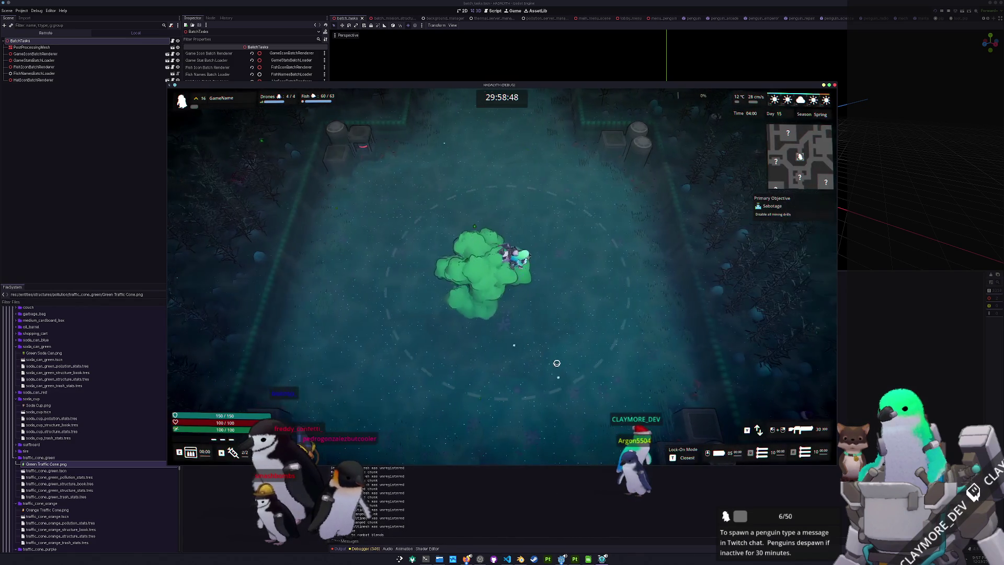
- Play briefly through the level, then switch to Blender and rescale the soda_cup model
key("w")
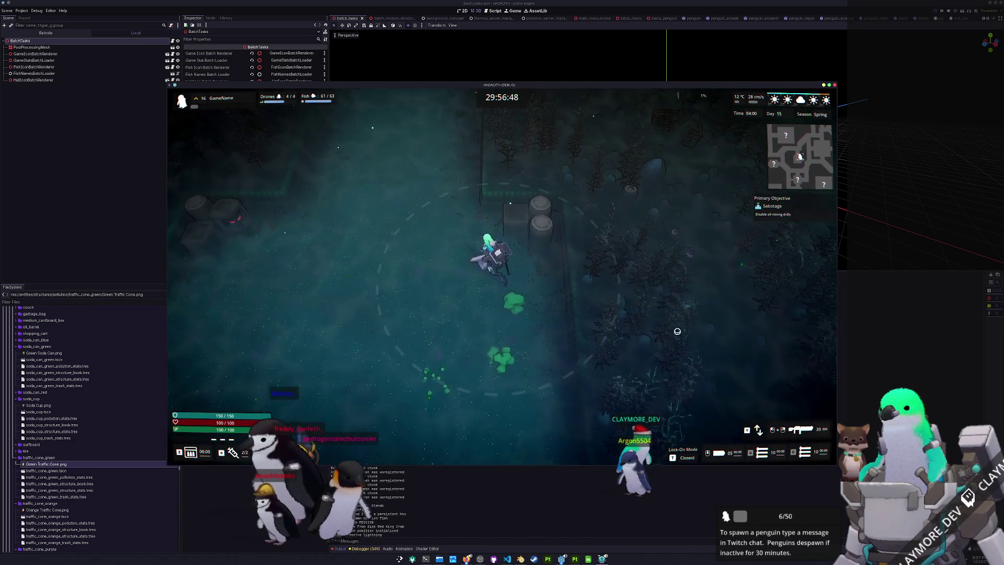
key("a")
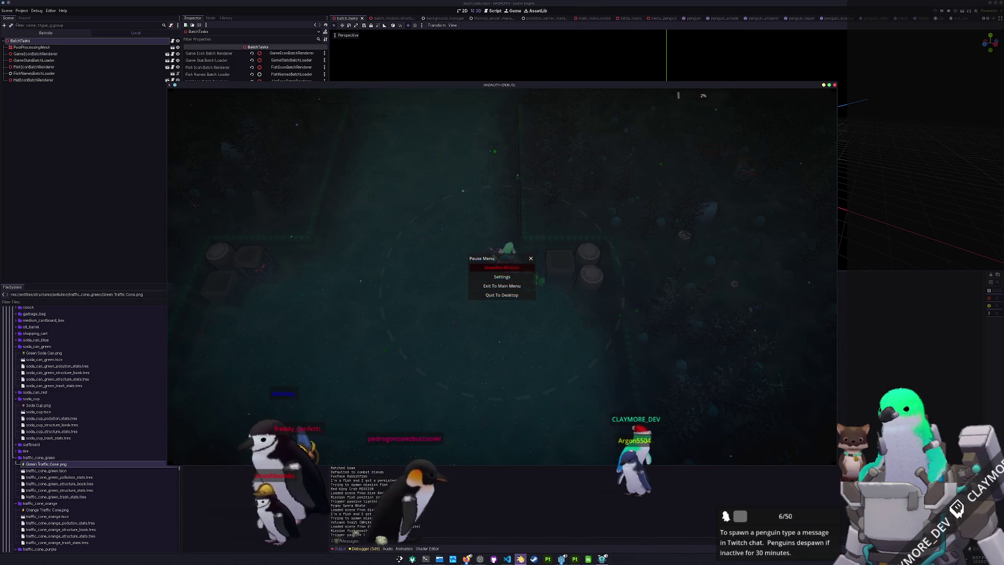
key("alt+Tab")
key("s")
left_click(717, 280)
- Inspect the cup from perspective and side views, then save soda_cup.blend
right_click(680, 264)
left_click_drag(680, 272, 579, 177)
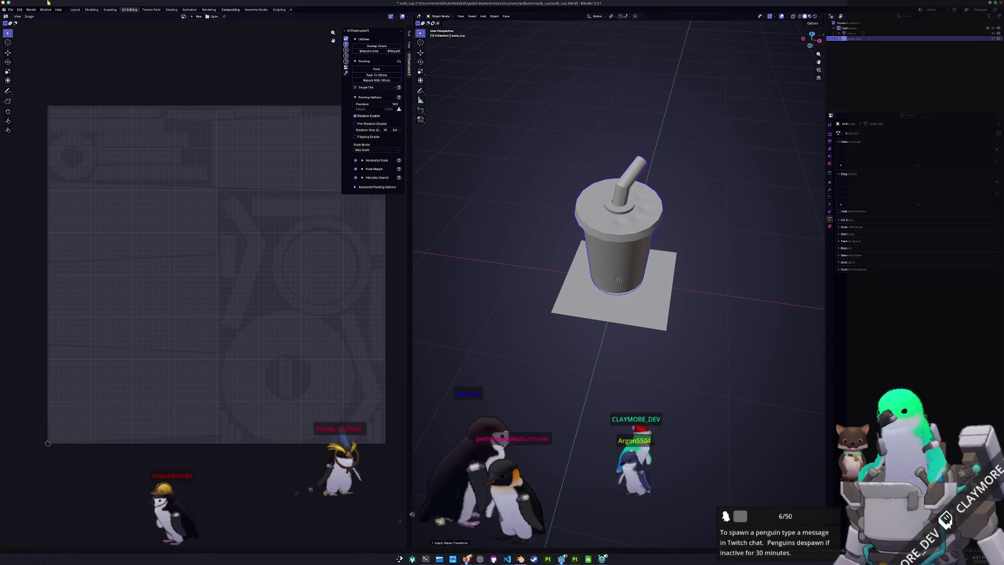
left_click(11, 9)
mouse_move(19, 94)
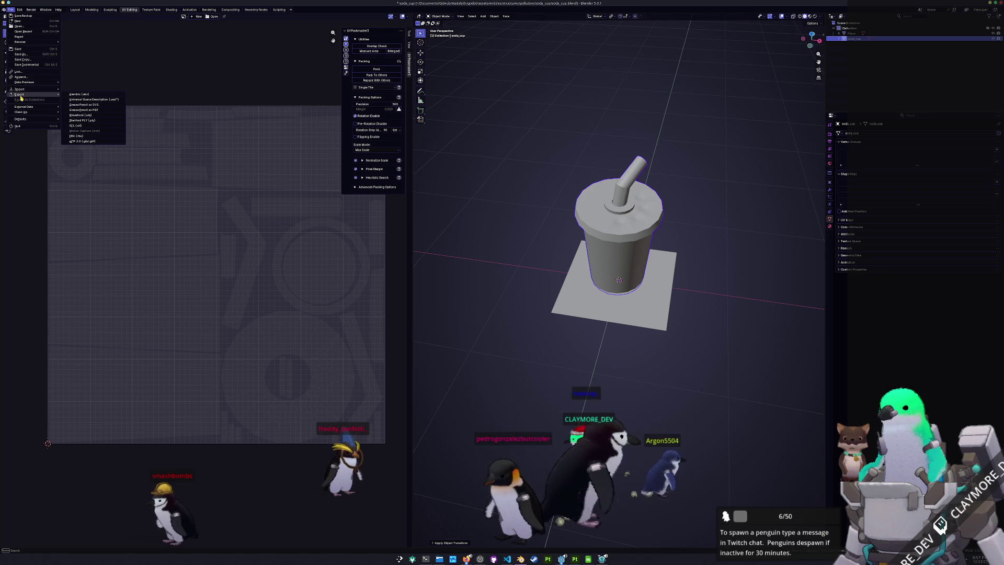
right_click(538, 188)
mouse_move(538, 190)
left_mouse_down()
mouse_move(612, 188)
mouse_move(492, 175)
left_mouse_up()
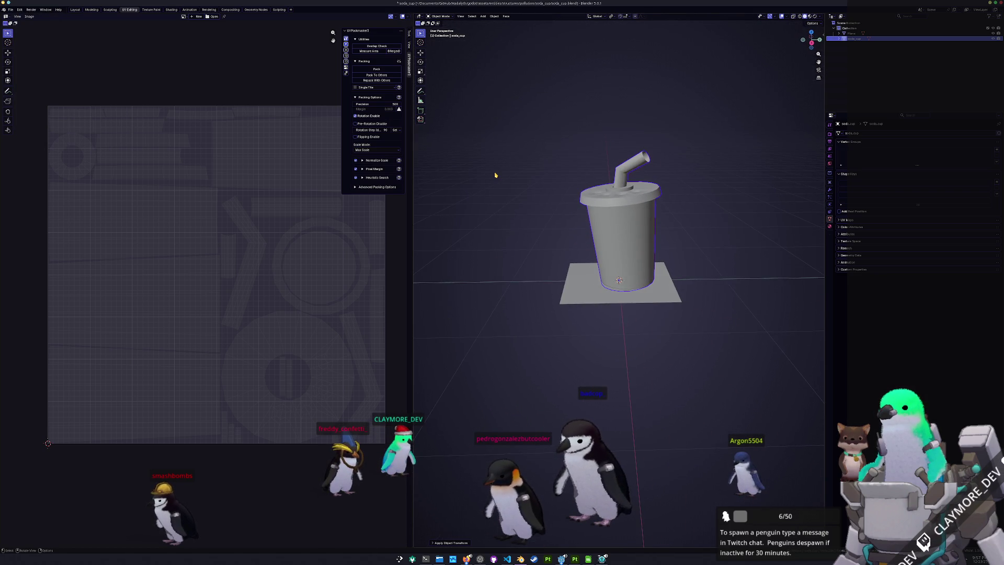
key("KP_3")
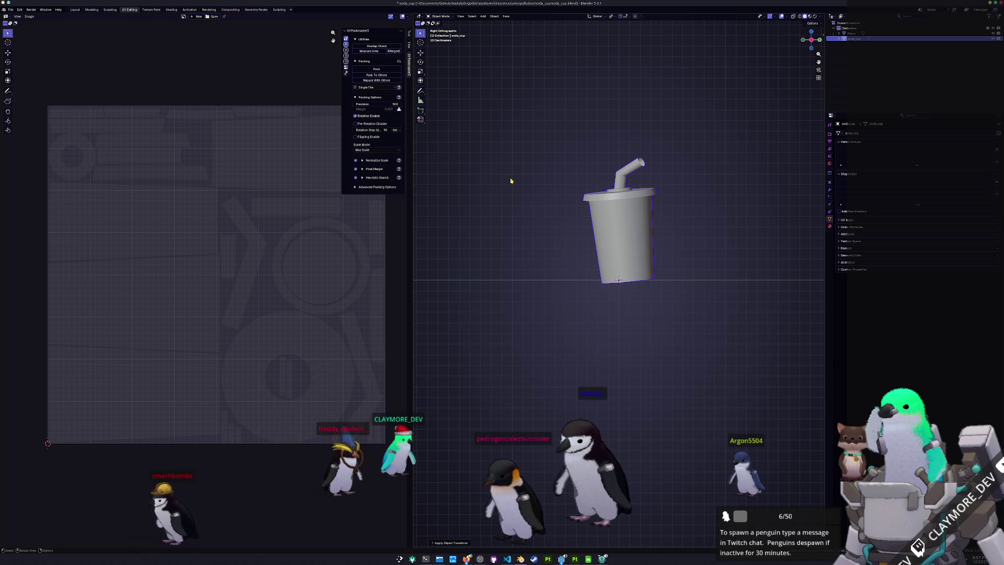
left_click_drag(514, 189, 528, 212)
key("ctrl+s")
- Start moving the cup along global Y, then cancel, leaving it in place
key("g")
key("x")
key("y")
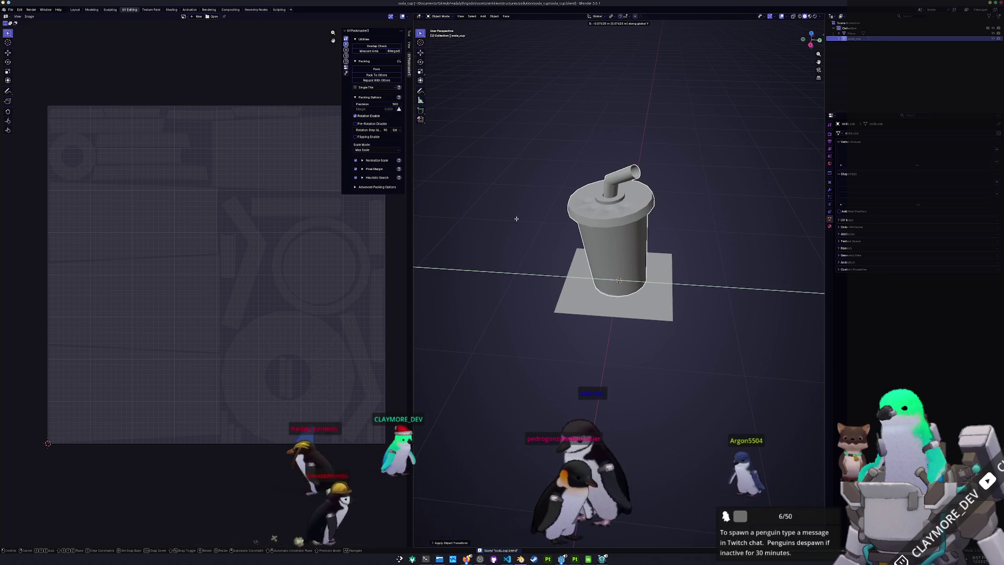
key("Escape")
- Export the cup as a glTF 2.0 file and return to Godot
left_click(11, 10)
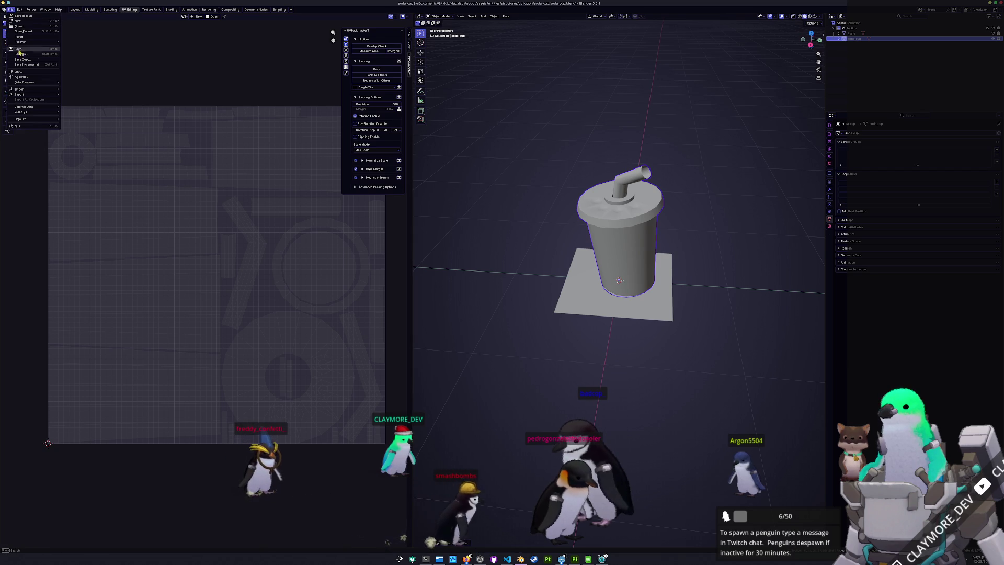
mouse_move(23, 95)
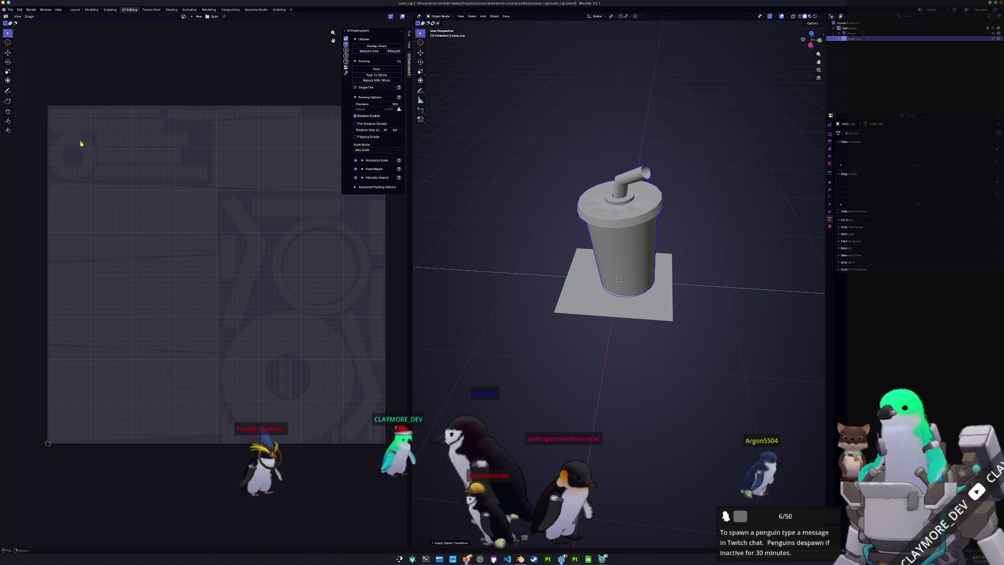
left_click(79, 143)
left_click(660, 127)
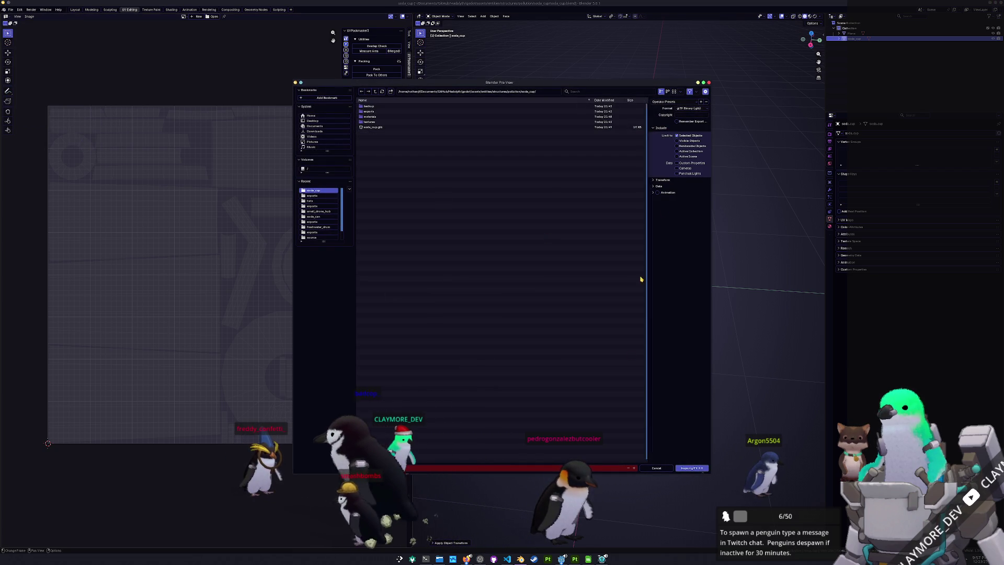
left_click(689, 468)
key("alt+Tab")
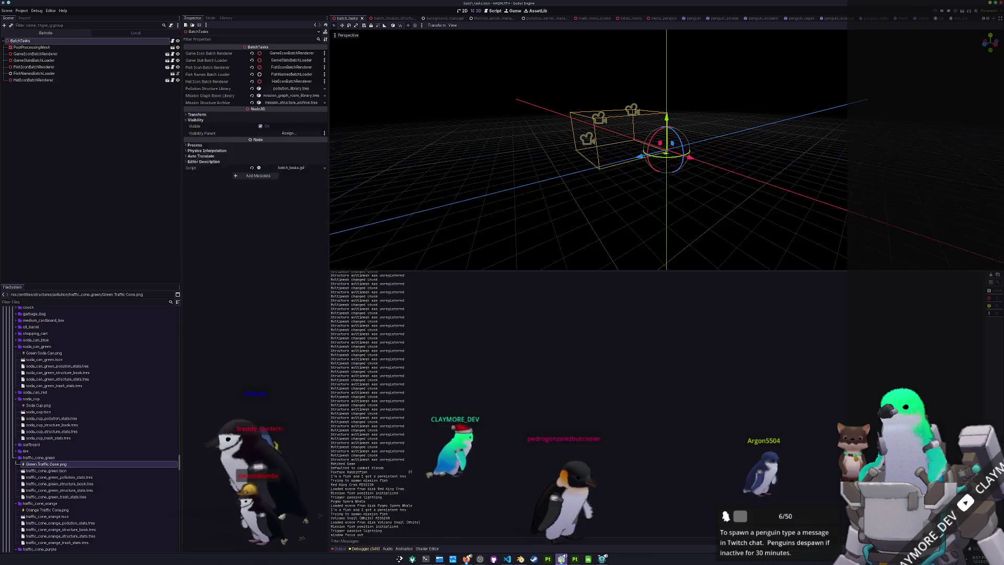
- Resume the paused game and steer the diver left, then right collecting fish and avoiding a mortar target
key("alt+Tab")
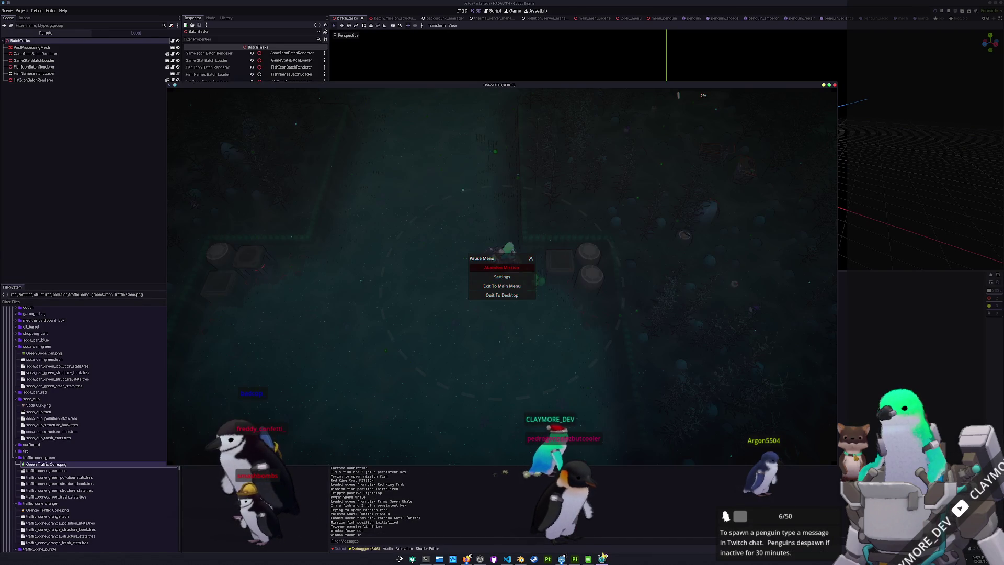
key("Escape")
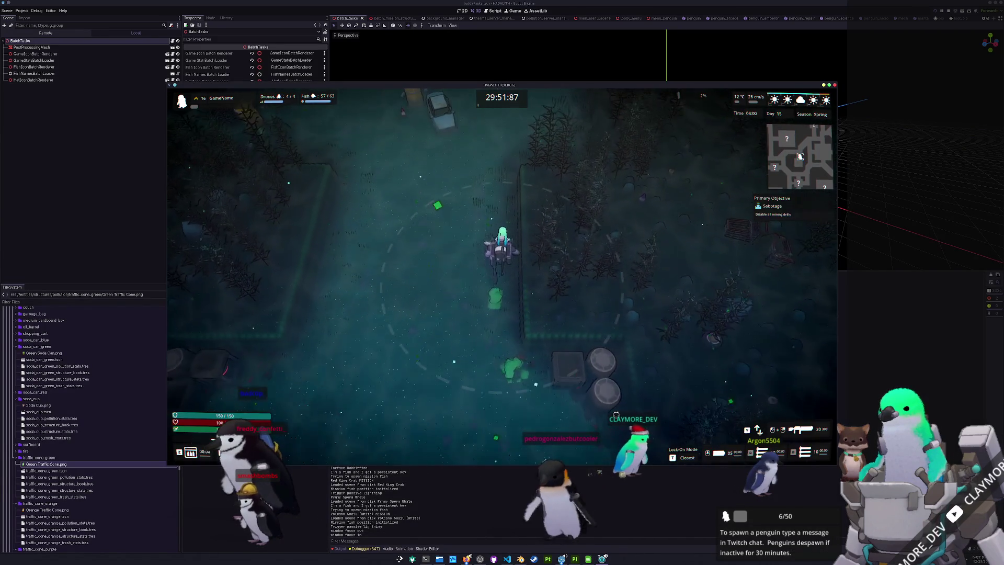
key("w")
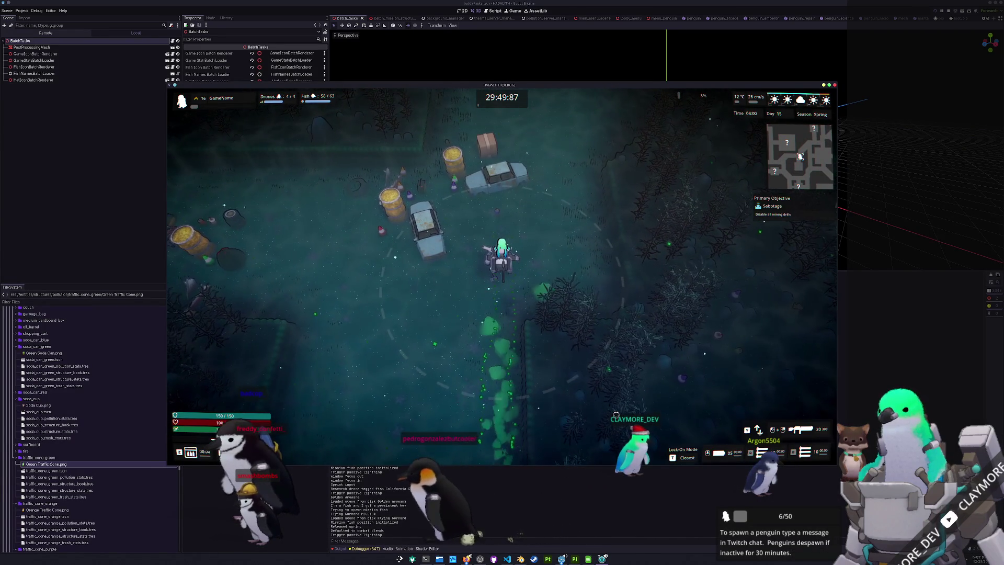
key("a")
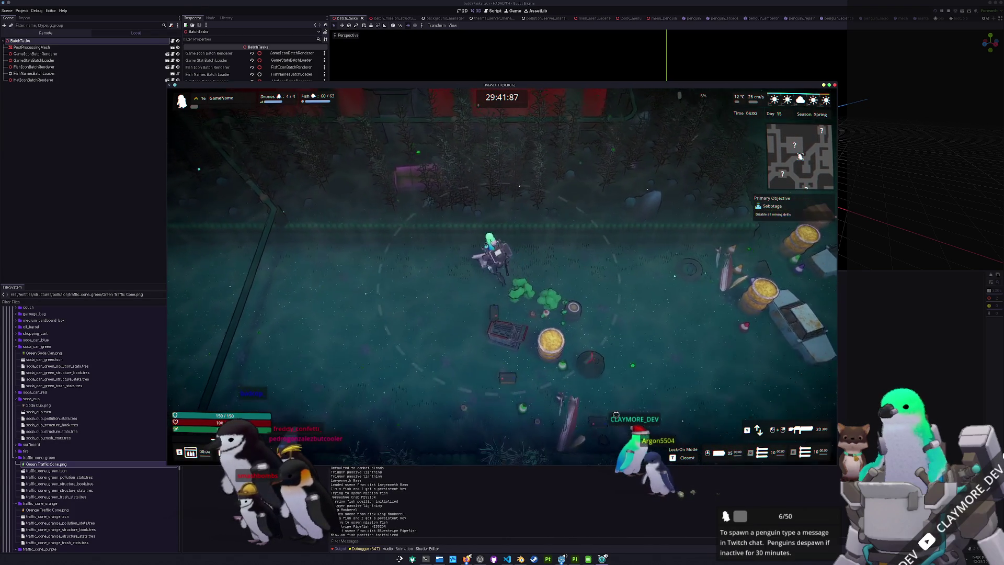
key("a")
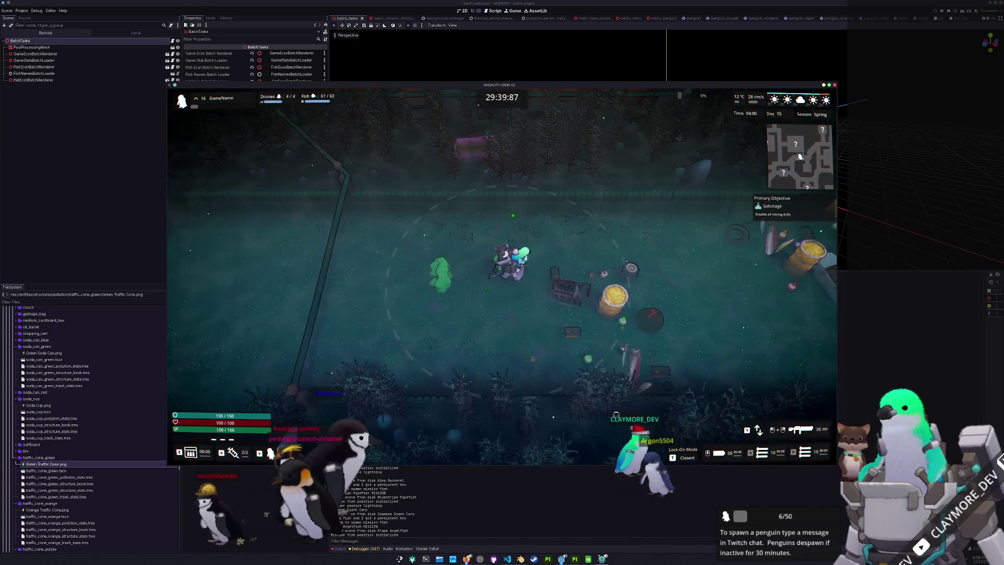
key("d")
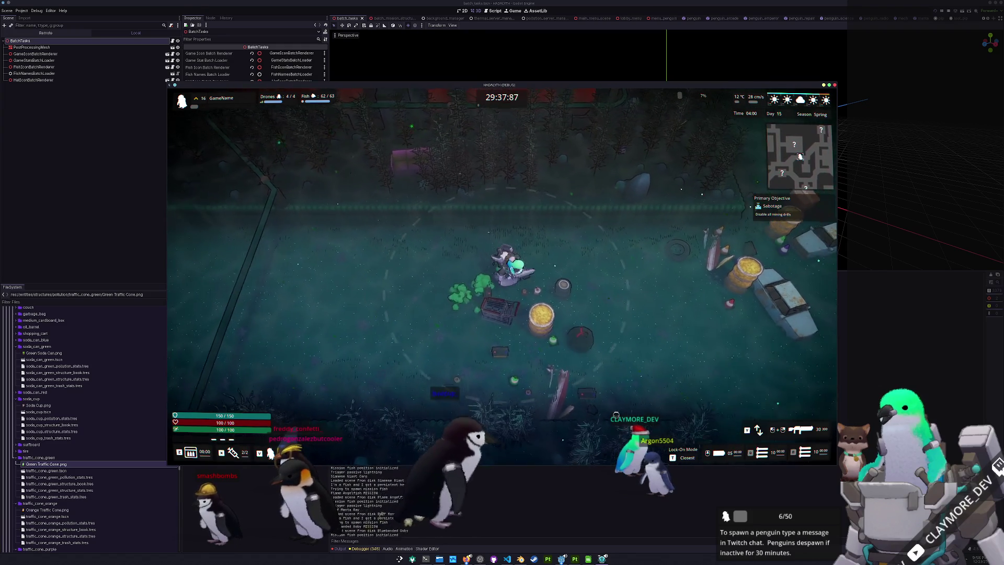
key("d")
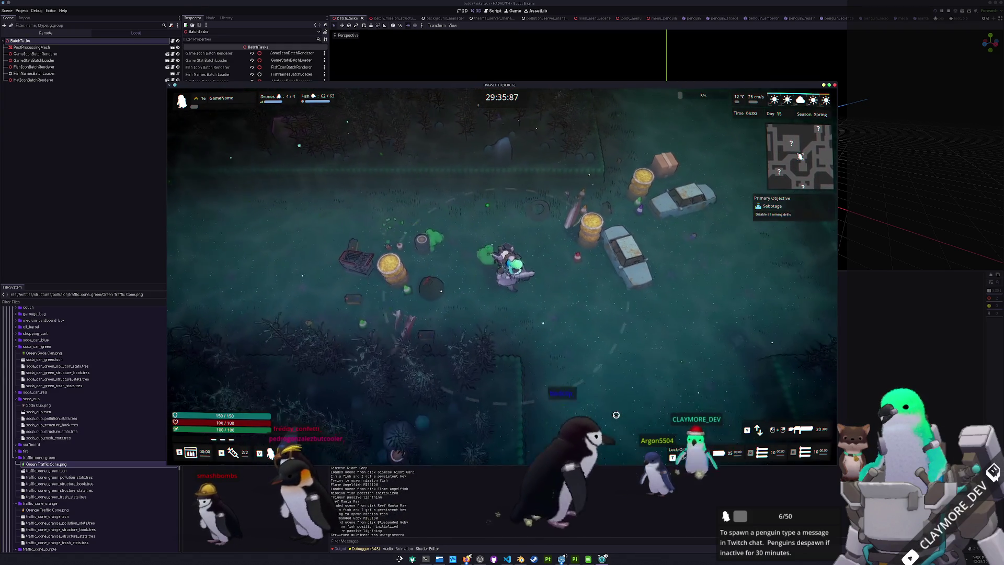
key("d")
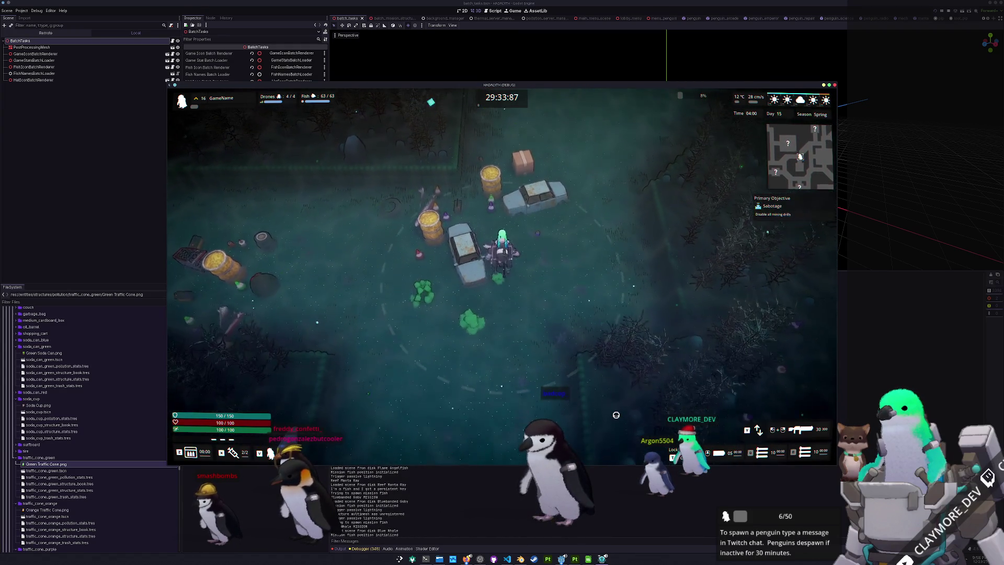
key("w")
key("w")
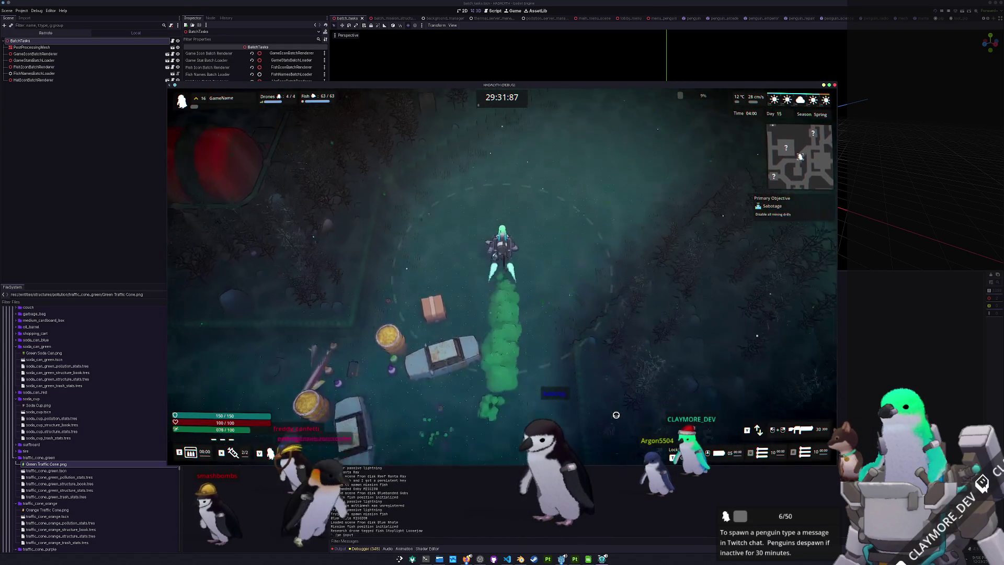
key("d")
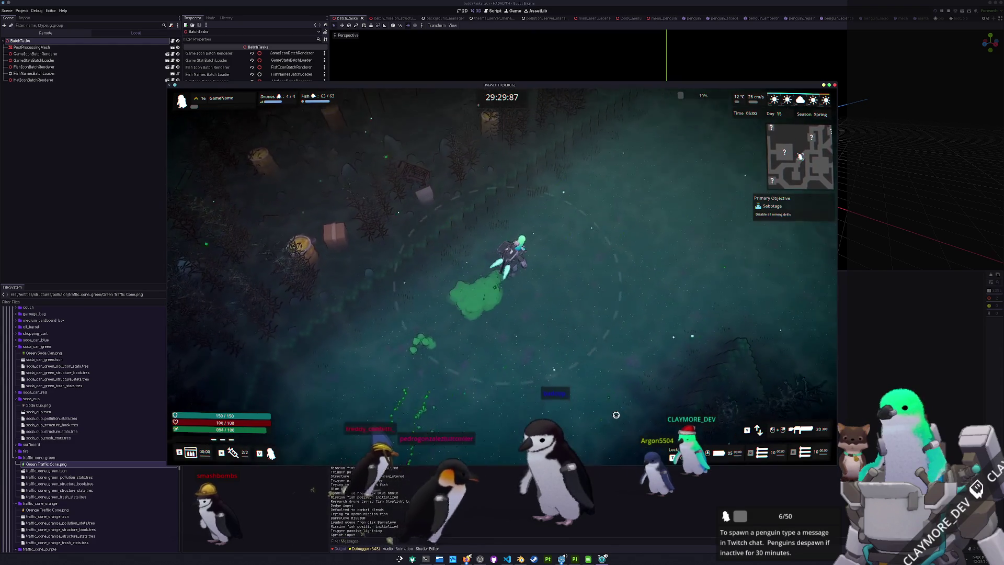
key("d")
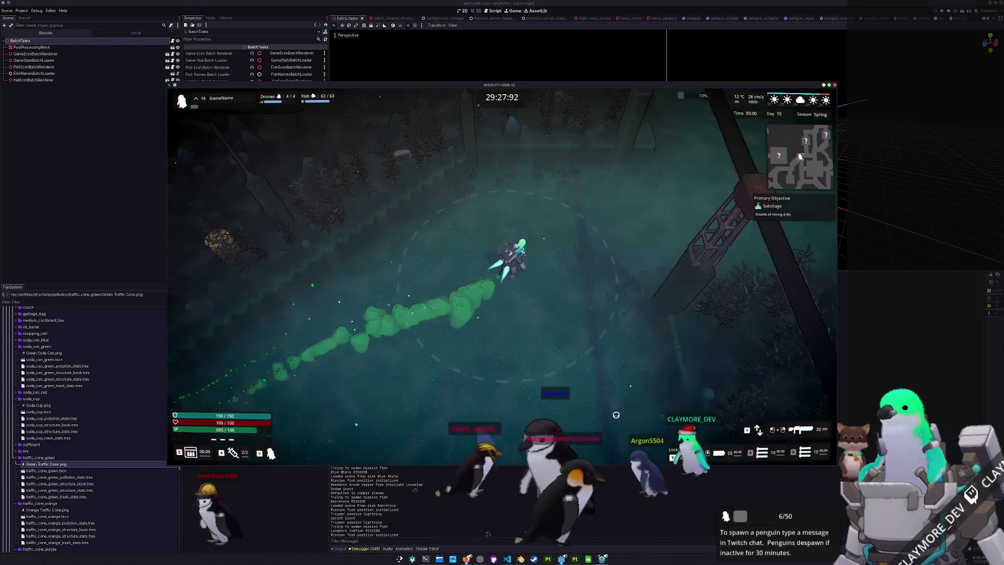
key("d")
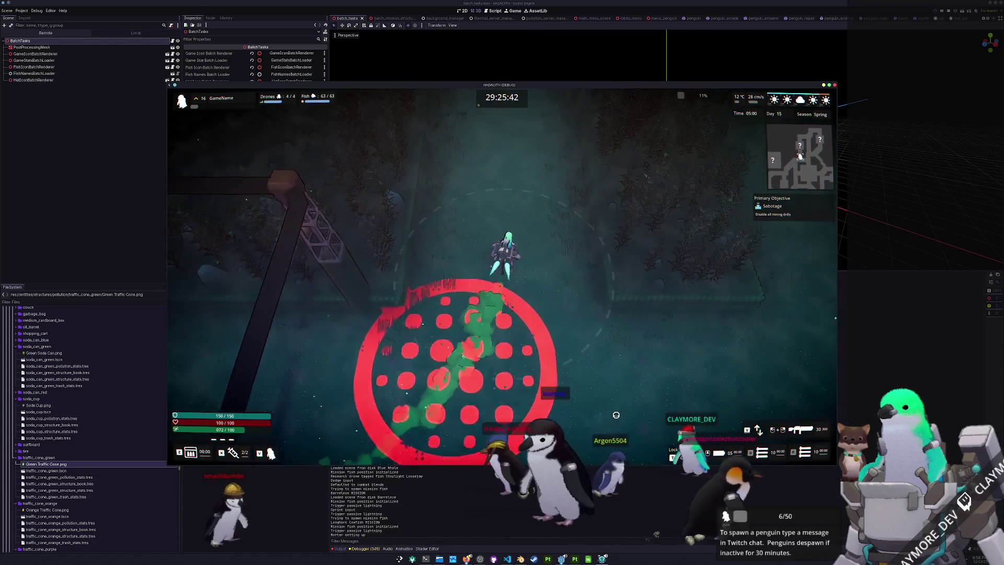
key("d")
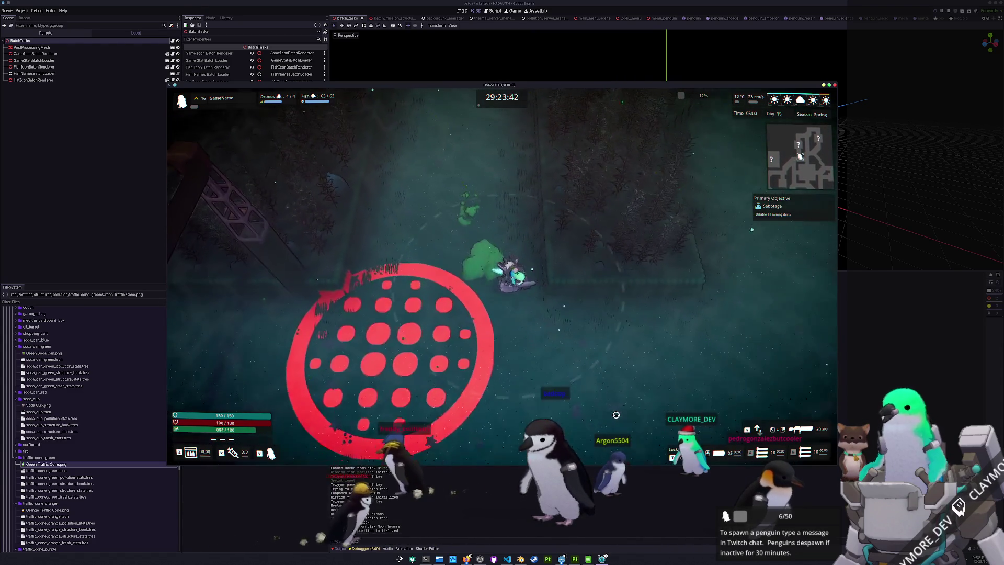
key("d")
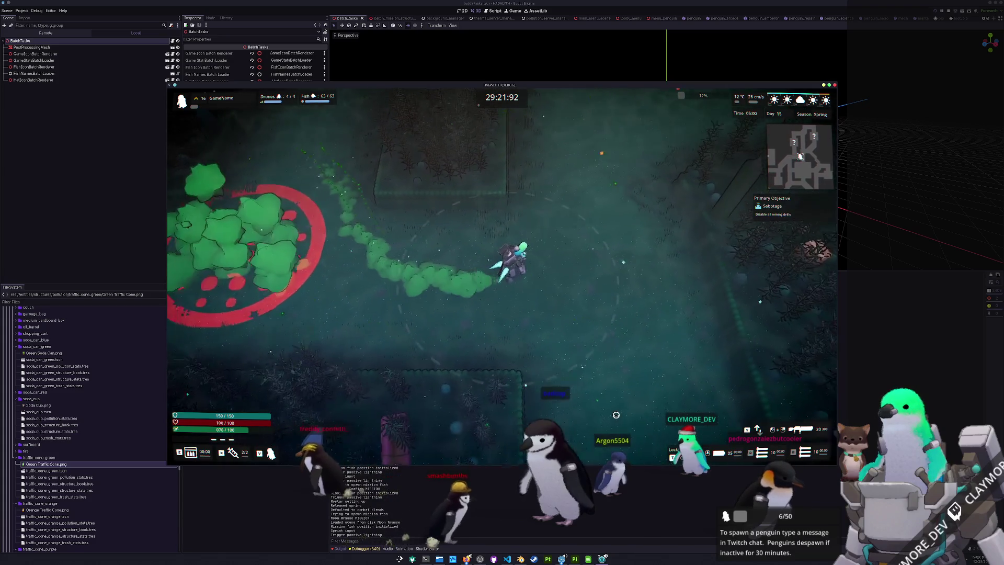
- Steer the diver up into the next room, across it, and down into further rooms
key("w")
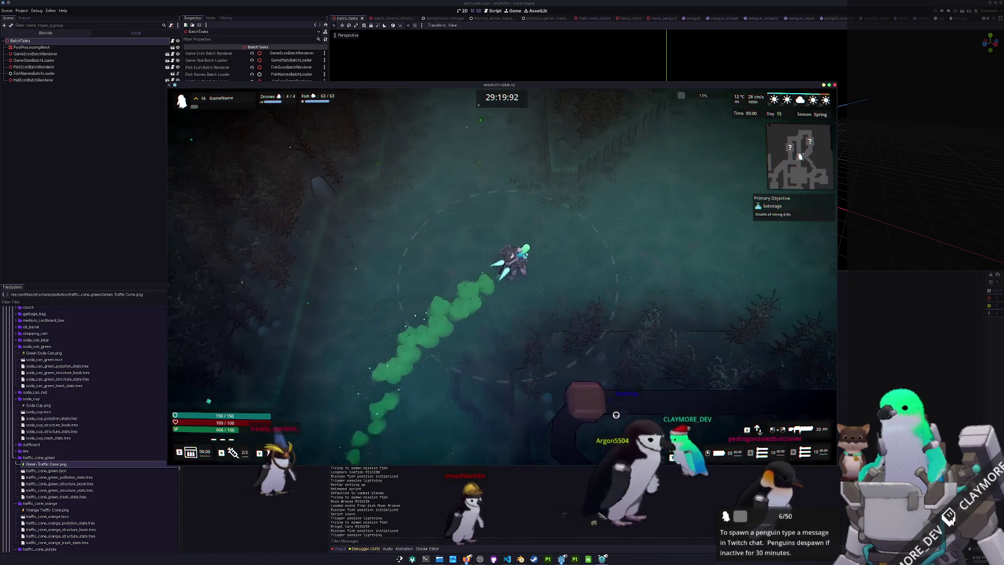
key("d")
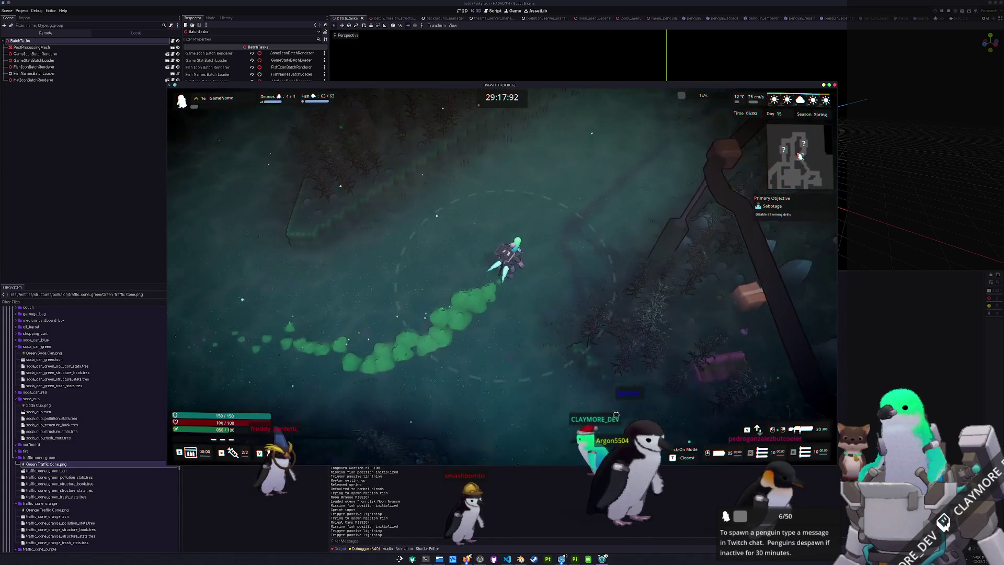
key("w")
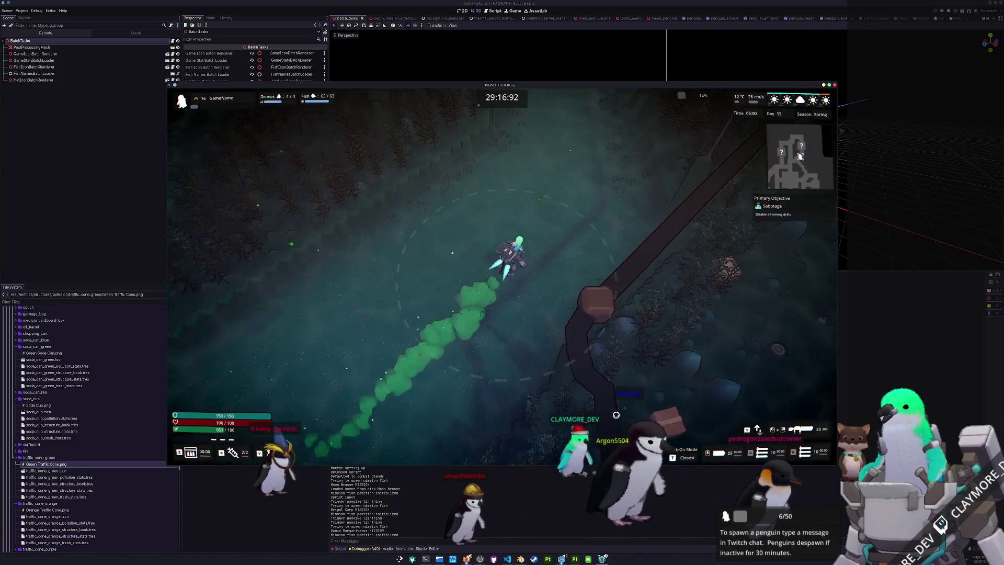
key("w")
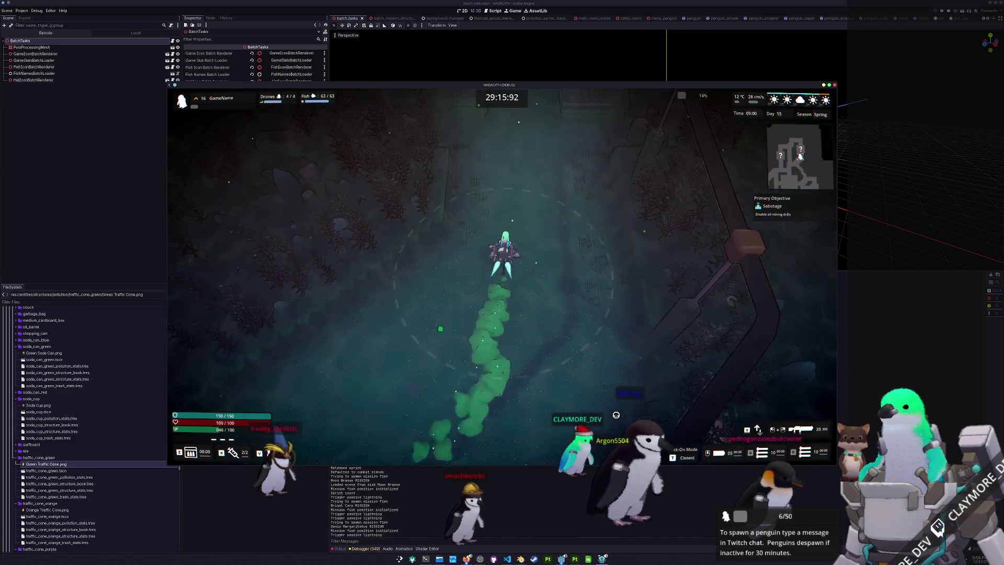
key("w")
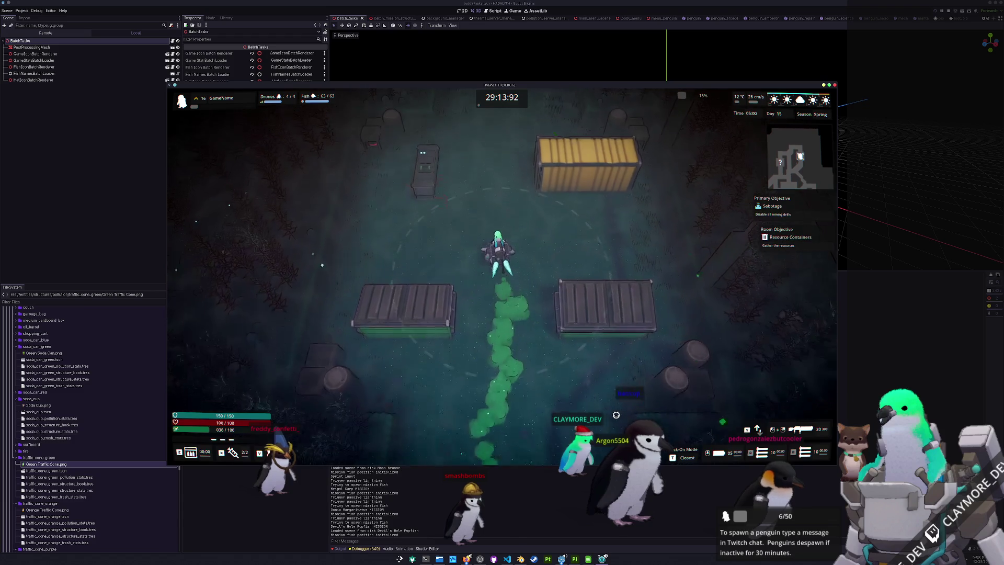
key("w")
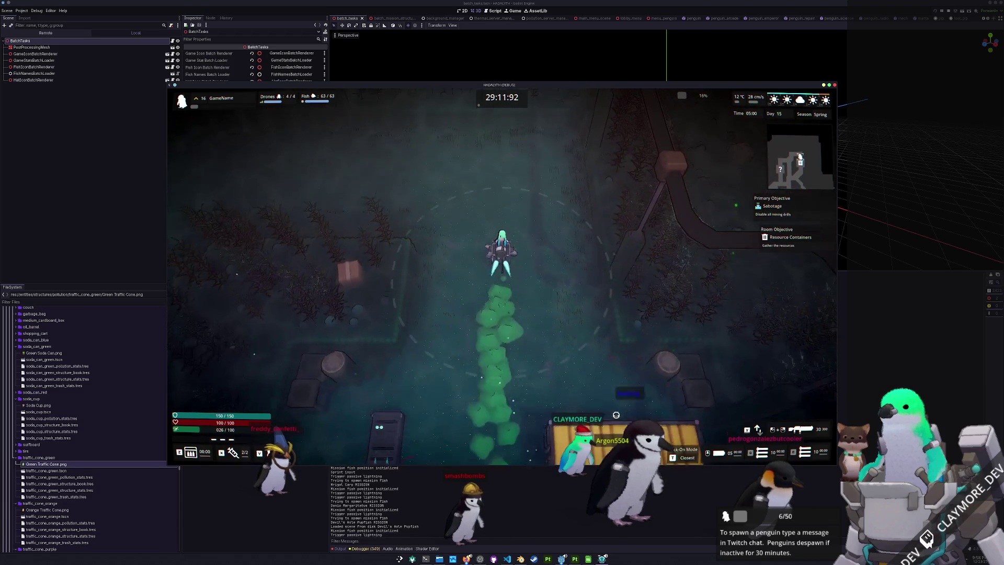
key("a")
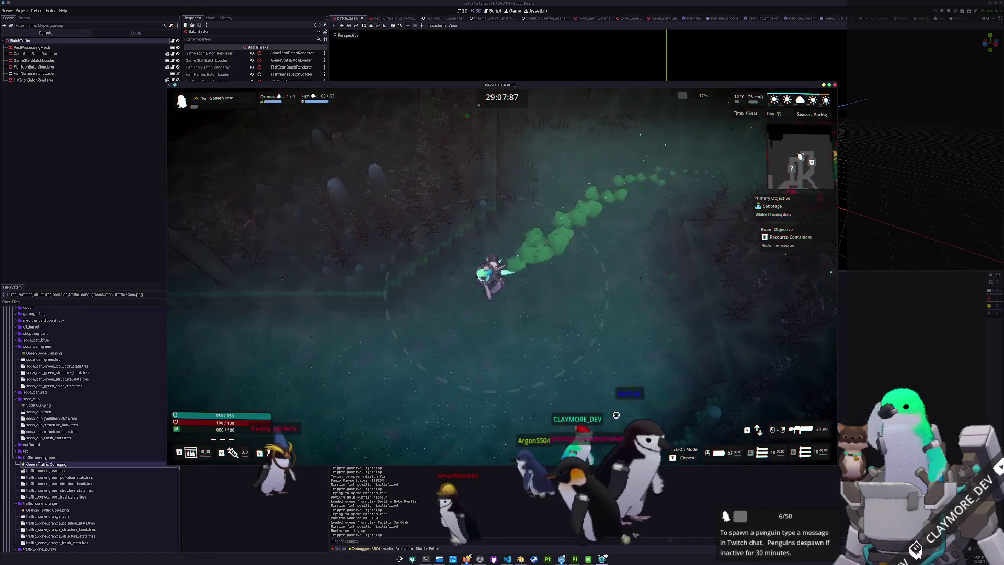
key("s")
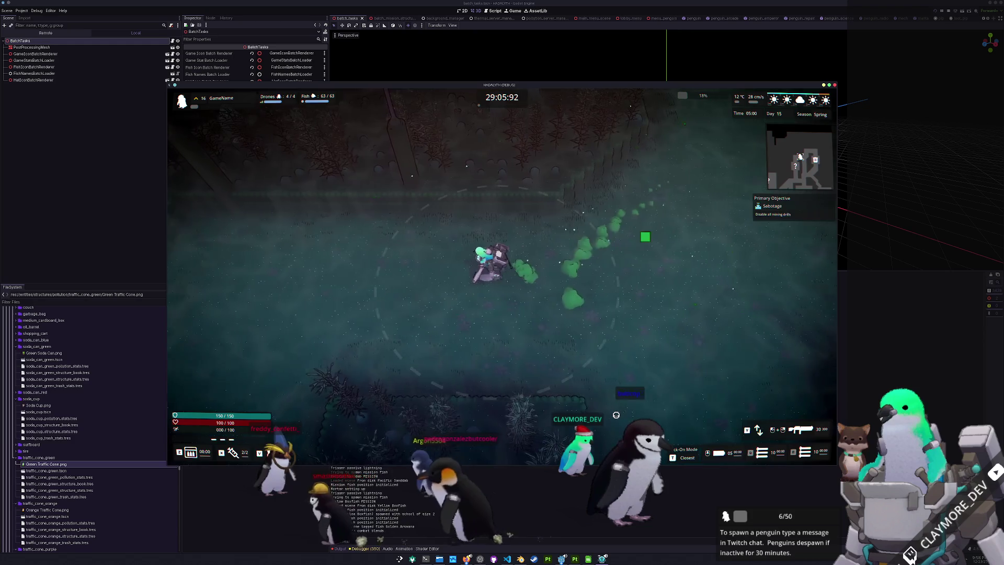
key("s")
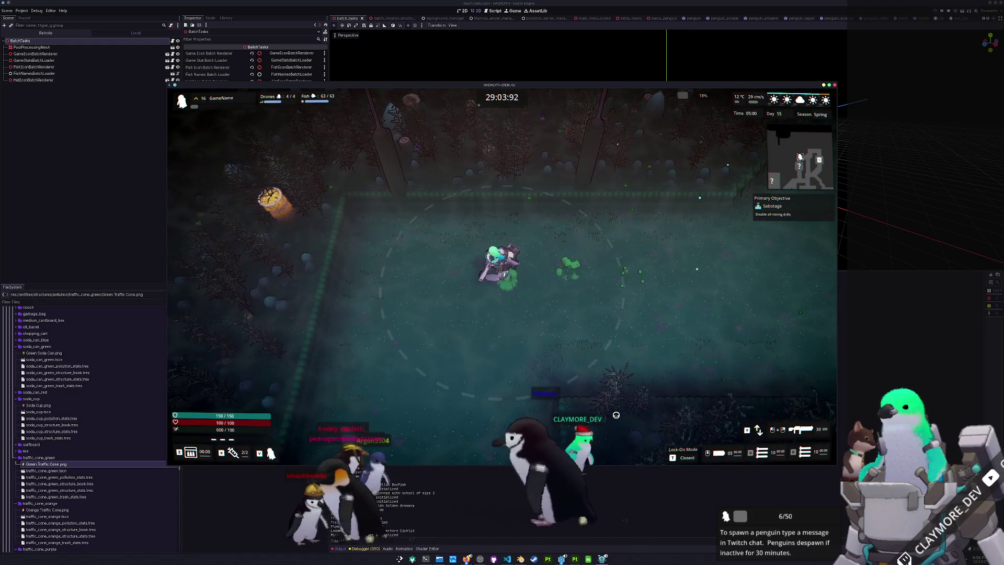
key("d")
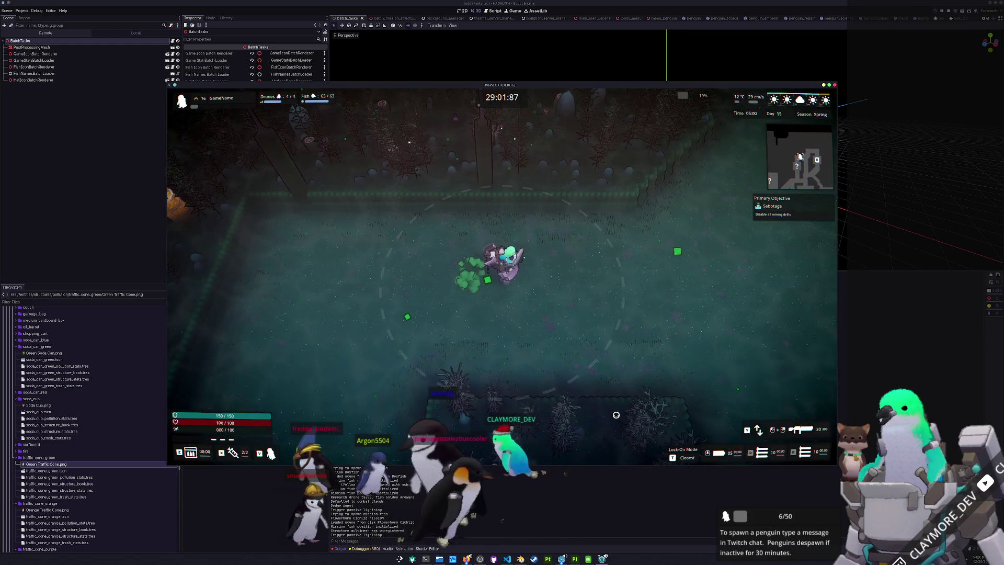
key("d")
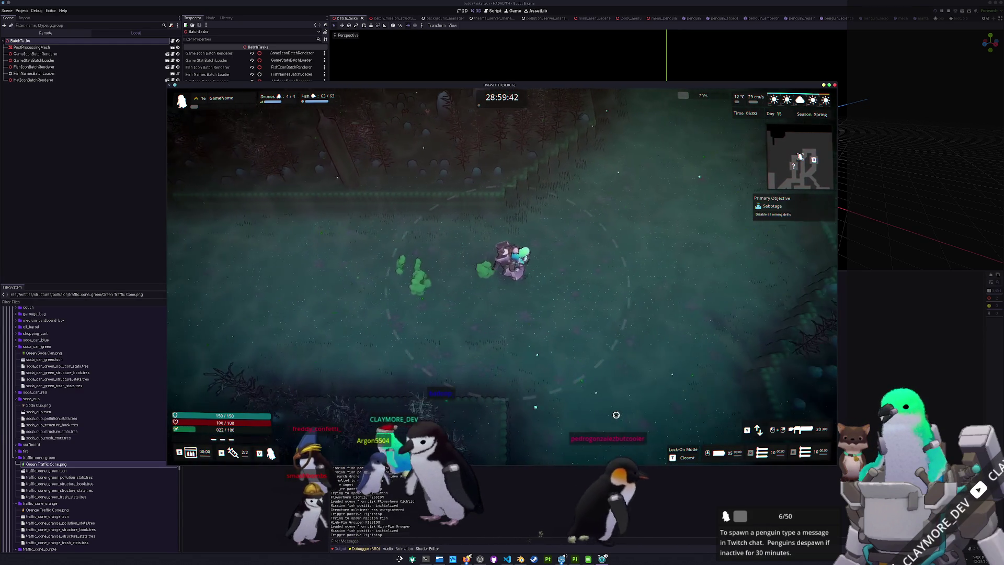
key("s")
key("s")
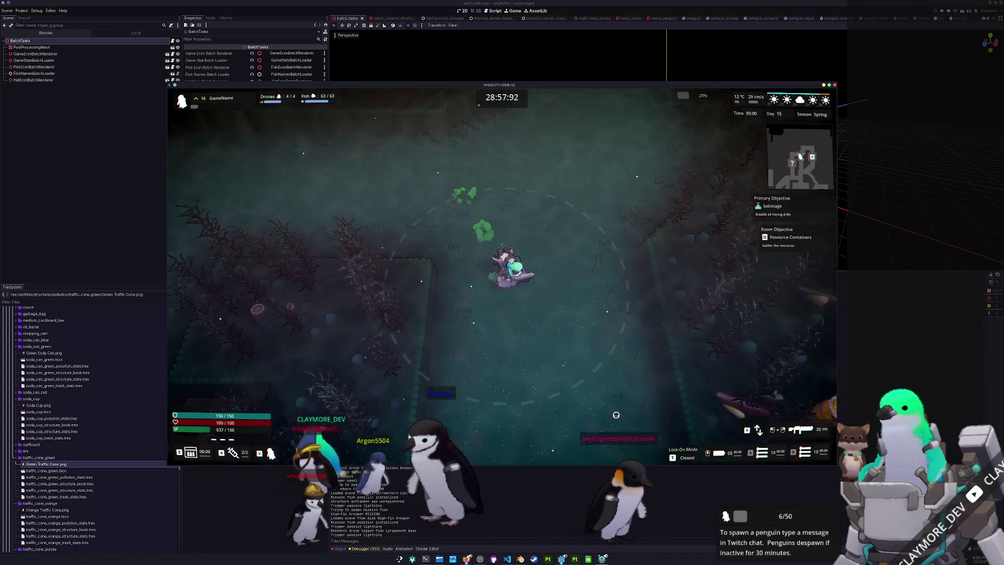
- Head up past the red drill circle, sprint out of the mortar zone, then turn right
key("w")
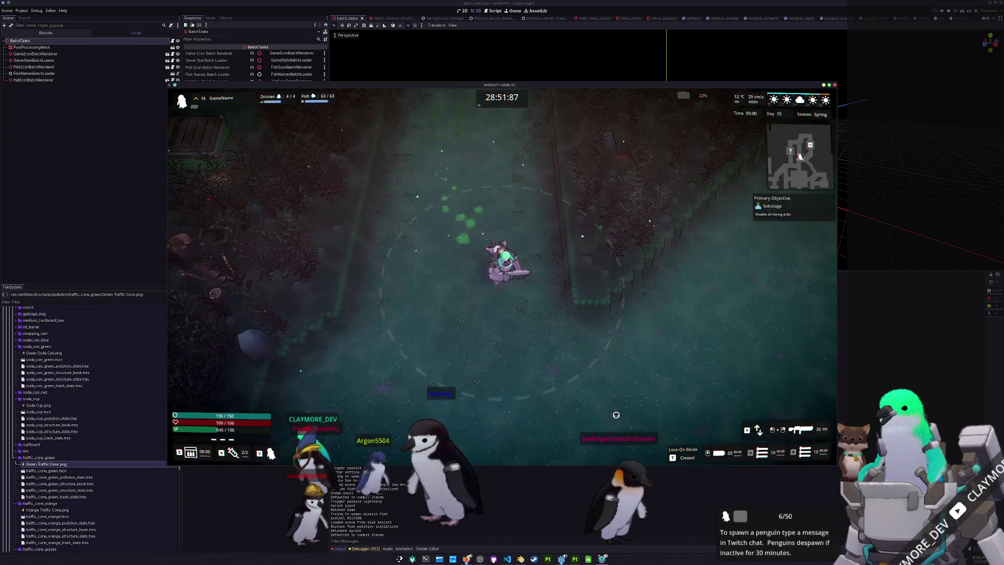
key("w")
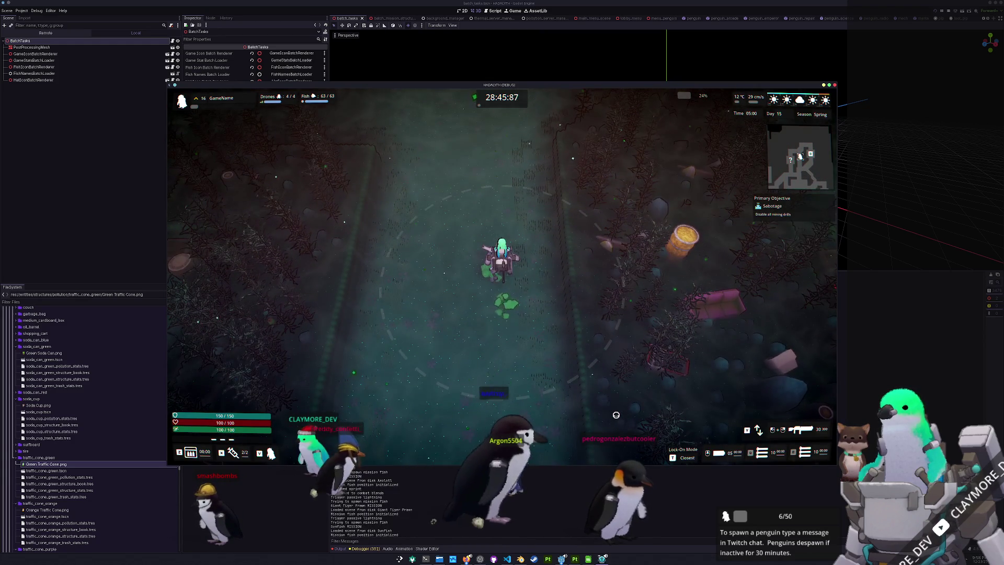
key("w")
key("shift")
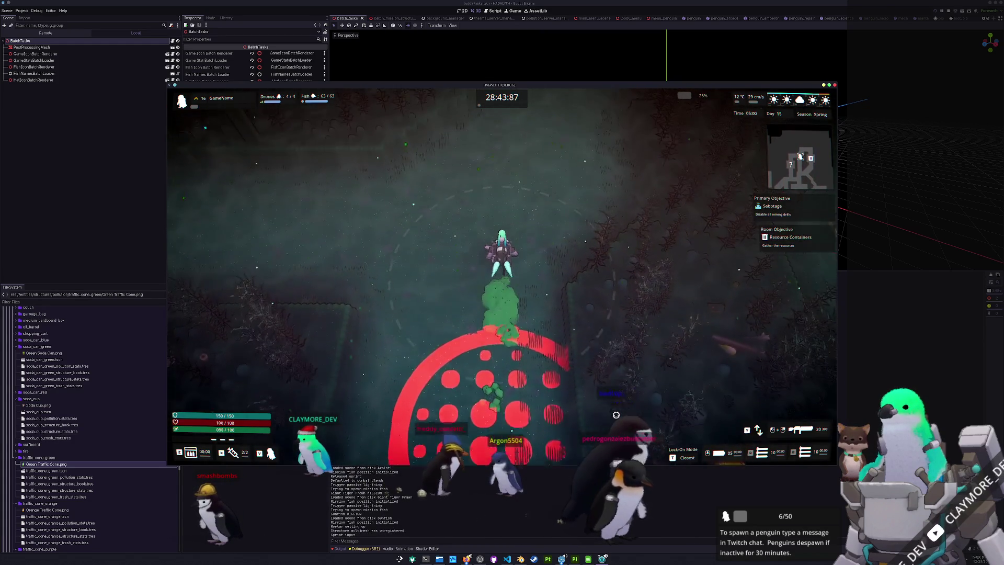
key("w")
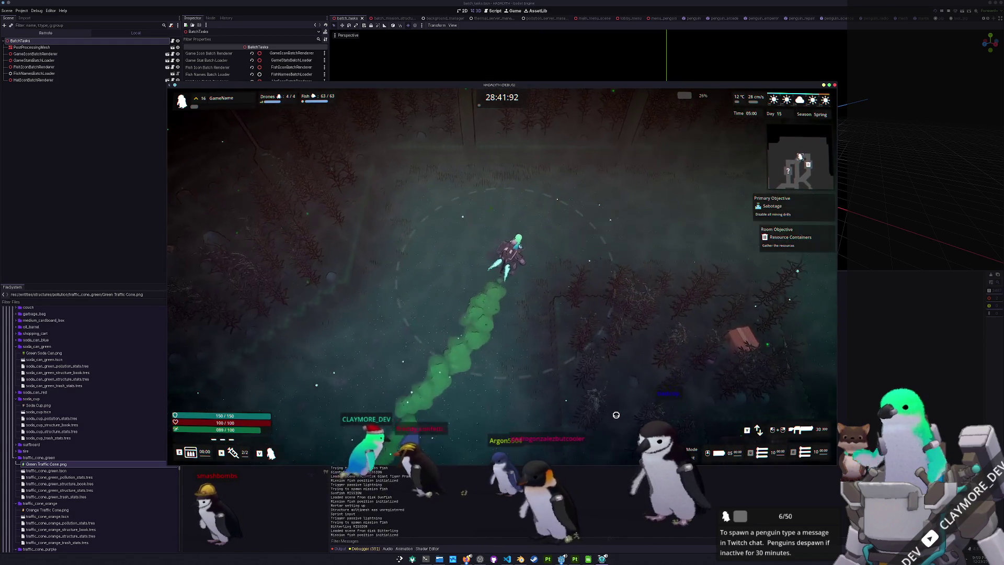
key("d")
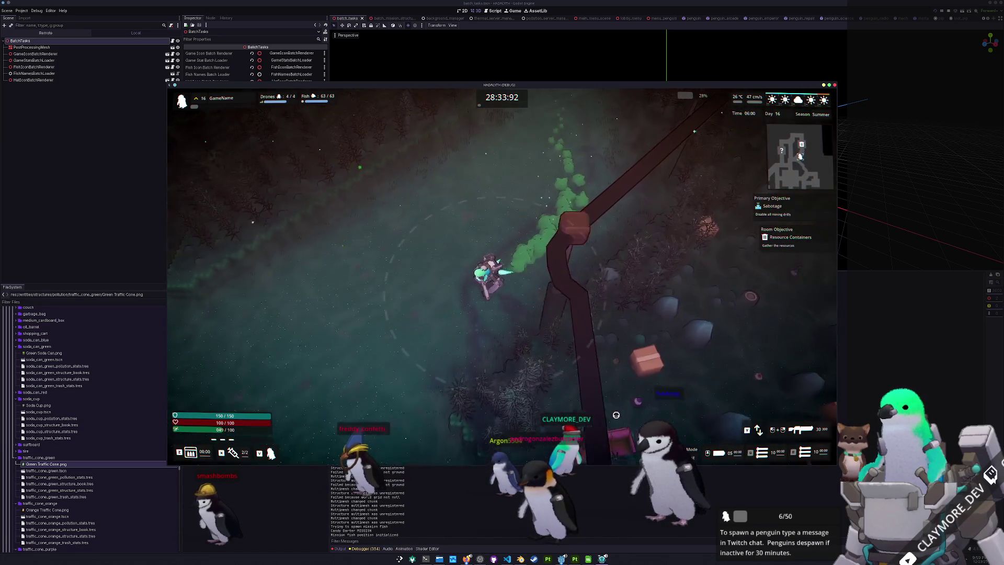
- Move the penguin down-right, then left and down past the pipes while firing the green spray
key("d")
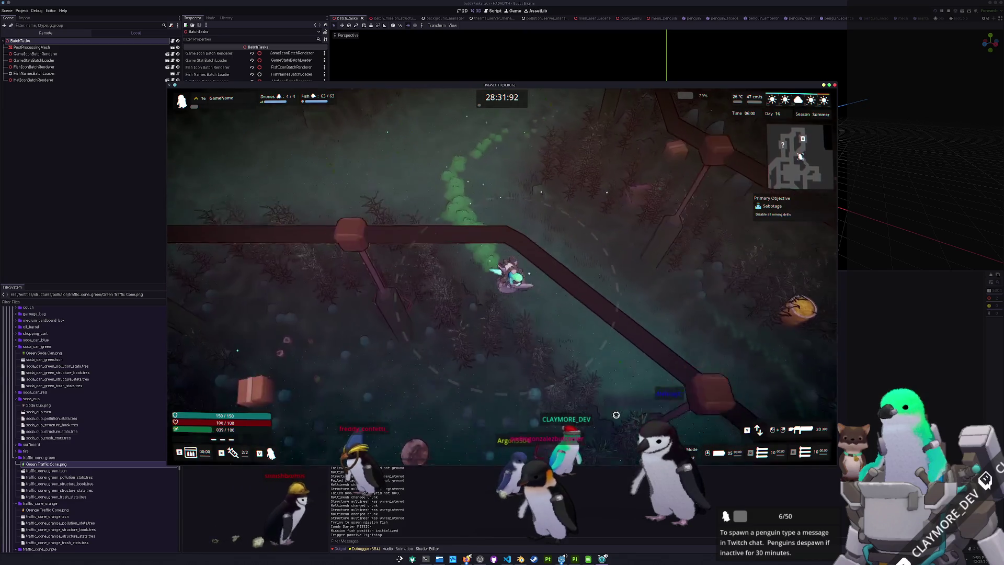
key("d")
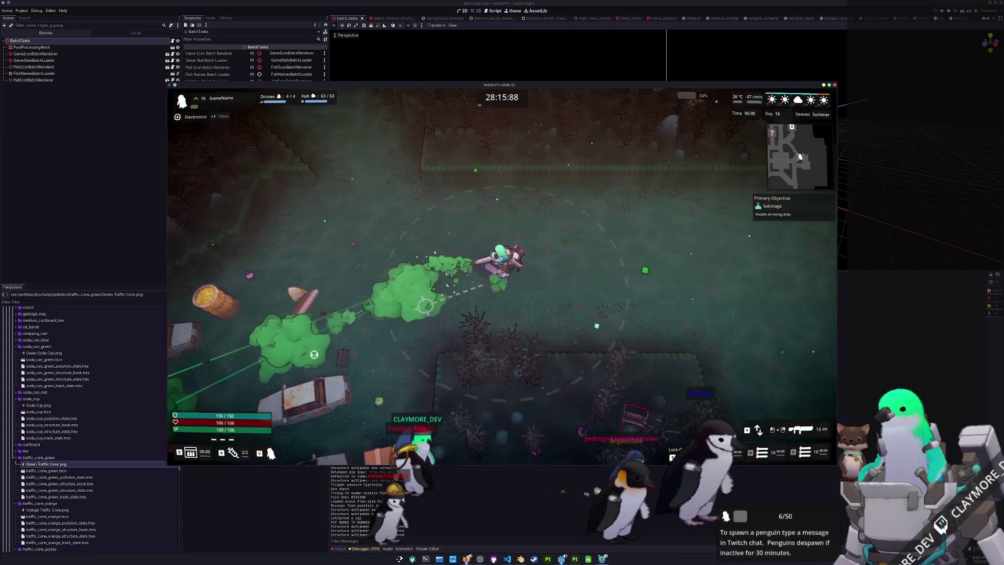
key("a")
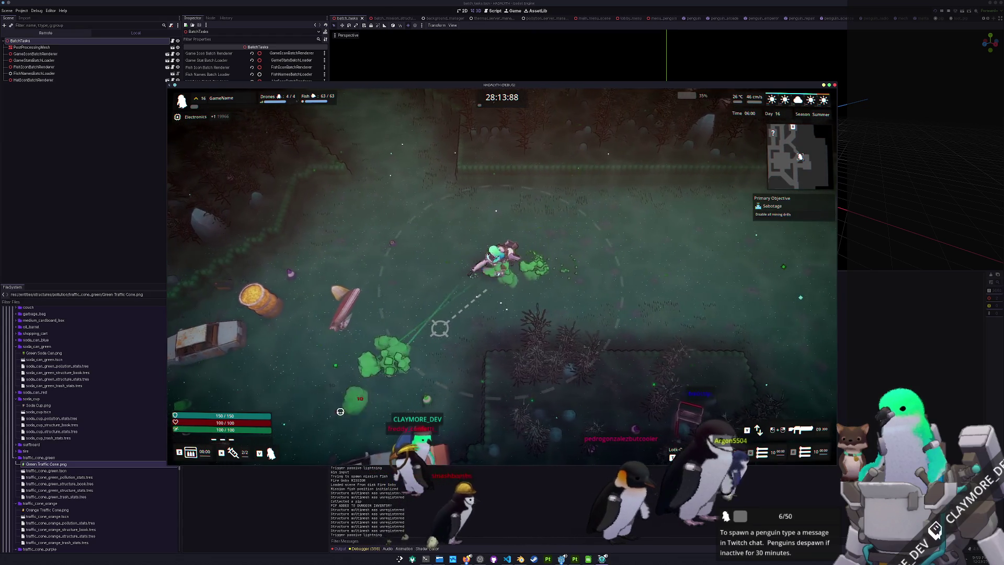
key("s")
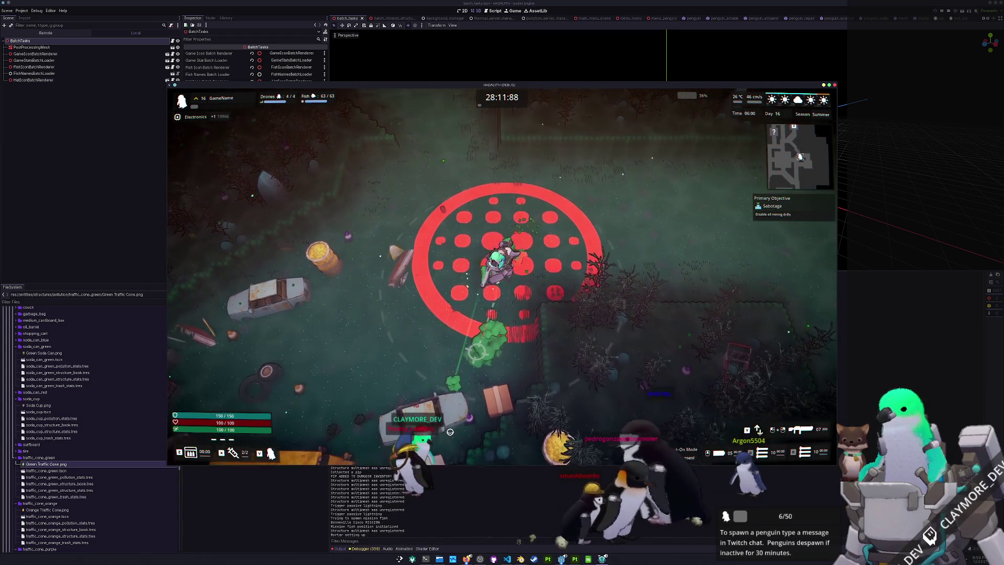
key("a")
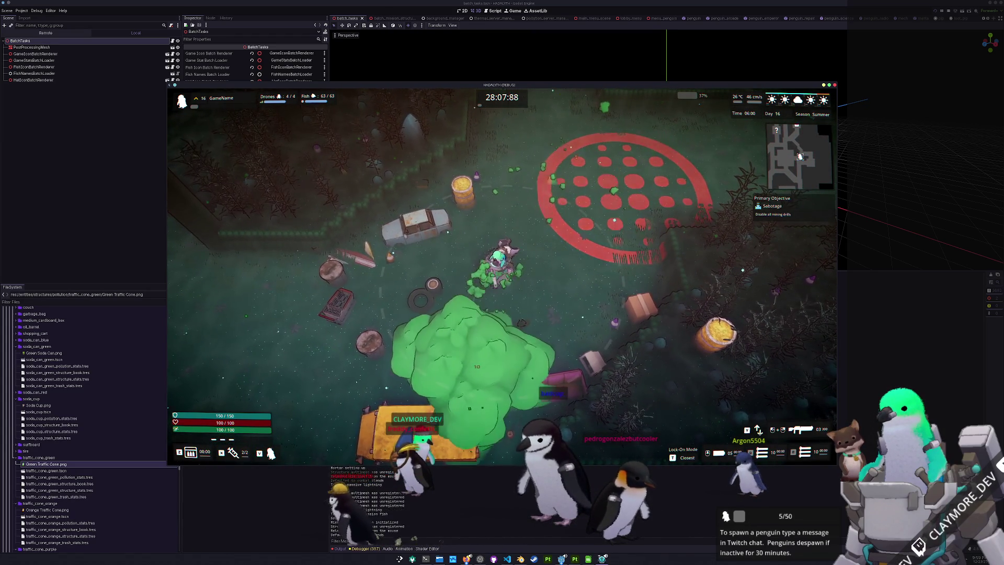
key("s")
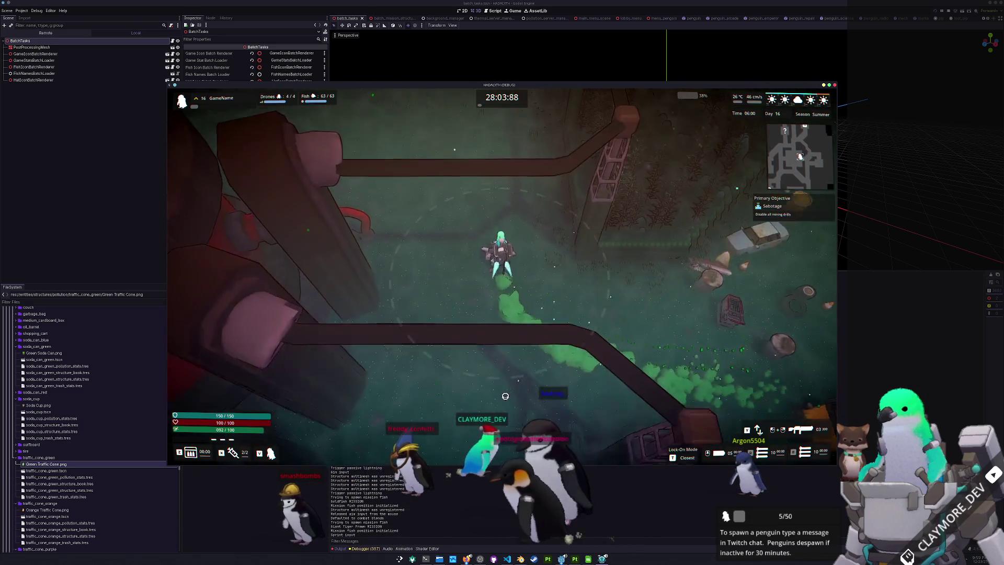
key("w")
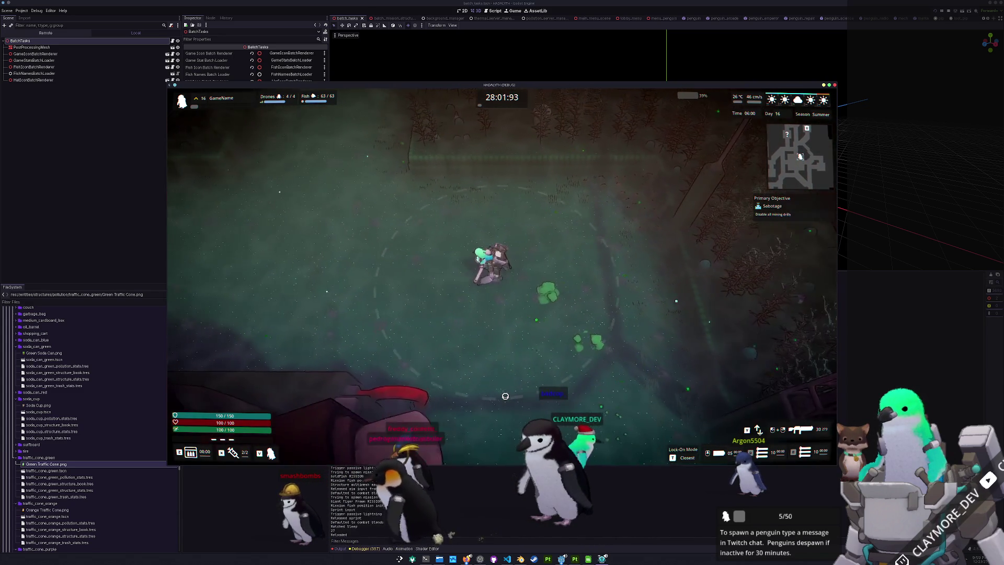
key("s")
key("a")
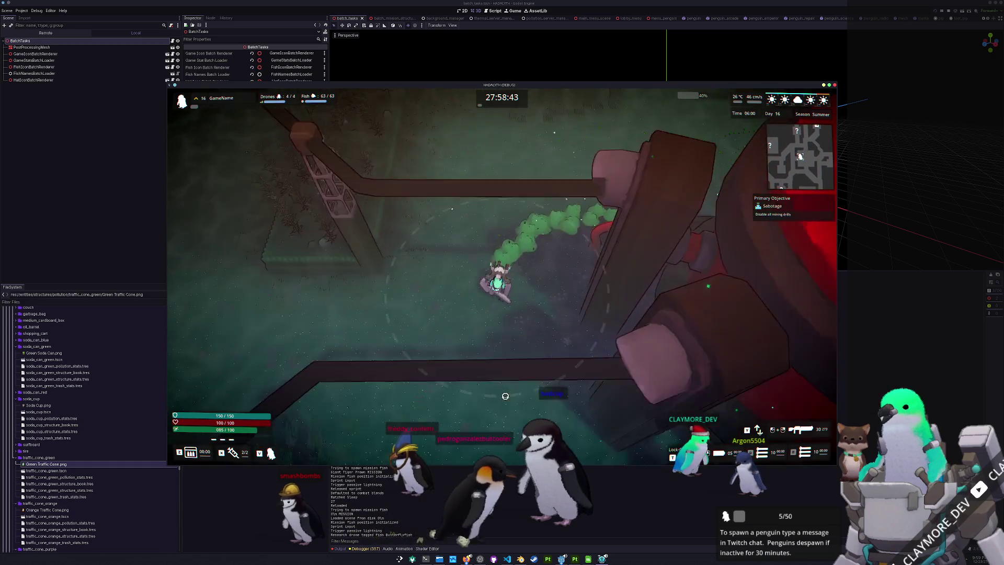
key("s")
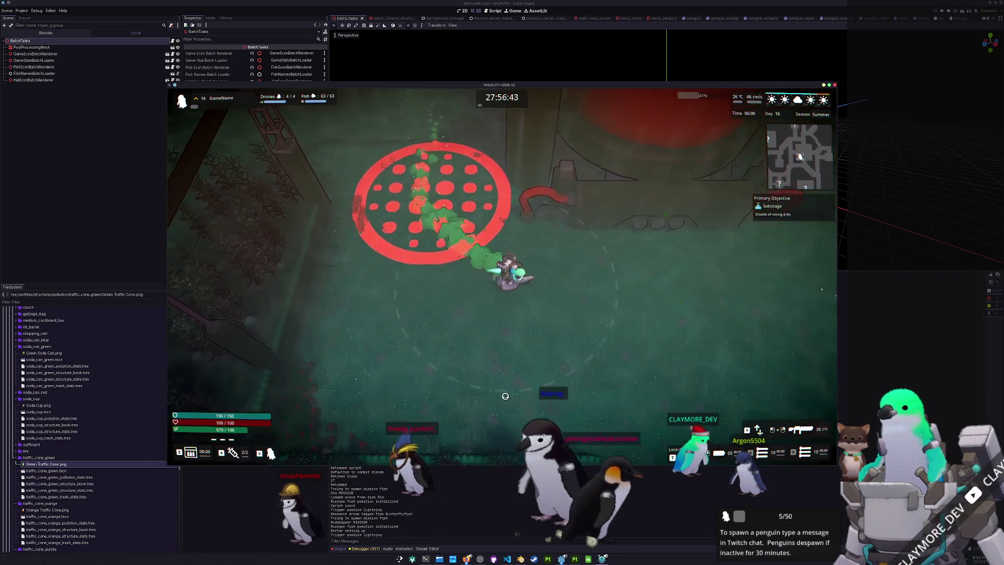
key("d")
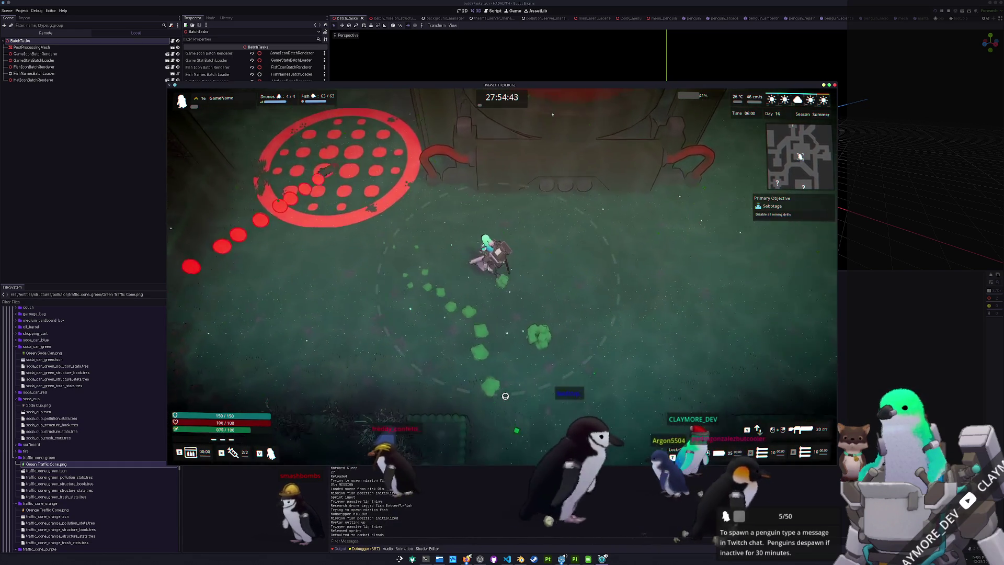
- Cross the target circle up-right, then head down-right and dodge an incoming mortar
key("w")
key("a")
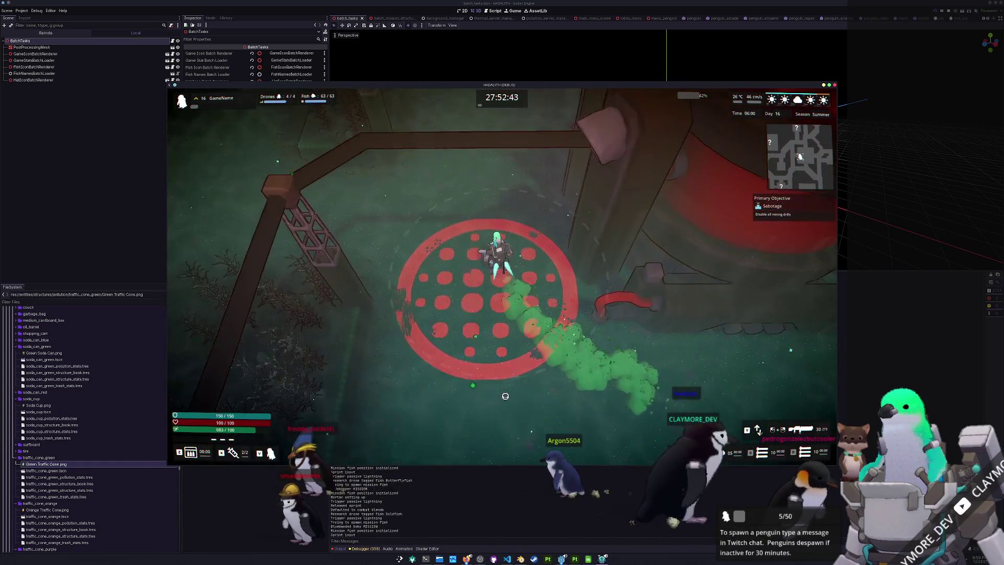
key("w")
key("d")
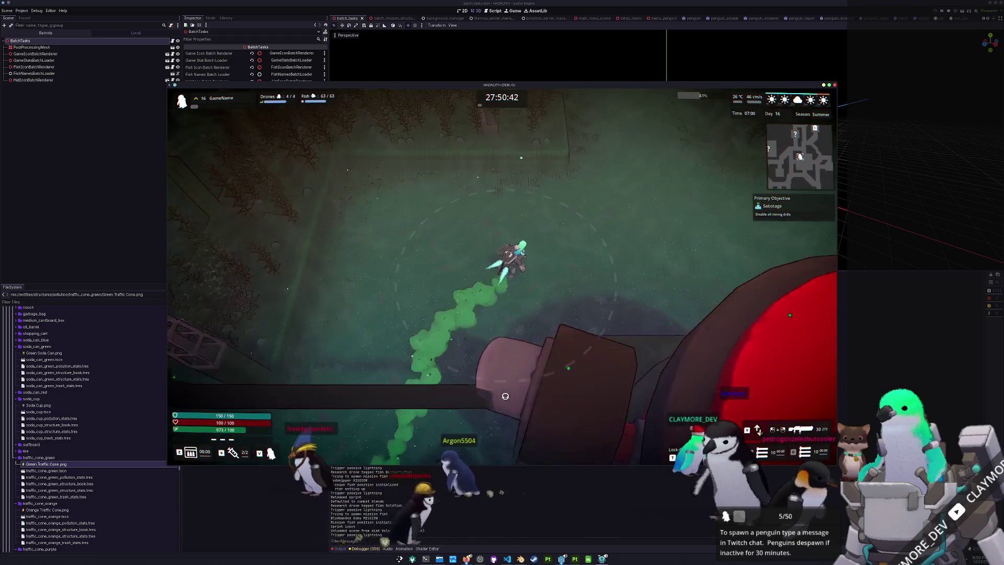
key("w")
key("d")
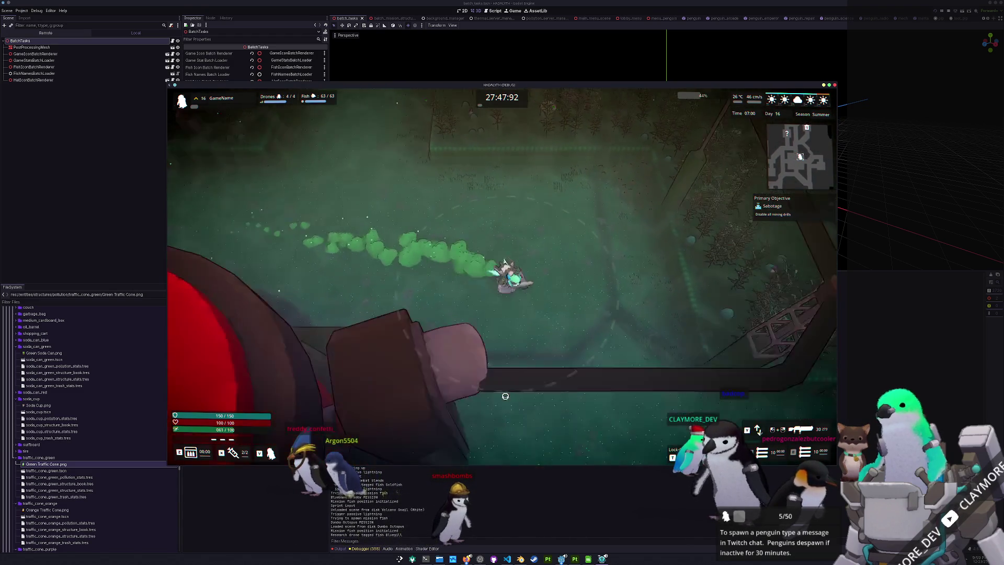
key("s")
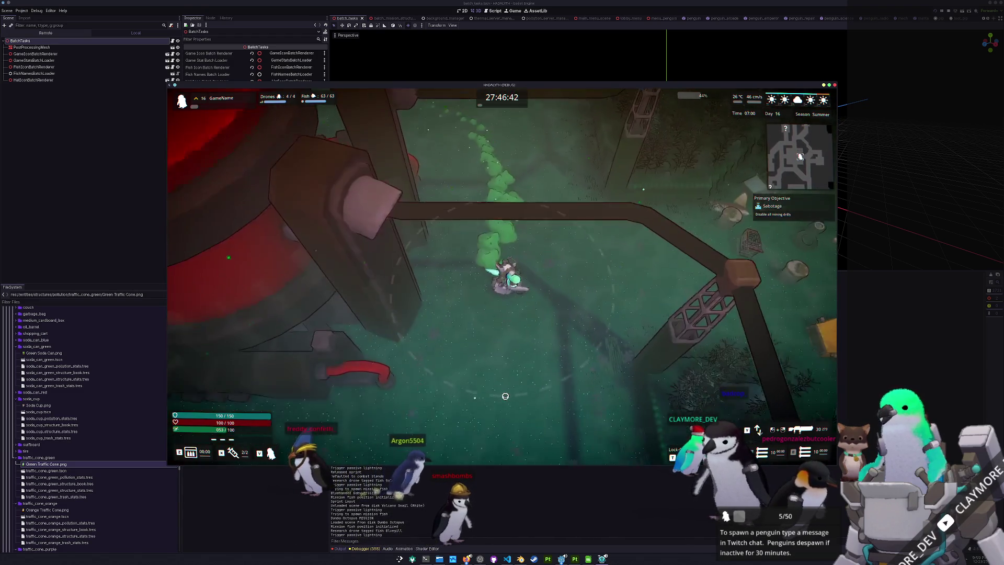
key("s")
key("d")
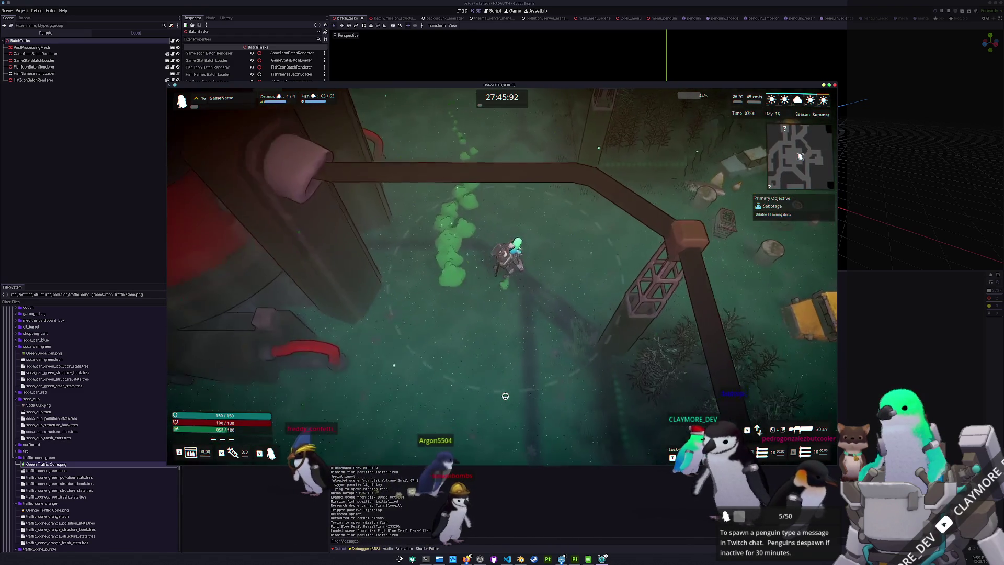
key("d")
key("space")
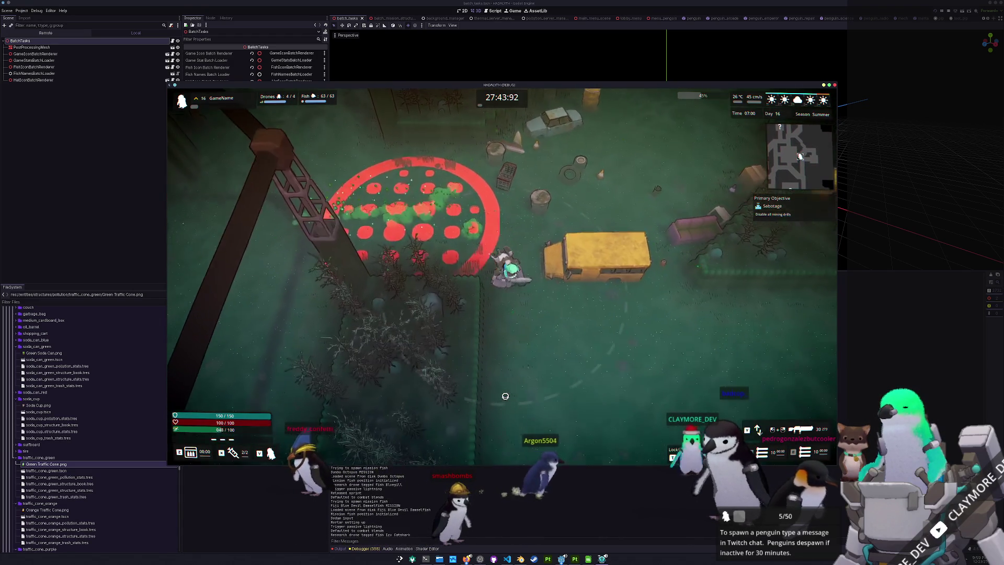
- Open and close the mission map, move right, then check the map again
key("Tab")
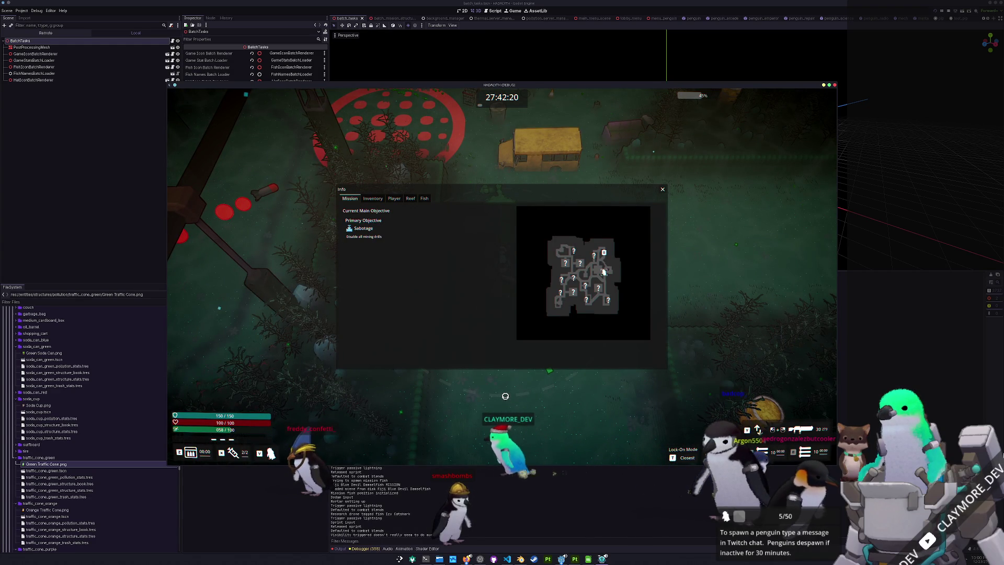
key("Tab")
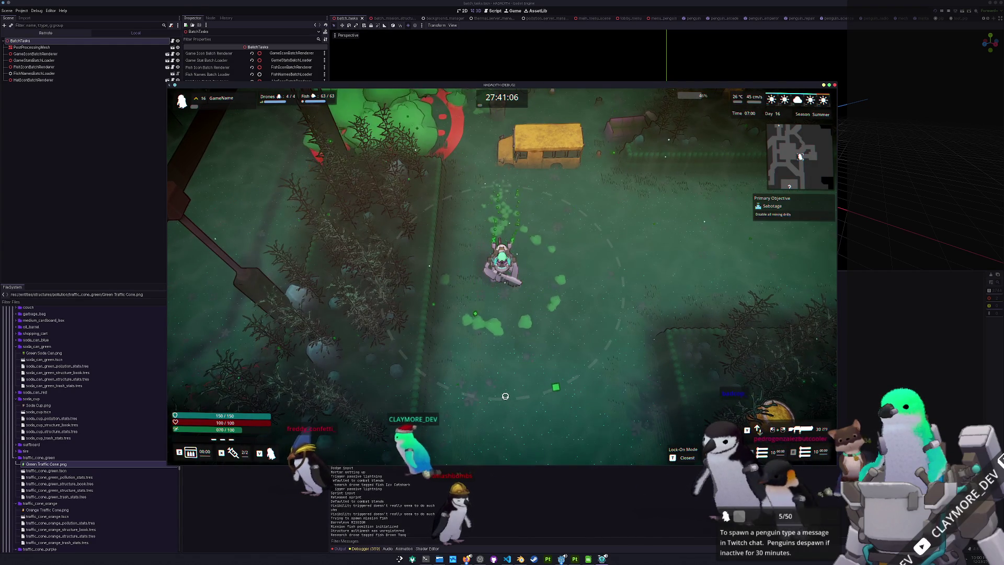
key("d")
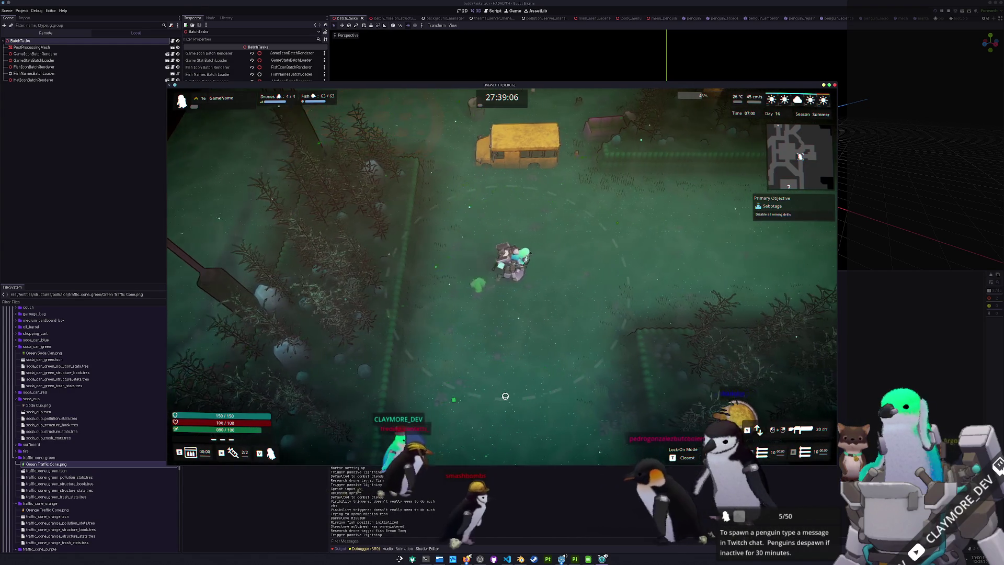
key("Tab")
key("Tab")
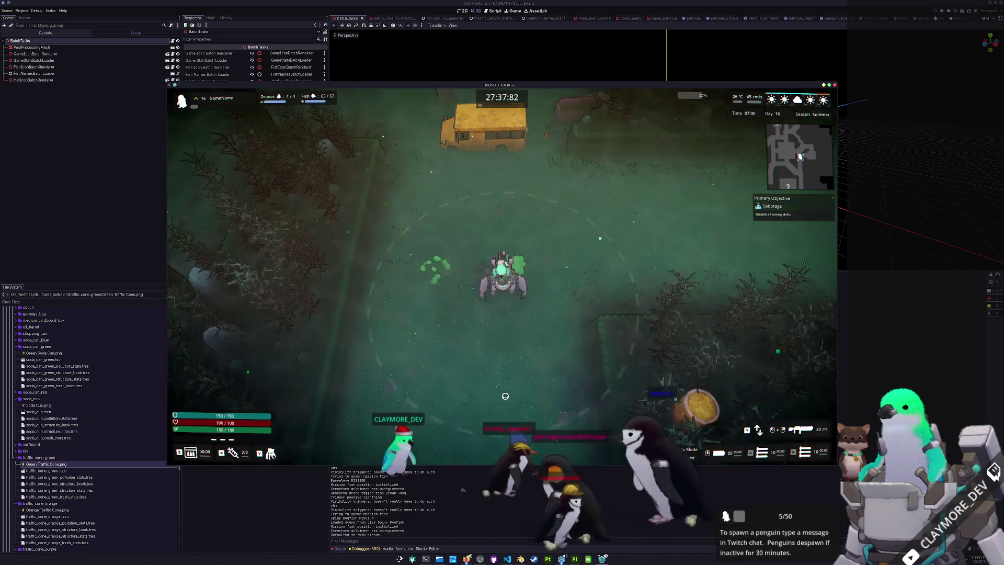
- Walk over and past the bus, dash away from mortar targets, then pause the game
key("w")
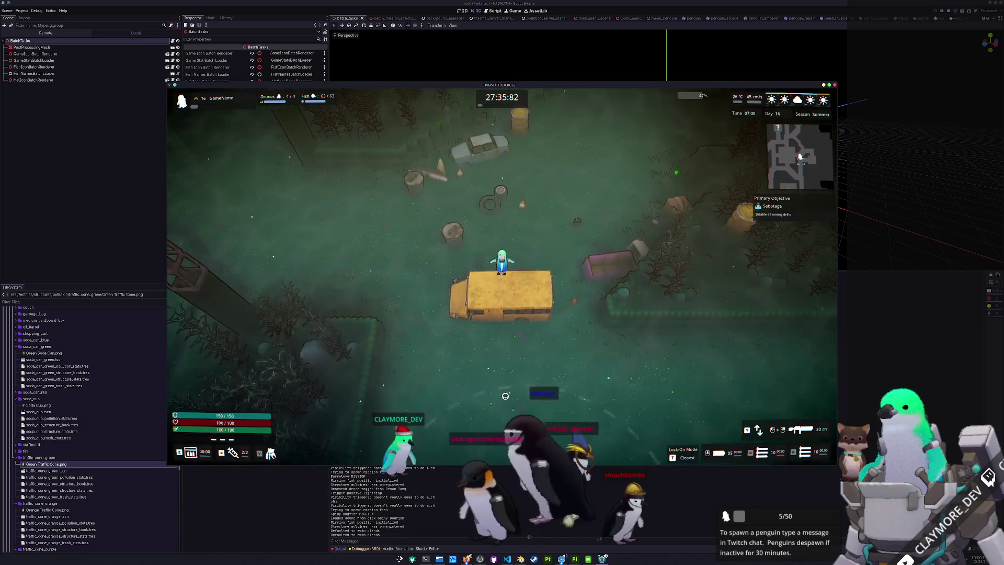
key("w")
key("s")
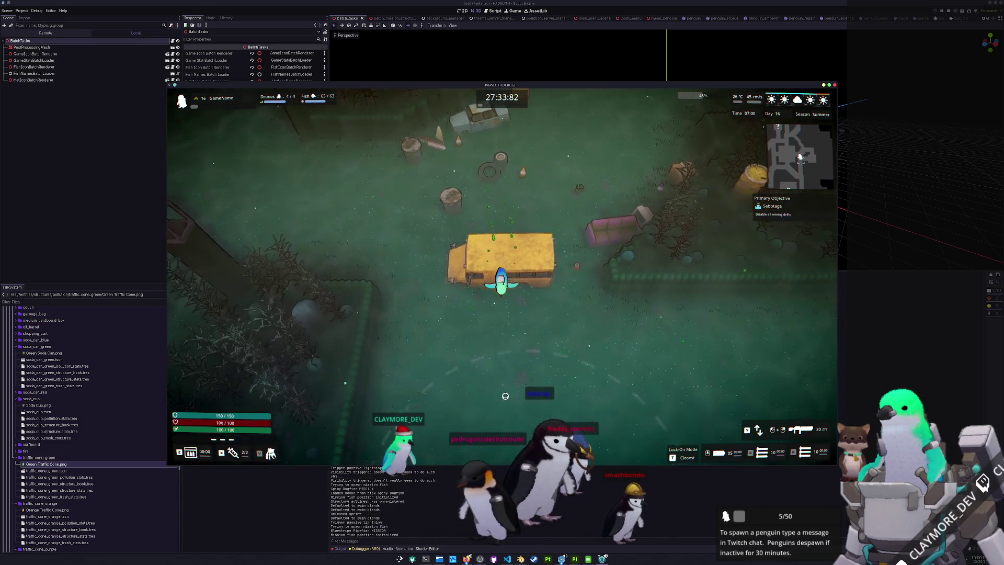
key("s")
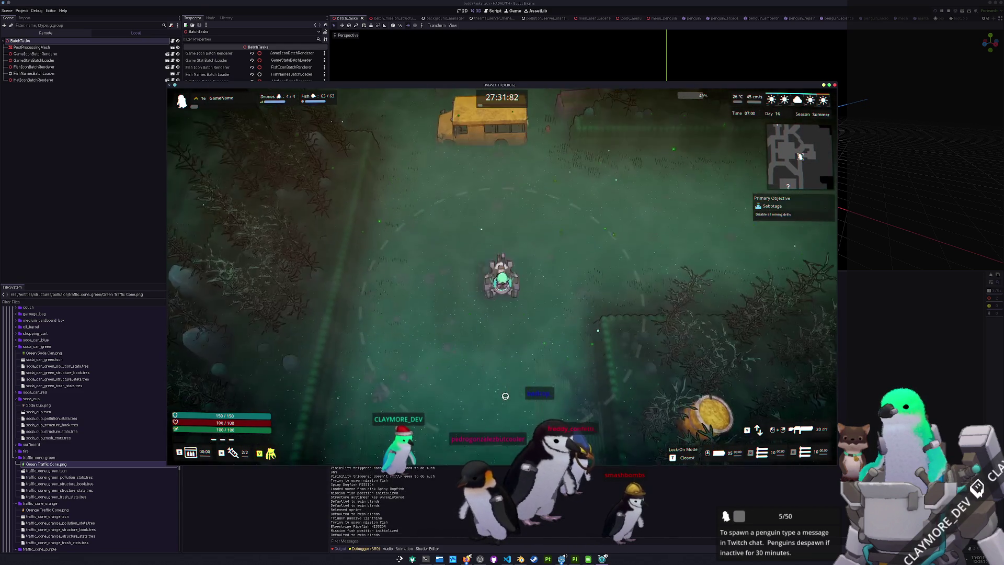
key("s")
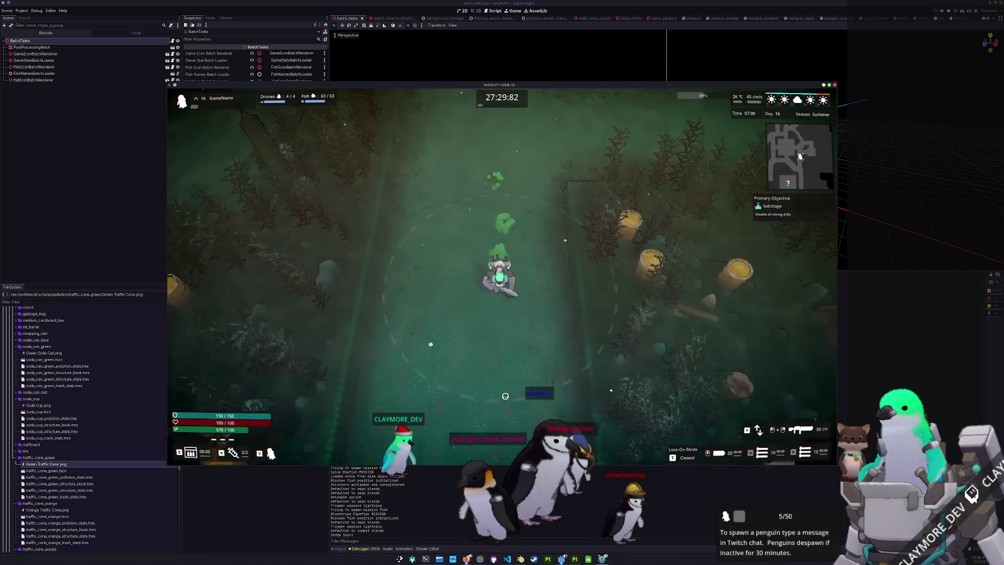
key("space")
key("s")
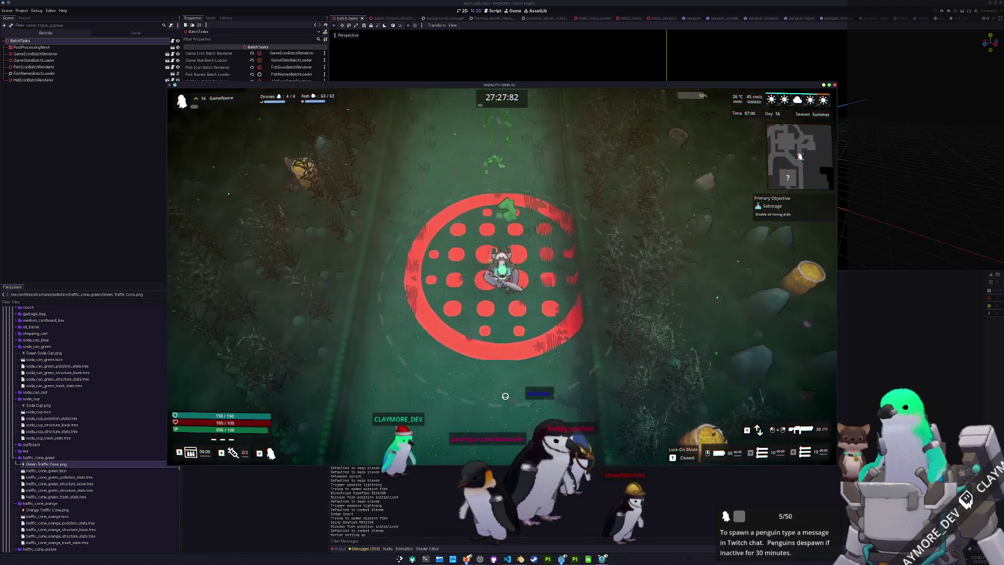
key("s")
key("a")
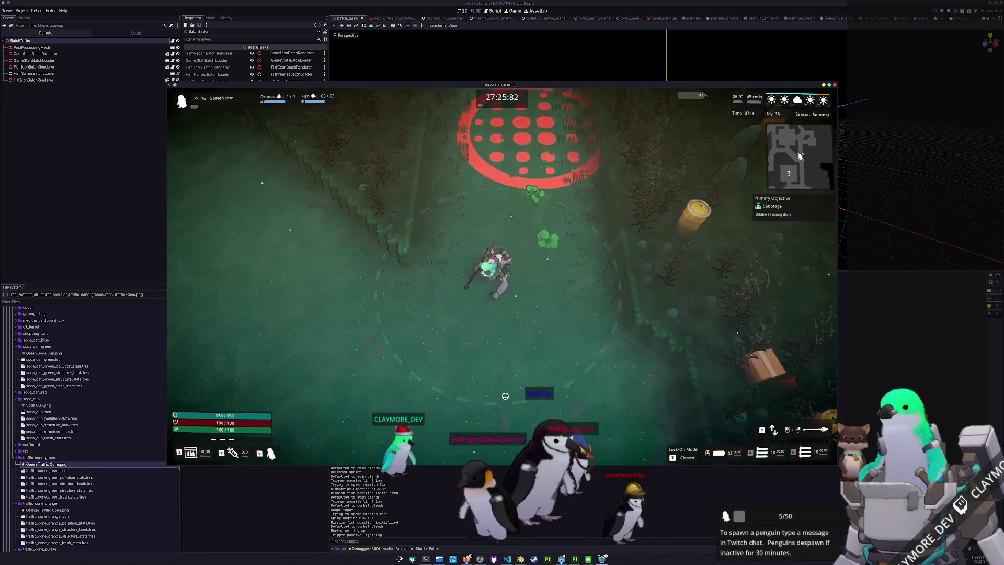
key("w")
key("a")
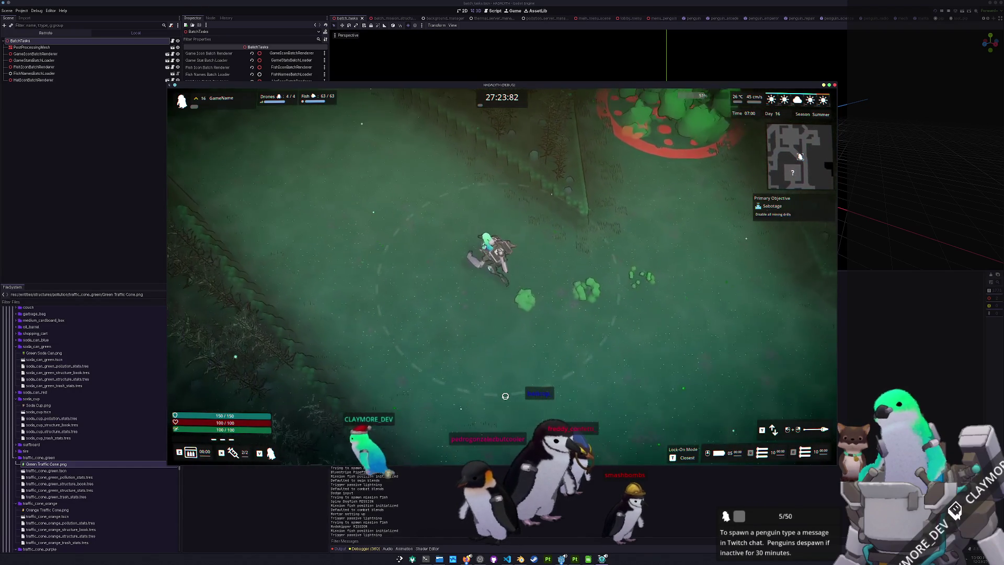
key("space")
key("Escape")
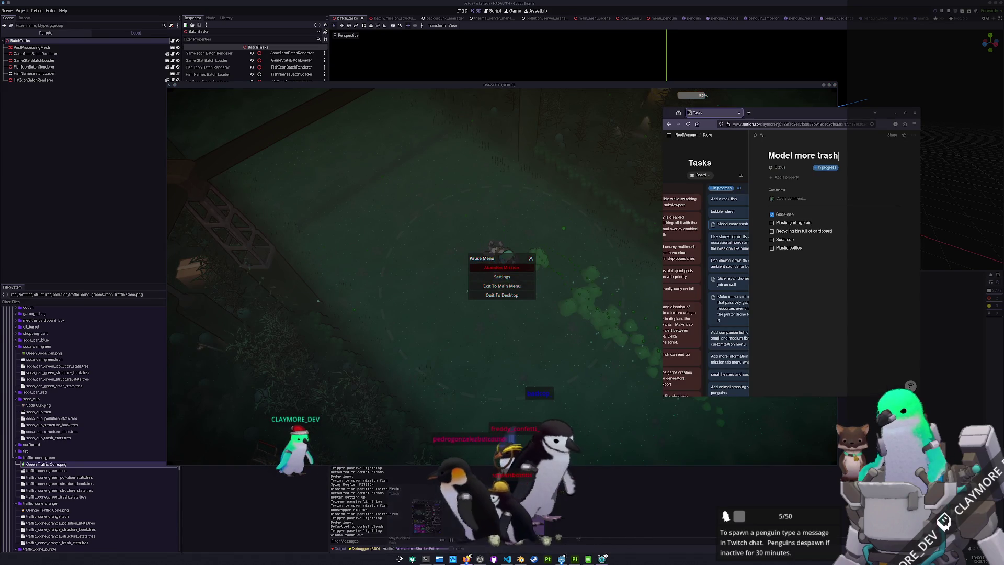
- Mark the Soda cup task as done and close the Model more trash task details
key("alt+Tab")
left_click(772, 239)
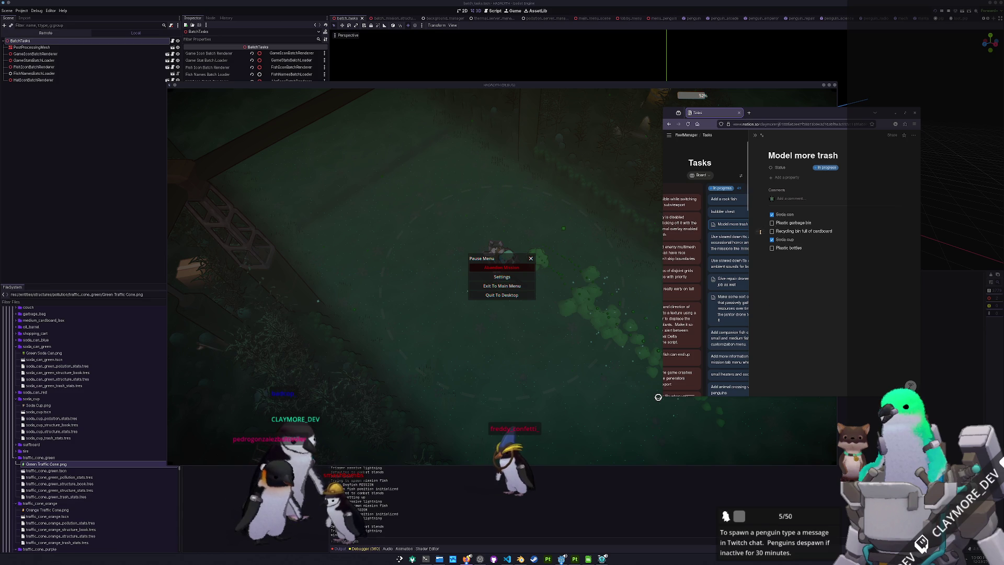
left_click(756, 136)
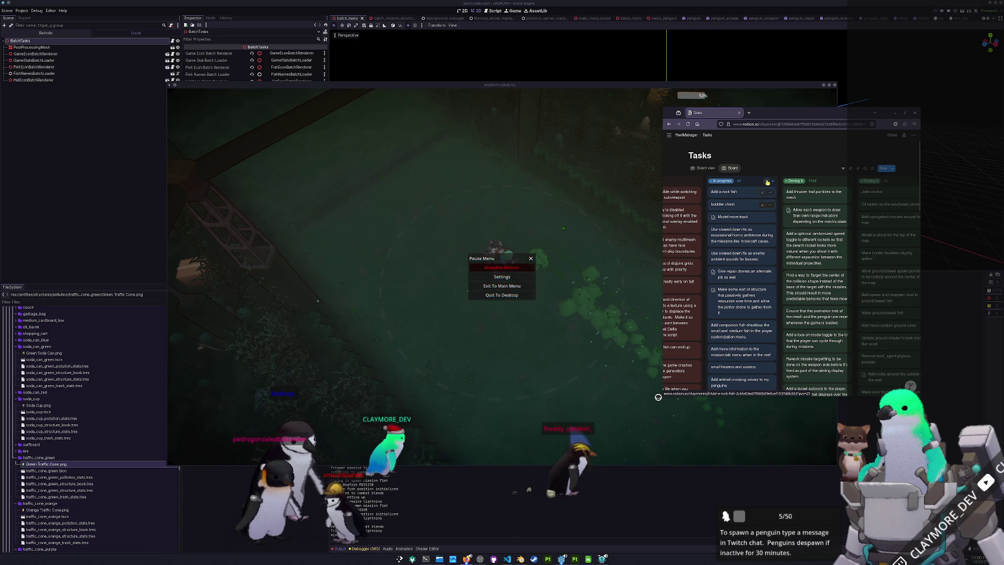
- Add a new In progress card about wreckage rooms and adjust the board view
left_click(772, 182)
type("Add wreckage rooms where yo")
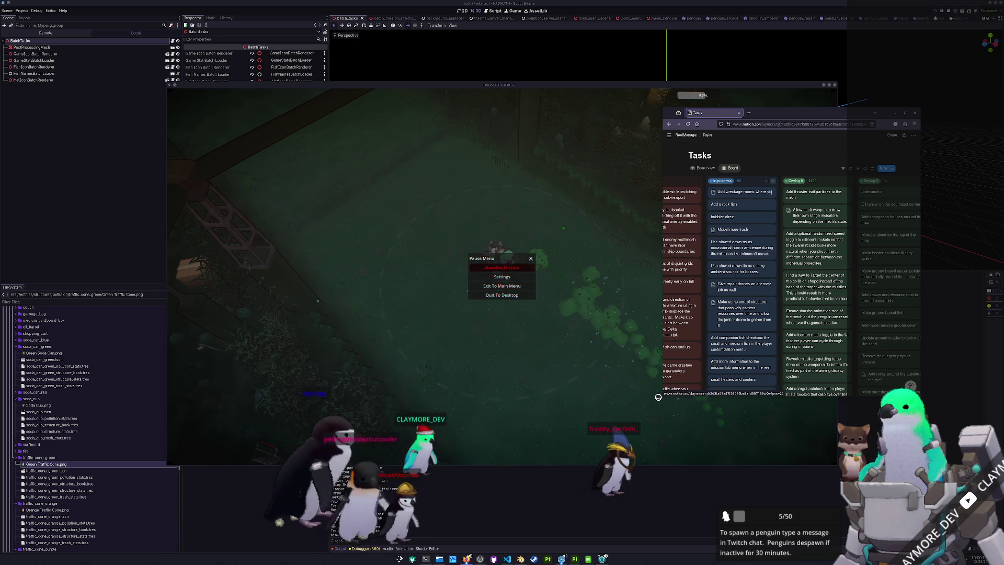
type("u re")
type("ot a wrecka")
type("ge for")
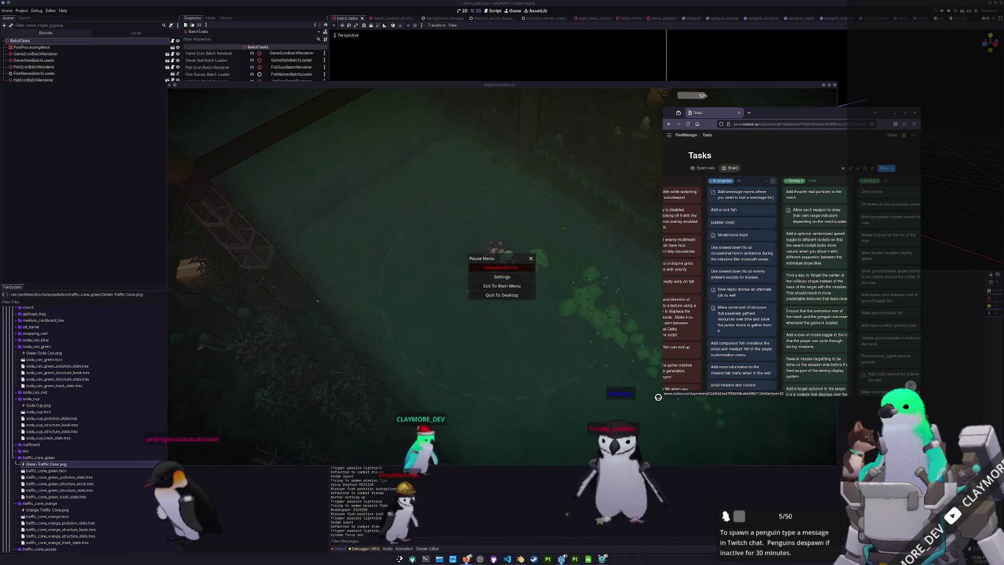
type(" a rare resource.")
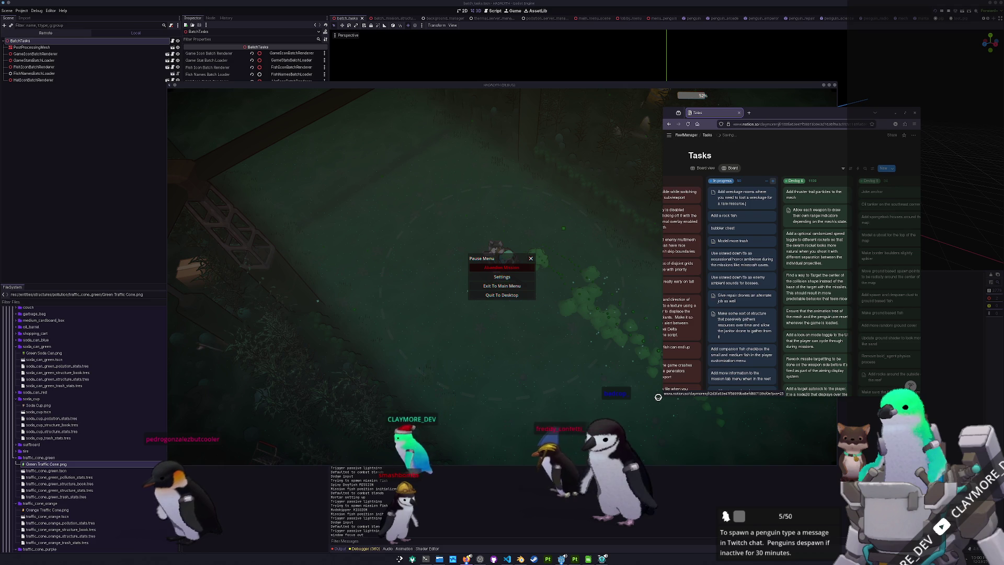
key("Return")
mouse_move(735, 198)
left_mouse_down()
mouse_move(687, 186)
mouse_move(798, 183)
left_mouse_up()
scroll(737, 264, "right", 5)
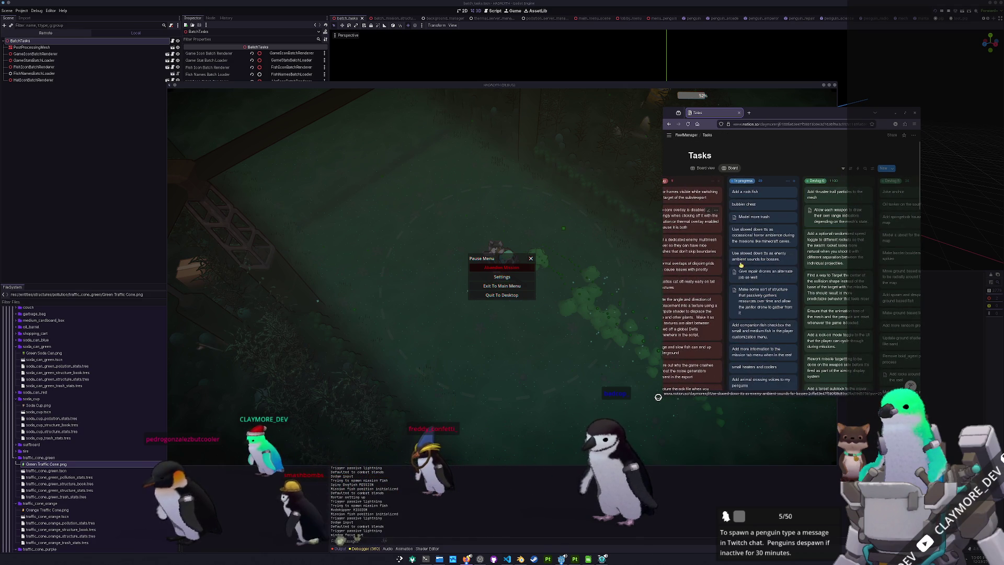
- Delete the 'Add a rock fish' card and bring the rock fish image results into view
right_click(764, 195)
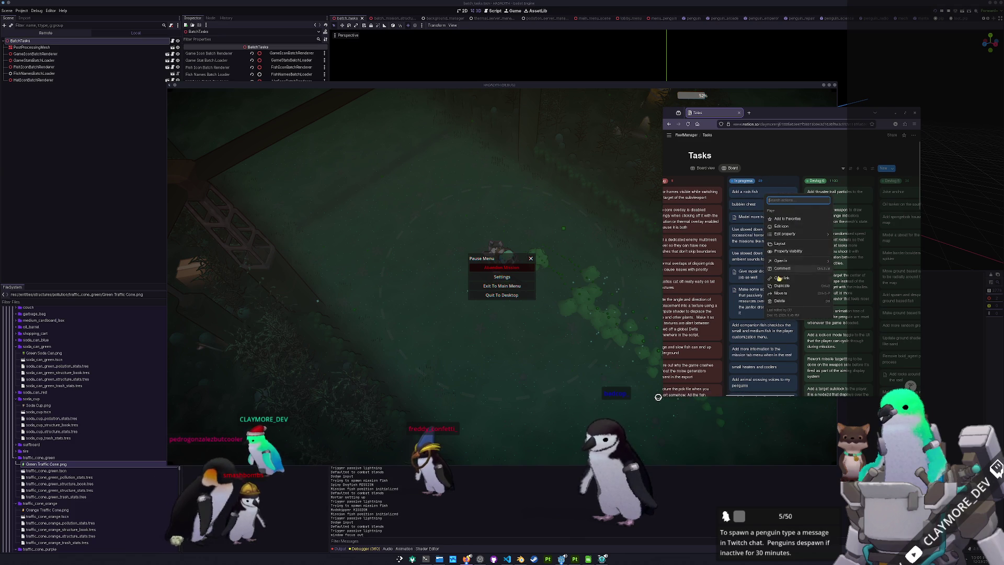
left_click(784, 302)
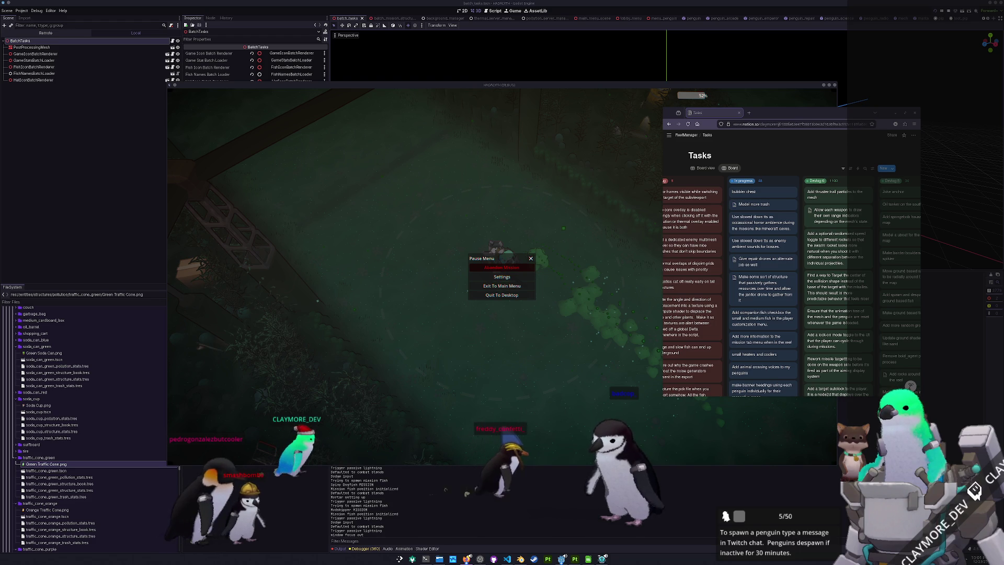
mouse_move(1003, 148)
left_mouse_down()
mouse_move(632, 147)
mouse_move(731, 174)
left_mouse_up()
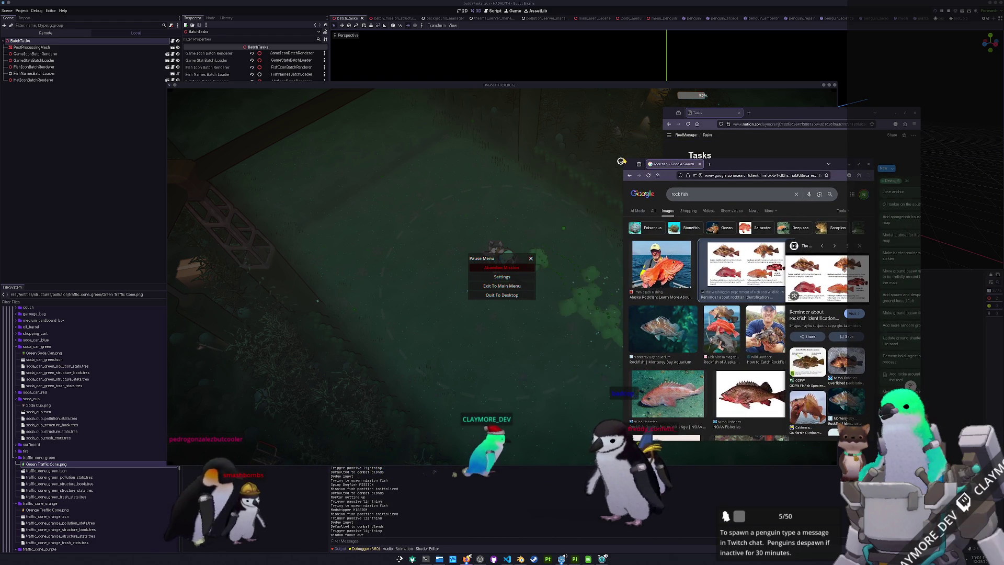
- Enlarge the image results and open the NOAA Fisheries canary rockfish image in a new tab
mouse_move(624, 170)
left_mouse_down()
mouse_move(403, 56)
mouse_move(403, 27)
mouse_move(248, 37)
mouse_move(288, 46)
left_mouse_up()
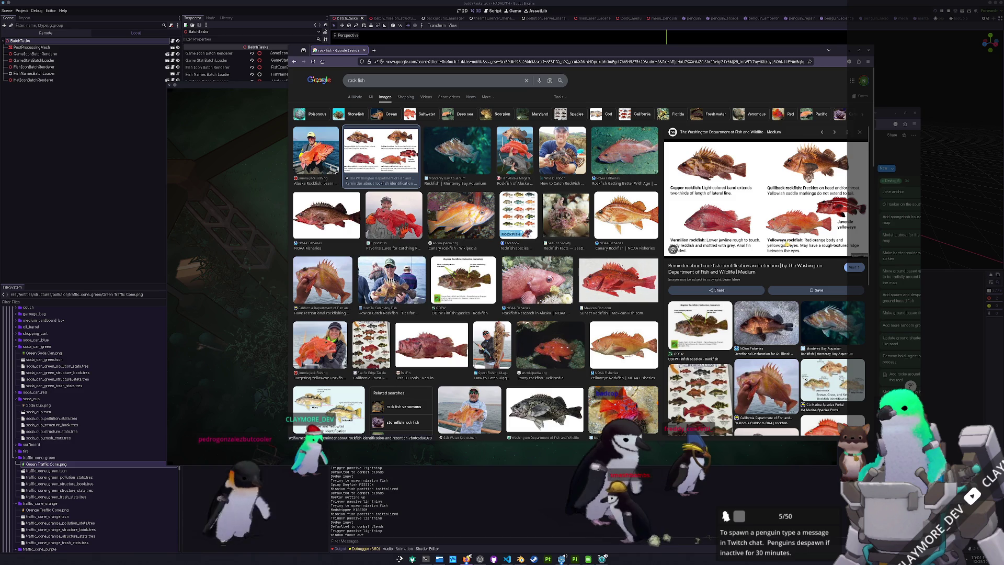
left_click(618, 280)
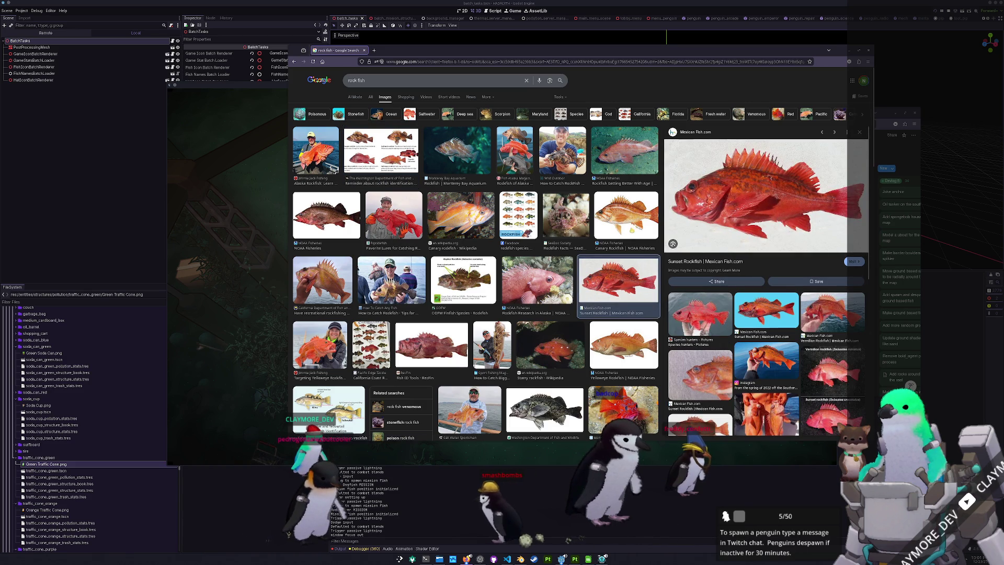
left_click(626, 214)
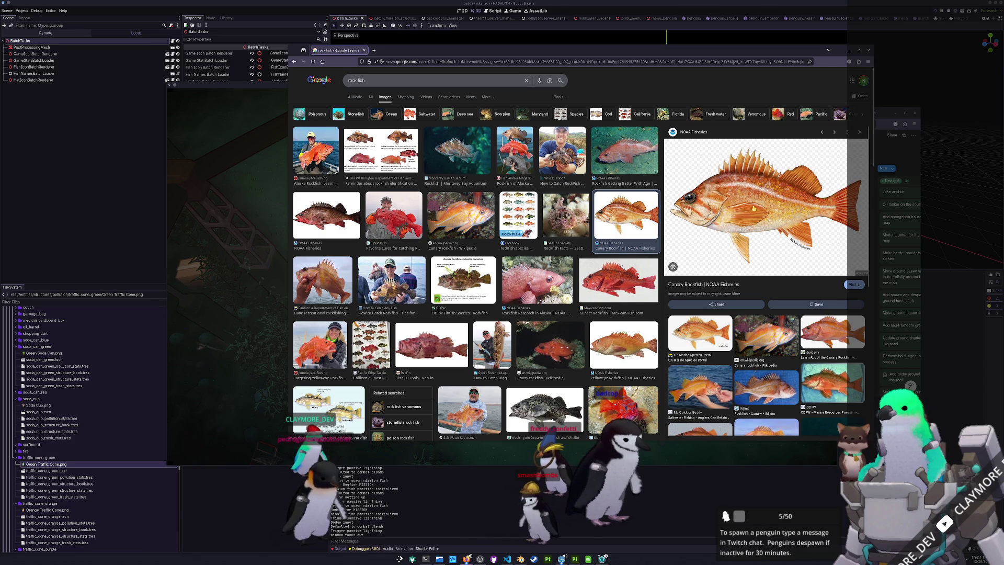
right_click(754, 208)
left_click(788, 275)
- Open the Ikijime canary rockfish image in a new tab
scroll(774, 264, "down", 5)
scroll(766, 277, "down", 1)
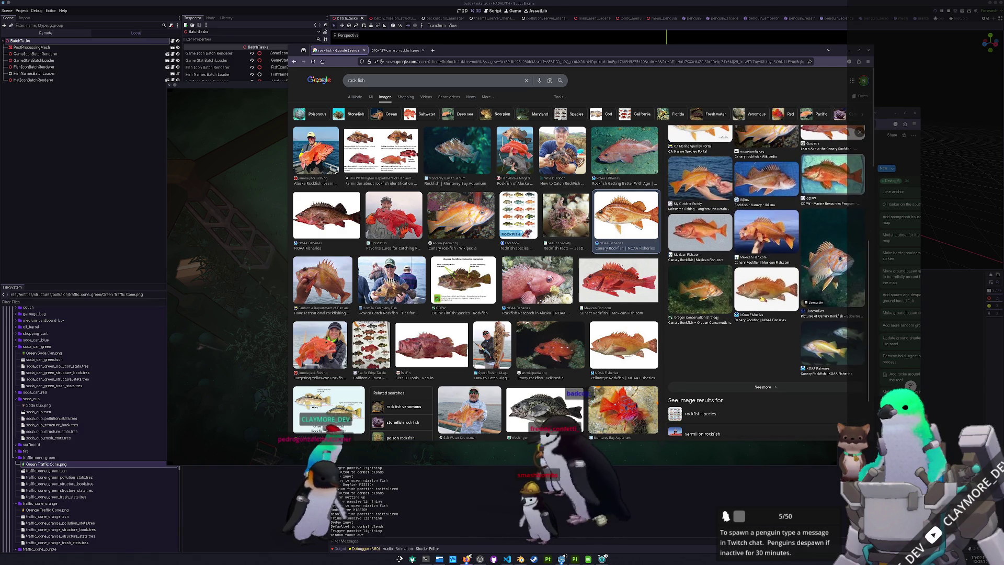
scroll(760, 301, "up", 3)
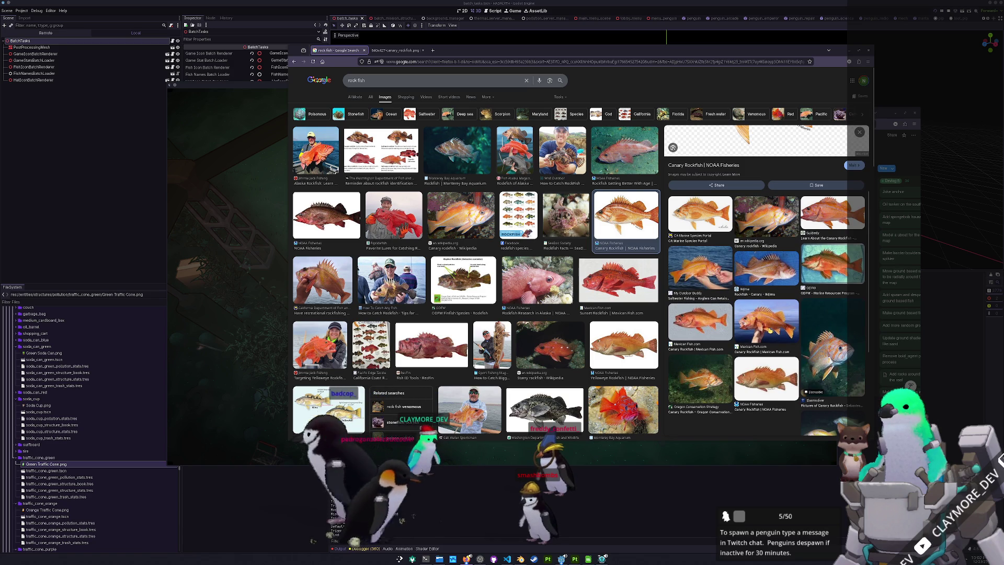
scroll(770, 330, "up", 2)
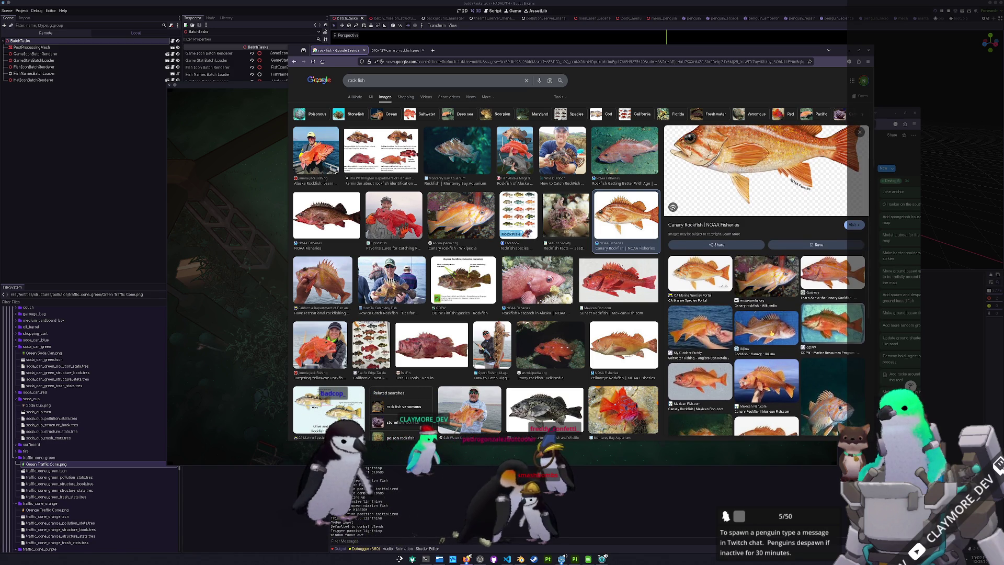
left_click(771, 333)
right_click(775, 181)
left_click(794, 246)
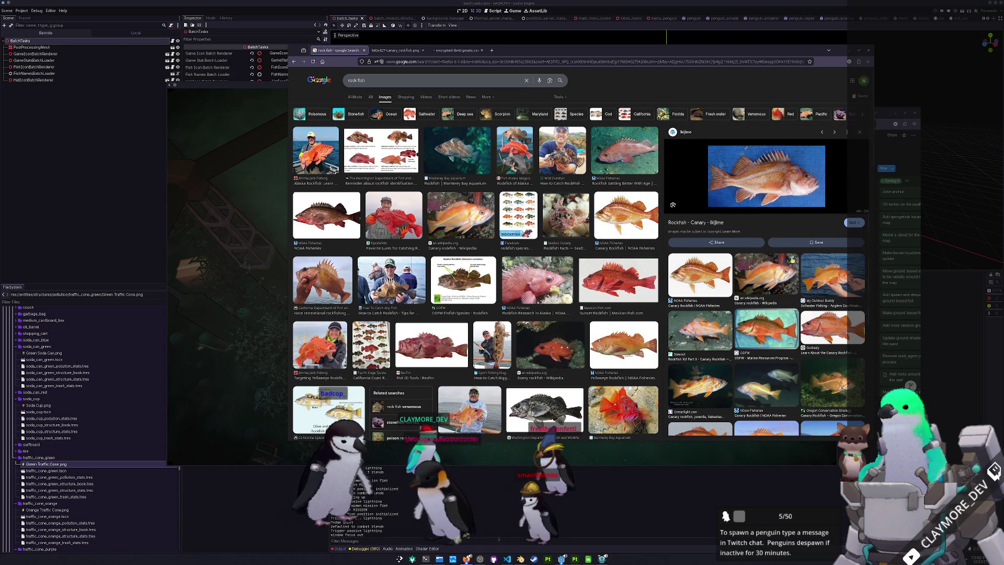
- Open the Elasmodiver underwater photo and the Ron's Critter of the Day photo in new tabs
scroll(769, 284, "down", 2)
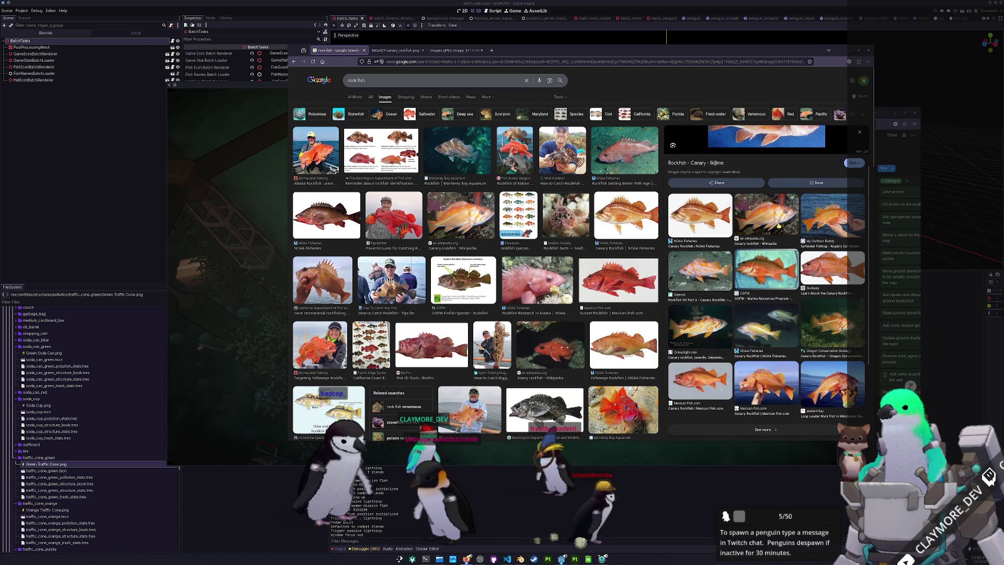
left_click(626, 216)
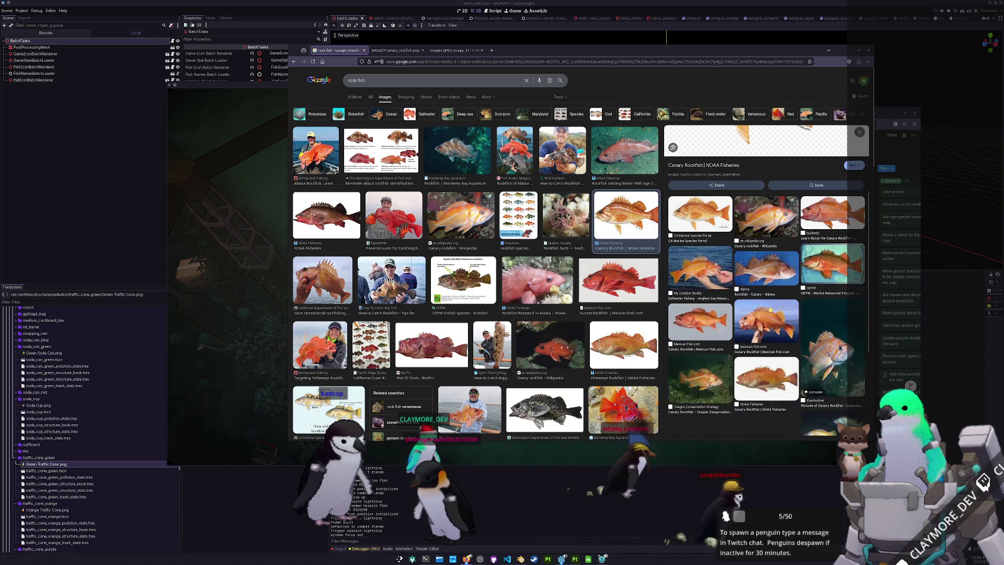
left_click(832, 360)
right_click(748, 242)
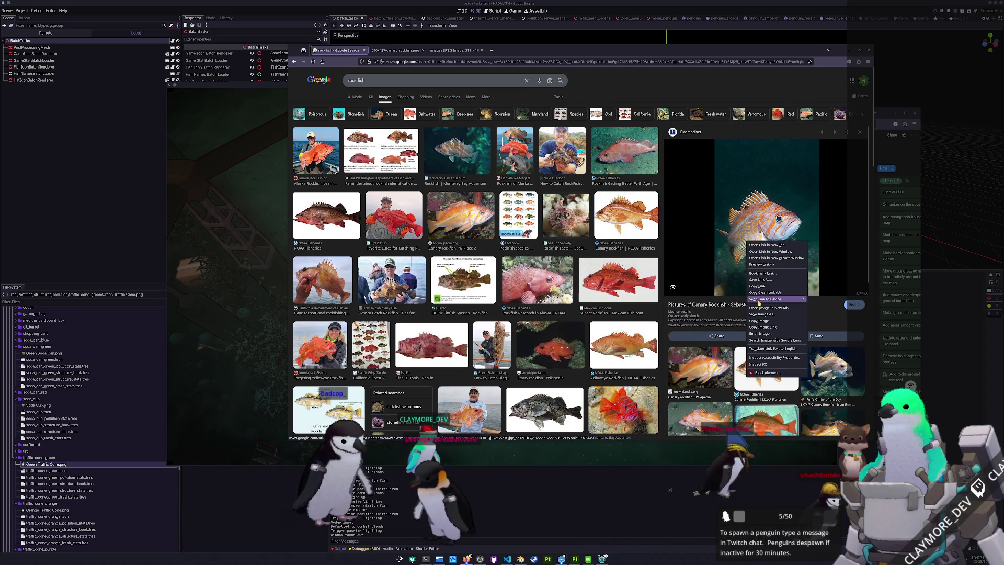
left_click(758, 308)
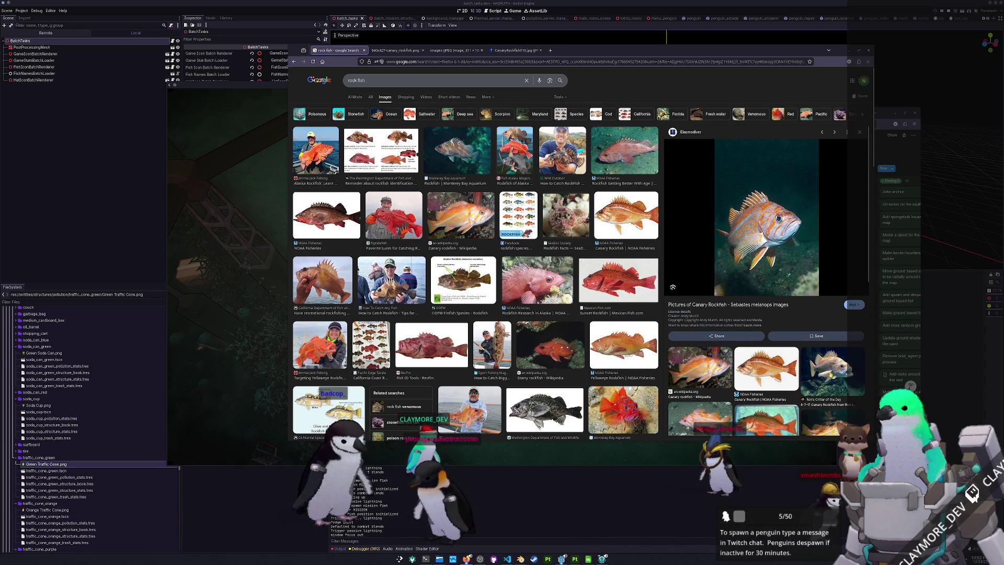
left_click(831, 372)
right_click(799, 232)
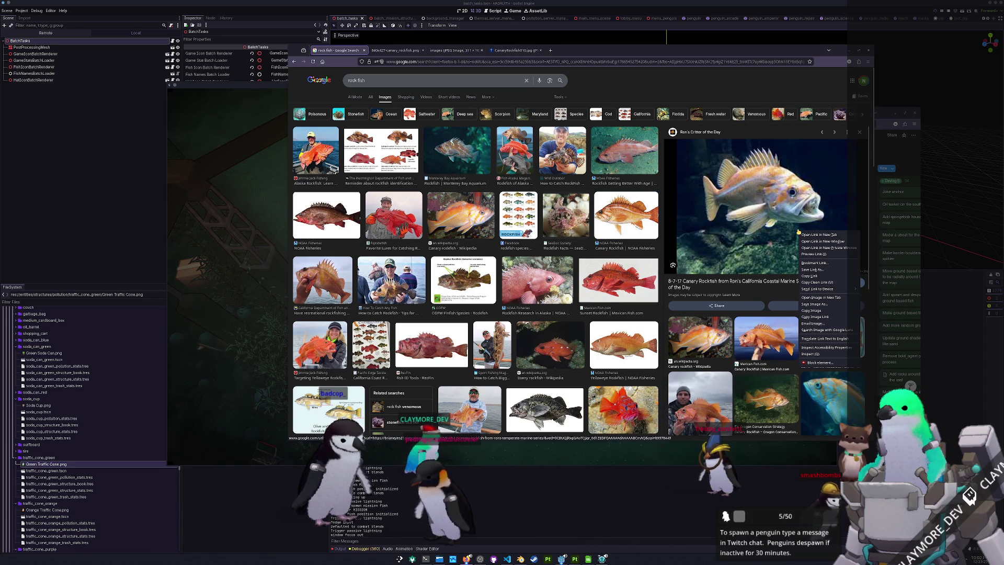
left_click(817, 297)
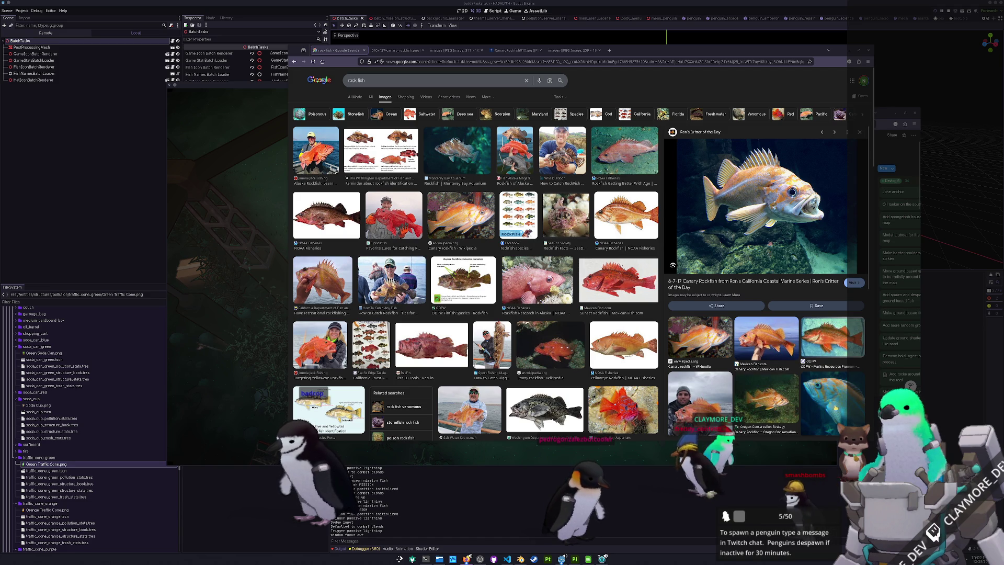
key("alt+Tab")
key("alt+Tab")
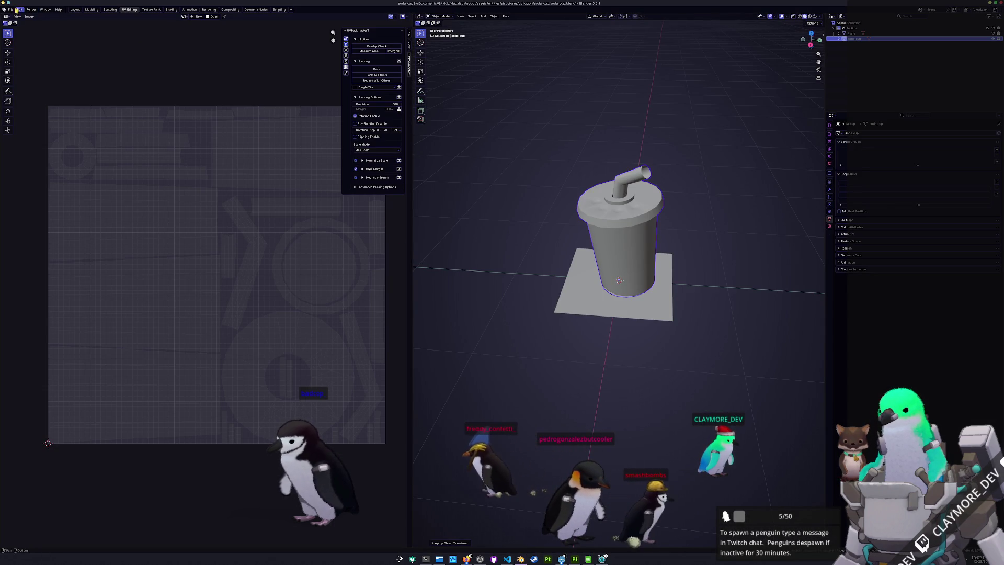
- Start a new General scene from Blender's File > New menu
left_click(10, 9)
mouse_move(23, 23)
left_click(77, 23)
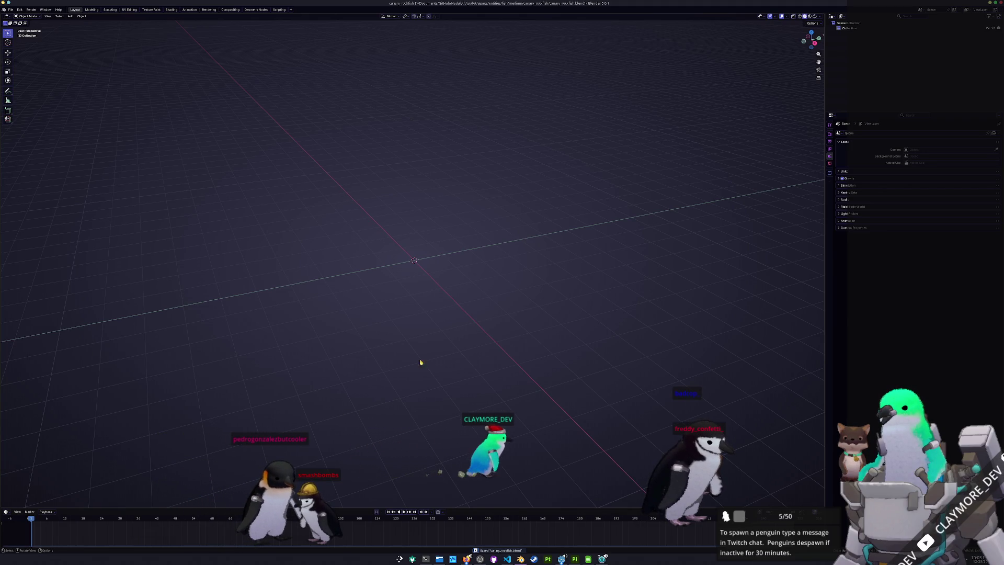
- Browse Dolphin to entities > fish > medium > canary_rockfish
left_click(450, 552)
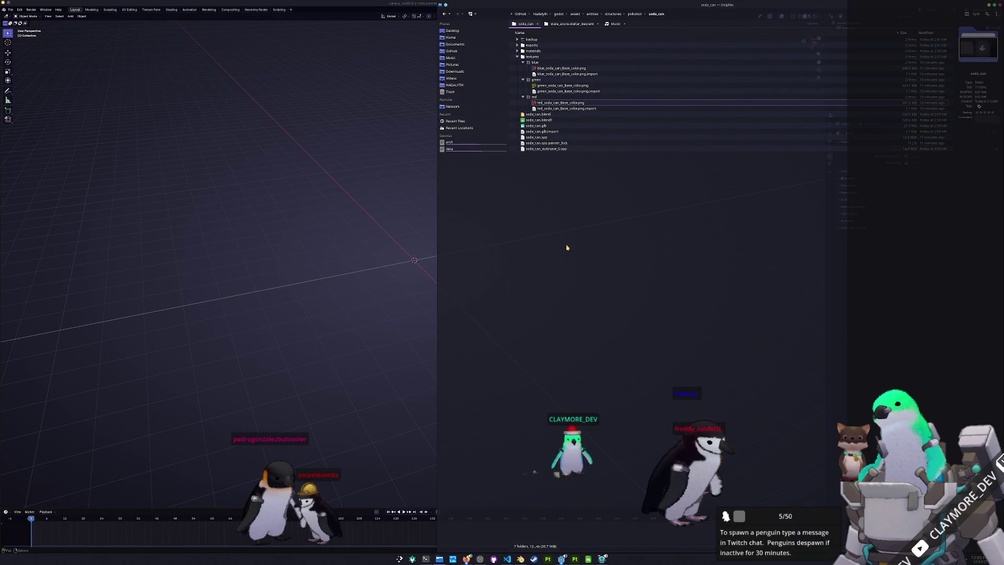
left_click(590, 14)
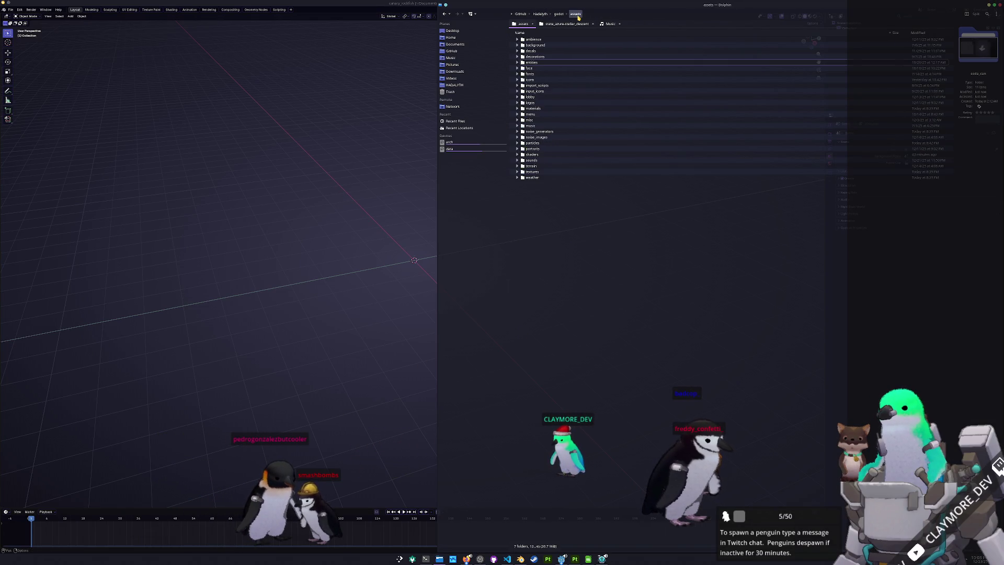
double_click(529, 46)
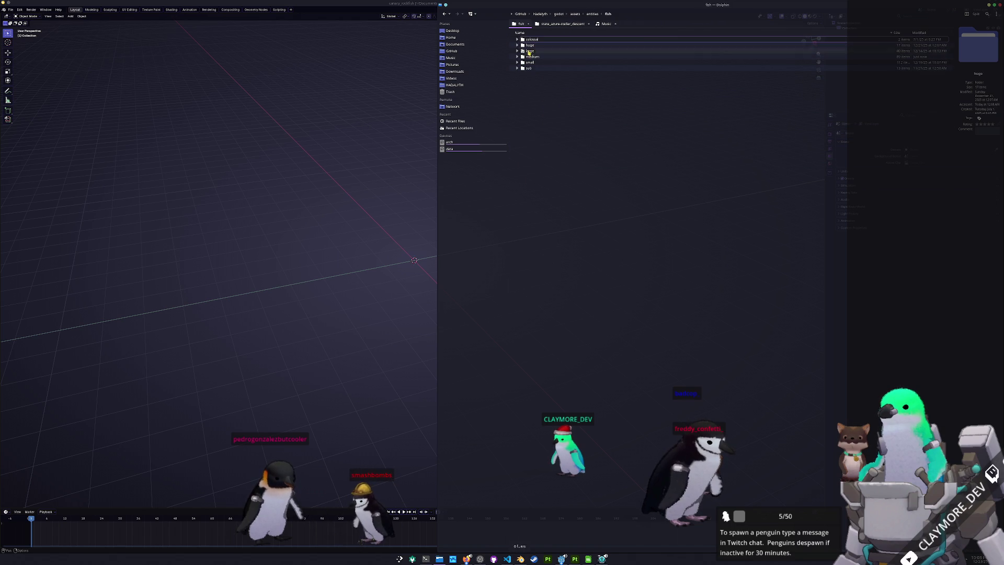
left_click(518, 57)
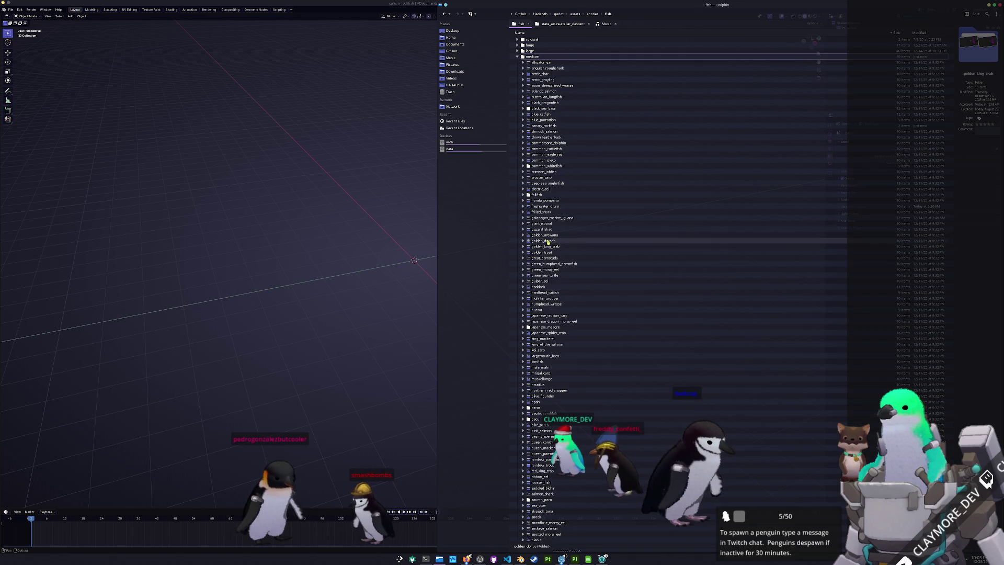
left_click(523, 126)
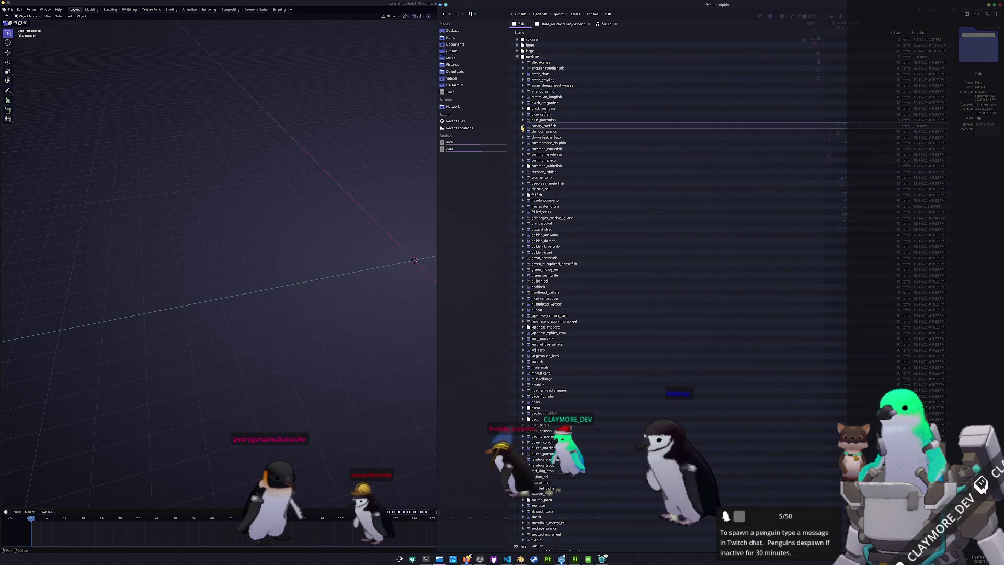
- Create a folder named references inside canary_rockfish and open it
right_click(548, 127)
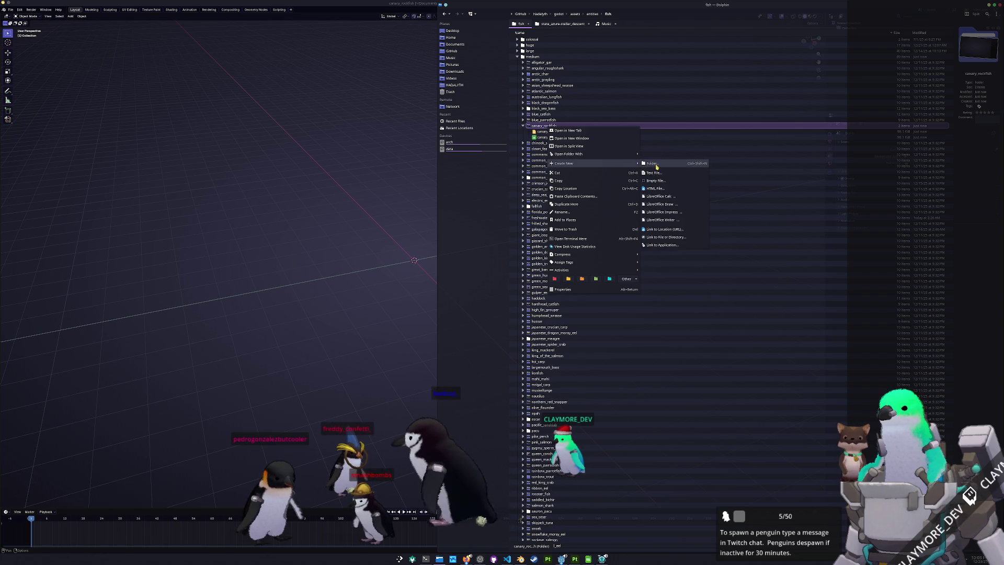
left_click(652, 172)
type("ces")
key("Return")
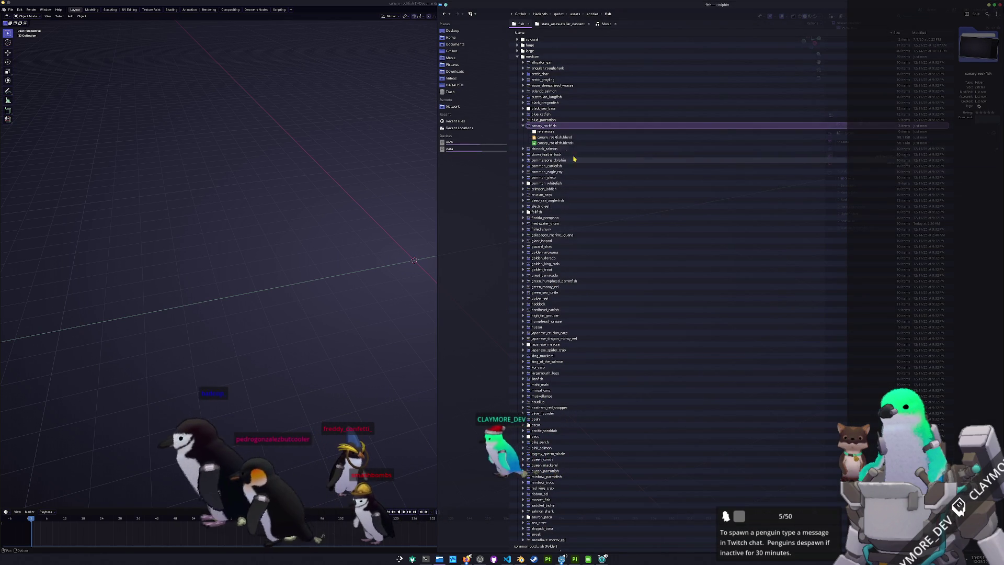
double_click(555, 132)
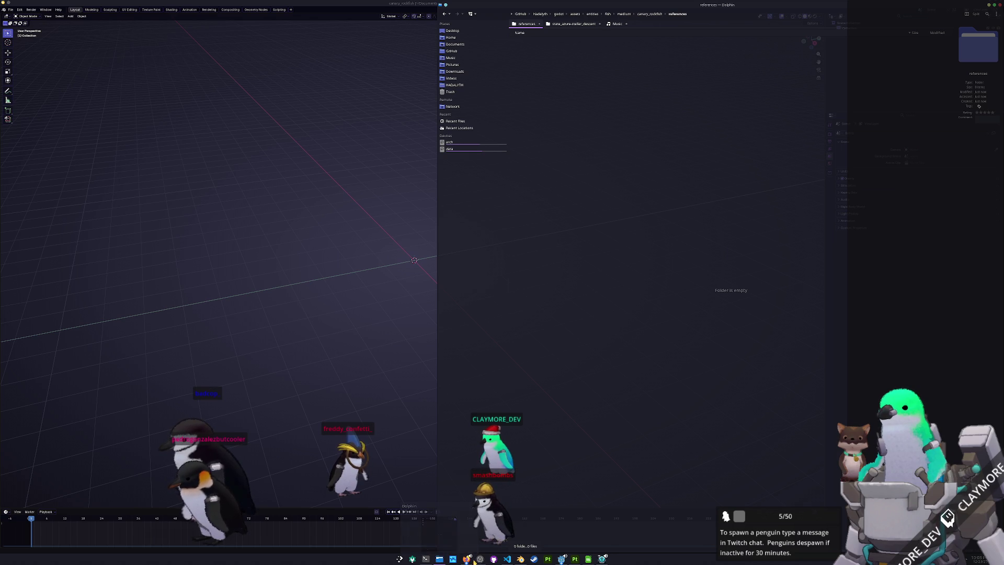
- Place the browser beside Dolphin and copy the canary rockfish PNG and JPEG into references
mouse_move(466, 558)
left_click(544, 517)
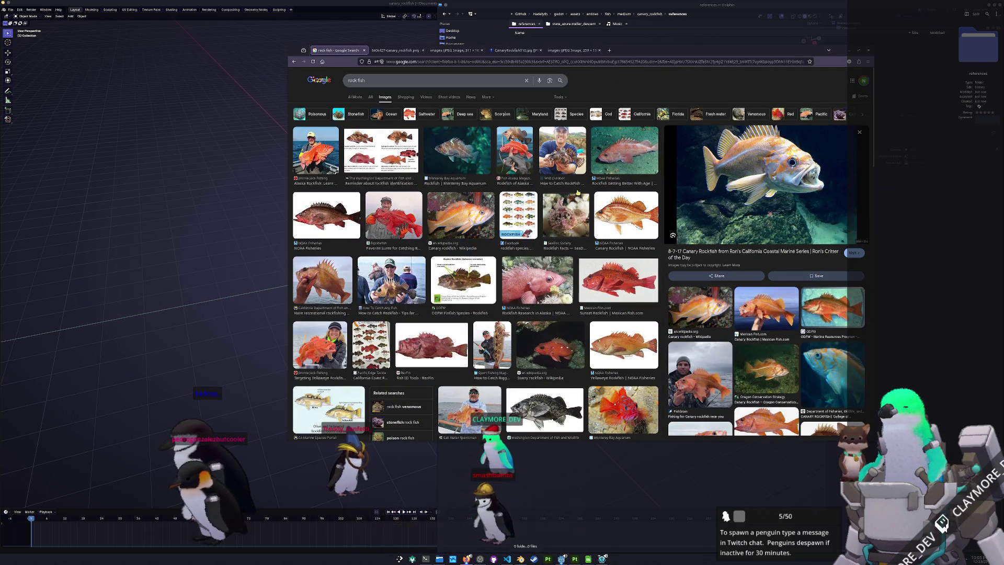
left_click_drag(617, 51, 428, 98)
left_click(209, 93)
mouse_move(366, 293)
left_mouse_down()
mouse_move(489, 248)
mouse_move(759, 186)
left_mouse_up()
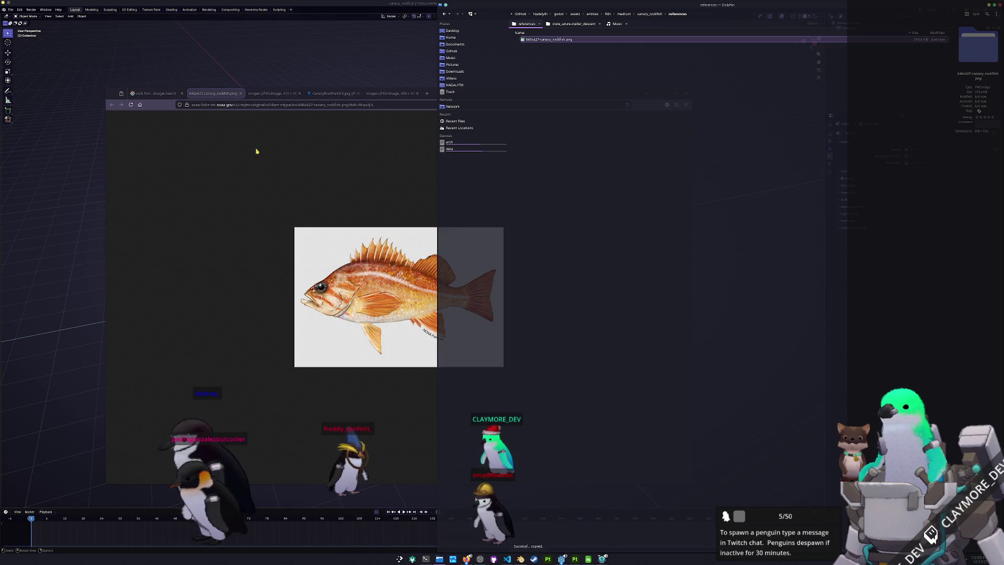
left_click(272, 93)
mouse_move(398, 297)
left_mouse_down()
mouse_move(762, 205)
mouse_move(773, 216)
left_mouse_up()
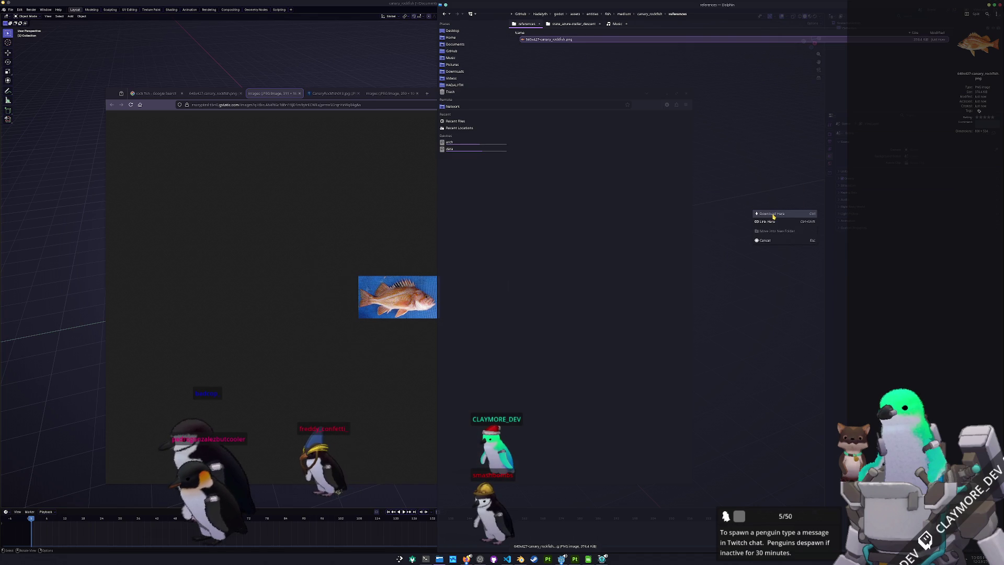
left_click(332, 93)
- Copy CanaryRockfish010.jpg and the last image into references, keeping both duplicate names
mouse_move(392, 296)
left_mouse_down()
mouse_move(772, 246)
mouse_move(774, 256)
left_mouse_up()
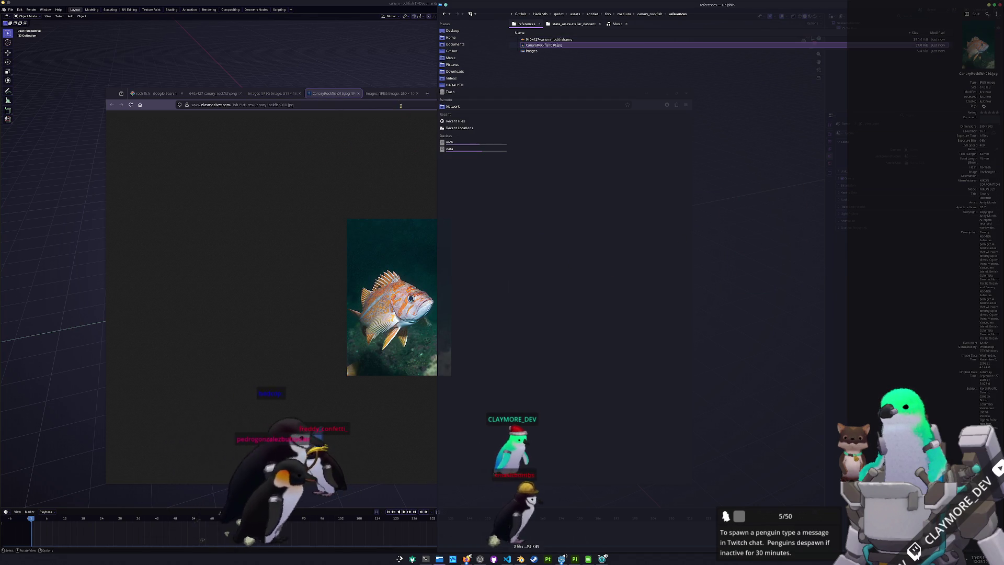
left_click(391, 93)
mouse_move(398, 297)
left_mouse_down()
mouse_move(644, 262)
mouse_move(752, 234)
left_mouse_up()
left_click(762, 245)
left_click(763, 302)
left_click(720, 314)
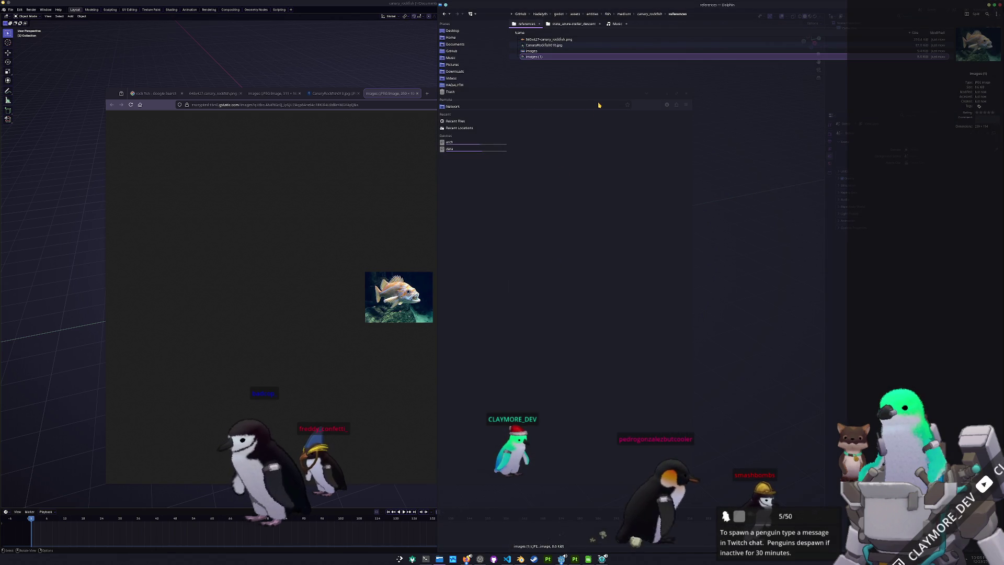
- Rename the files to images (1).jpeg and images.jpeg, then close the browser
key("F2")
type(".jp")
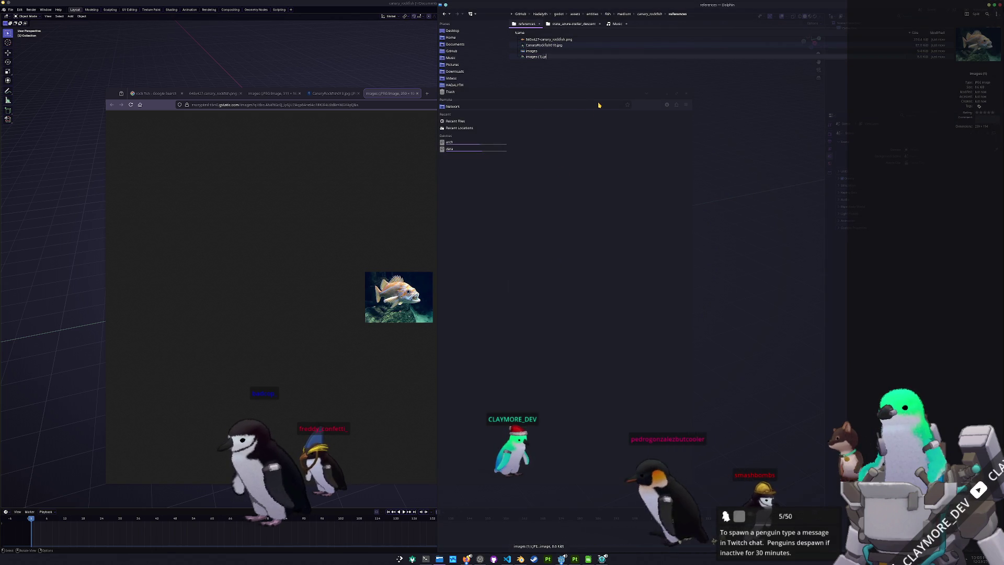
type("eg")
key("Return")
key("Up")
key("F2")
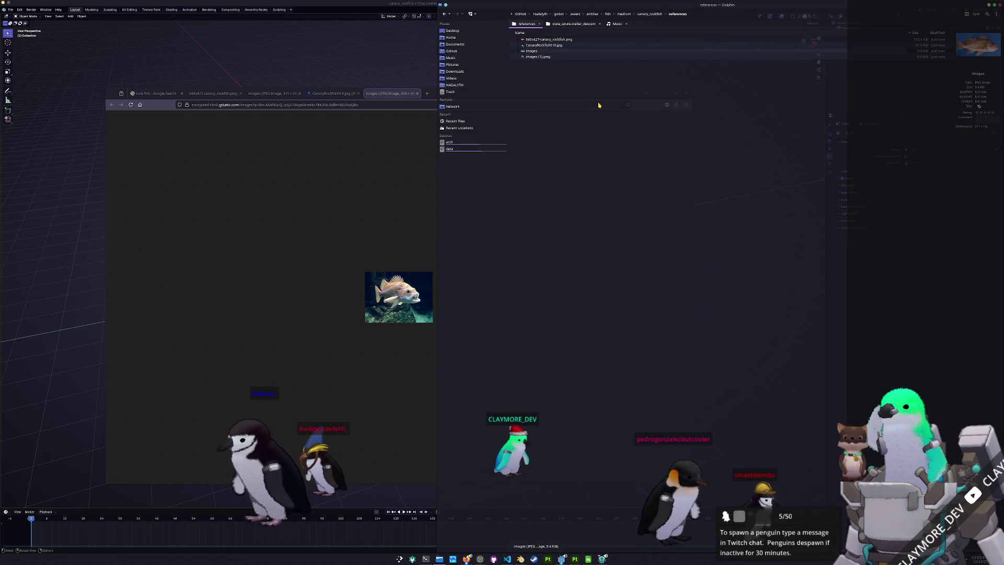
key("Return")
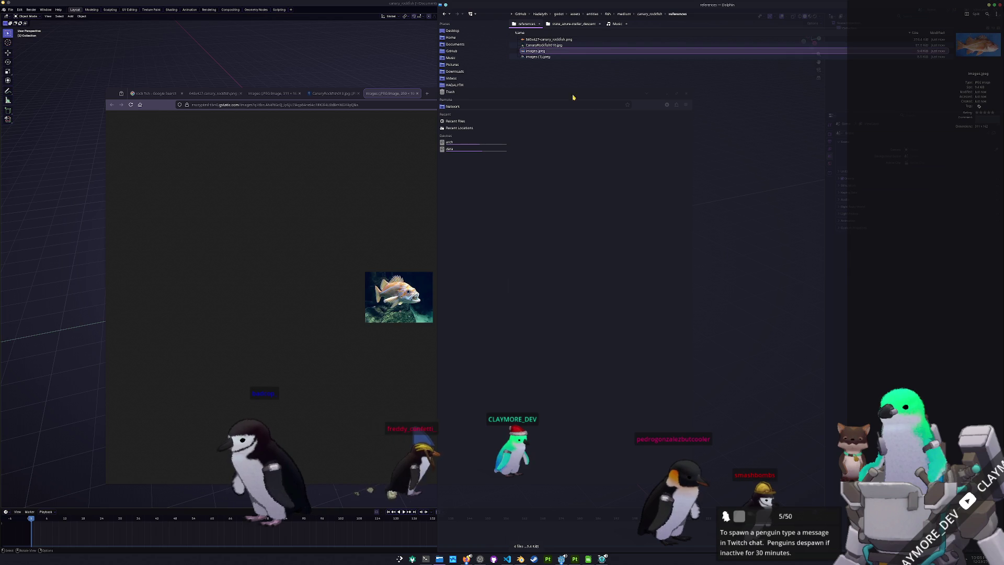
left_click(406, 181)
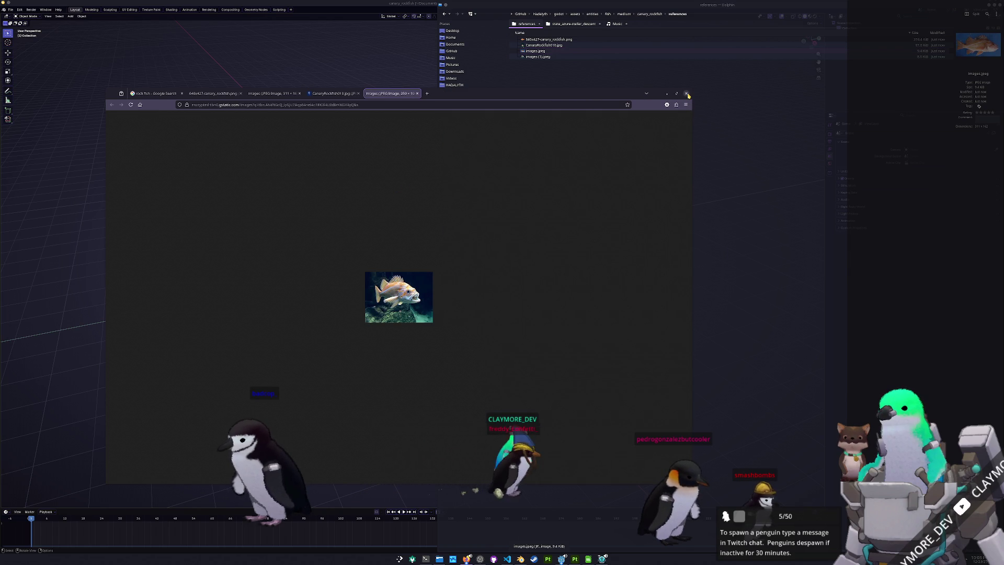
left_click(686, 93)
key("super")
- Launch Modrinth App with 'mod' and open the VANILLA instance's content
type("mod")
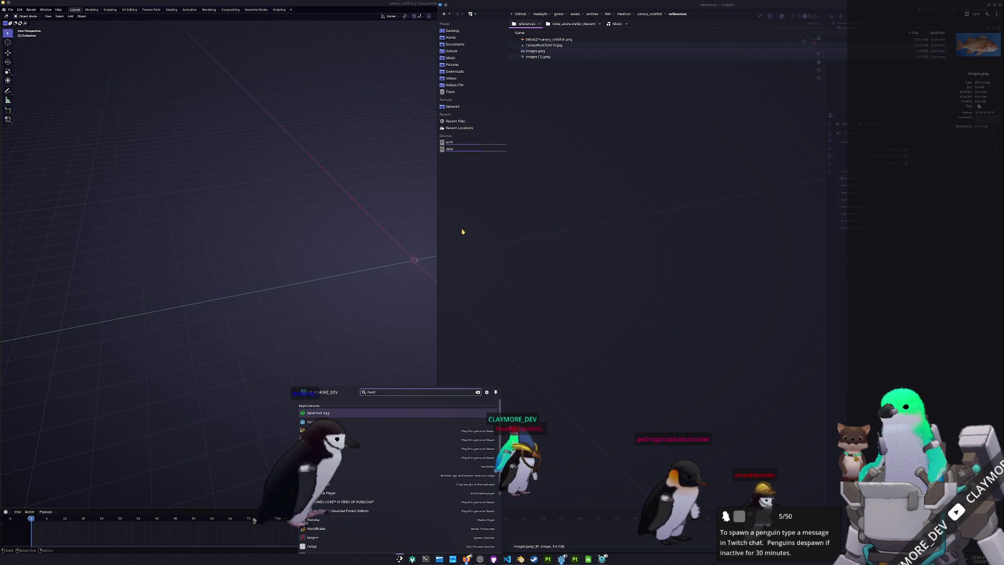
key("Return")
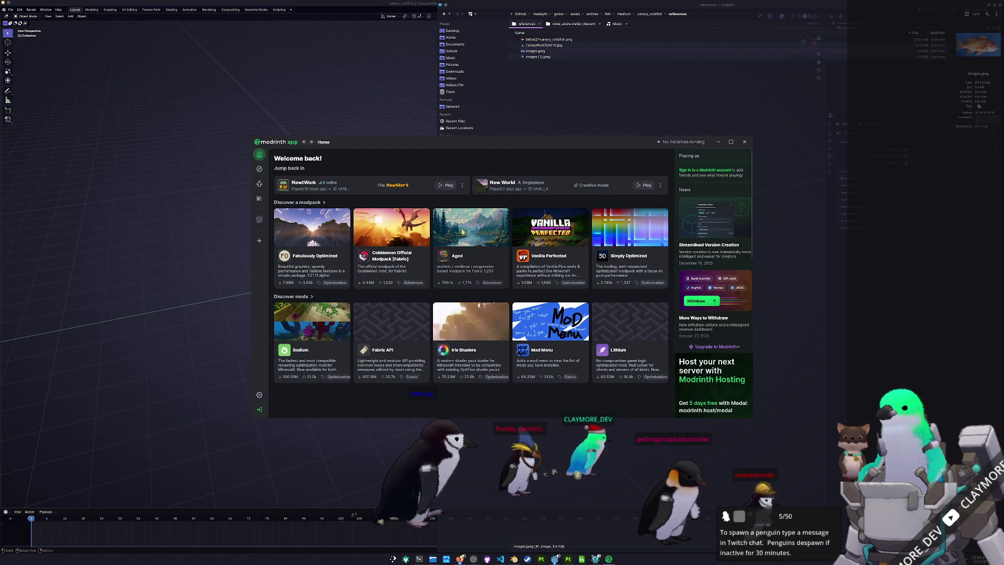
left_click(354, 189)
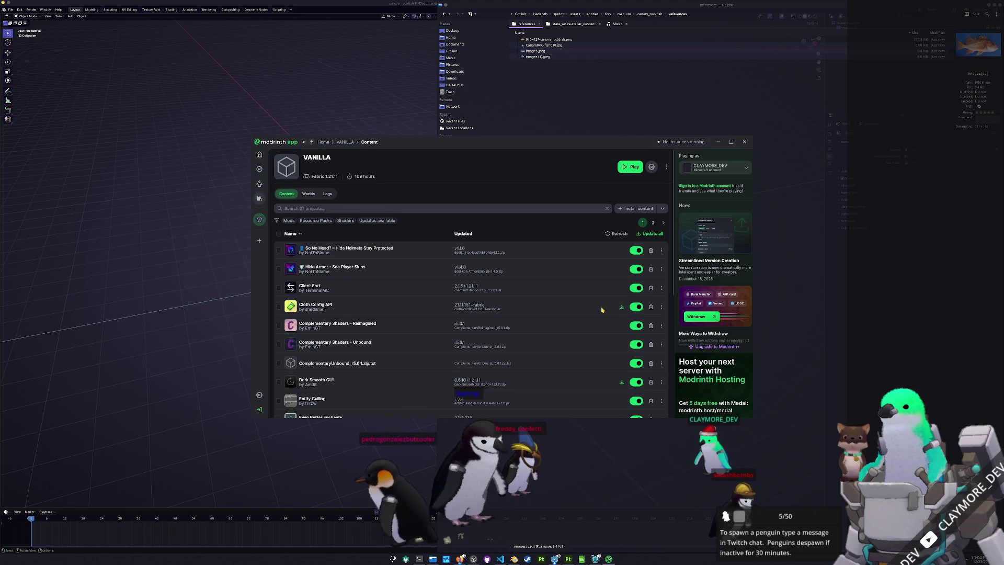
- Update Cloth Config API to 21.11.153 and all other outdated mods, then review both pages
left_click(621, 307)
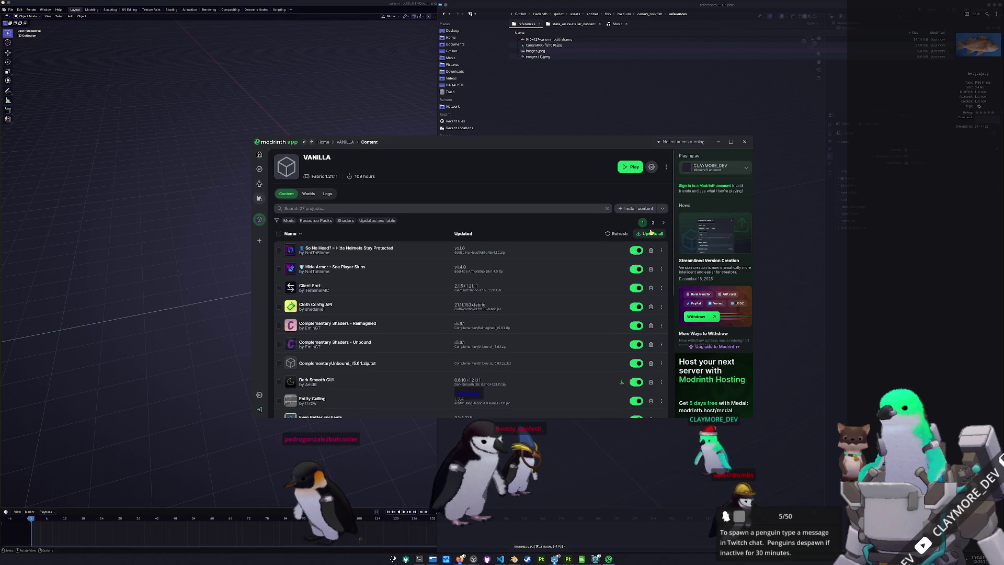
left_click(650, 234)
scroll(575, 321, "down", 5)
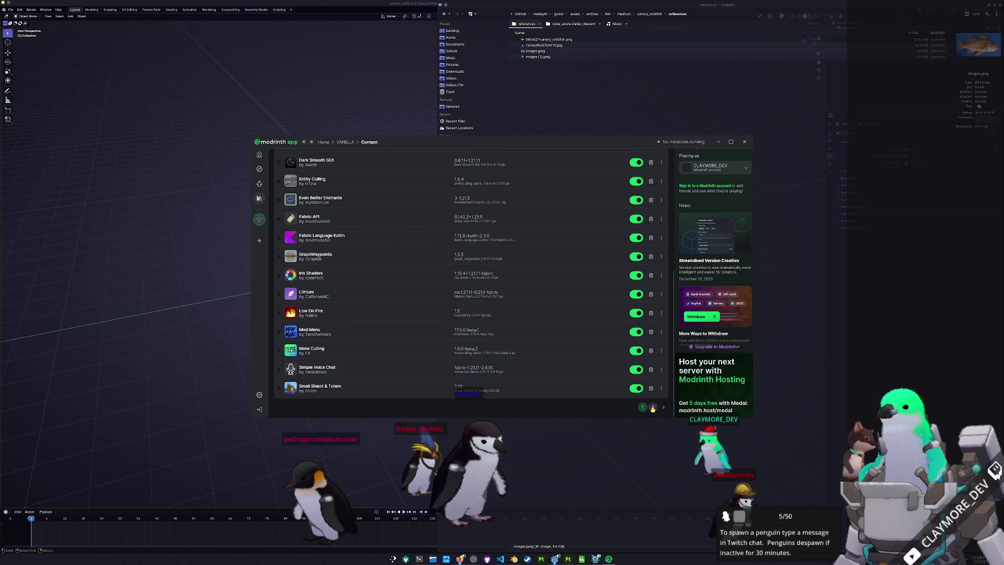
left_click(653, 407)
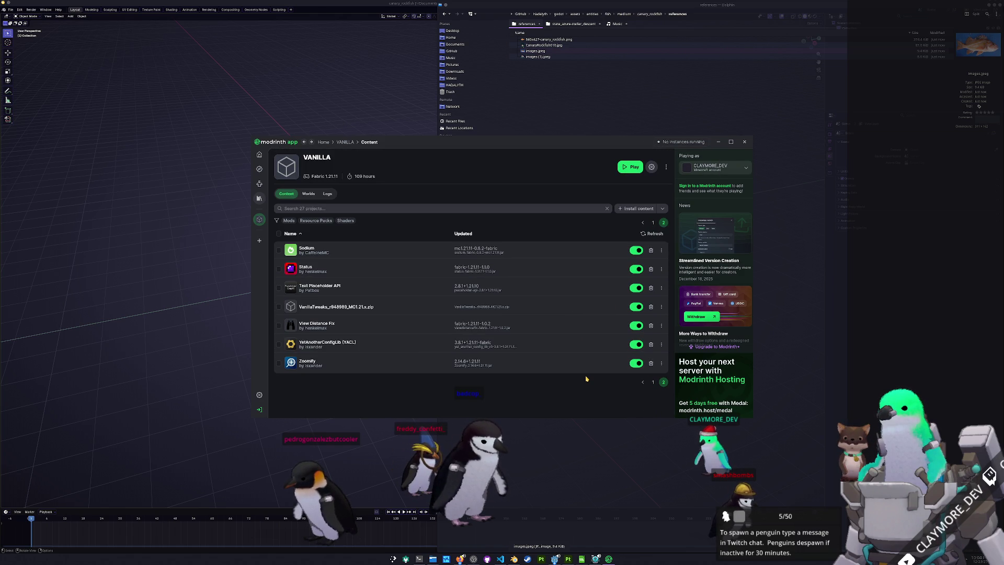
left_click(653, 222)
scroll(580, 302, "down", 5)
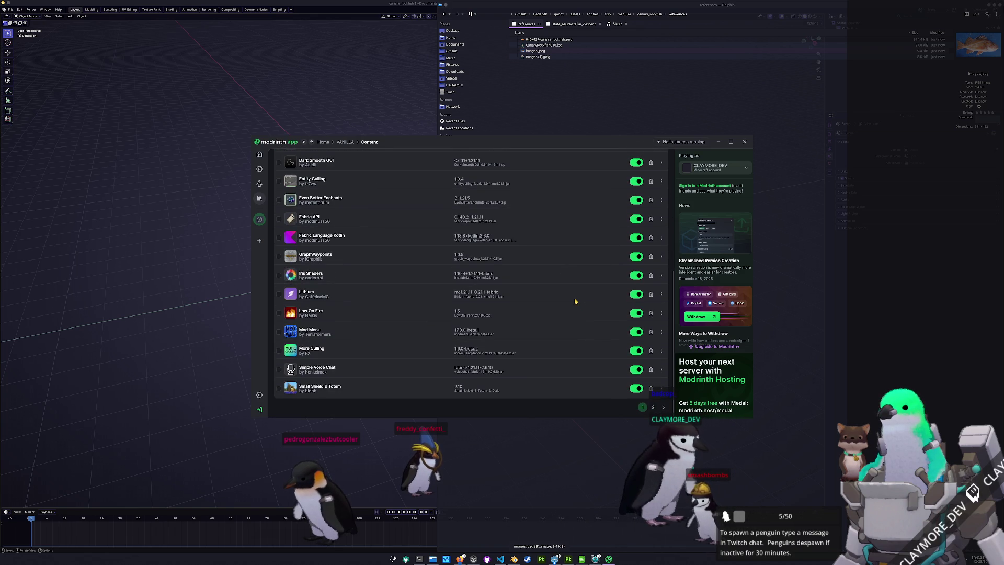
scroll(575, 301, "up", 5)
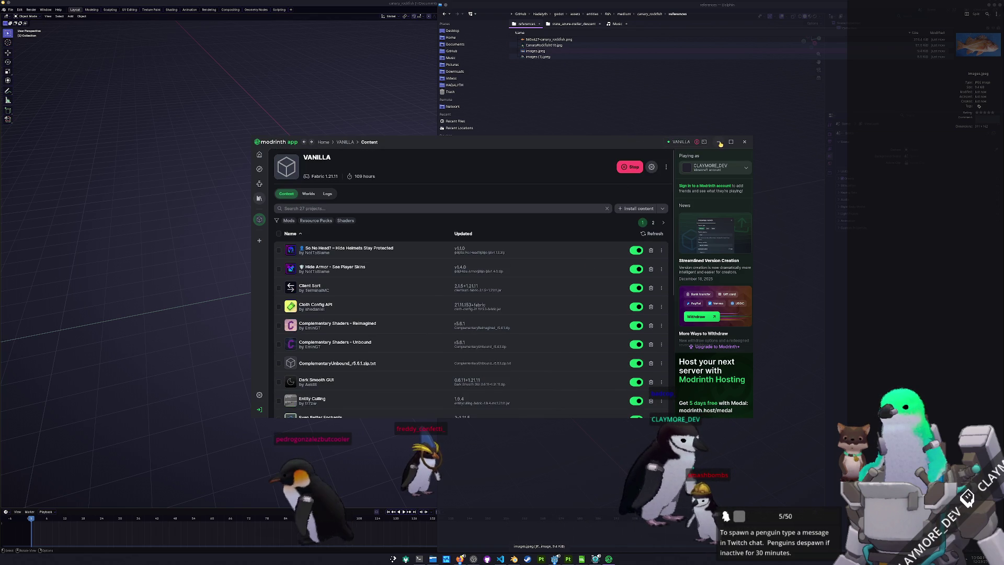
- Minimize Modrinth and close the running HADALYTH debug game
left_click(719, 142)
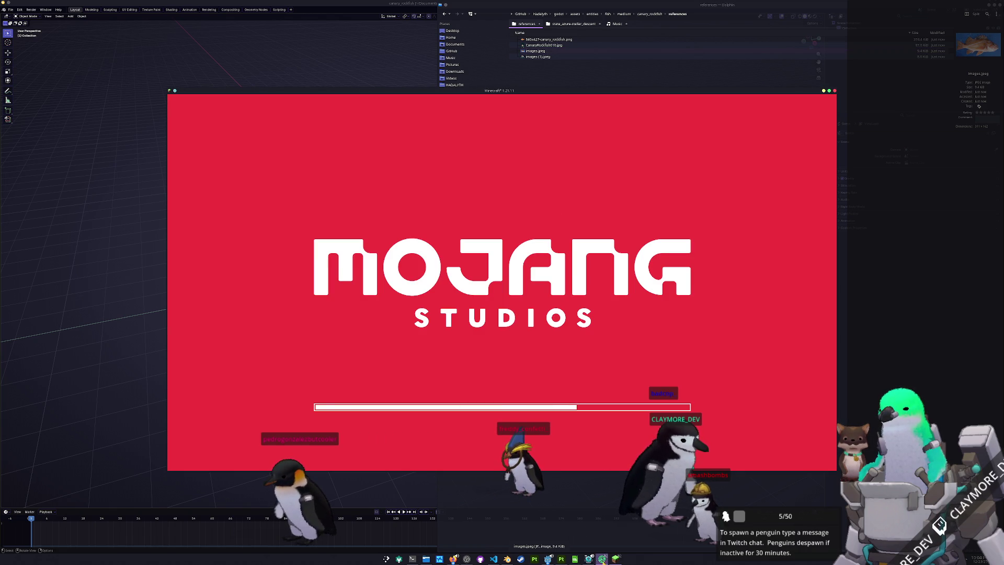
left_click(589, 558)
key("Escape")
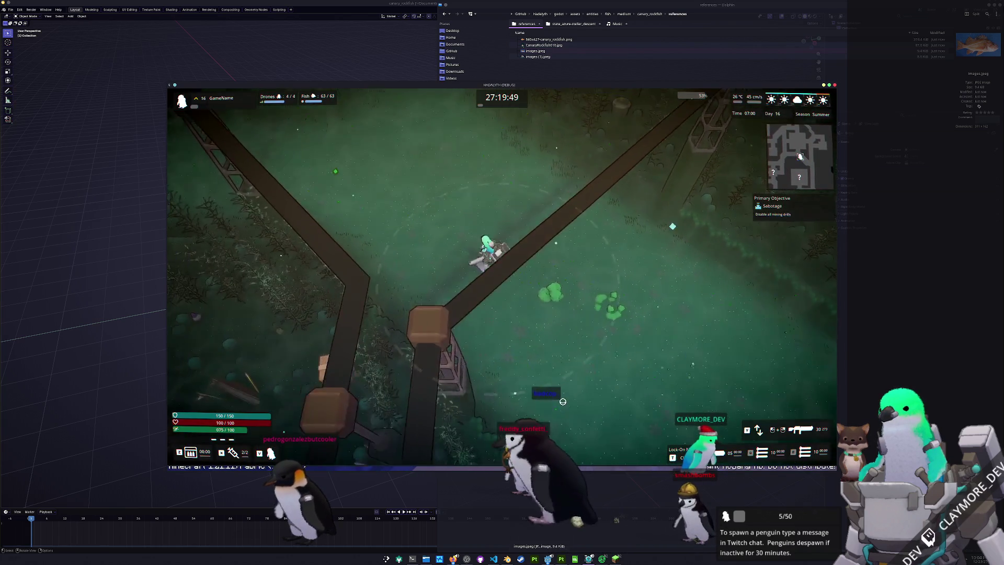
key("Escape")
key("alt+F4")
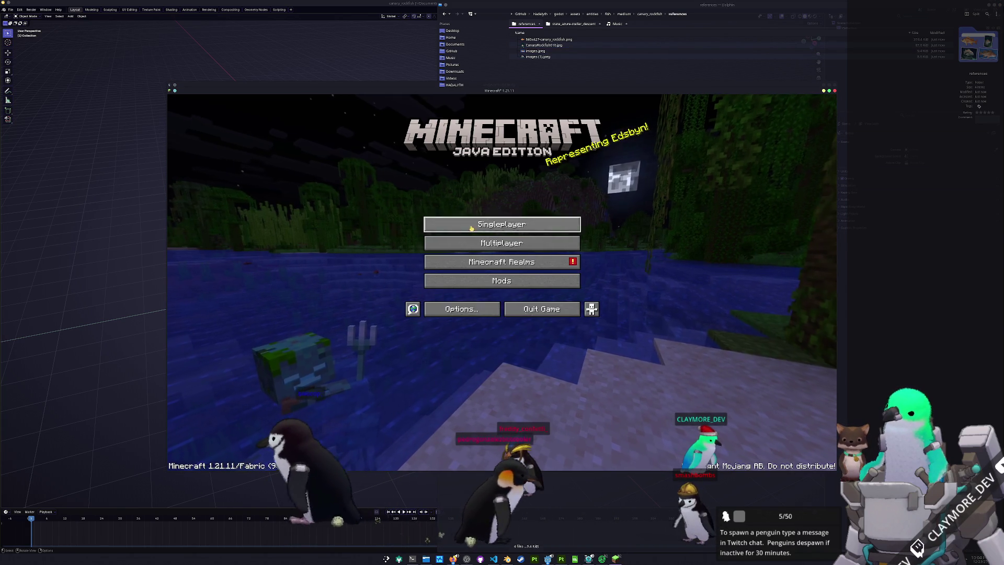
- Join the NewtWork server from the Multiplayer list and resume play in Minecraft
left_click(444, 243)
left_click(401, 134)
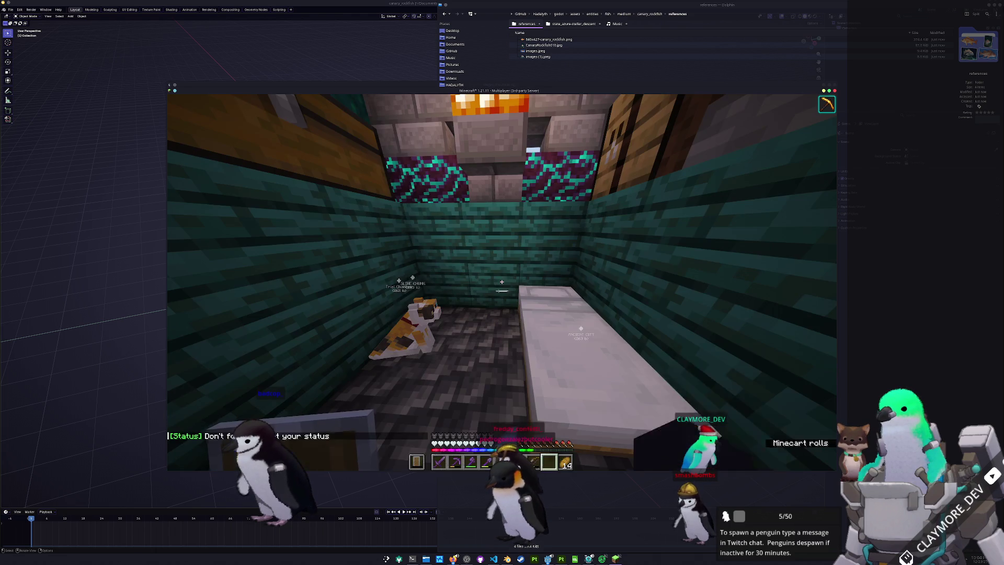
left_click(452, 417)
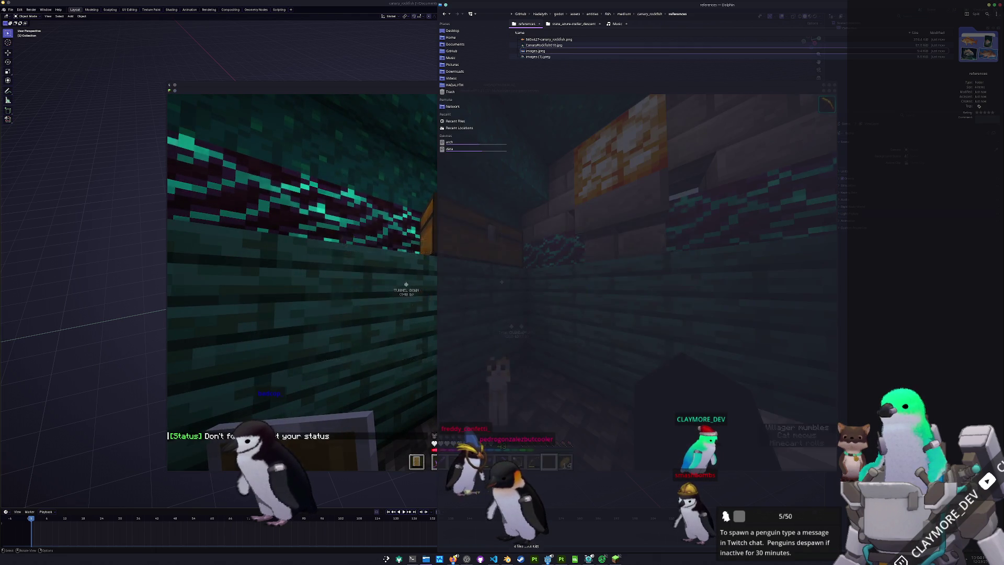
left_click(588, 558)
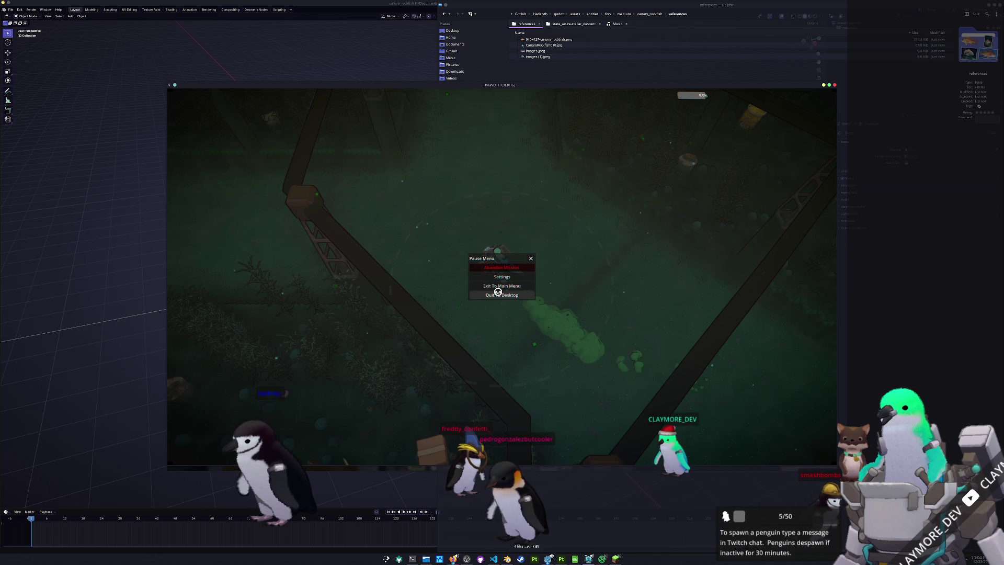
key("alt+Tab")
key("Escape")
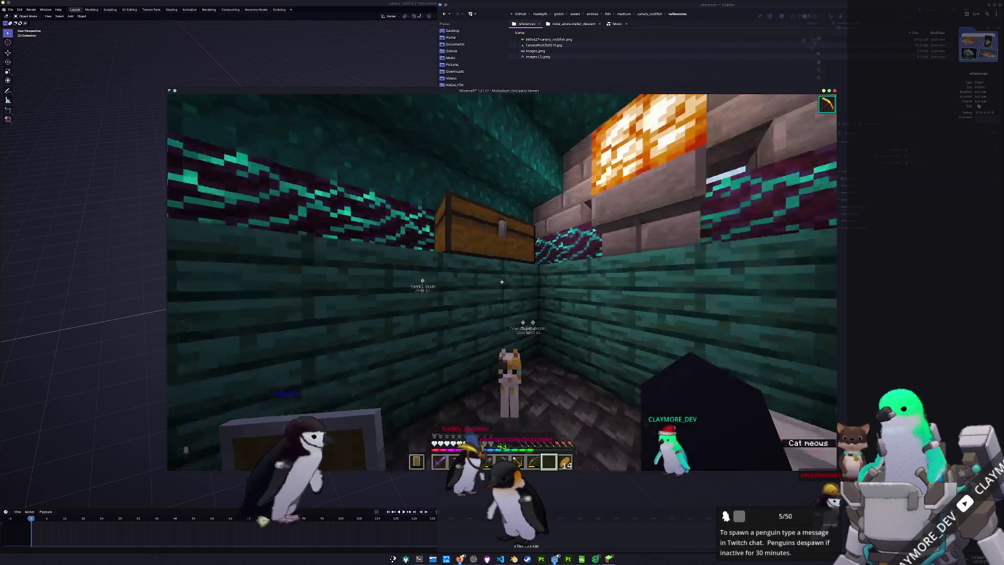
- Walk forward out of the building, along the wall toward the trench
key("w")
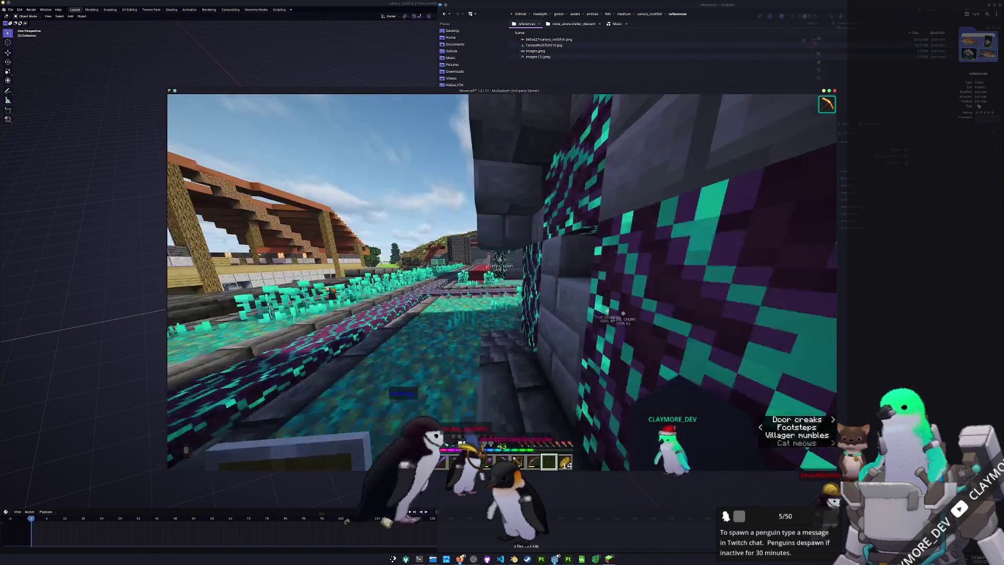
key("w")
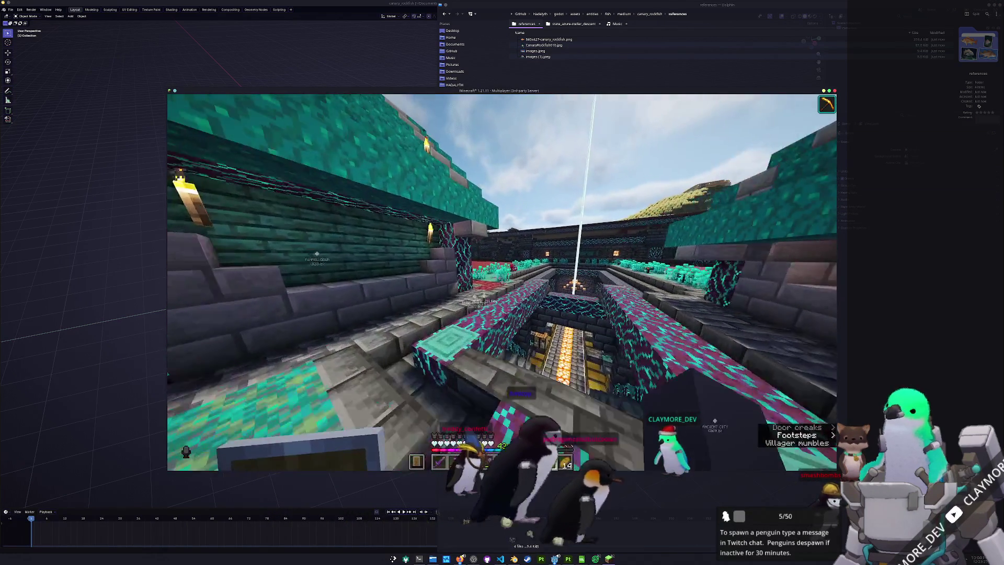
key("w")
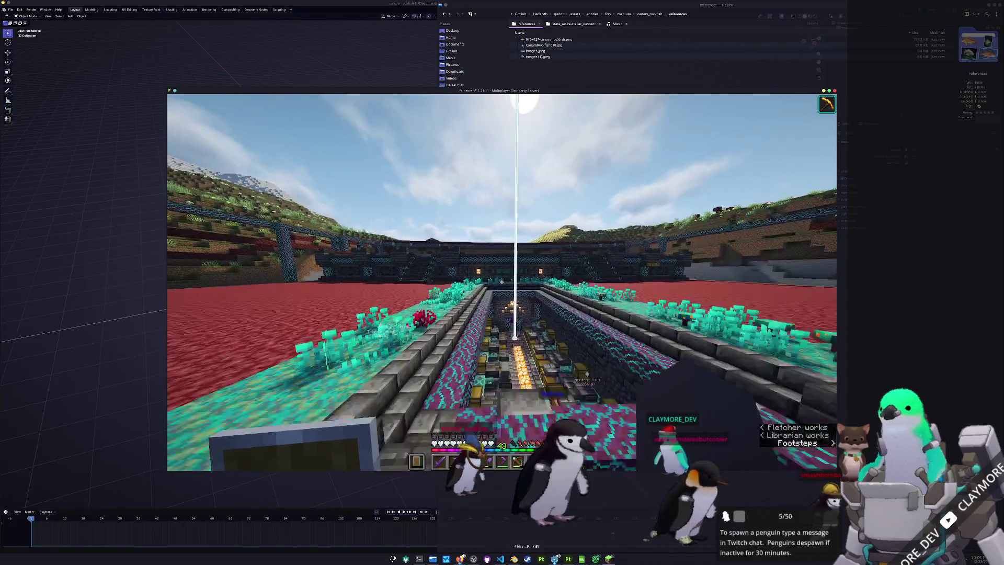
- Check the inventory, then go to Options > Resource Packs from the pause menu
key("e")
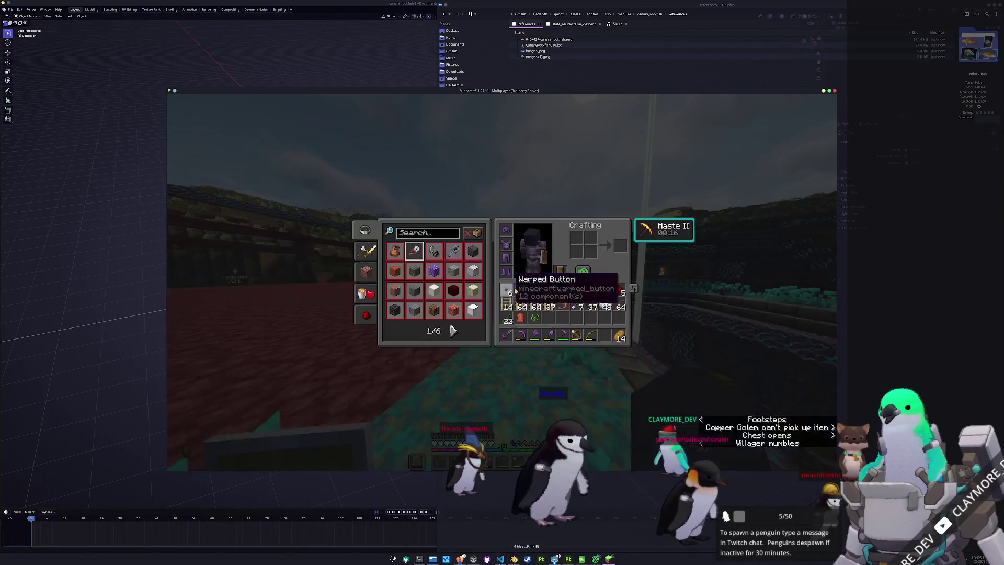
key("e")
key("Escape")
left_click(445, 257)
left_click(441, 228)
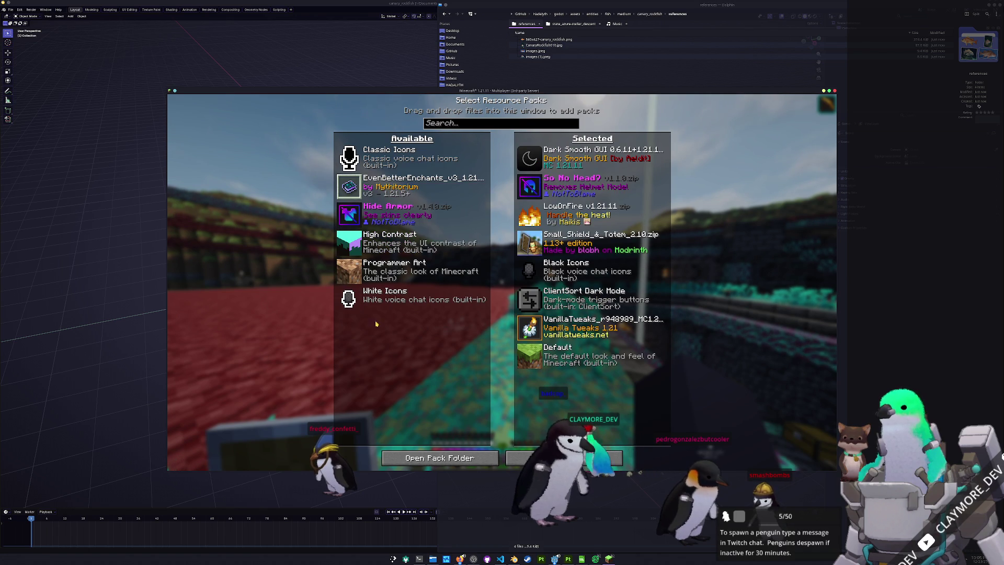
- Order the selected packs Small_Shield_&_Totem, LowOnFire, So No Head?, Dark Smooth GUI
left_click(535, 167)
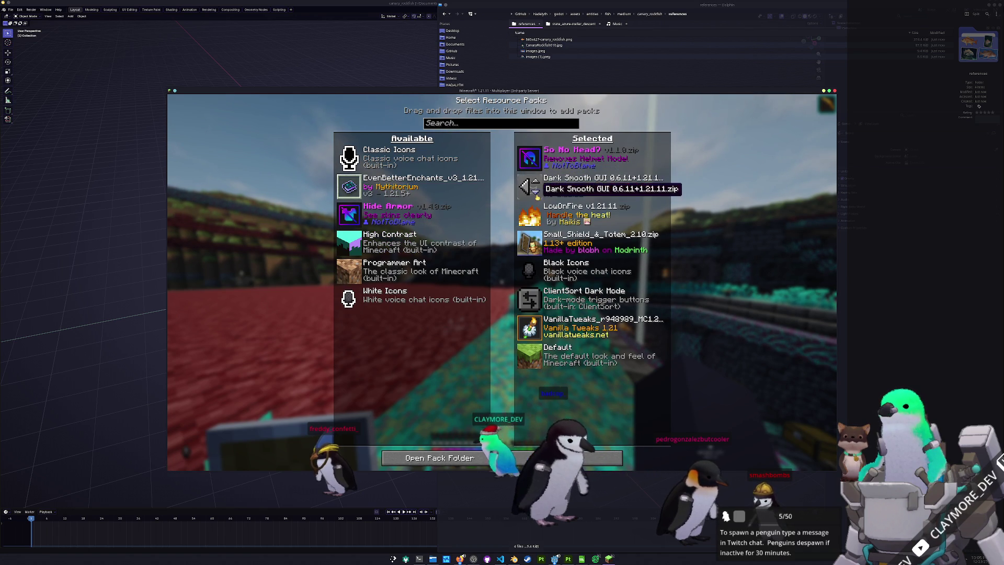
left_click(536, 208)
left_click(535, 180)
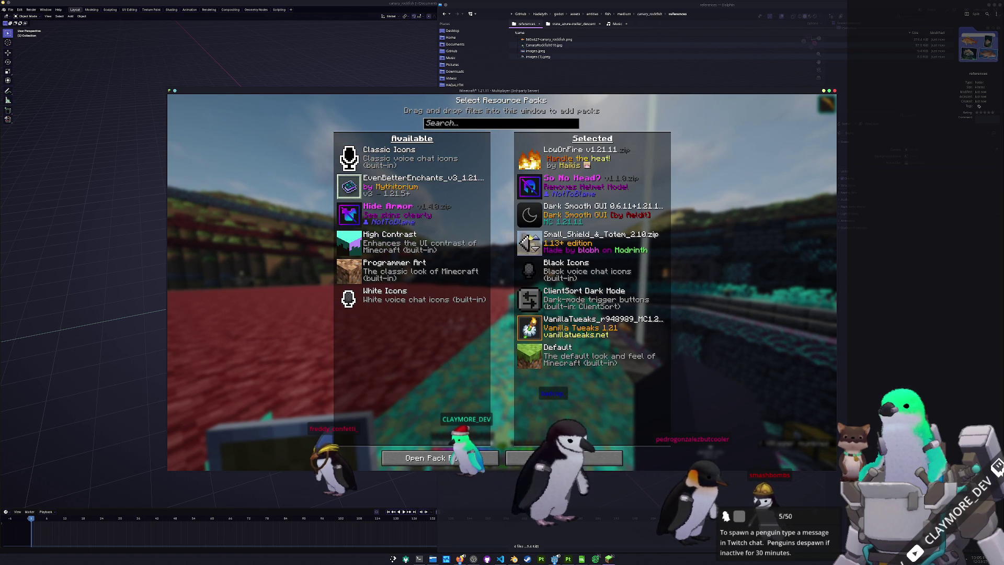
left_click(535, 237)
left_click(536, 208)
left_click(535, 180)
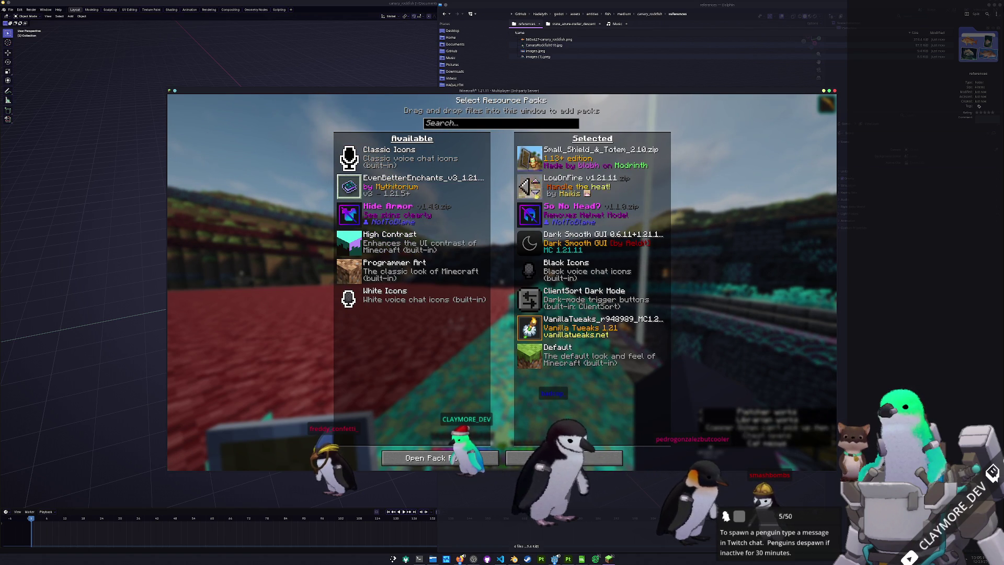